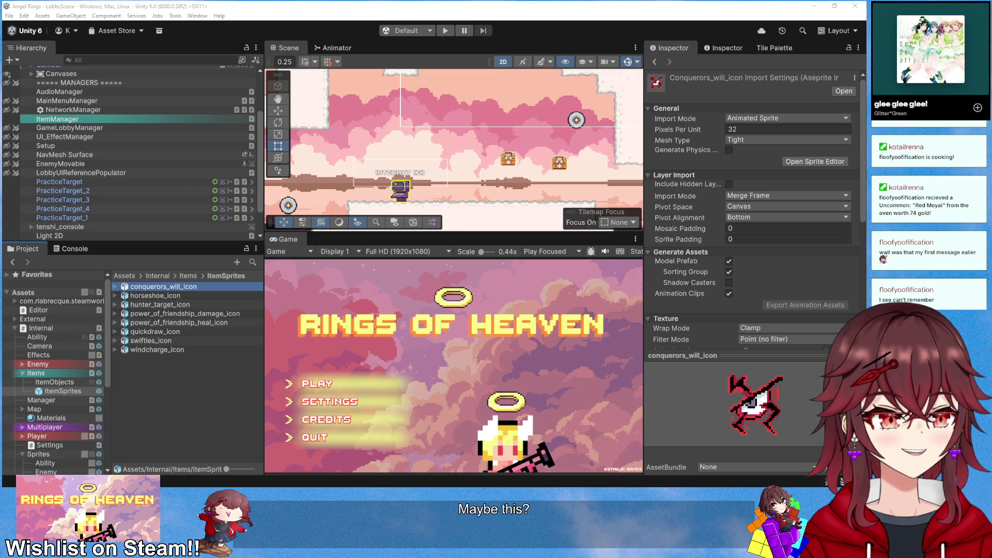
Switch from Unity to the Twitch Stream Manager showing a viewer's chat card
{"action": "key", "text": "alt+Tab"}
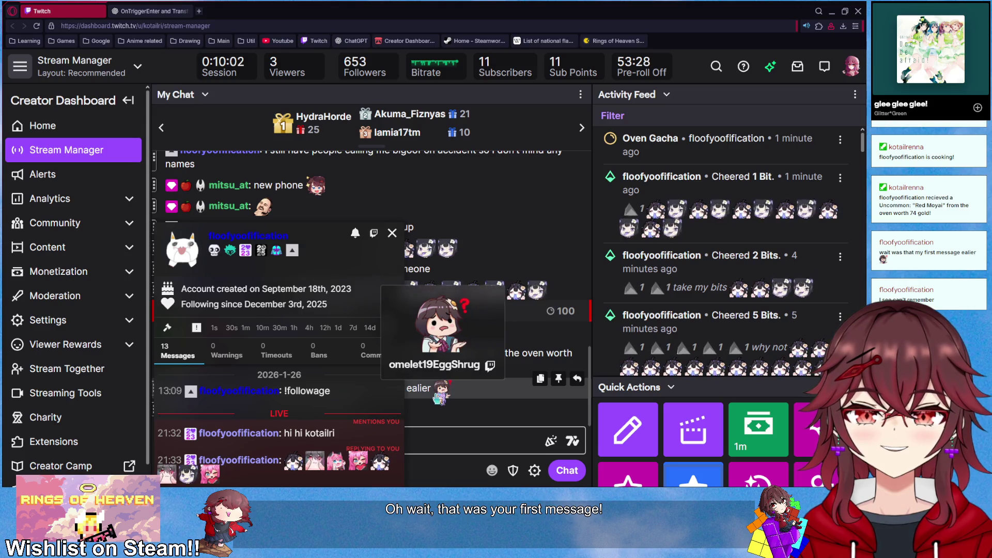
Scroll up through the viewer's earlier chat messages, then return to Unity
{"action": "scroll", "coordinate": [421, 398], "scroll_direction": "up", "scroll_amount": 1}
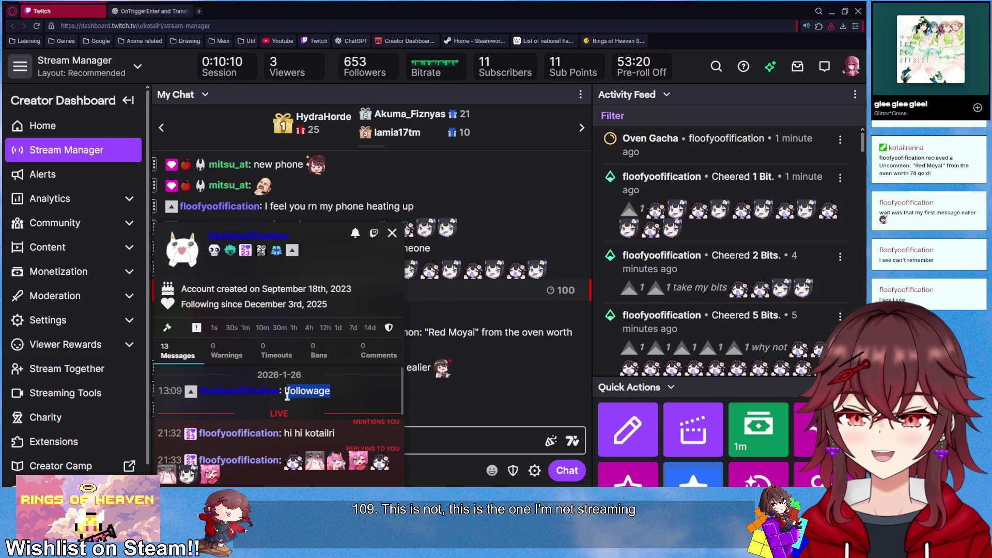
{"action": "key", "text": "alt+Tab"}
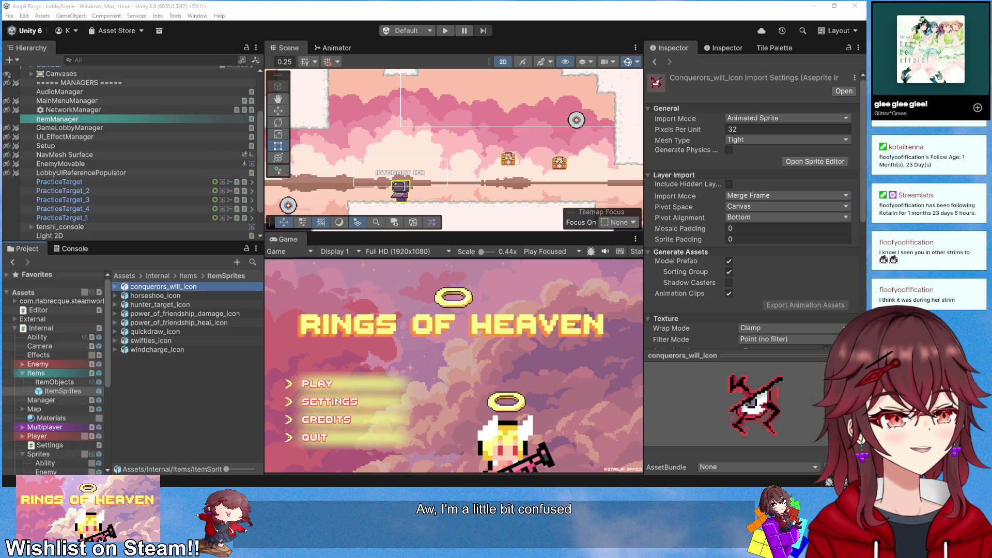
{"action": "left_click_drag", "start_coordinate": [878, 76], "coordinate": [425, 76]}
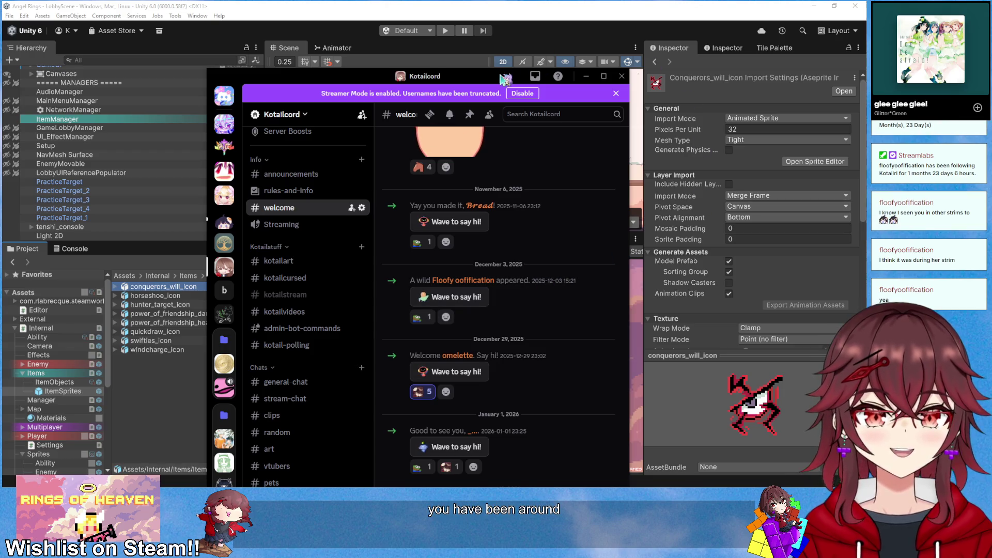
{"action": "left_click", "coordinate": [586, 76]}
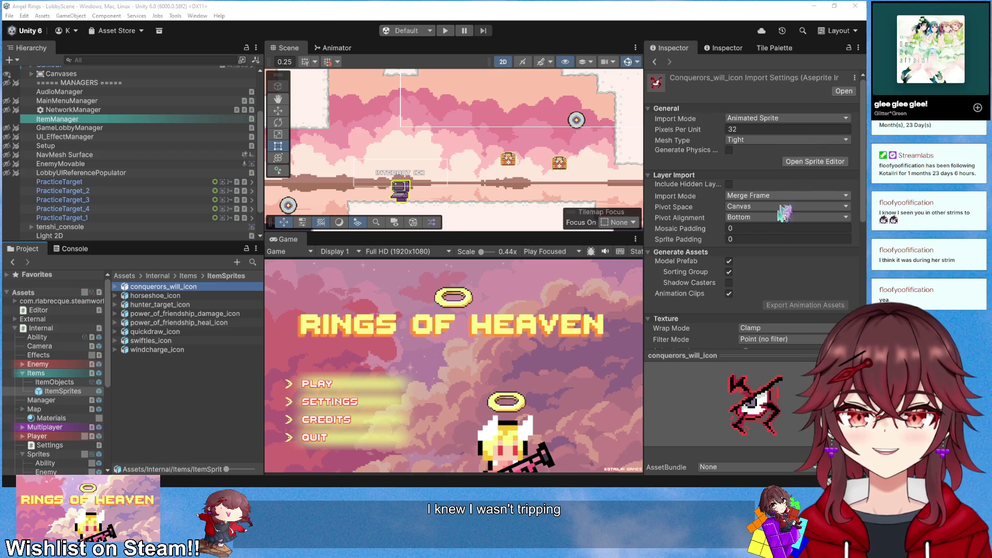
{"action": "double_click", "coordinate": [162, 286]}
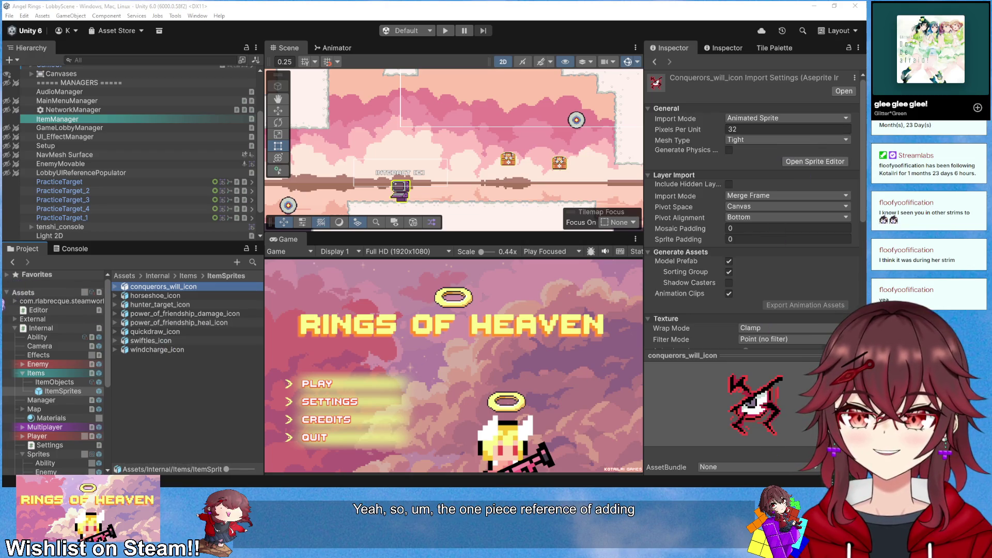
Zoom around the conquerors_will_icon sprite, then draw a small head circle in Paint
{"action": "scroll", "coordinate": [534, 287], "scroll_direction": "down", "scroll_amount": 2}
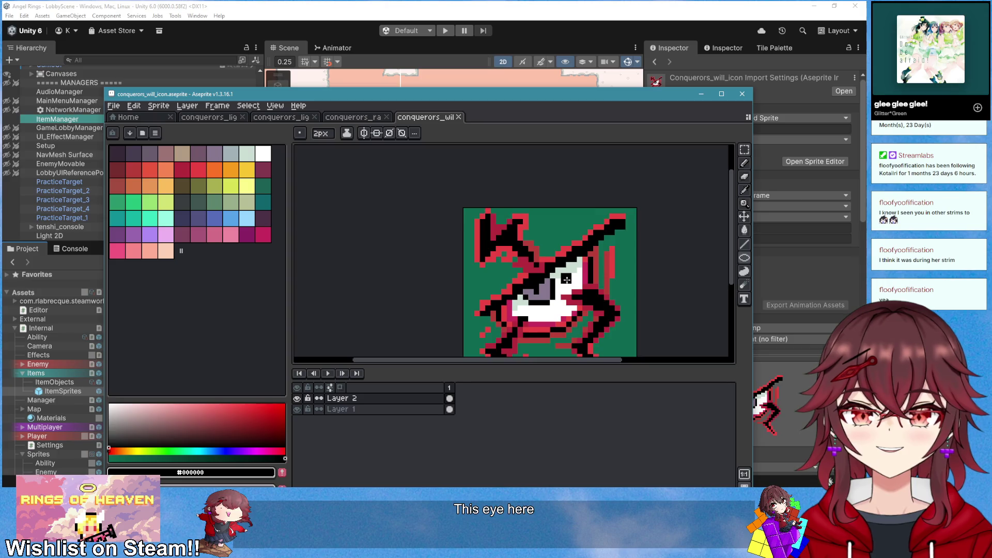
{"action": "scroll", "coordinate": [535, 287], "scroll_direction": "up", "scroll_amount": 1}
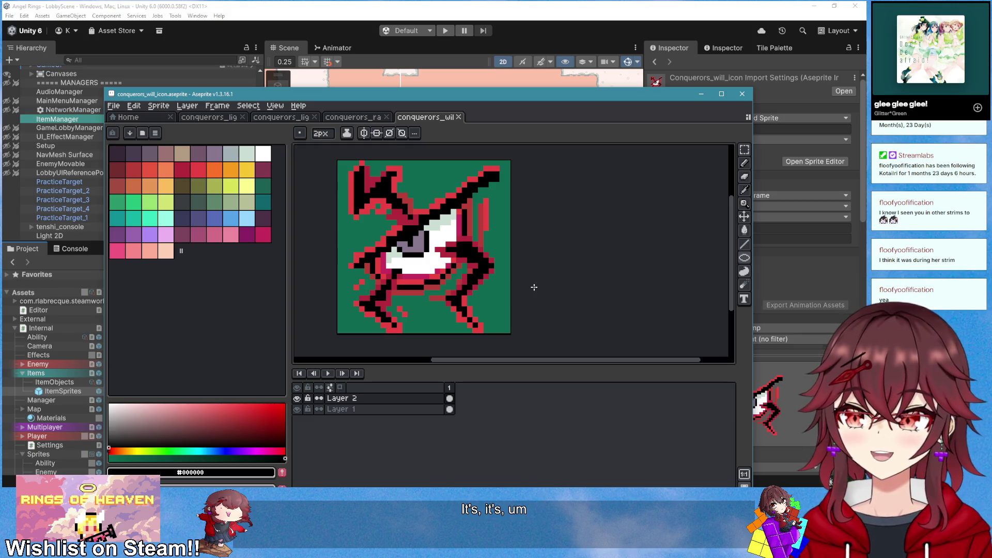
{"action": "scroll", "coordinate": [594, 247], "scroll_direction": "down", "scroll_amount": 3}
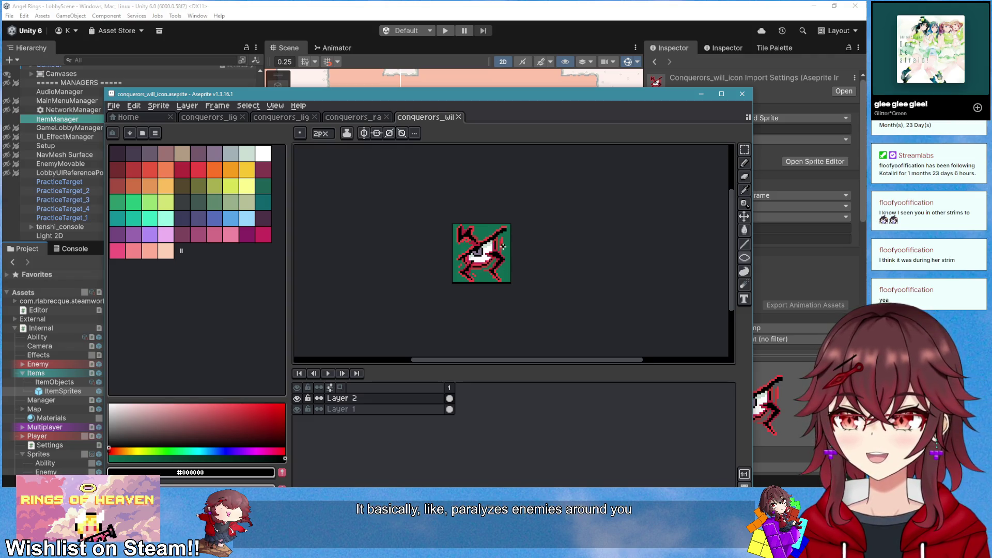
{"action": "scroll", "coordinate": [503, 248], "scroll_direction": "down", "scroll_amount": 1}
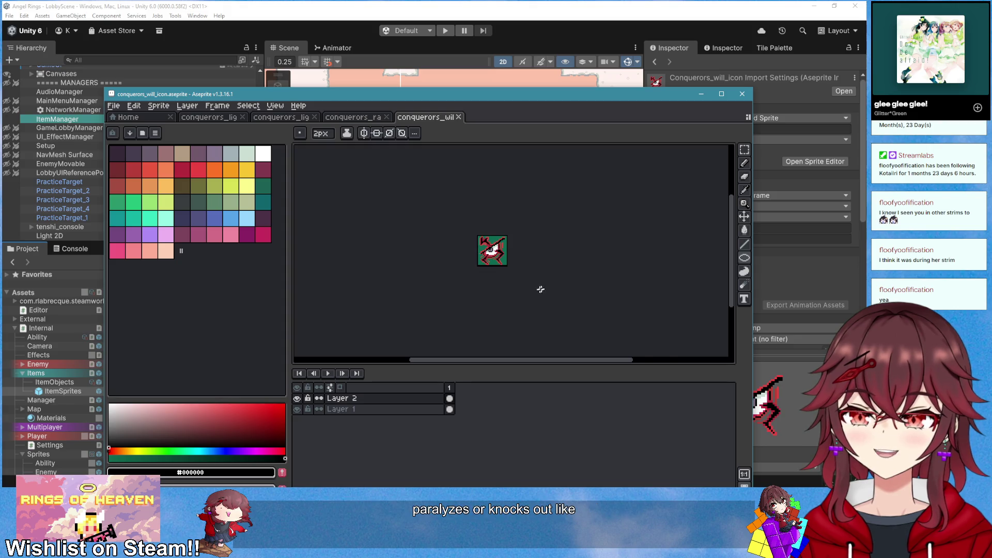
{"action": "scroll", "coordinate": [540, 287], "scroll_direction": "up", "scroll_amount": 3}
{"action": "scroll", "coordinate": [532, 308], "scroll_direction": "down", "scroll_amount": 2}
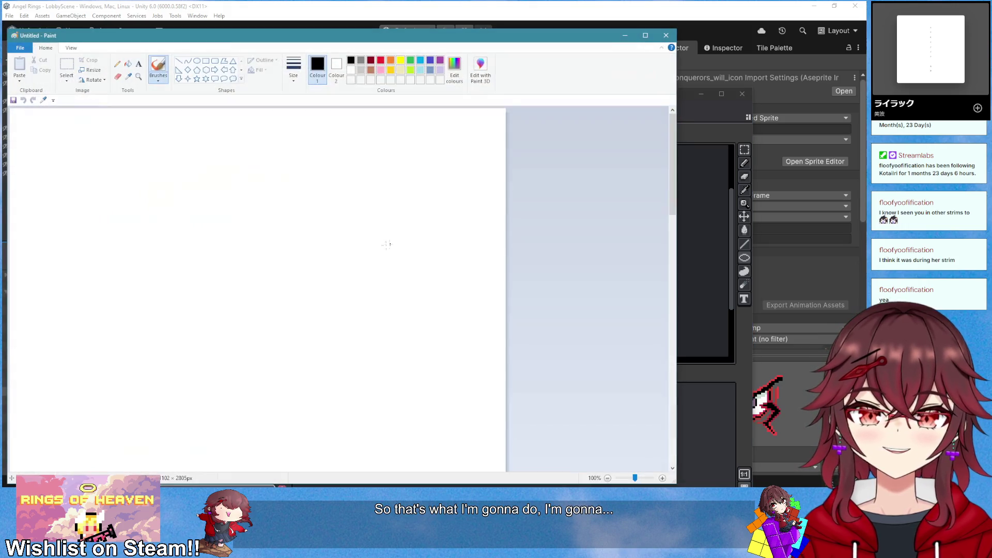
{"action": "left_click_drag", "start_coordinate": [314, 270], "coordinate": [321, 330]}
Draw a light turquoise circle around the stick figure, undoing misdrawn loops
{"action": "left_click", "coordinate": [420, 69]}
{"action": "left_click_drag", "start_coordinate": [369, 330], "coordinate": [320, 234]}
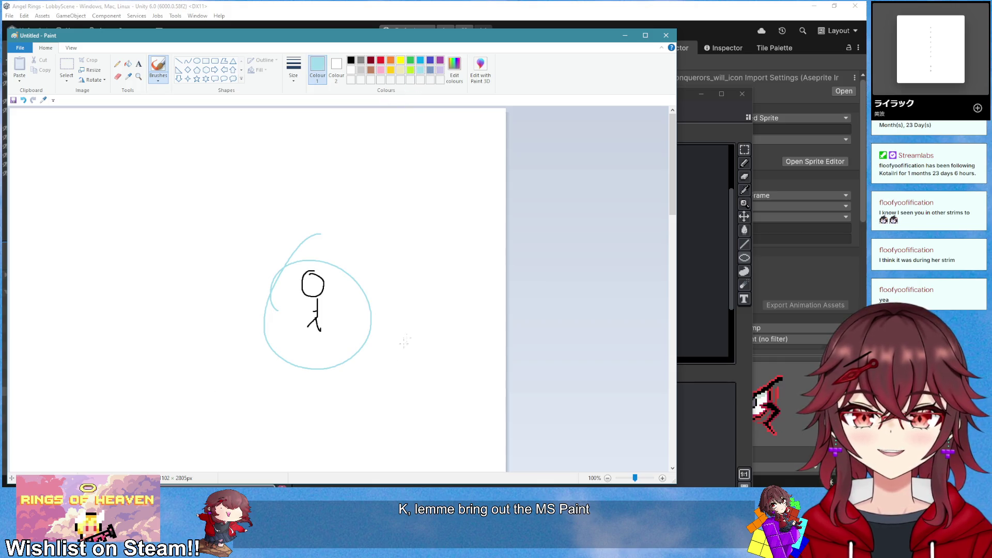
{"action": "mouse_move", "coordinate": [366, 338]}
{"action": "left_mouse_down"}
{"action": "mouse_move", "coordinate": [371, 222]}
{"action": "mouse_move", "coordinate": [404, 220]}
{"action": "left_mouse_up"}
{"action": "key", "text": "ctrl+z"}
{"action": "key", "text": "ctrl+z"}
{"action": "left_click_drag", "start_coordinate": [282, 155], "coordinate": [249, 158]}
{"action": "key", "text": "ctrl+z"}
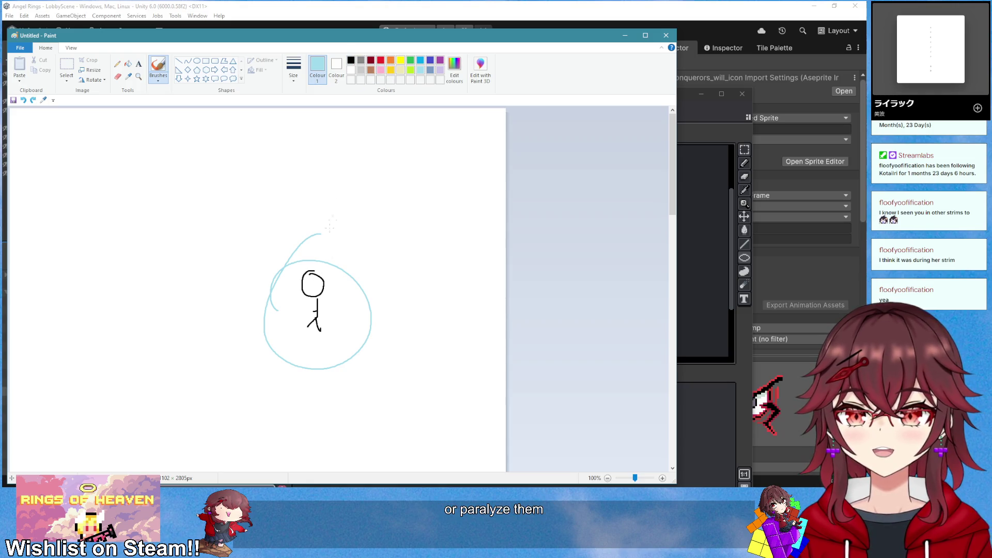
Draw red lightning bolts toward the upper left, bottom, right and upper right
{"action": "left_click", "coordinate": [380, 60]}
{"action": "mouse_move", "coordinate": [301, 260]}
{"action": "left_mouse_down"}
{"action": "mouse_move", "coordinate": [166, 204]}
{"action": "mouse_move", "coordinate": [185, 154]}
{"action": "left_mouse_up"}
{"action": "left_click_drag", "start_coordinate": [307, 356], "coordinate": [153, 416]}
{"action": "left_click_drag", "start_coordinate": [355, 339], "coordinate": [535, 404]}
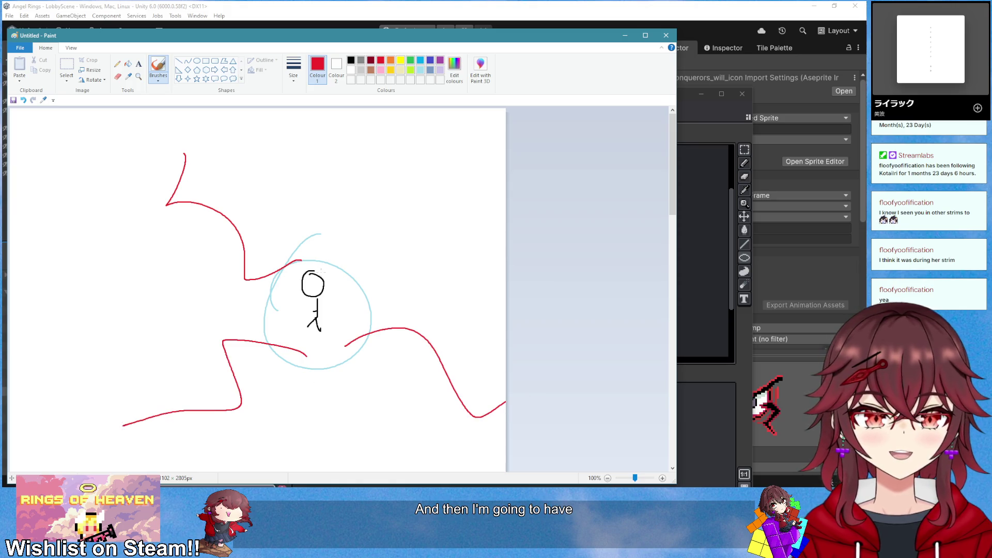
{"action": "left_click_drag", "start_coordinate": [356, 286], "coordinate": [480, 229]}
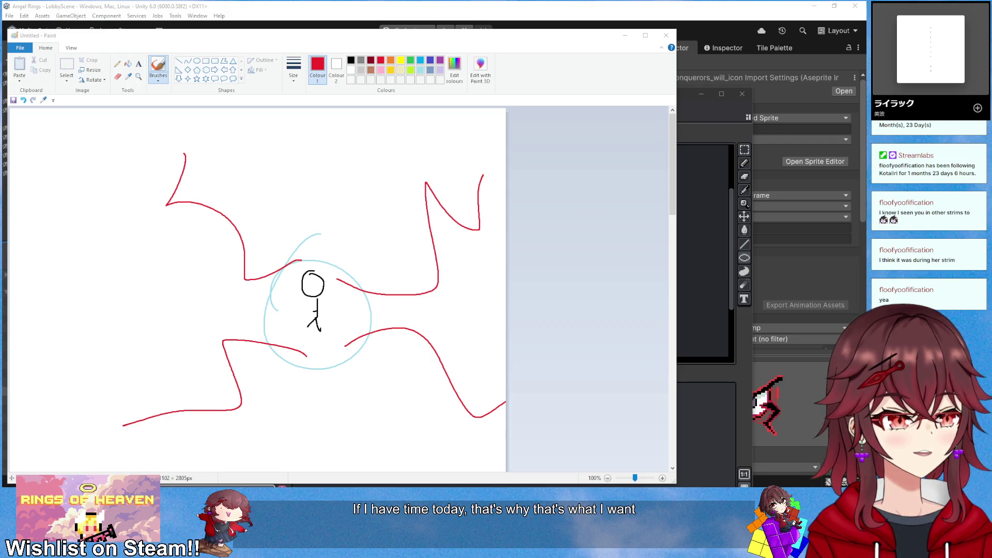
Keep the sketch open and try extra red zigzags on the right and top, undoing them
{"action": "left_click", "coordinate": [664, 36]}
{"action": "left_click", "coordinate": [665, 35]}
{"action": "left_click", "coordinate": [392, 262]}
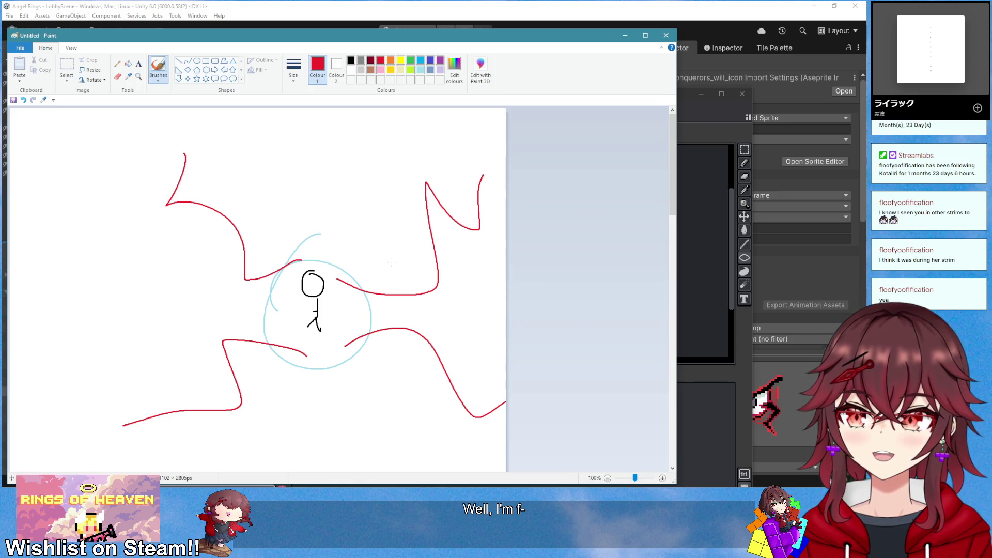
{"action": "left_click_drag", "start_coordinate": [353, 281], "coordinate": [427, 212]}
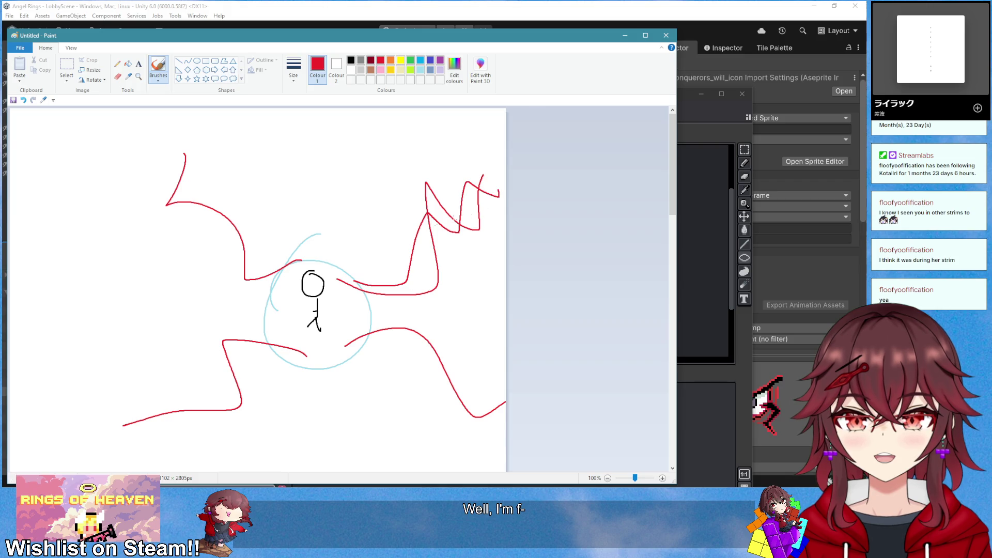
{"action": "mouse_move", "coordinate": [384, 268]}
{"action": "left_mouse_down"}
{"action": "mouse_move", "coordinate": [493, 220]}
{"action": "mouse_move", "coordinate": [501, 202]}
{"action": "left_mouse_up"}
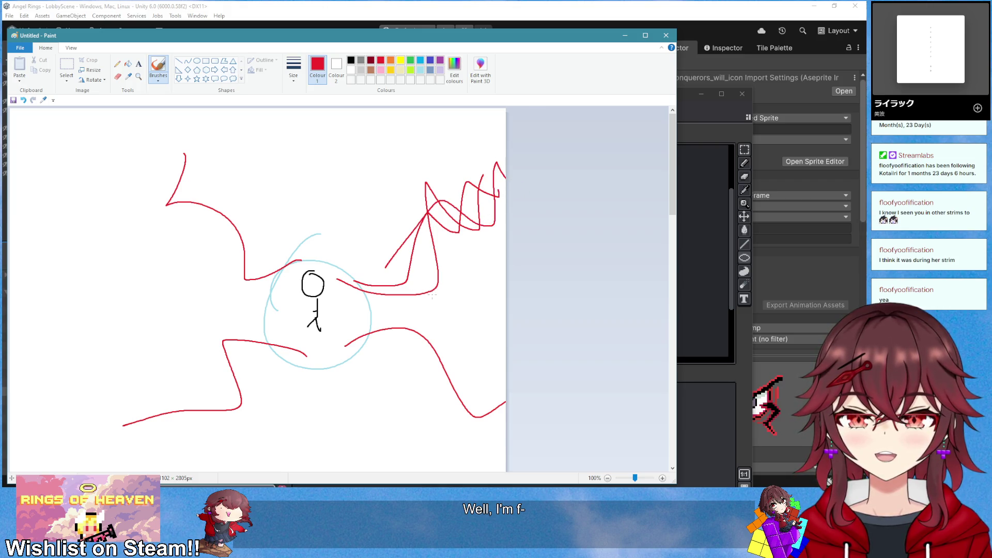
{"action": "key", "text": "ctrl+z"}
{"action": "key", "text": "ctrl+z"}
{"action": "left_click_drag", "start_coordinate": [332, 263], "coordinate": [318, 136]}
{"action": "key", "text": "ctrl+z"}
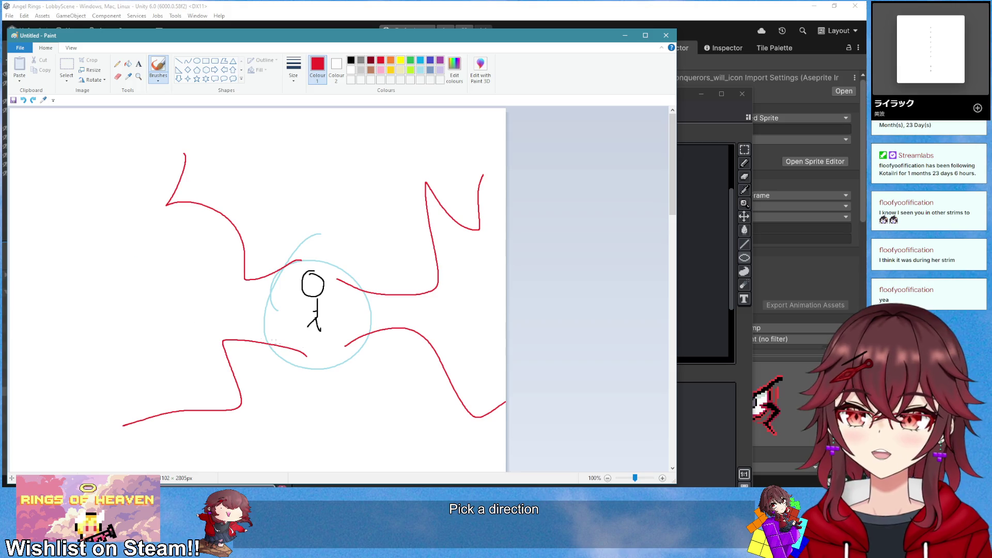
{"action": "mouse_move", "coordinate": [311, 266]}
{"action": "left_mouse_down"}
{"action": "mouse_move", "coordinate": [306, 180]}
{"action": "mouse_move", "coordinate": [408, 150]}
{"action": "left_mouse_up"}
{"action": "key", "text": "ctrl+z"}
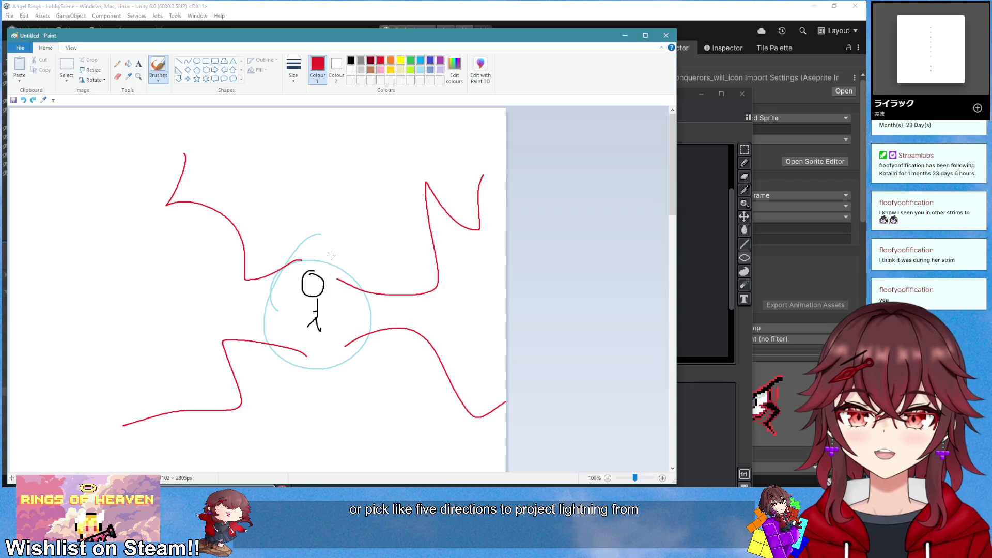
Add a large red ring around the figure and a cyan ring inside it, then minimize Paint
{"action": "mouse_move", "coordinate": [329, 236]}
{"action": "left_mouse_down"}
{"action": "mouse_move", "coordinate": [405, 380]}
{"action": "mouse_move", "coordinate": [316, 246]}
{"action": "left_mouse_up"}
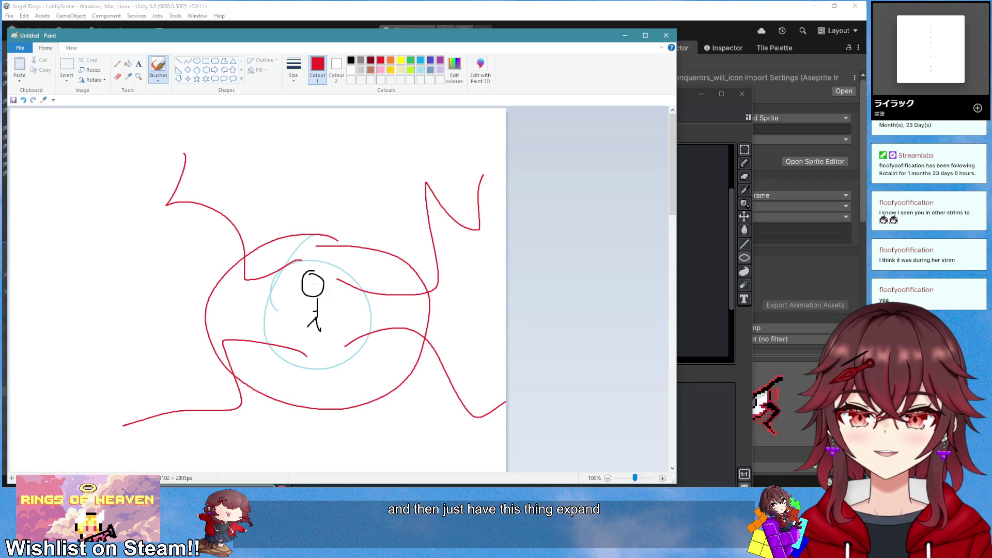
{"action": "key", "text": "ctrl+z"}
{"action": "mouse_move", "coordinate": [351, 214]}
{"action": "left_mouse_down"}
{"action": "mouse_move", "coordinate": [301, 461]}
{"action": "mouse_move", "coordinate": [325, 185]}
{"action": "left_mouse_up"}
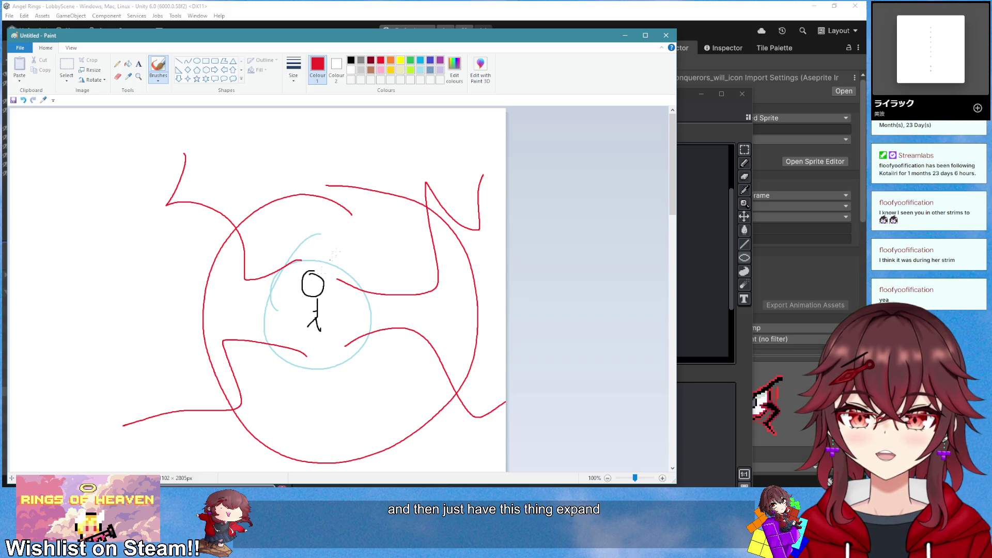
{"action": "left_click", "coordinate": [420, 60]}
{"action": "mouse_move", "coordinate": [275, 236]}
{"action": "left_mouse_down"}
{"action": "mouse_move", "coordinate": [219, 284]}
{"action": "mouse_move", "coordinate": [479, 341]}
{"action": "mouse_move", "coordinate": [163, 178]}
{"action": "left_mouse_up"}
{"action": "key", "text": "ctrl+z"}
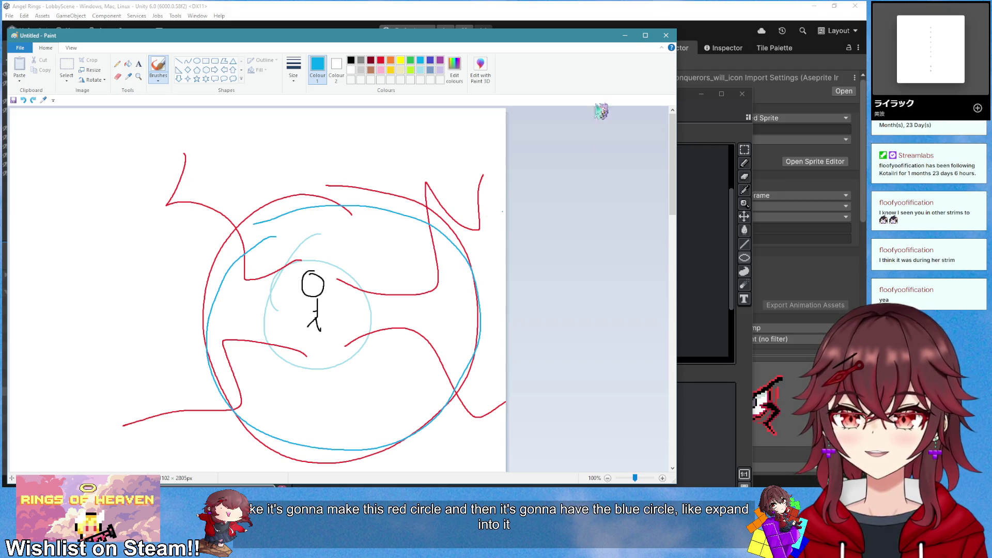
{"action": "left_click", "coordinate": [625, 35]}
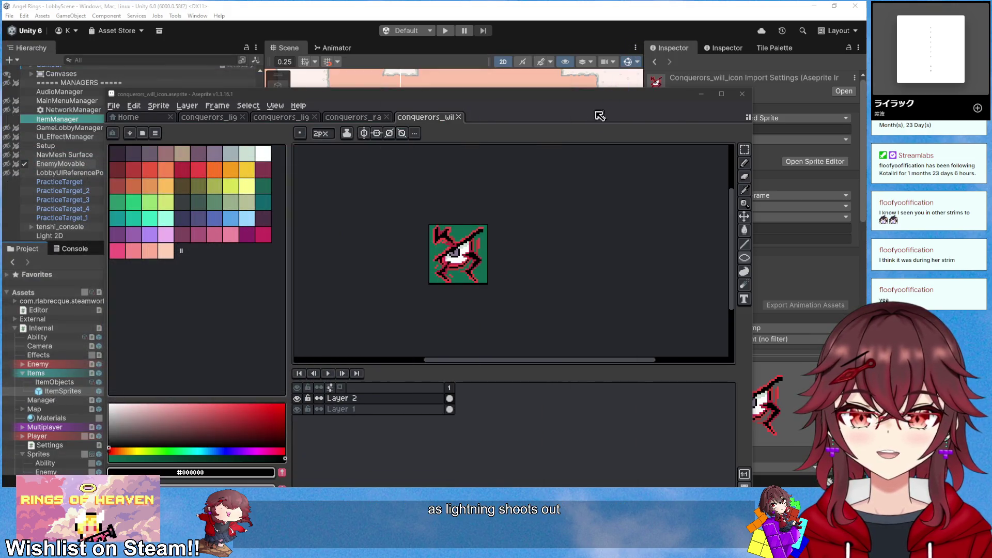
Bring Unity forward, run the game, and create a new lobby from the title menu
{"action": "scroll", "coordinate": [475, 271], "scroll_direction": "up", "scroll_amount": 3}
{"action": "left_click", "coordinate": [563, 8]}
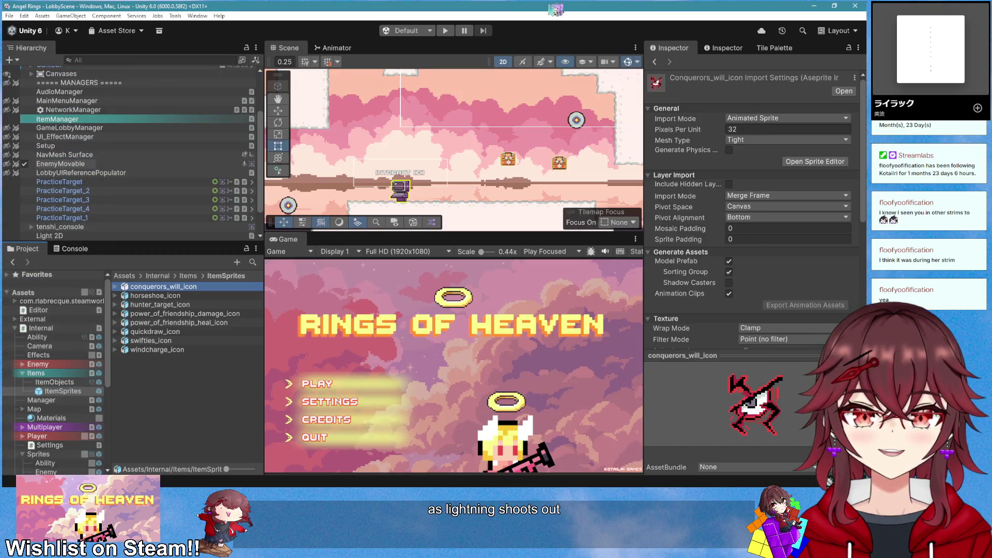
{"action": "left_click", "coordinate": [445, 30]}
{"action": "left_click", "coordinate": [331, 385]}
{"action": "left_click", "coordinate": [325, 384]}
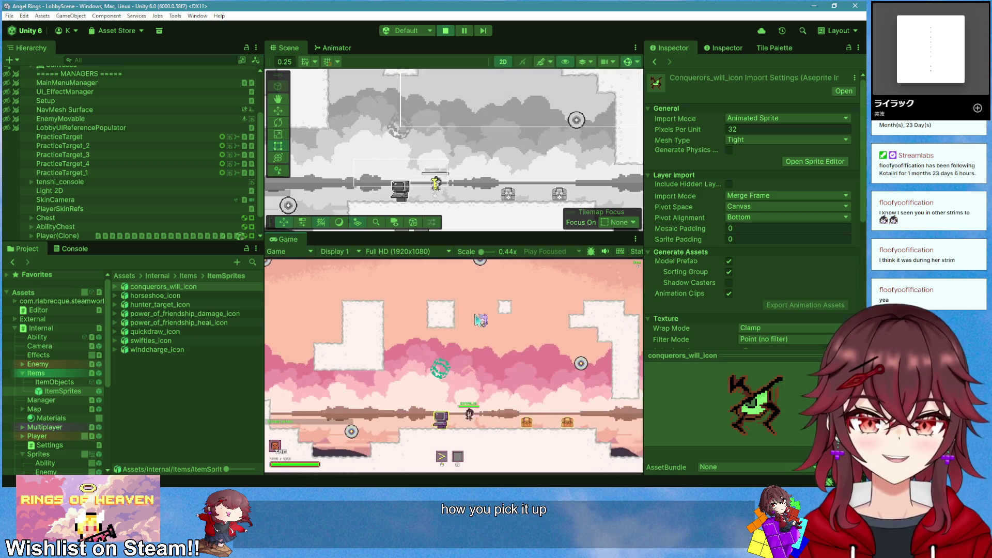
Pick up and trigger the Will of the Conqueror ability in a maximized Game view, then stop playing
{"action": "key", "text": "d"}
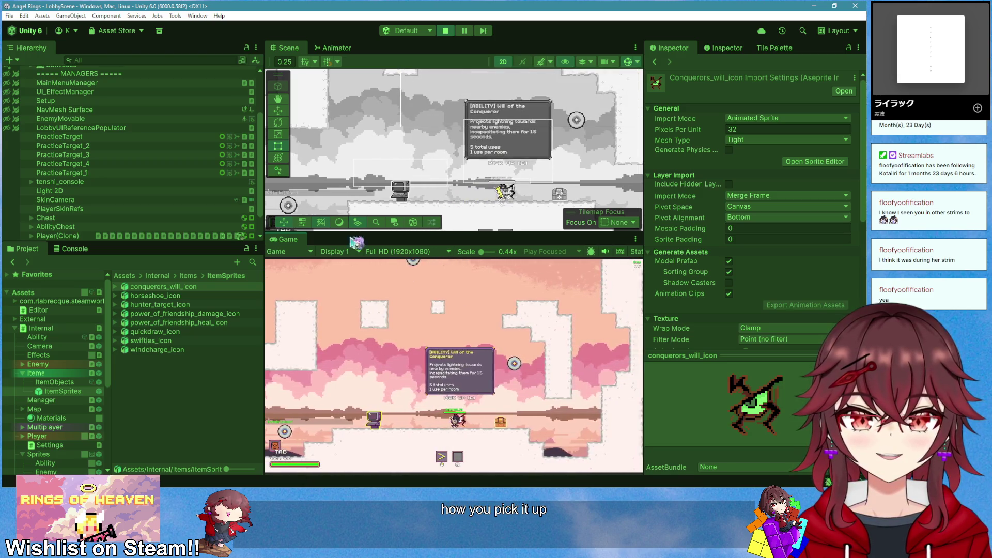
{"action": "right_click", "coordinate": [288, 239]}
{"action": "left_click", "coordinate": [300, 279]}
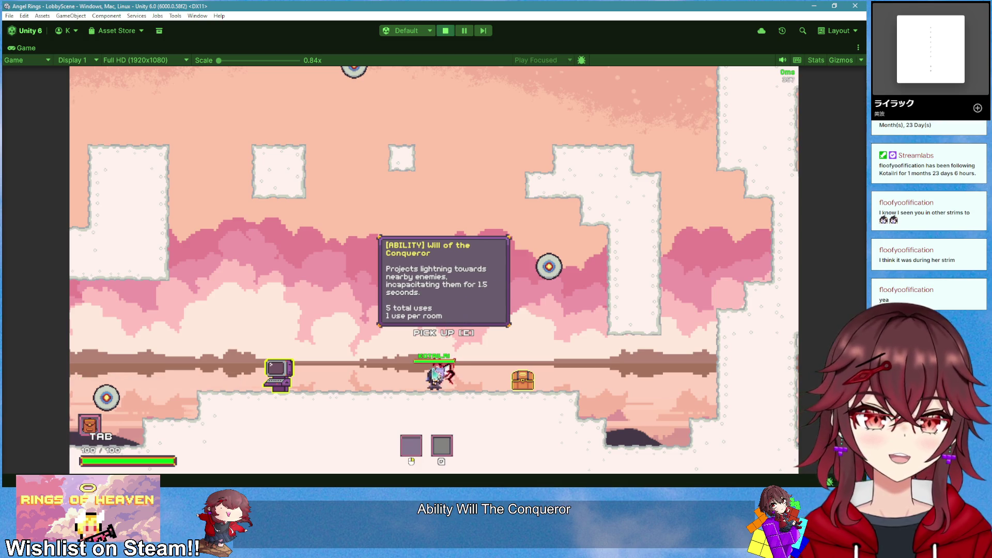
{"action": "key", "text": "e"}
{"action": "key", "text": "a"}
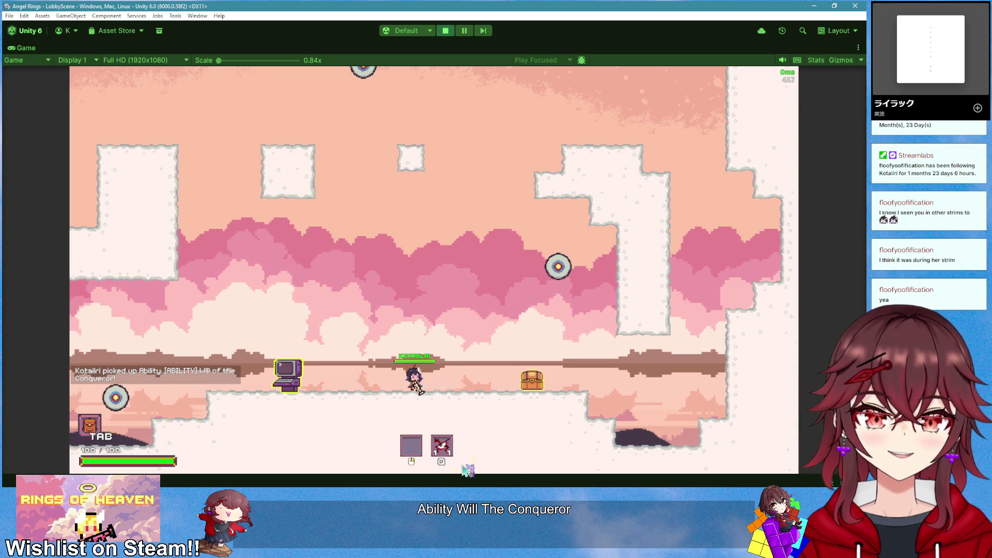
{"action": "key", "text": "a"}
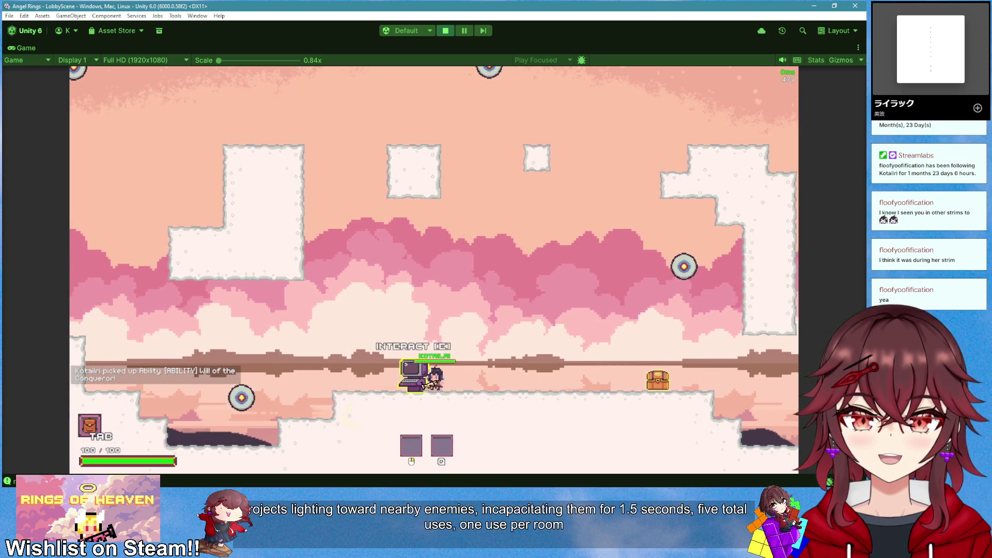
{"action": "key", "text": "d"}
{"action": "left_click", "coordinate": [563, 281]}
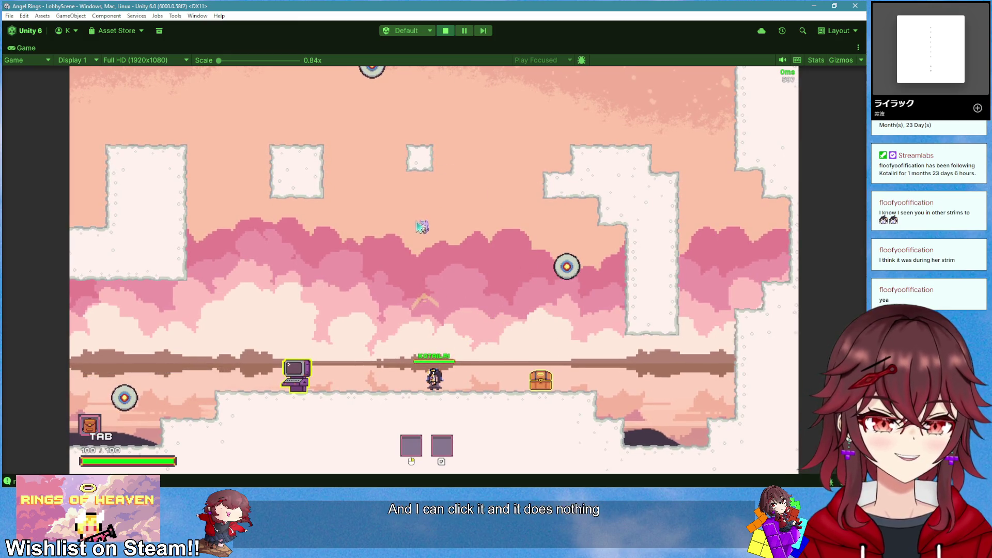
{"action": "left_click", "coordinate": [445, 31]}
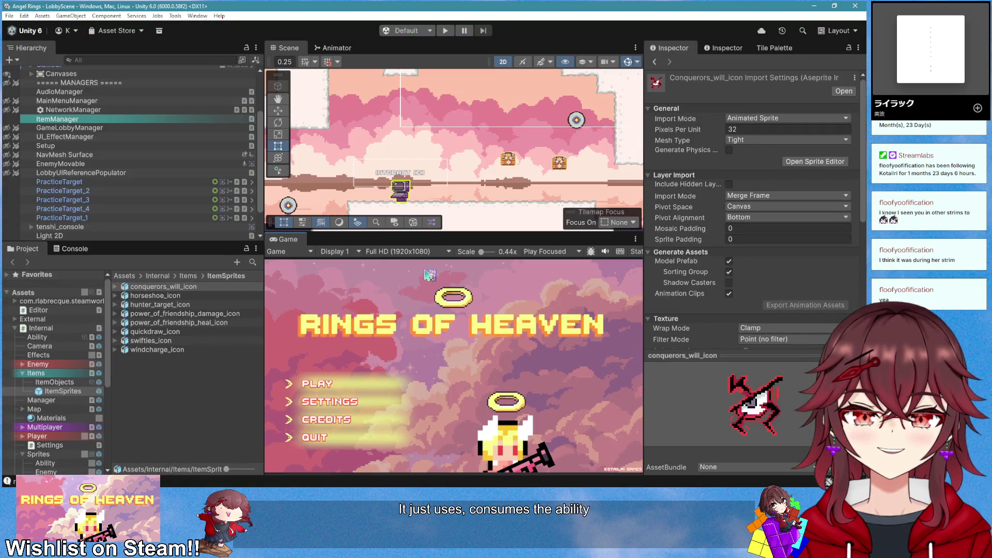
Open the will icon sprite in Aseprite from Unity
{"action": "double_click", "coordinate": [163, 287]}
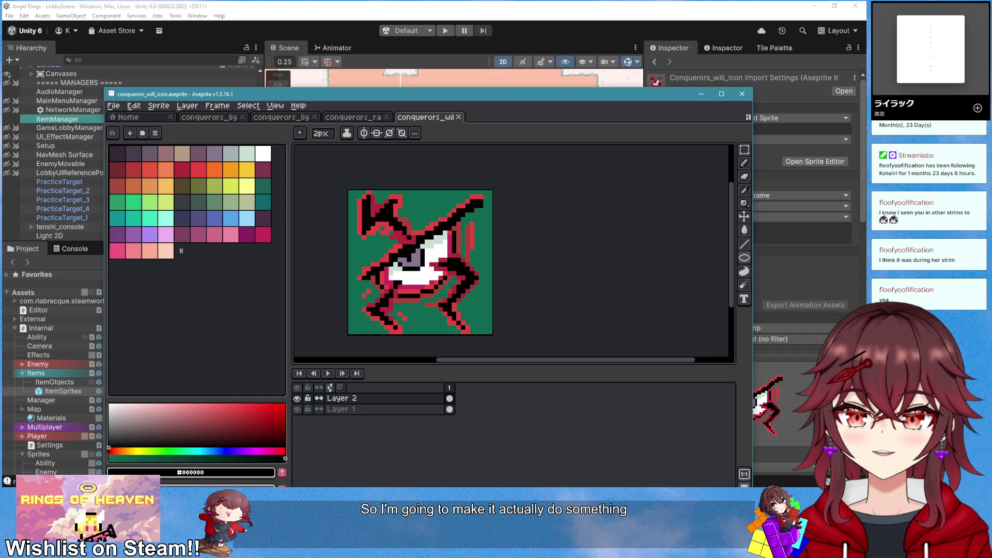
{"action": "key", "text": "alt+Tab"}
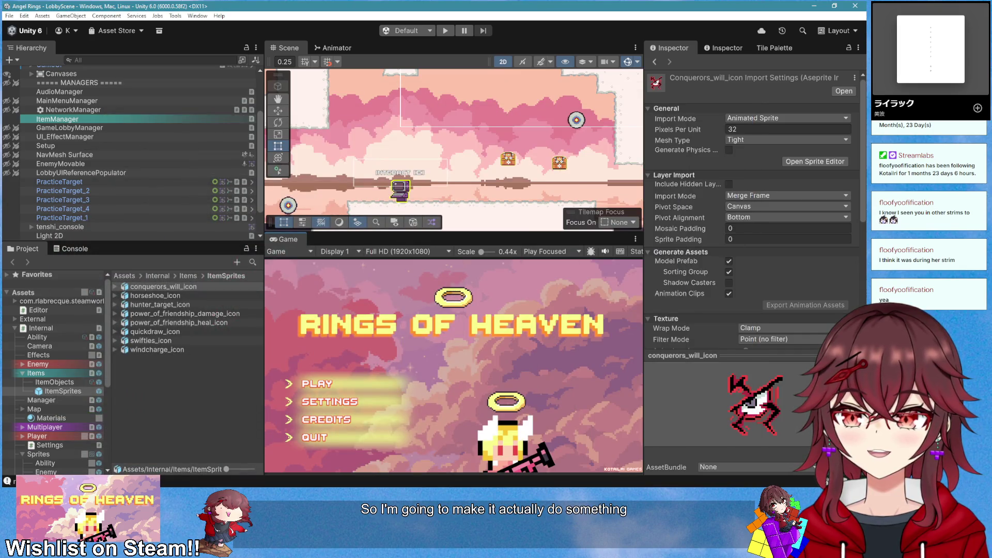
{"action": "key", "text": "alt+Tab"}
On the conquerors_lightning_ring sprite, delete the old ring and draw a black circle spanning the canvas
{"action": "left_click", "coordinate": [361, 120]}
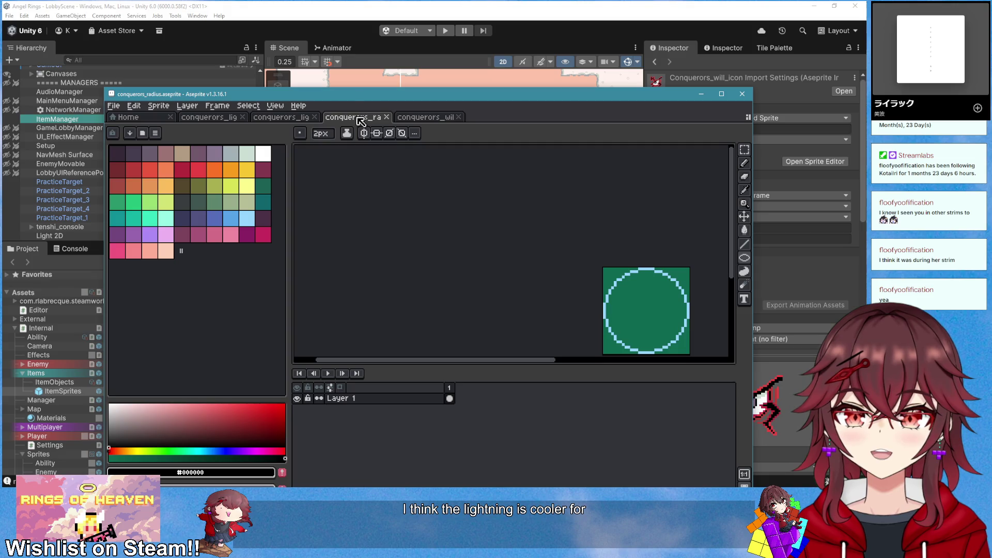
{"action": "left_click", "coordinate": [282, 120]}
{"action": "scroll", "coordinate": [517, 238], "scroll_direction": "down", "scroll_amount": 4}
{"action": "scroll", "coordinate": [568, 287], "scroll_direction": "up", "scroll_amount": 3}
{"action": "left_click_drag", "start_coordinate": [534, 242], "coordinate": [476, 281]}
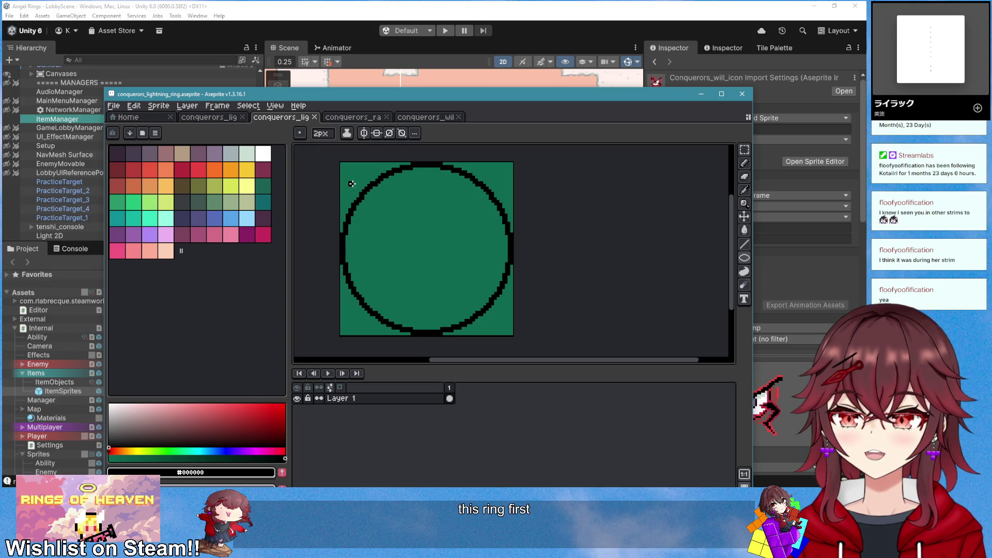
{"action": "key", "text": "Delete"}
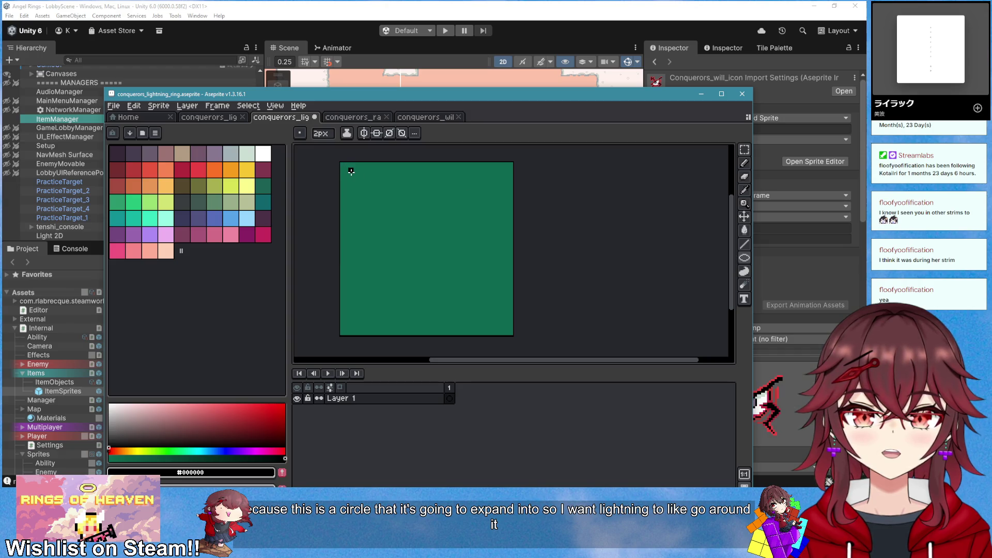
{"action": "mouse_move", "coordinate": [343, 165]}
{"action": "left_mouse_down"}
{"action": "mouse_move", "coordinate": [460, 271]}
{"action": "mouse_move", "coordinate": [501, 335]}
{"action": "mouse_move", "coordinate": [511, 334]}
{"action": "left_mouse_up"}
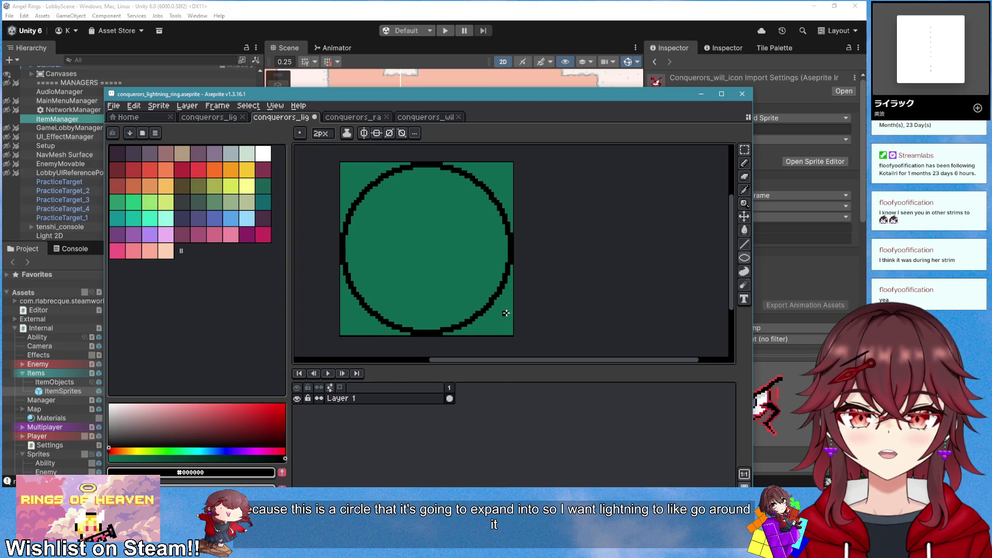
Select all and scale the black circle down slightly inside the canvas
{"action": "key", "text": "m"}
{"action": "key", "text": "ctrl+a"}
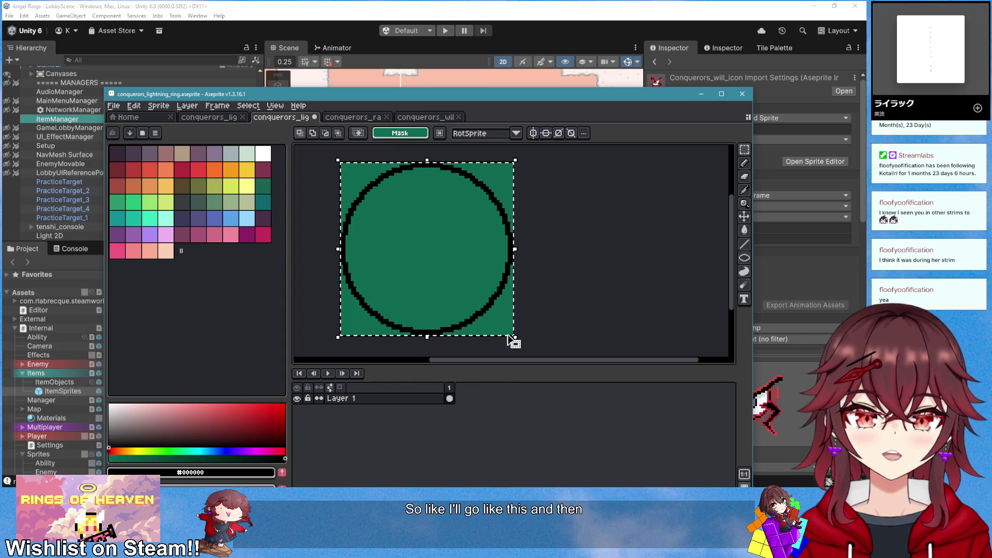
{"action": "mouse_move", "coordinate": [515, 334]}
{"action": "left_mouse_down"}
{"action": "mouse_move", "coordinate": [491, 308]}
{"action": "mouse_move", "coordinate": [512, 325]}
{"action": "left_mouse_up"}
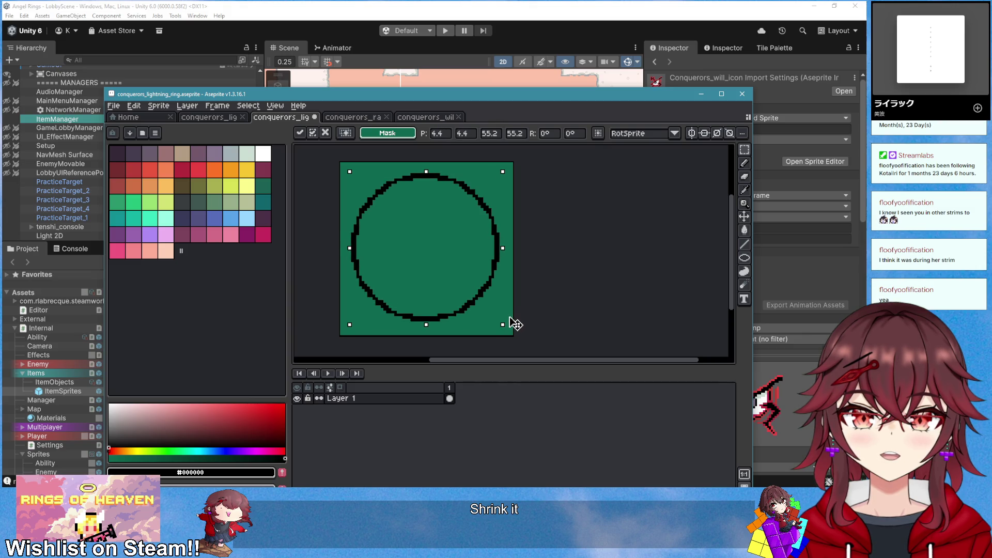
{"action": "left_click", "coordinate": [573, 295]}
{"action": "scroll", "coordinate": [574, 296], "scroll_direction": "down", "scroll_amount": 3}
{"action": "scroll", "coordinate": [515, 310], "scroll_direction": "up", "scroll_amount": 3}
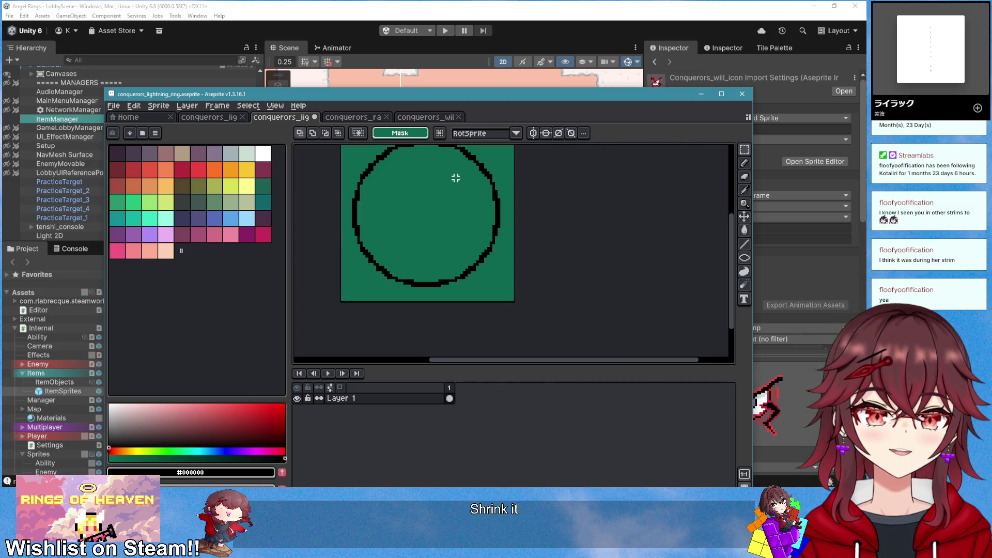
{"action": "scroll", "coordinate": [392, 211], "scroll_direction": "up", "scroll_amount": 3}
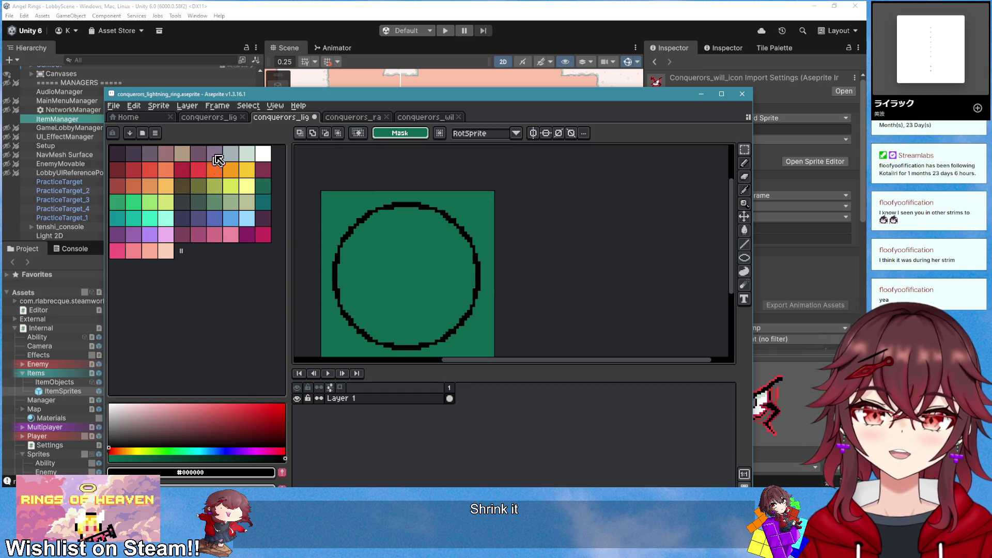
Sample red #c83b3b from the will icon sprite and return to the lightning ring sprite
{"action": "left_click", "coordinate": [417, 122]}
{"action": "scroll", "coordinate": [398, 193], "scroll_direction": "up", "scroll_amount": 5}
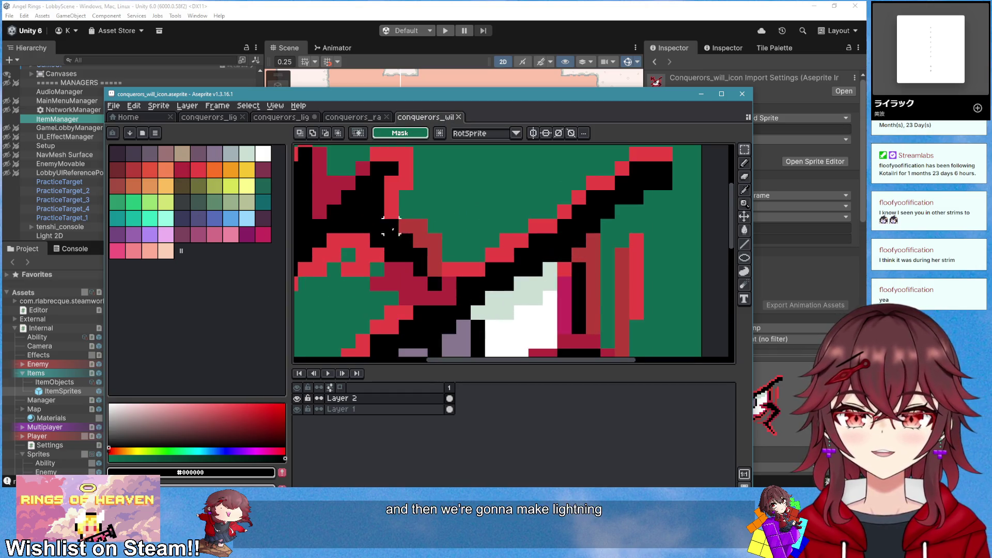
{"action": "left_click", "coordinate": [397, 193], "text": "alt"}
{"action": "left_click", "coordinate": [296, 118]}
{"action": "scroll", "coordinate": [403, 239], "scroll_direction": "up", "scroll_amount": 2}
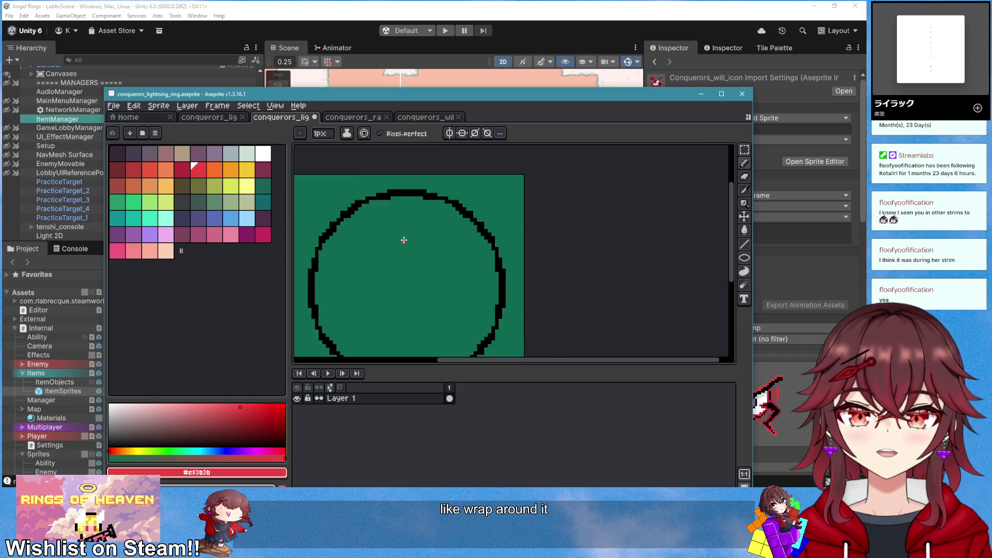
{"action": "scroll", "coordinate": [469, 199], "scroll_direction": "up", "scroll_amount": 1}
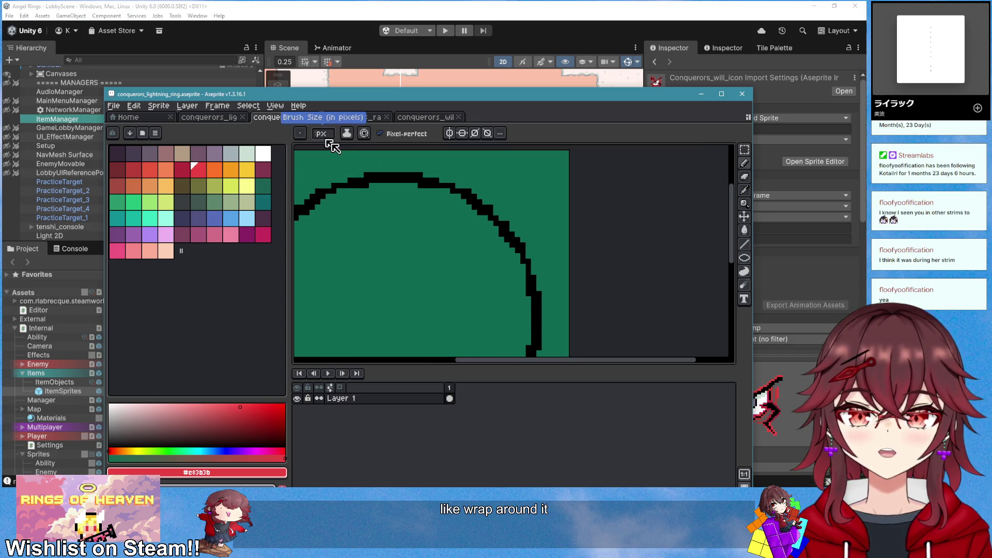
Maximize Aseprite and sketch a first red lightning stroke at the ring's upper right
{"action": "key", "text": "super+Up"}
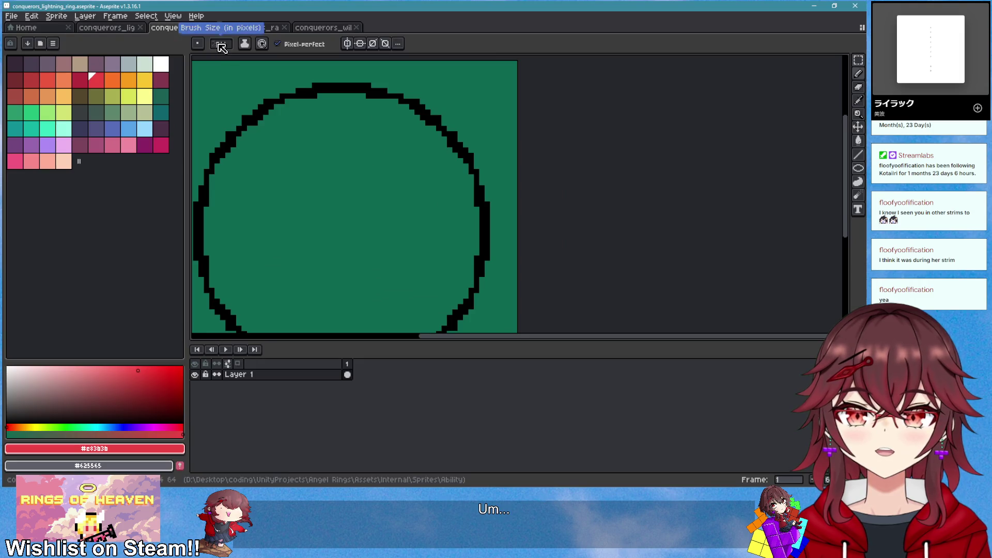
{"action": "left_click_drag", "start_coordinate": [411, 178], "coordinate": [494, 233]}
{"action": "key", "text": "ctrl+z"}
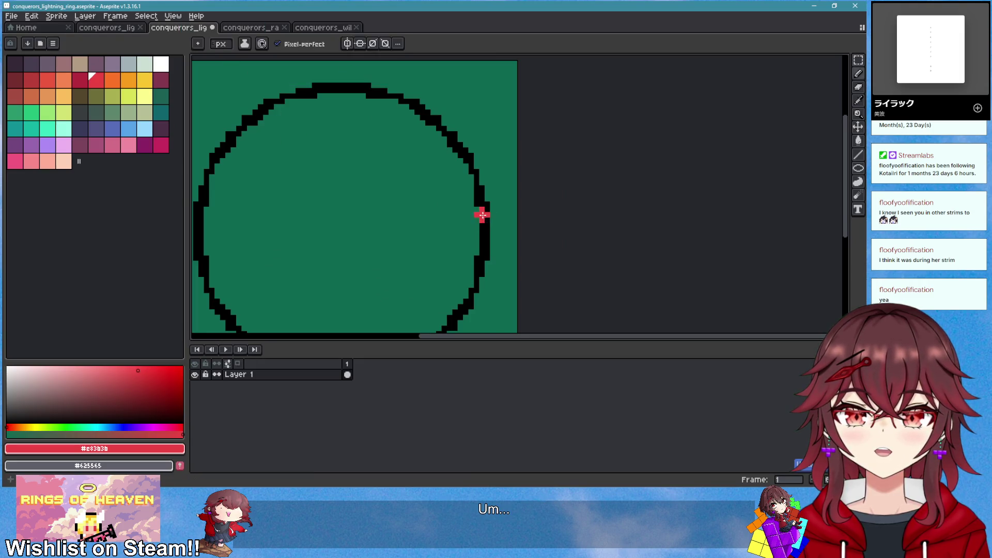
{"action": "left_click_drag", "start_coordinate": [423, 117], "coordinate": [484, 144]}
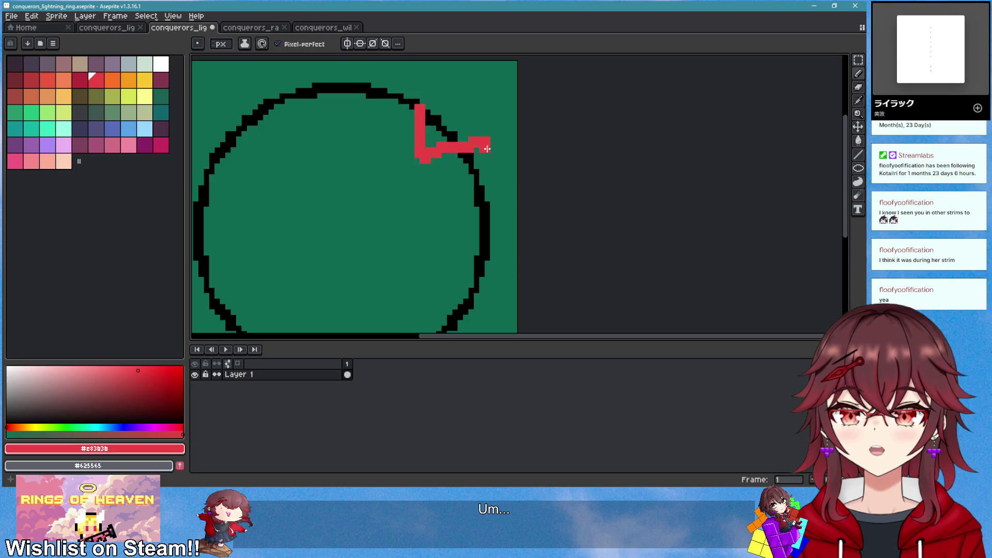
Set the brush size to 2 and try red zigzags over the ring's right edge, undoing them
{"action": "key", "text": "ctrl+z"}
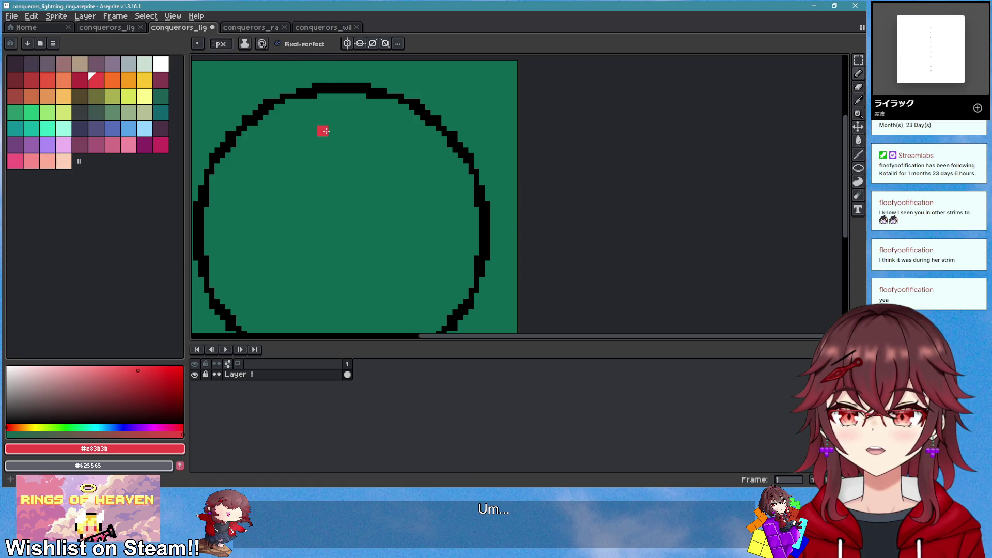
{"action": "left_click", "coordinate": [223, 45]}
{"action": "mouse_move", "coordinate": [481, 122]}
{"action": "left_mouse_down"}
{"action": "mouse_move", "coordinate": [465, 138]}
{"action": "mouse_move", "coordinate": [494, 239]}
{"action": "left_mouse_up"}
{"action": "key", "text": "ctrl+z"}
{"action": "mouse_move", "coordinate": [376, 120]}
{"action": "left_mouse_down"}
{"action": "mouse_move", "coordinate": [450, 105]}
{"action": "mouse_move", "coordinate": [458, 150]}
{"action": "mouse_move", "coordinate": [495, 191]}
{"action": "left_mouse_up"}
{"action": "scroll", "coordinate": [516, 240], "scroll_direction": "down", "scroll_amount": 2}
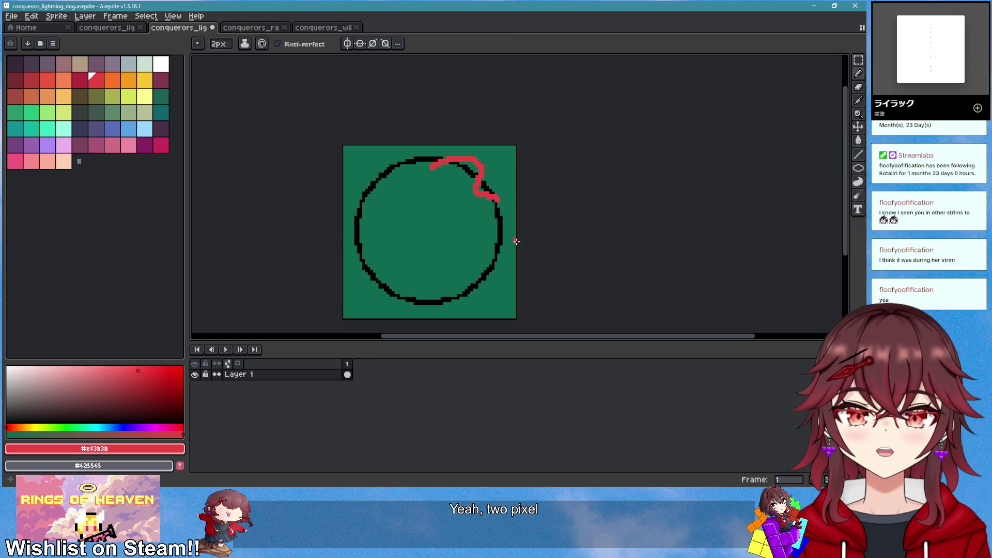
{"action": "scroll", "coordinate": [491, 251], "scroll_direction": "up", "scroll_amount": 1}
{"action": "key", "text": "ctrl+z"}
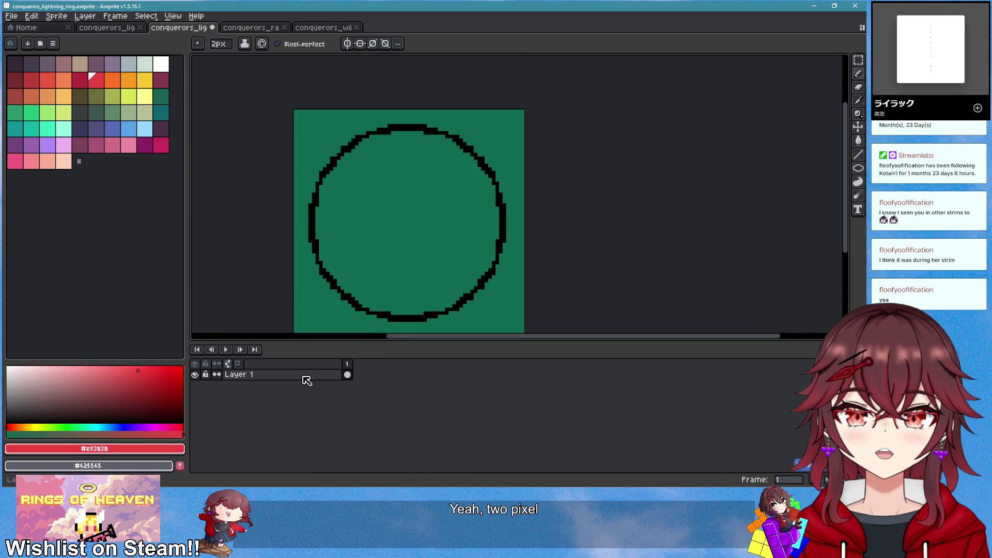
Add Layer 2 and draw red lightning on the circle's right side, bottom and upper left
{"action": "right_click", "coordinate": [306, 376]}
{"action": "mouse_move", "coordinate": [336, 397]}
{"action": "left_click", "coordinate": [400, 396]}
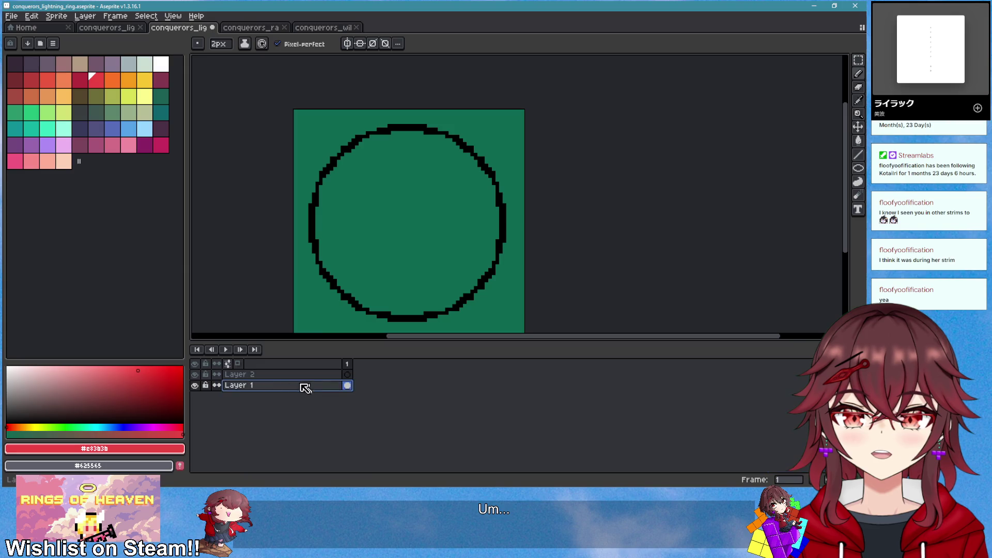
{"action": "left_click", "coordinate": [243, 374]}
{"action": "mouse_move", "coordinate": [481, 149]}
{"action": "left_mouse_down"}
{"action": "mouse_move", "coordinate": [516, 206]}
{"action": "mouse_move", "coordinate": [492, 245]}
{"action": "left_mouse_up"}
{"action": "left_click_drag", "start_coordinate": [467, 290], "coordinate": [358, 316]}
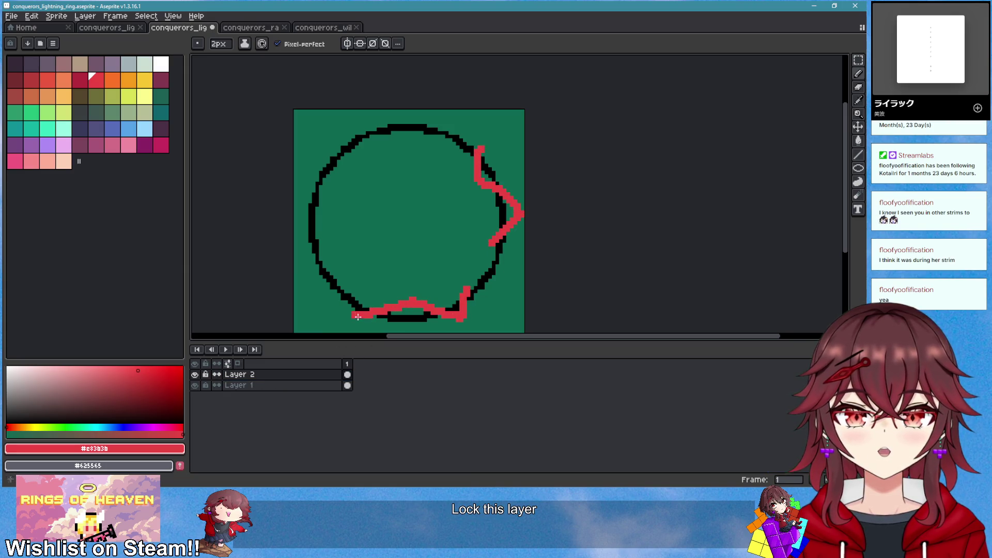
{"action": "mouse_move", "coordinate": [313, 175]}
{"action": "left_mouse_down"}
{"action": "mouse_move", "coordinate": [354, 147]}
{"action": "mouse_move", "coordinate": [434, 134]}
{"action": "left_mouse_up"}
Add a second frame that copies frame 1
{"action": "scroll", "coordinate": [521, 287], "scroll_direction": "down", "scroll_amount": 2}
{"action": "scroll", "coordinate": [517, 289], "scroll_direction": "up", "scroll_amount": 2}
{"action": "right_click", "coordinate": [348, 365]}
{"action": "left_click", "coordinate": [377, 385]}
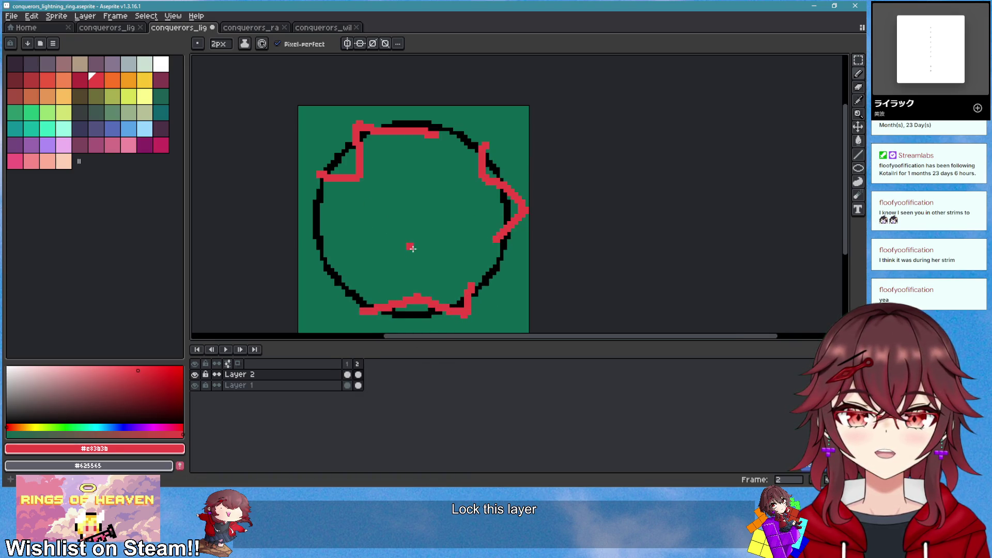
Erase the copied red lightning on frame 2, comparing it against frame 1
{"action": "key", "text": "e"}
{"action": "mouse_move", "coordinate": [394, 142]}
{"action": "left_mouse_down"}
{"action": "mouse_move", "coordinate": [377, 155]}
{"action": "mouse_move", "coordinate": [393, 131]}
{"action": "left_mouse_up"}
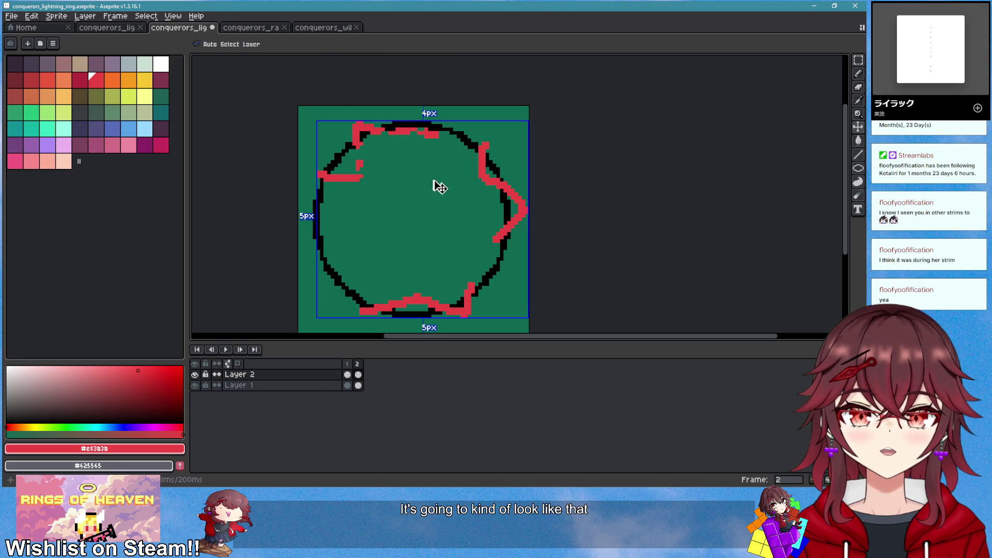
{"action": "mouse_move", "coordinate": [451, 144]}
{"action": "left_mouse_down"}
{"action": "mouse_move", "coordinate": [359, 177]}
{"action": "mouse_move", "coordinate": [308, 170]}
{"action": "mouse_move", "coordinate": [423, 140]}
{"action": "mouse_move", "coordinate": [509, 208]}
{"action": "mouse_move", "coordinate": [465, 310]}
{"action": "mouse_move", "coordinate": [432, 292]}
{"action": "left_mouse_up"}
{"action": "key", "text": "ctrl+z"}
{"action": "key", "text": "ctrl+y"}
{"action": "key", "text": "Left"}
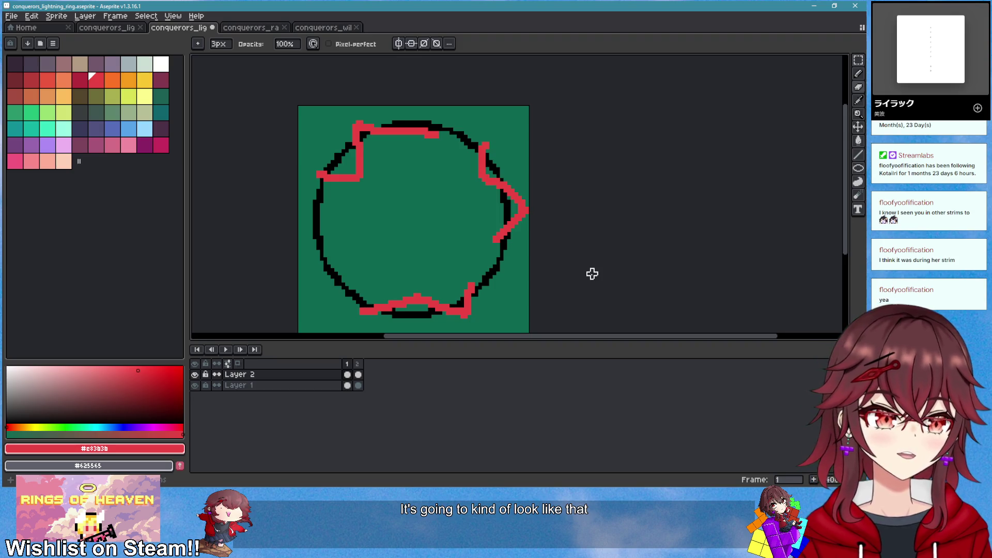
{"action": "key", "text": "Right"}
{"action": "key", "text": "Left"}
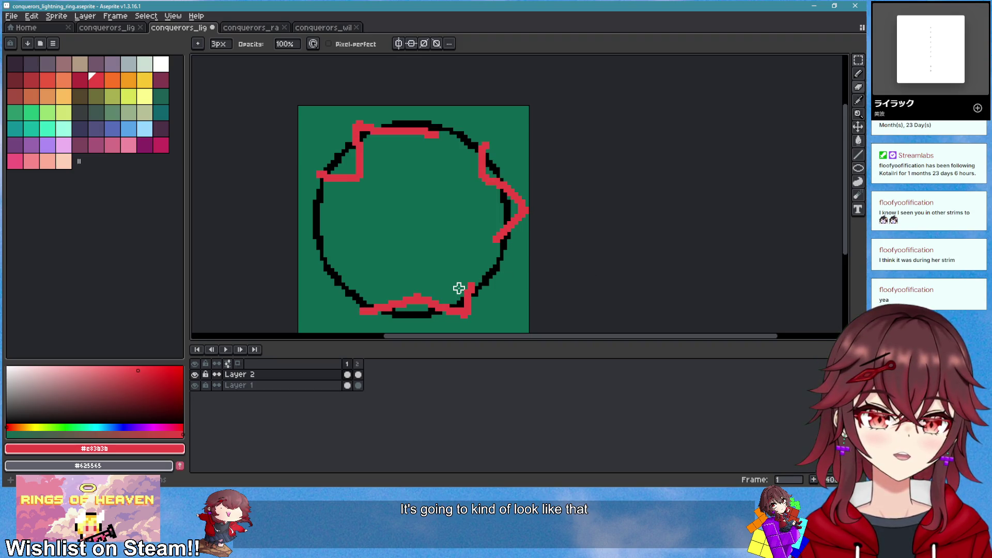
{"action": "scroll", "coordinate": [461, 269], "scroll_direction": "down", "scroll_amount": 1}
{"action": "key", "text": "Right"}
{"action": "scroll", "coordinate": [463, 267], "scroll_direction": "up", "scroll_amount": 1}
{"action": "key", "text": "Left"}
{"action": "key", "text": "Right"}
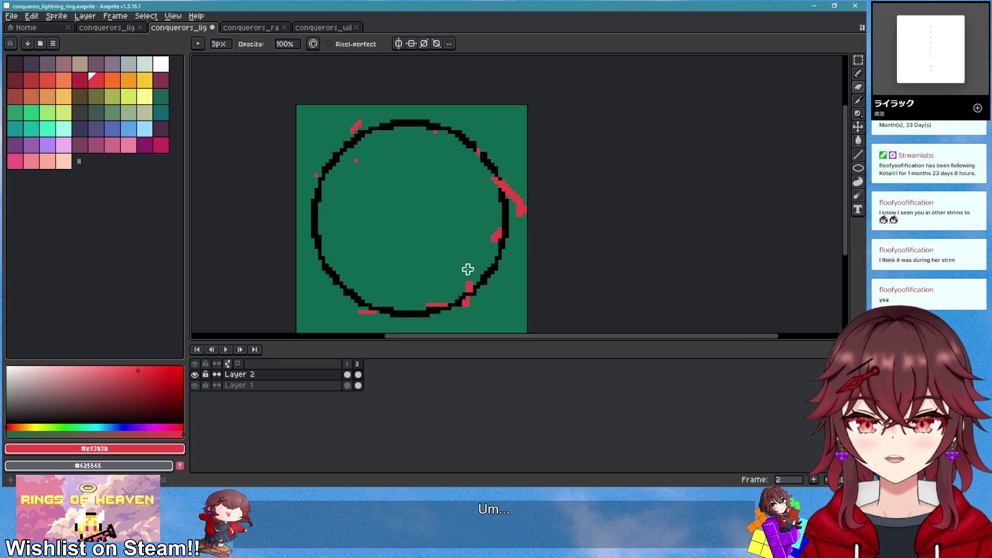
Rotate frame 2's ring about -59 degrees and commit the transform
{"action": "key", "text": "ctrl+t"}
{"action": "mouse_move", "coordinate": [535, 113]}
{"action": "left_mouse_down"}
{"action": "mouse_move", "coordinate": [550, 141]}
{"action": "mouse_move", "coordinate": [551, 222]}
{"action": "mouse_move", "coordinate": [536, 259]}
{"action": "mouse_move", "coordinate": [502, 242]}
{"action": "mouse_move", "coordinate": [479, 251]}
{"action": "left_mouse_up"}
{"action": "left_click", "coordinate": [585, 255]}
{"action": "key", "text": "Left"}
{"action": "key", "text": "Right"}
Draw new 2px red lightning along frame 2's upper-left, top-right, right and lower-left edges
{"action": "key", "text": "i"}
{"action": "key", "text": "b"}
{"action": "mouse_move", "coordinate": [314, 228]}
{"action": "left_mouse_down"}
{"action": "mouse_move", "coordinate": [335, 136]}
{"action": "mouse_move", "coordinate": [356, 143]}
{"action": "left_mouse_up"}
{"action": "left_click_drag", "start_coordinate": [443, 138], "coordinate": [469, 129]}
{"action": "left_click_drag", "start_coordinate": [504, 231], "coordinate": [511, 263]}
{"action": "left_click_drag", "start_coordinate": [373, 309], "coordinate": [363, 288]}
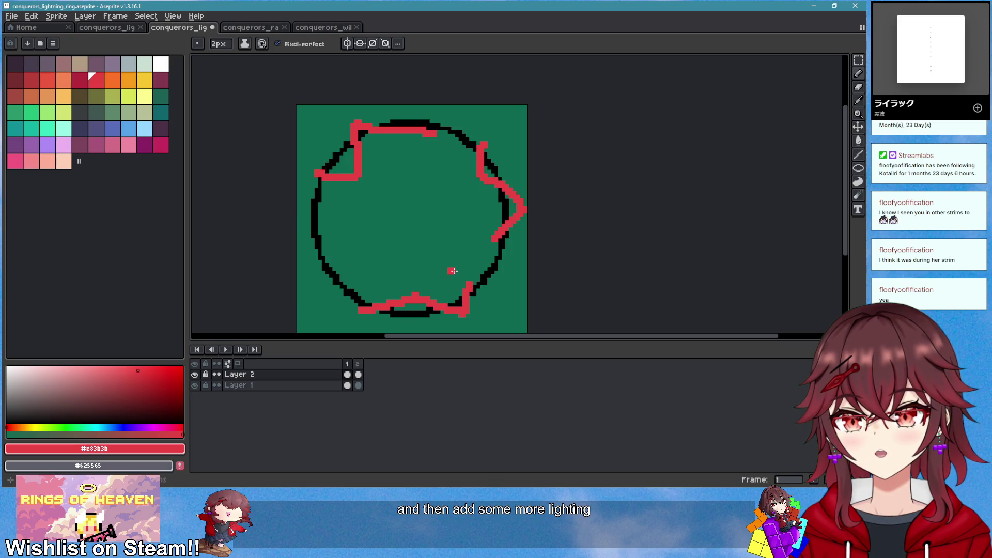
{"action": "right_click", "coordinate": [362, 367]}
Add a third frame and rotate its lightning ring about 52 degrees
{"action": "left_click", "coordinate": [387, 384]}
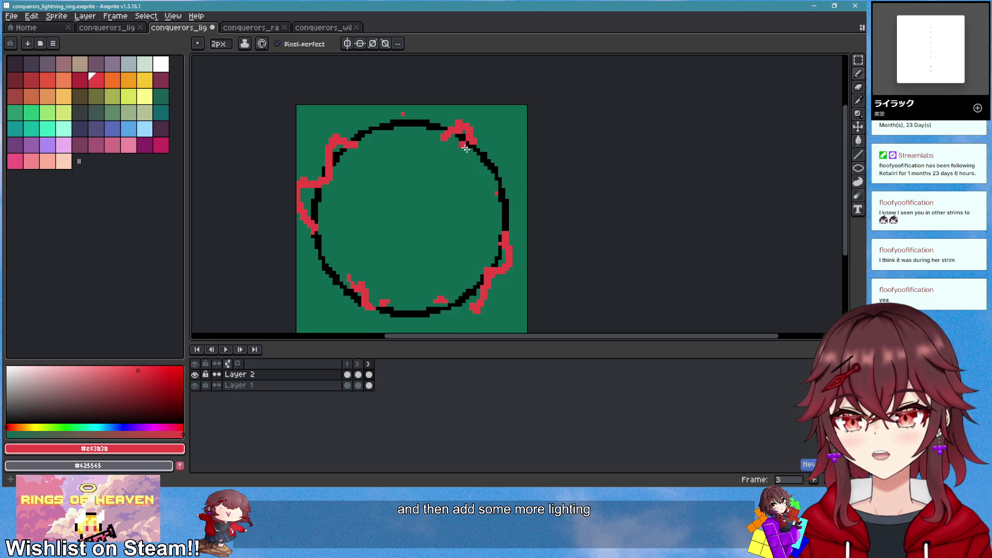
{"action": "key", "text": "ctrl+a"}
{"action": "key", "text": "m"}
{"action": "mouse_move", "coordinate": [525, 110]}
{"action": "left_mouse_down"}
{"action": "mouse_move", "coordinate": [567, 224]}
{"action": "mouse_move", "coordinate": [484, 230]}
{"action": "left_mouse_up"}
{"action": "key", "text": "Return"}
{"action": "key", "text": "b"}
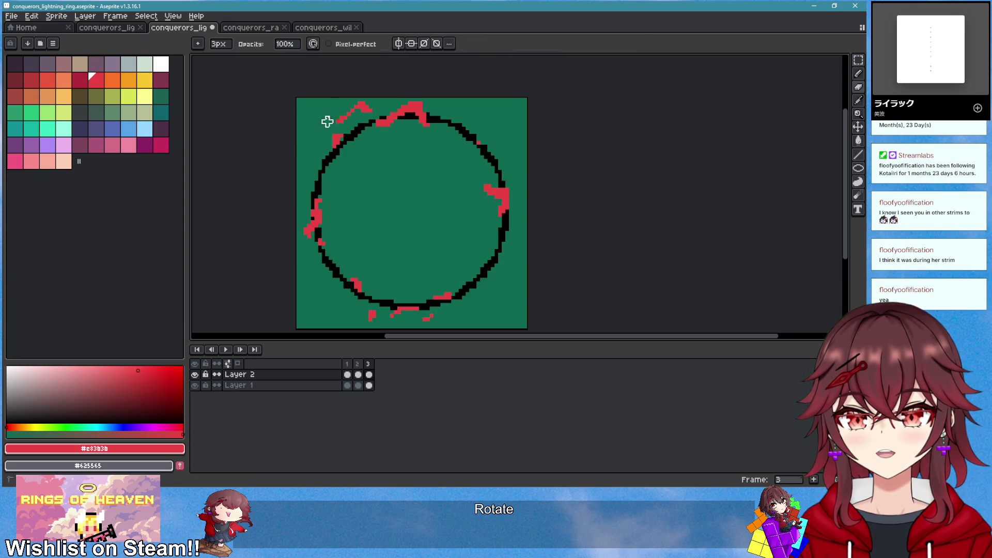
{"action": "key", "text": "b"}
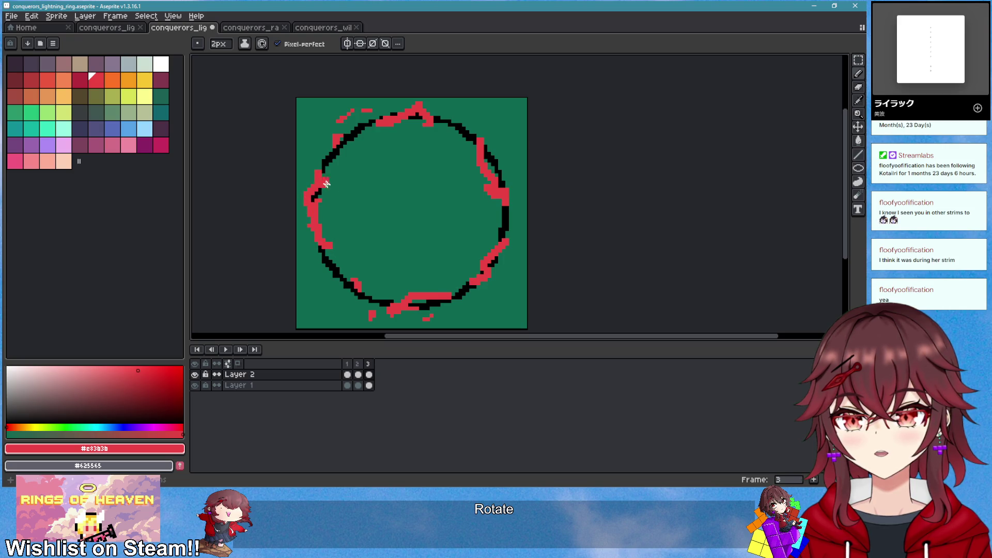
Play the three-frame animation from frame 1, then stop playback
{"action": "key", "text": "Left"}
{"action": "key", "text": "Left"}
{"action": "left_click", "coordinate": [226, 349]}
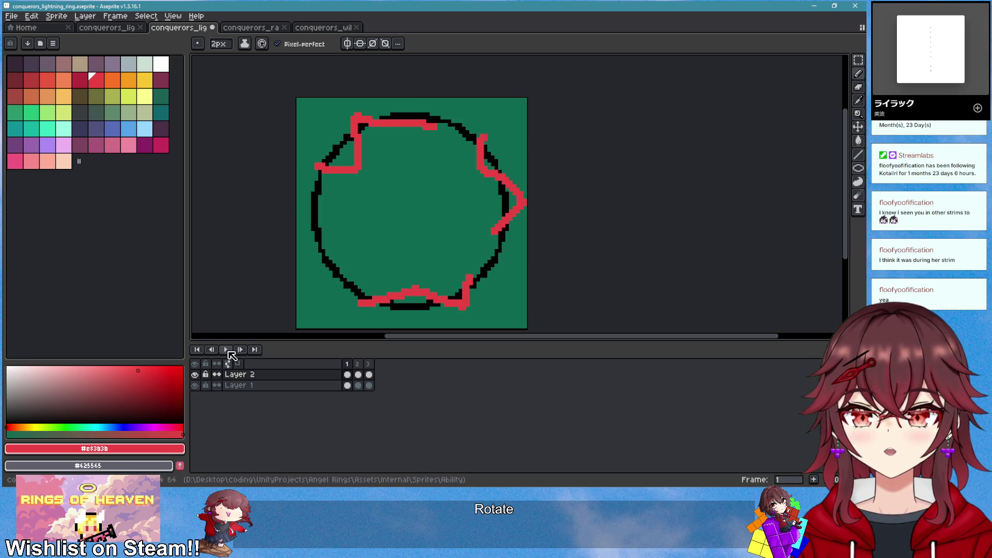
{"action": "scroll", "coordinate": [527, 282], "scroll_direction": "down", "scroll_amount": 4}
{"action": "scroll", "coordinate": [492, 279], "scroll_direction": "up", "scroll_amount": 3}
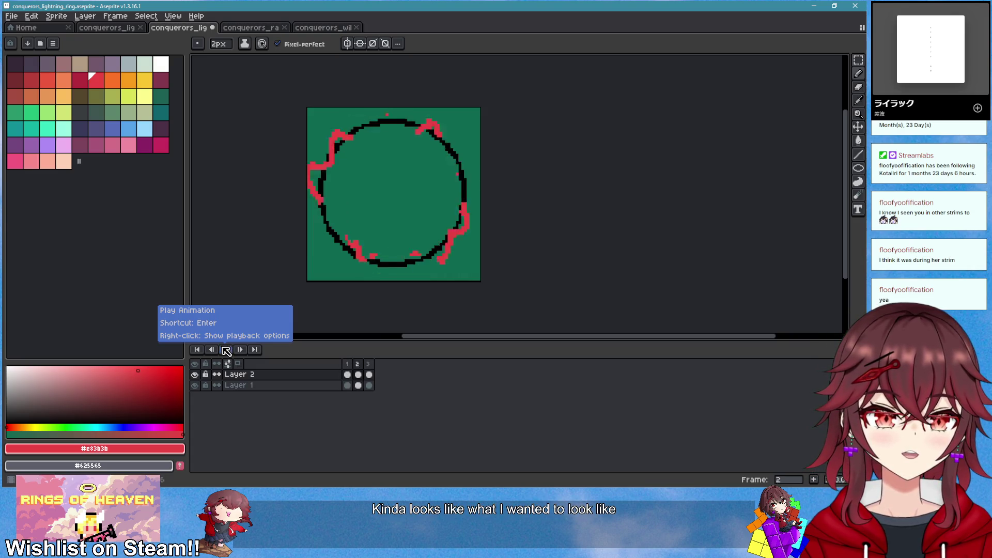
{"action": "left_click", "coordinate": [226, 350]}
{"action": "scroll", "coordinate": [433, 256], "scroll_direction": "up", "scroll_amount": 5}
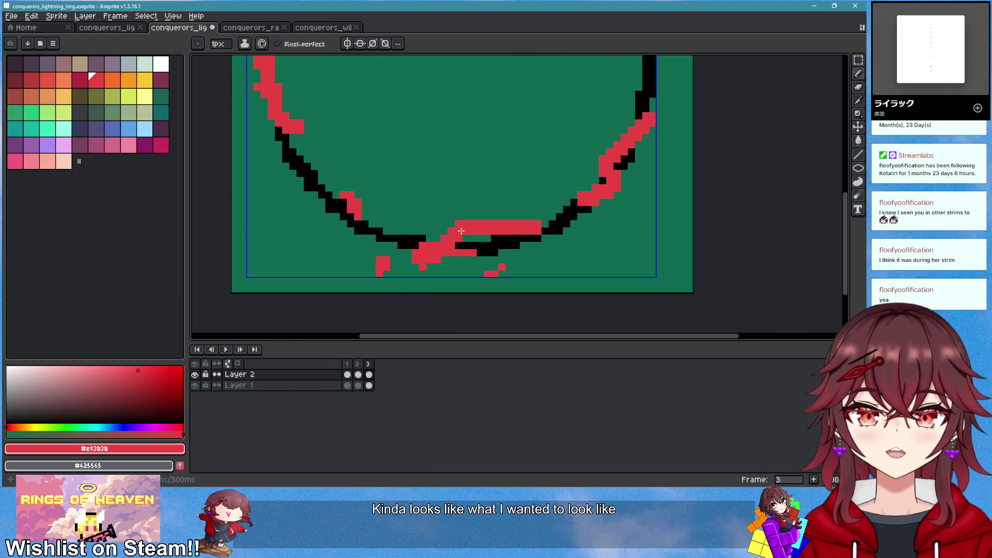
Erase the stray red blob and redraw jagged red lightning along the ring's upper-left edge
{"action": "scroll", "coordinate": [434, 257], "scroll_direction": "up", "scroll_amount": 2}
{"action": "key", "text": "e"}
{"action": "left_click_drag", "start_coordinate": [433, 252], "coordinate": [518, 272]}
{"action": "mouse_move", "coordinate": [389, 301]}
{"action": "left_mouse_down"}
{"action": "mouse_move", "coordinate": [346, 229]}
{"action": "mouse_move", "coordinate": [510, 268]}
{"action": "left_mouse_up"}
{"action": "key", "text": "b"}
{"action": "mouse_move", "coordinate": [421, 243]}
{"action": "left_mouse_down"}
{"action": "mouse_move", "coordinate": [378, 228]}
{"action": "mouse_move", "coordinate": [387, 211]}
{"action": "mouse_move", "coordinate": [378, 214]}
{"action": "left_mouse_up"}
{"action": "left_click", "coordinate": [407, 171]}
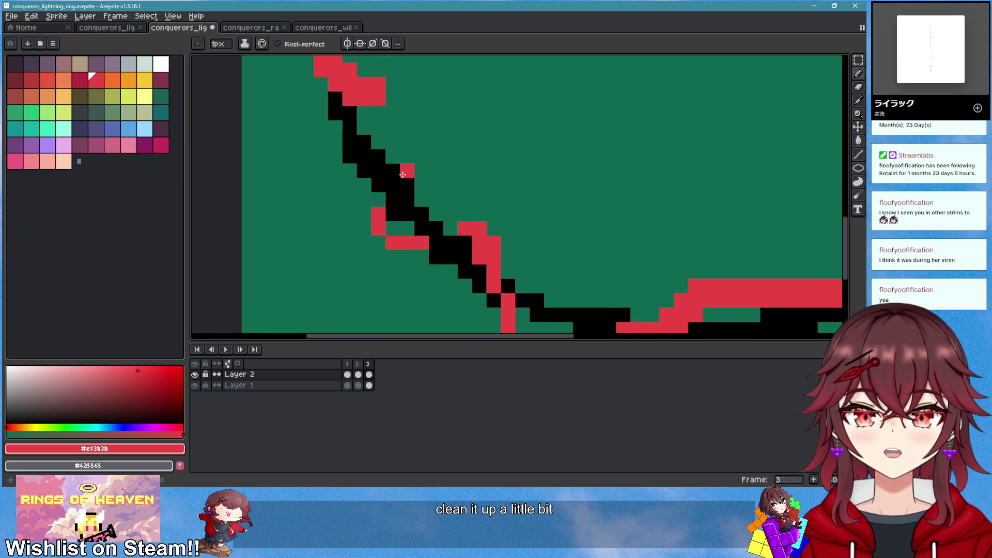
Erase the stray red pixels on the ring's lower-left edge
{"action": "scroll", "coordinate": [376, 198], "scroll_direction": "down", "scroll_amount": 3}
{"action": "scroll", "coordinate": [447, 207], "scroll_direction": "up", "scroll_amount": 2}
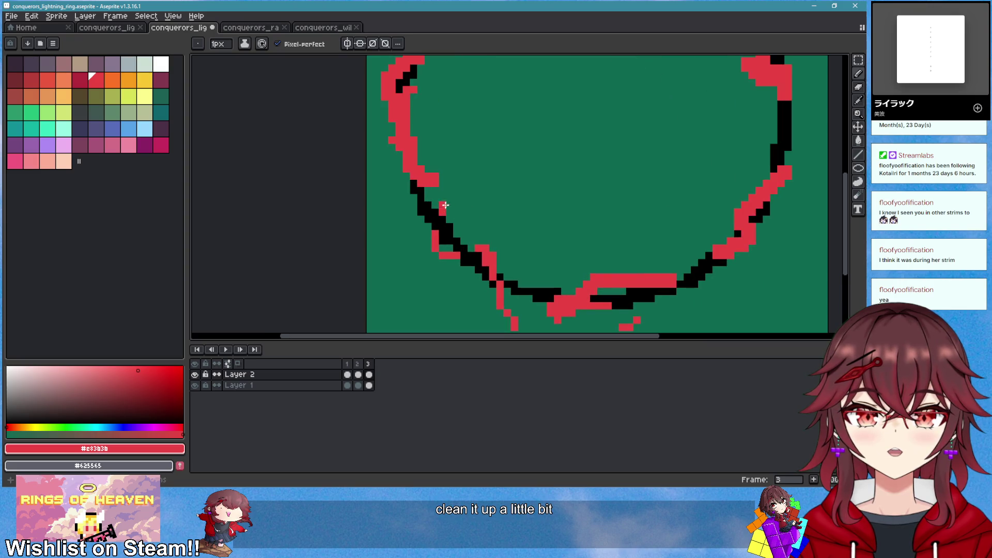
{"action": "scroll", "coordinate": [472, 224], "scroll_direction": "down", "scroll_amount": 3}
{"action": "scroll", "coordinate": [471, 224], "scroll_direction": "up", "scroll_amount": 3}
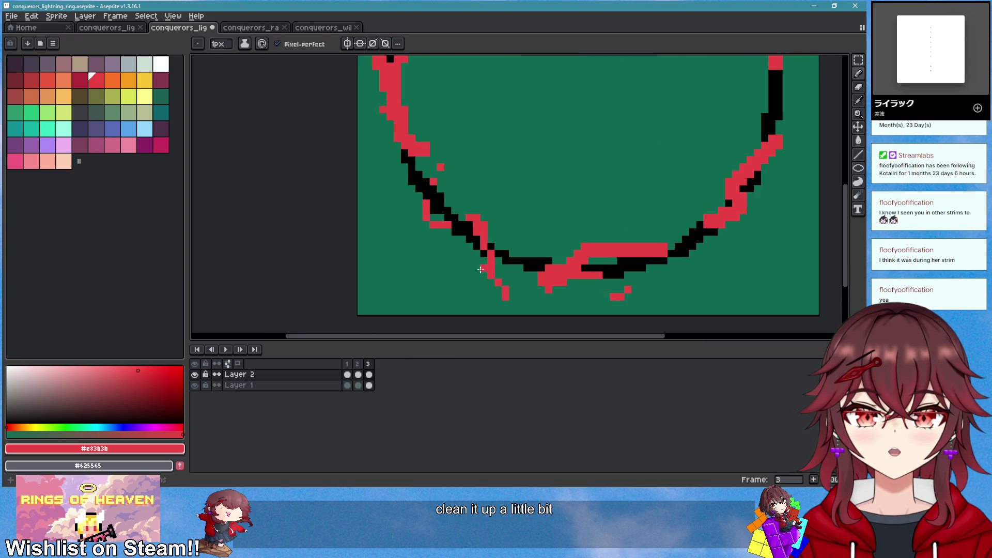
{"action": "key", "text": "e"}
{"action": "key", "text": "b"}
{"action": "scroll", "coordinate": [551, 305], "scroll_direction": "down", "scroll_amount": 2}
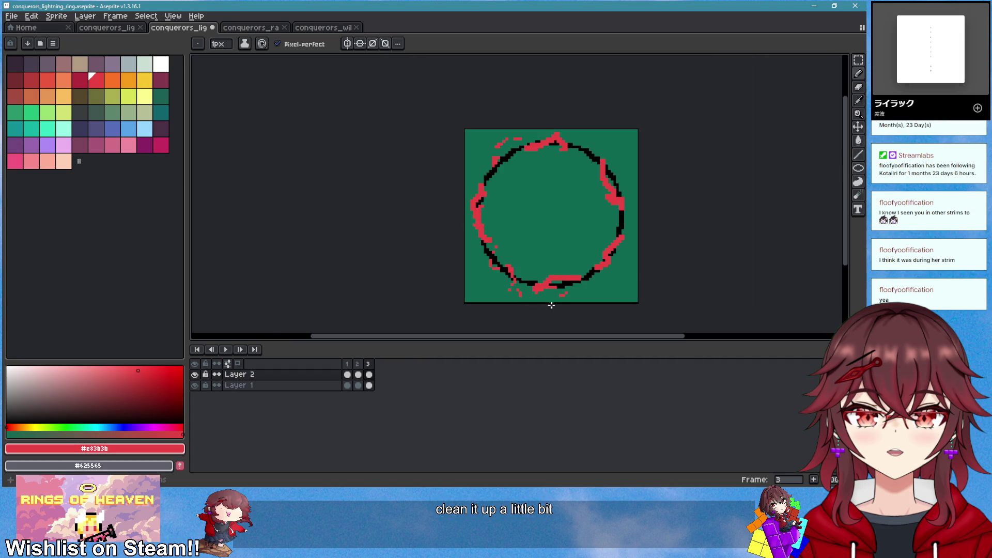
{"action": "scroll", "coordinate": [551, 285], "scroll_direction": "up", "scroll_amount": 4}
{"action": "key", "text": "e"}
{"action": "left_click_drag", "start_coordinate": [435, 180], "coordinate": [445, 207]}
Touch up the pixels on the red lightning edge with the pencil
{"action": "scroll", "coordinate": [445, 207], "scroll_direction": "down", "scroll_amount": 3}
{"action": "scroll", "coordinate": [450, 222], "scroll_direction": "up", "scroll_amount": 3}
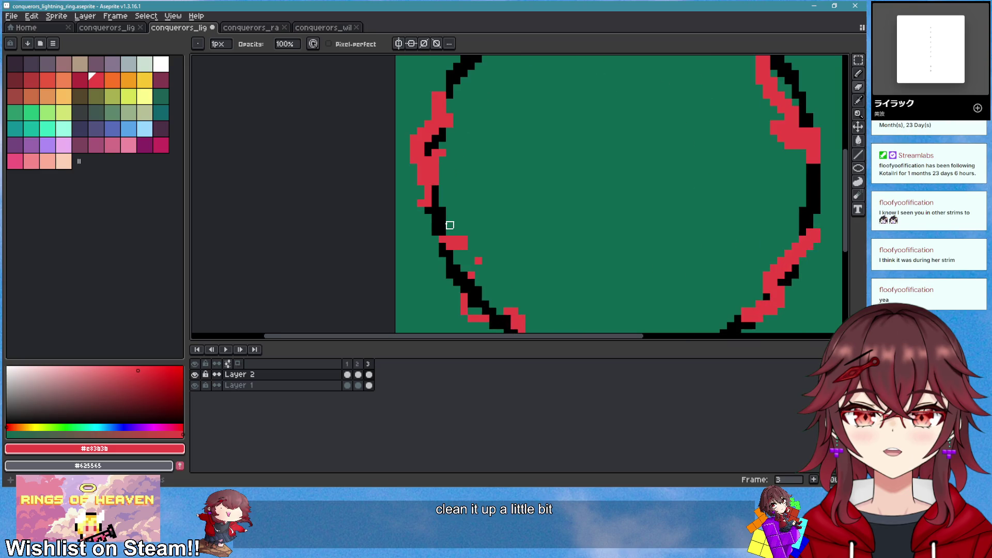
{"action": "key", "text": "b"}
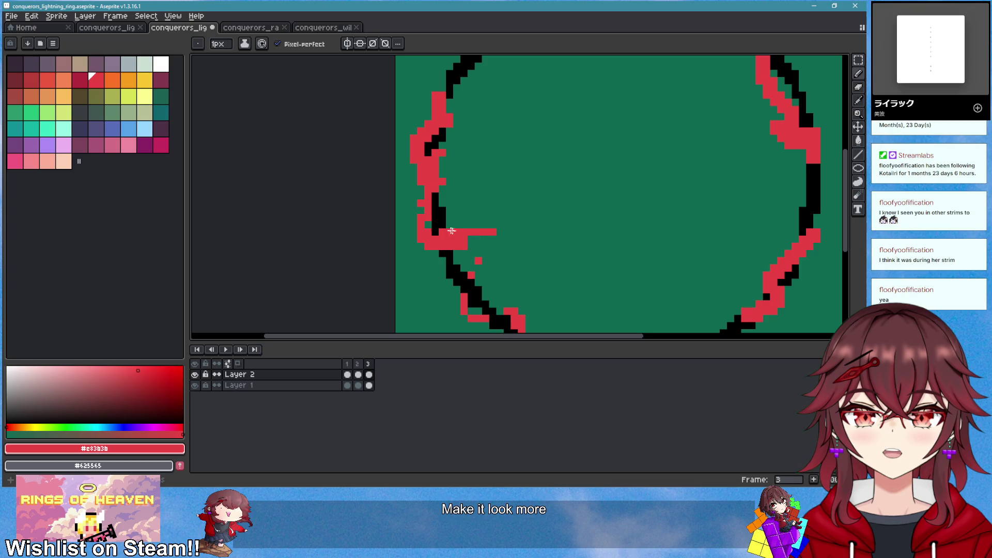
{"action": "scroll", "coordinate": [500, 257], "scroll_direction": "down", "scroll_amount": 5}
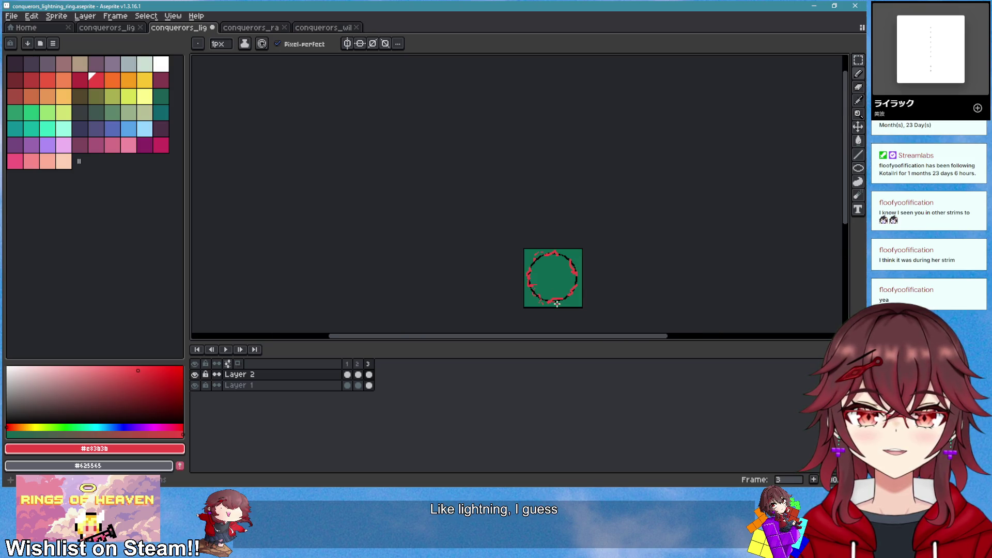
{"action": "scroll", "coordinate": [555, 302], "scroll_direction": "up", "scroll_amount": 2}
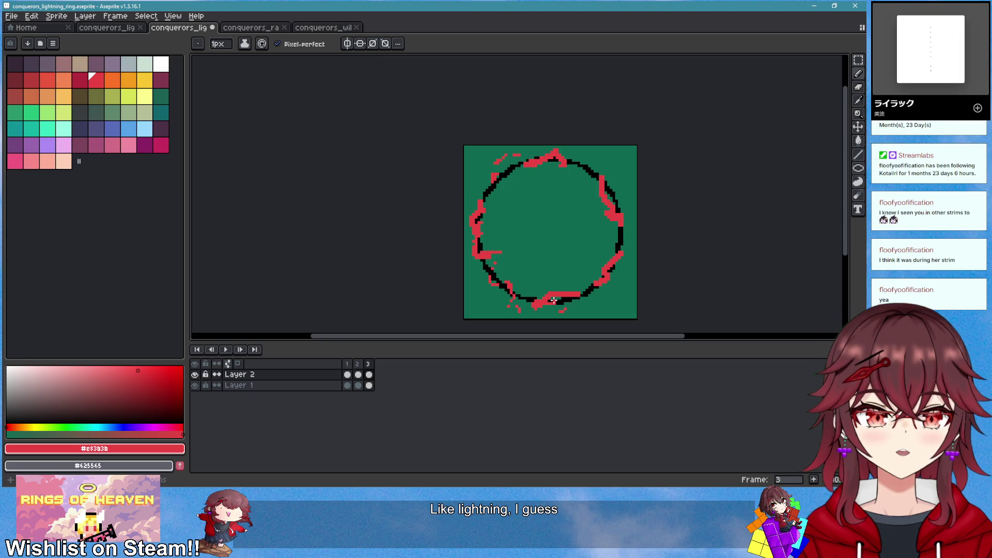
{"action": "scroll", "coordinate": [481, 202], "scroll_direction": "up", "scroll_amount": 3}
{"action": "scroll", "coordinate": [481, 202], "scroll_direction": "up", "scroll_amount": 2}
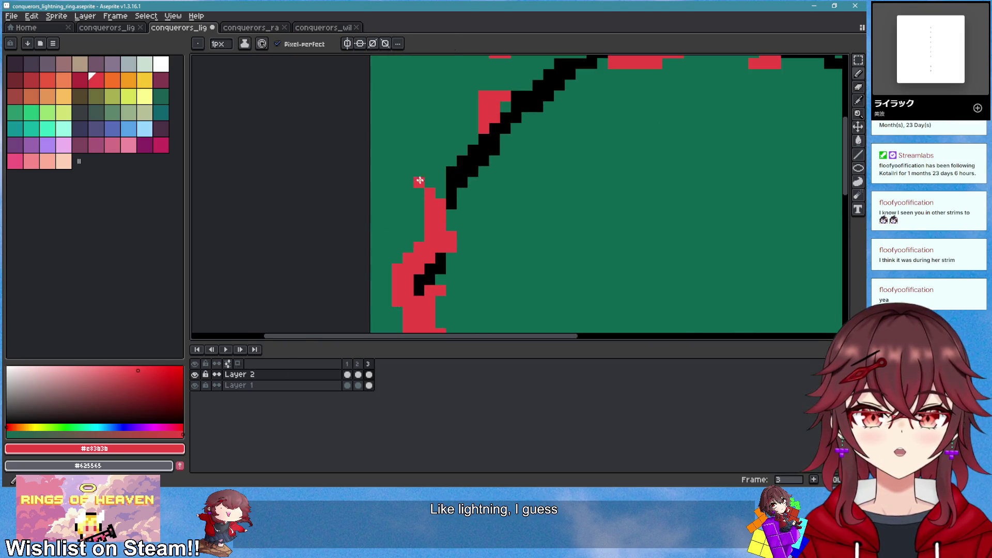
{"action": "key", "text": "b"}
{"action": "left_click", "coordinate": [419, 193]}
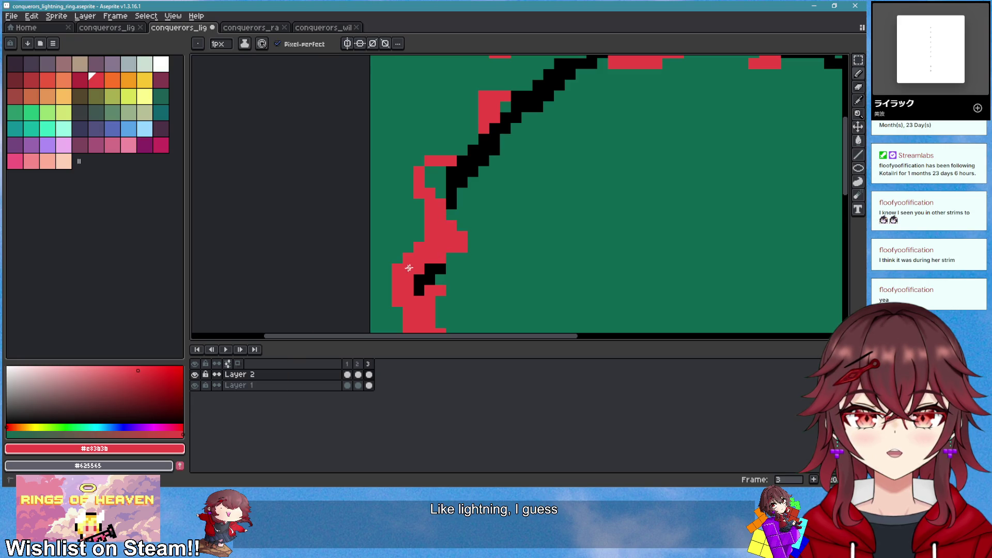
Eyedrop black from the ring outline and add black detail strokes through the left-side lightning
{"action": "scroll", "coordinate": [414, 280], "scroll_direction": "down", "scroll_amount": 5}
{"action": "scroll", "coordinate": [496, 310], "scroll_direction": "up", "scroll_amount": 1}
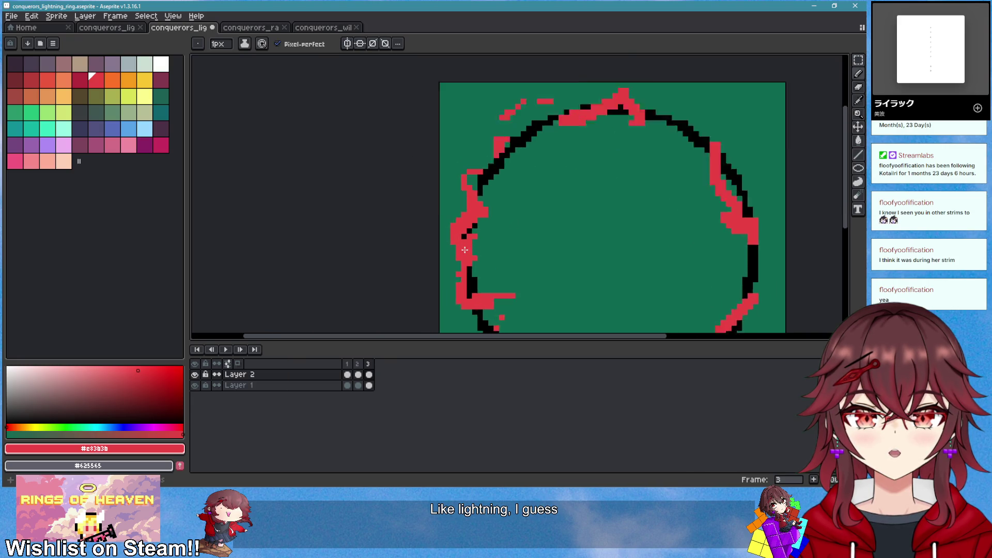
{"action": "scroll", "coordinate": [465, 258], "scroll_direction": "up", "scroll_amount": 2}
{"action": "scroll", "coordinate": [474, 310], "scroll_direction": "up", "scroll_amount": 3}
{"action": "key", "text": "alt"}
{"action": "left_click", "coordinate": [474, 310], "text": "alt"}
{"action": "left_click", "coordinate": [476, 165]}
{"action": "left_click_drag", "start_coordinate": [450, 204], "coordinate": [463, 198]}
{"action": "mouse_move", "coordinate": [457, 249]}
{"action": "left_mouse_down"}
{"action": "mouse_move", "coordinate": [462, 271]}
{"action": "mouse_move", "coordinate": [456, 258]}
{"action": "left_mouse_up"}
{"action": "scroll", "coordinate": [531, 270], "scroll_direction": "down", "scroll_amount": 4}
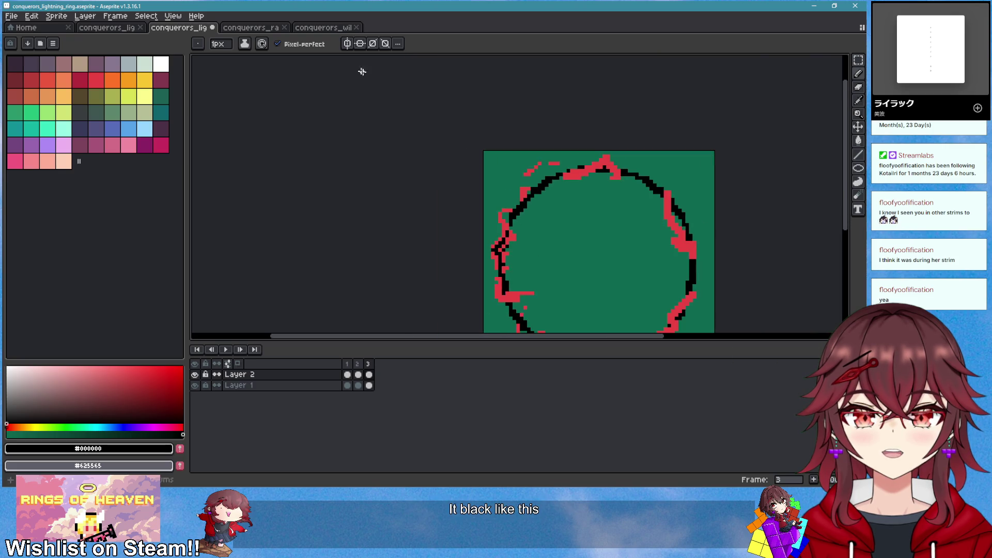
Paint black detail down the lightning edge, then repaint the bottom row in red
{"action": "left_click", "coordinate": [324, 28]}
{"action": "left_click", "coordinate": [178, 27]}
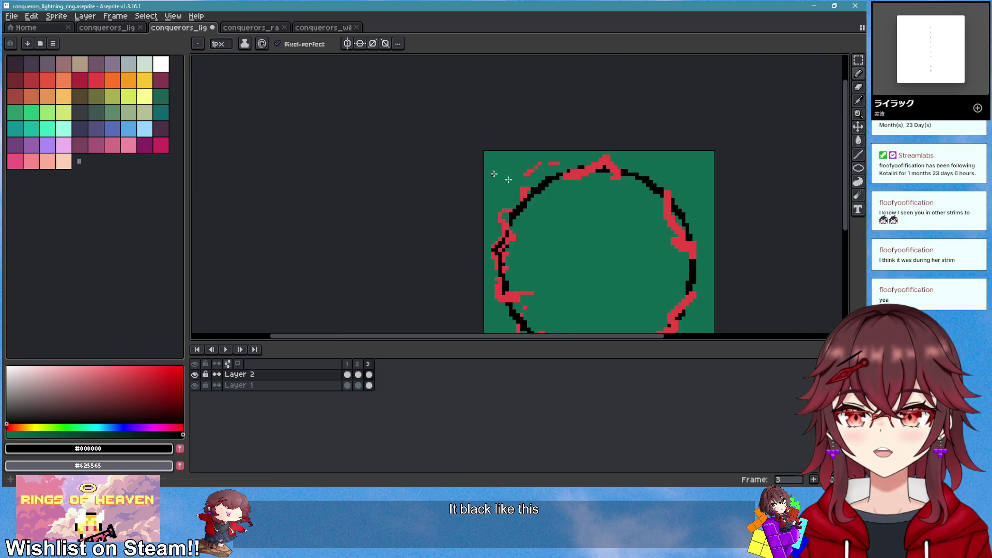
{"action": "scroll", "coordinate": [477, 215], "scroll_direction": "up", "scroll_amount": 3}
{"action": "scroll", "coordinate": [478, 215], "scroll_direction": "up", "scroll_amount": 1}
{"action": "mouse_move", "coordinate": [454, 207]}
{"action": "left_mouse_down"}
{"action": "mouse_move", "coordinate": [434, 269]}
{"action": "mouse_move", "coordinate": [542, 268]}
{"action": "left_mouse_up"}
{"action": "left_click", "coordinate": [93, 77]}
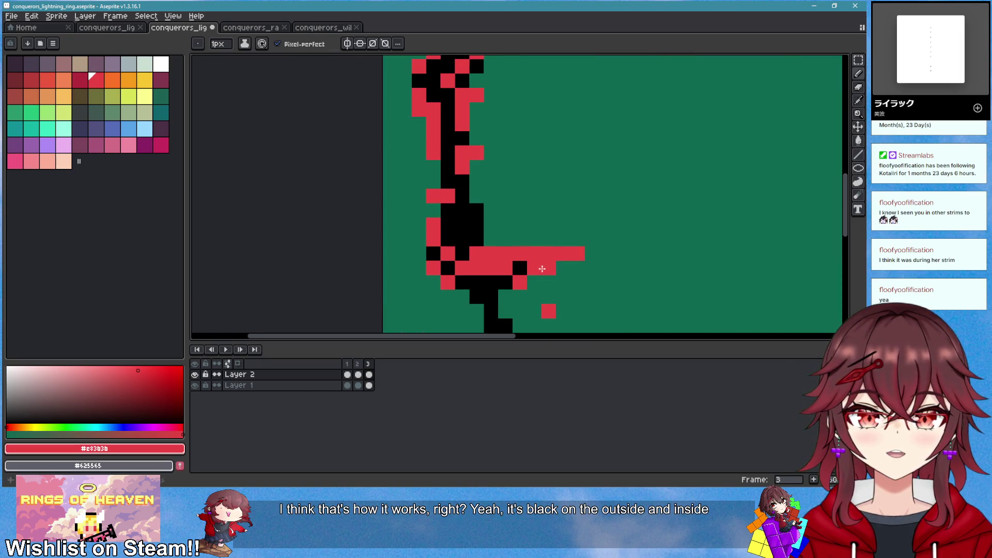
{"action": "left_click_drag", "start_coordinate": [462, 293], "coordinate": [488, 294]}
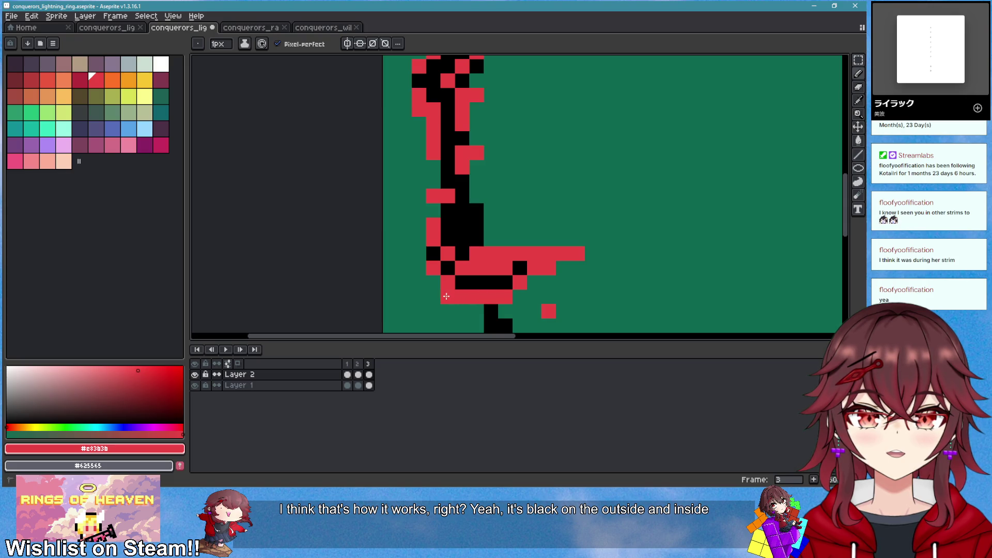
Undo the red stroke, redraw the red band further right, and erase red to reveal the black outline
{"action": "scroll", "coordinate": [529, 268], "scroll_direction": "down", "scroll_amount": 8}
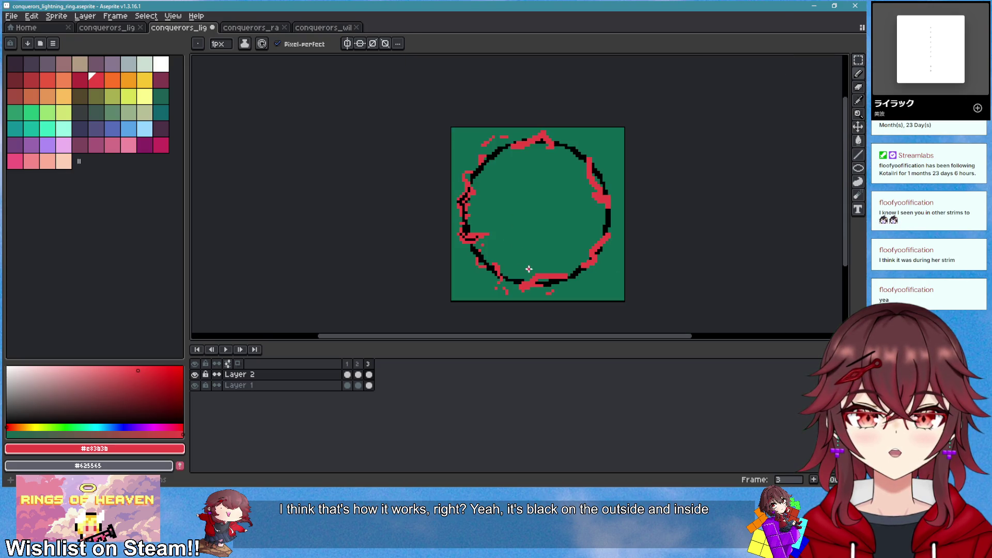
{"action": "scroll", "coordinate": [533, 284], "scroll_direction": "up", "scroll_amount": 5}
{"action": "scroll", "coordinate": [563, 271], "scroll_direction": "down", "scroll_amount": 3}
{"action": "scroll", "coordinate": [578, 263], "scroll_direction": "up", "scroll_amount": 3}
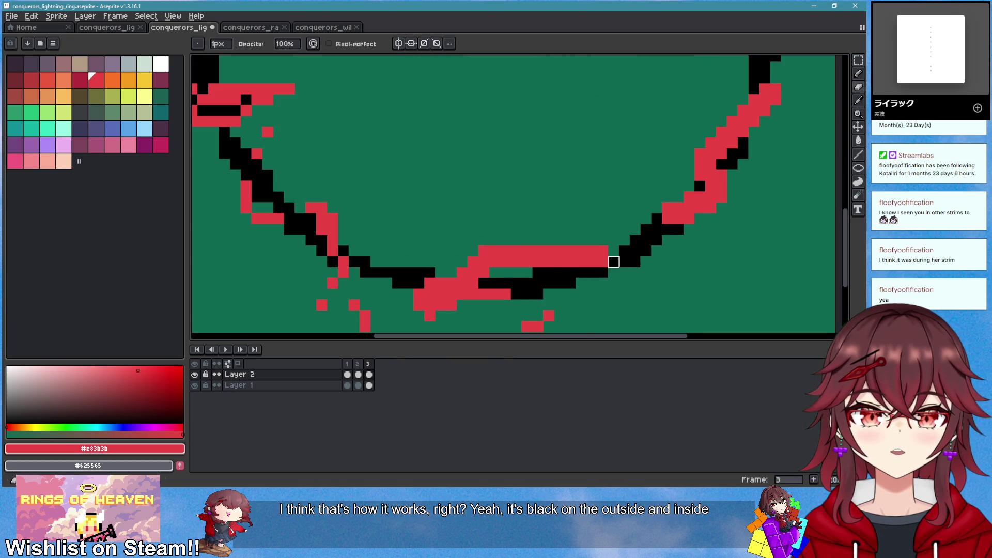
{"action": "key", "text": "ctrl+z"}
{"action": "key", "text": "ctrl+z"}
{"action": "left_click_drag", "start_coordinate": [592, 272], "coordinate": [623, 272]}
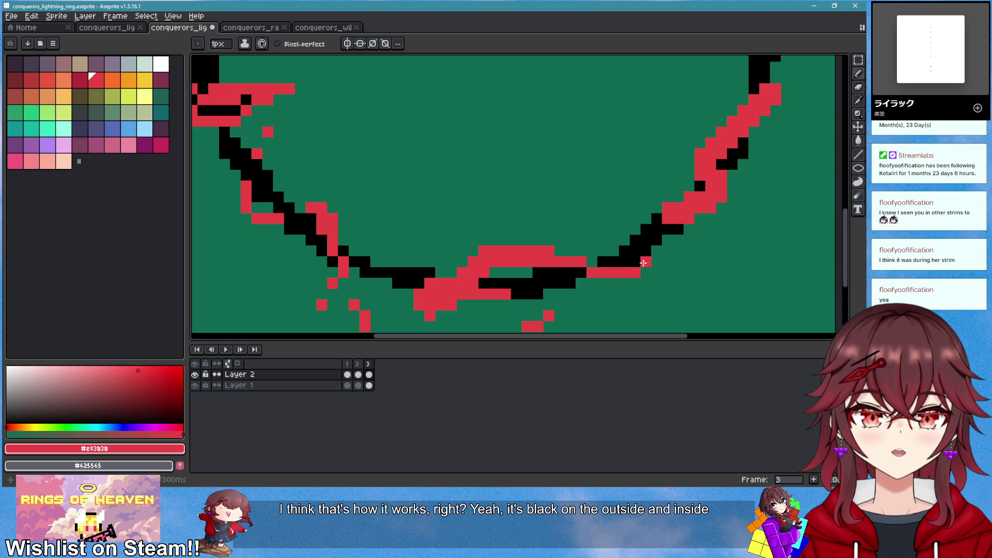
{"action": "key", "text": "e"}
{"action": "mouse_move", "coordinate": [446, 284]}
{"action": "left_mouse_down"}
{"action": "mouse_move", "coordinate": [397, 295]}
{"action": "mouse_move", "coordinate": [452, 293]}
{"action": "left_mouse_up"}
{"action": "key", "text": "b"}
{"action": "key", "text": "e"}
{"action": "key", "text": "b"}
{"action": "left_click", "coordinate": [415, 294]}
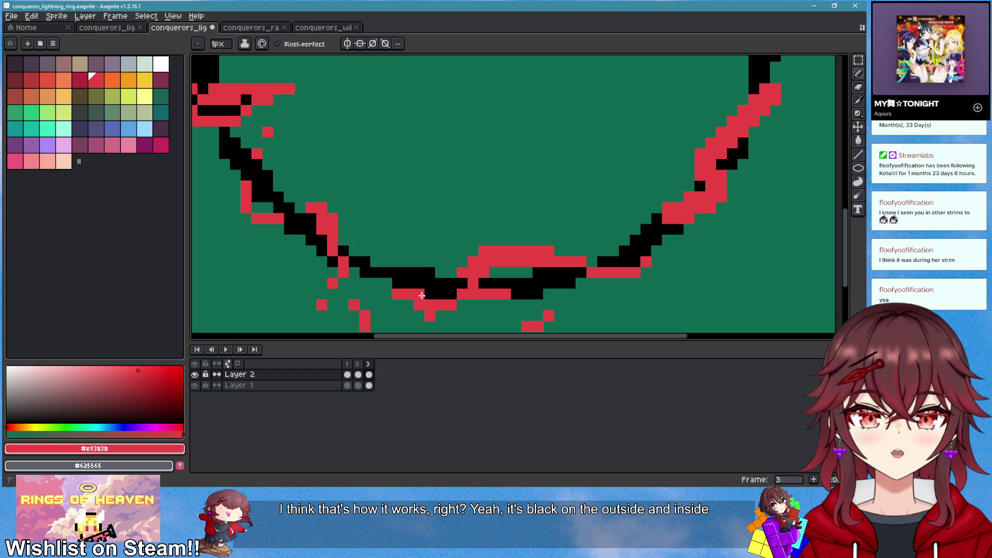
Clear red along the ring's lower edge and scatter a few red spark pixels
{"action": "scroll", "coordinate": [460, 299], "scroll_direction": "down", "scroll_amount": 3}
{"action": "scroll", "coordinate": [514, 309], "scroll_direction": "up", "scroll_amount": 4}
{"action": "key", "text": "e"}
{"action": "mouse_move", "coordinate": [460, 229]}
{"action": "left_mouse_down"}
{"action": "mouse_move", "coordinate": [472, 257]}
{"action": "mouse_move", "coordinate": [461, 271]}
{"action": "left_mouse_up"}
{"action": "key", "text": "b"}
{"action": "left_click", "coordinate": [474, 244]}
{"action": "left_click", "coordinate": [447, 229]}
{"action": "left_click", "coordinate": [360, 201]}
{"action": "left_click", "coordinate": [432, 171]}
Erase red along the ring's inner edge to reveal black, then redraw a red stroke along the inner curve
{"action": "key", "text": "e"}
{"action": "scroll", "coordinate": [367, 217], "scroll_direction": "down", "scroll_amount": 3}
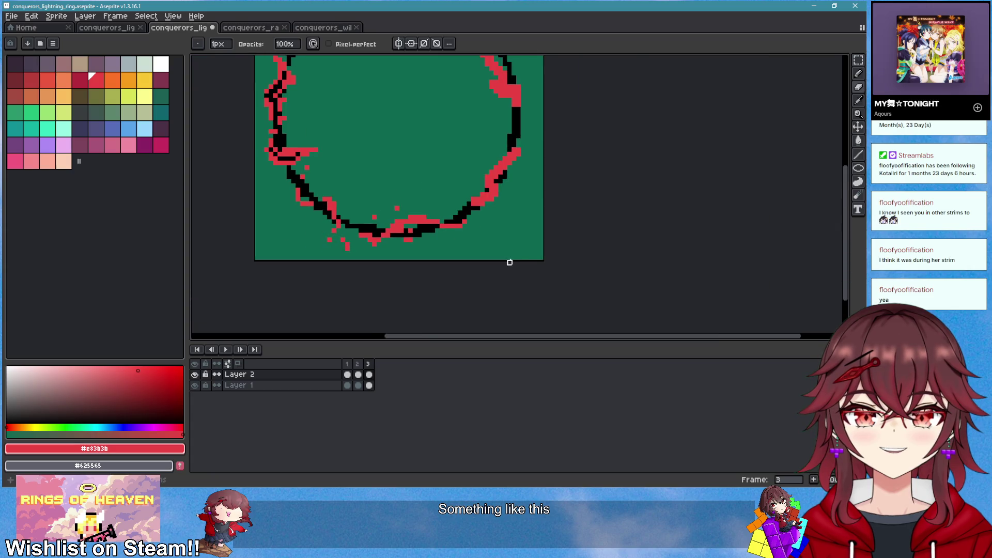
{"action": "scroll", "coordinate": [478, 195], "scroll_direction": "down", "scroll_amount": 1}
{"action": "key", "text": "Left"}
{"action": "key", "text": "Right"}
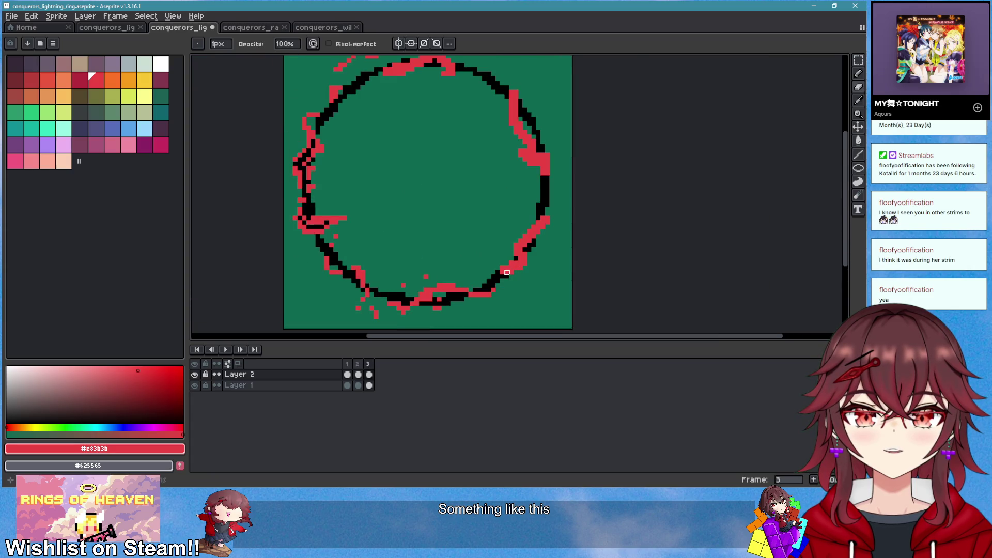
{"action": "scroll", "coordinate": [549, 280], "scroll_direction": "up", "scroll_amount": 3}
{"action": "left_click_drag", "start_coordinate": [505, 215], "coordinate": [505, 183]}
{"action": "key", "text": "b"}
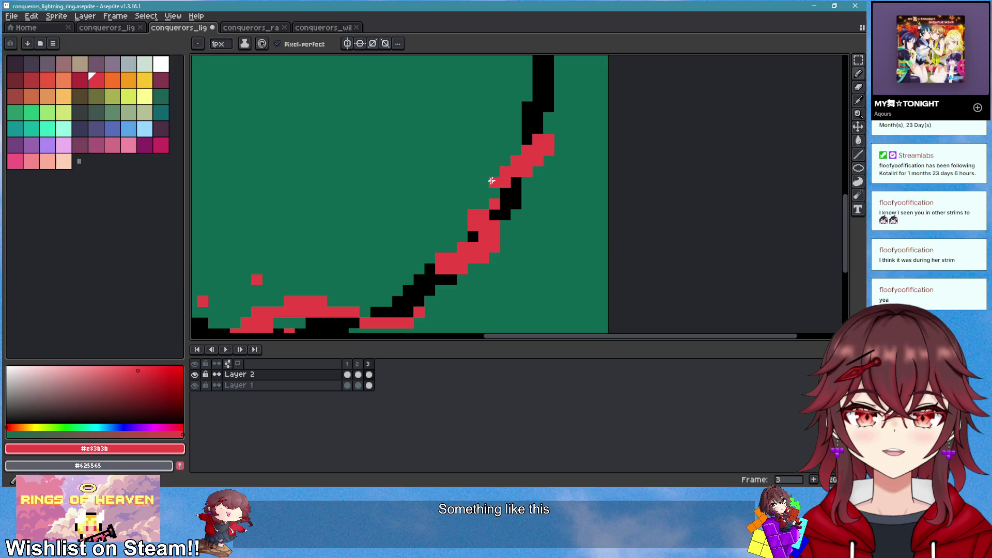
{"action": "key", "text": "e"}
{"action": "mouse_move", "coordinate": [478, 214]}
{"action": "left_mouse_down"}
{"action": "mouse_move", "coordinate": [505, 246]}
{"action": "mouse_move", "coordinate": [468, 280]}
{"action": "mouse_move", "coordinate": [495, 258]}
{"action": "mouse_move", "coordinate": [438, 261]}
{"action": "left_mouse_up"}
{"action": "key", "text": "b"}
{"action": "key", "text": "e"}
{"action": "key", "text": "b"}
{"action": "left_click_drag", "start_coordinate": [495, 235], "coordinate": [412, 263]}
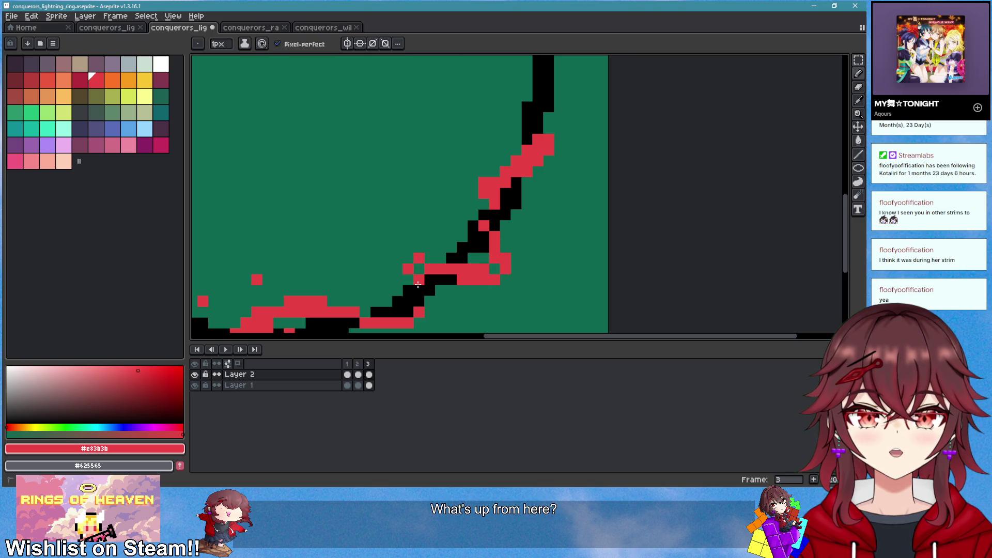
Paint a black line through the red lightning row with red pixels above it
{"action": "scroll", "coordinate": [411, 289], "scroll_direction": "down", "scroll_amount": 3}
{"action": "scroll", "coordinate": [491, 290], "scroll_direction": "up", "scroll_amount": 3}
{"action": "scroll", "coordinate": [491, 289], "scroll_direction": "down", "scroll_amount": 2}
{"action": "scroll", "coordinate": [511, 295], "scroll_direction": "up", "scroll_amount": 2}
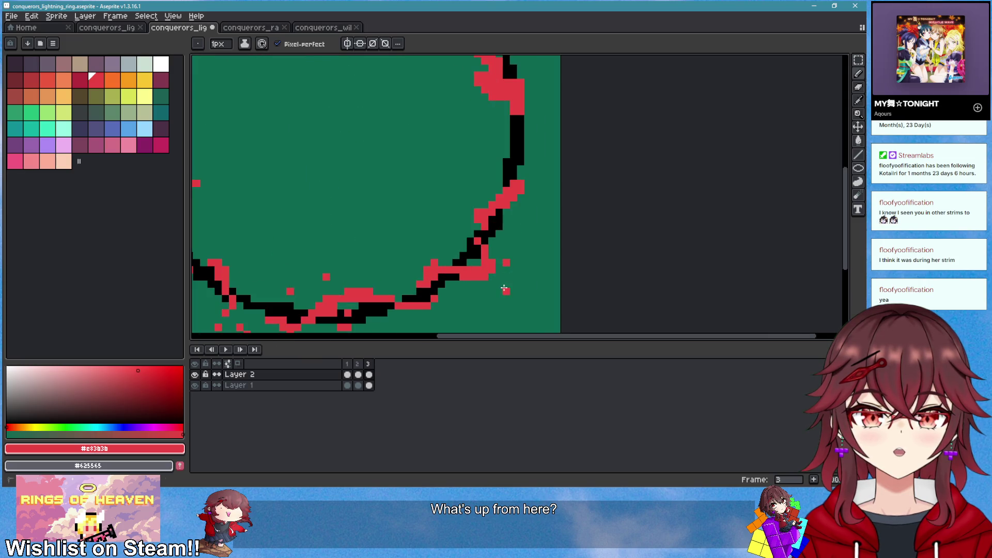
{"action": "scroll", "coordinate": [503, 288], "scroll_direction": "down", "scroll_amount": 2}
{"action": "scroll", "coordinate": [523, 219], "scroll_direction": "up", "scroll_amount": 5}
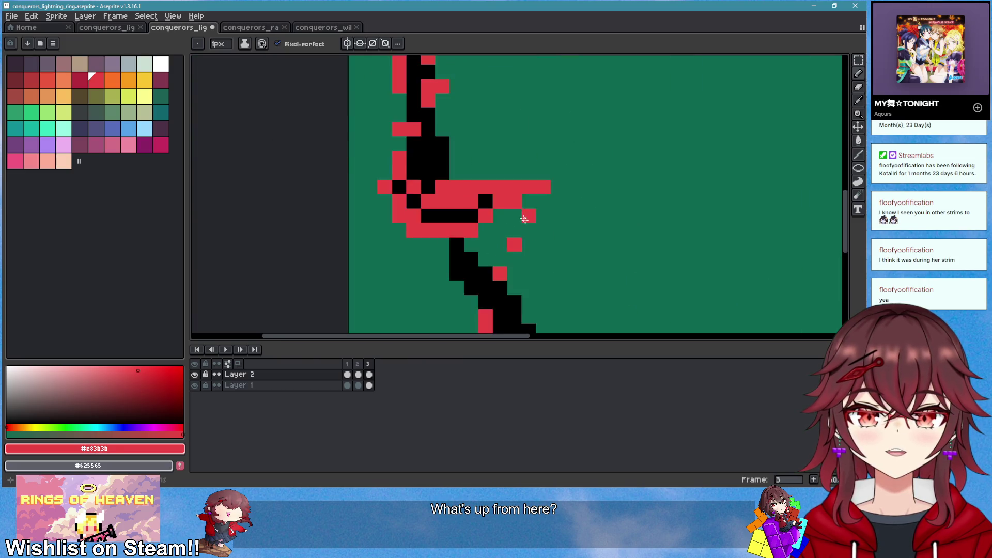
{"action": "scroll", "coordinate": [524, 219], "scroll_direction": "up", "scroll_amount": 2}
{"action": "left_click", "coordinate": [398, 221], "text": "alt"}
{"action": "mouse_move", "coordinate": [369, 199]}
{"action": "left_mouse_down"}
{"action": "mouse_move", "coordinate": [432, 200]}
{"action": "mouse_move", "coordinate": [481, 177]}
{"action": "mouse_move", "coordinate": [526, 173]}
{"action": "left_mouse_up"}
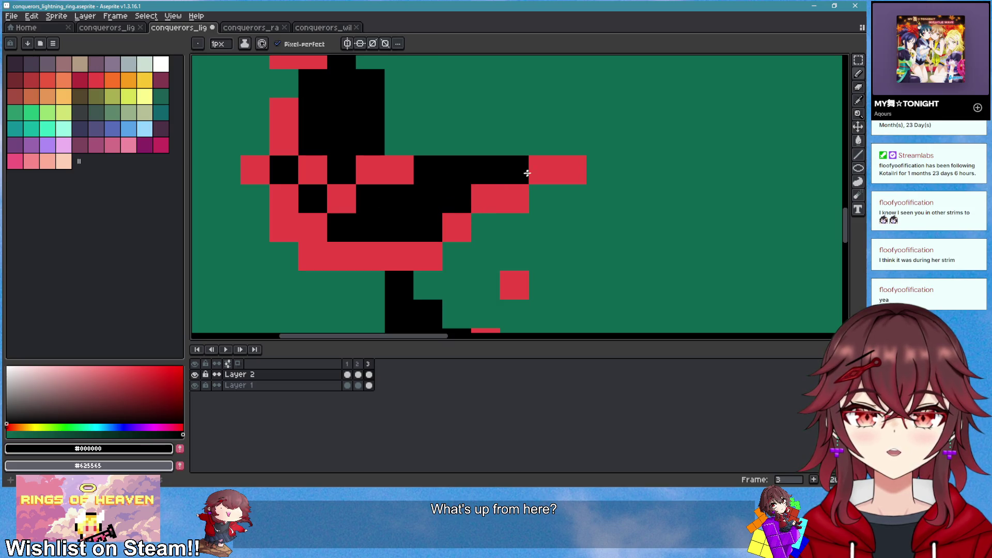
{"action": "left_click", "coordinate": [532, 171], "text": "alt"}
{"action": "mouse_move", "coordinate": [532, 140]}
{"action": "left_mouse_down"}
{"action": "mouse_move", "coordinate": [413, 144]}
{"action": "mouse_move", "coordinate": [442, 161]}
{"action": "left_mouse_up"}
Add more black streaks across the lower red lightning, alternating with red dots
{"action": "scroll", "coordinate": [614, 238], "scroll_direction": "down", "scroll_amount": 3}
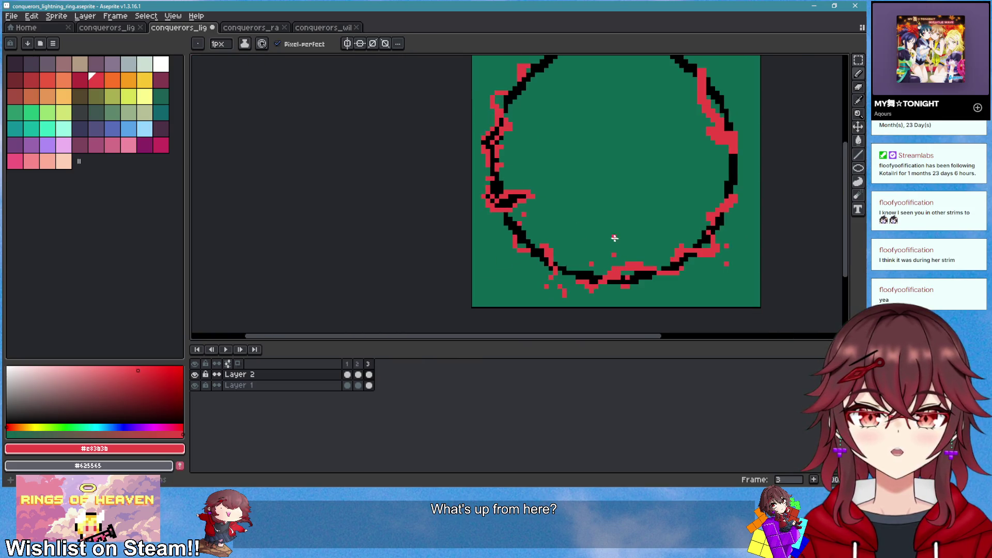
{"action": "scroll", "coordinate": [615, 237], "scroll_direction": "up", "scroll_amount": 5}
{"action": "left_click", "coordinate": [457, 241], "text": "alt"}
{"action": "mouse_move", "coordinate": [456, 240]}
{"action": "left_mouse_down"}
{"action": "mouse_move", "coordinate": [550, 195]}
{"action": "mouse_move", "coordinate": [530, 215]}
{"action": "mouse_move", "coordinate": [493, 199]}
{"action": "mouse_move", "coordinate": [513, 237]}
{"action": "mouse_move", "coordinate": [555, 173]}
{"action": "mouse_move", "coordinate": [563, 178]}
{"action": "left_mouse_up"}
{"action": "left_click", "coordinate": [517, 196], "text": "alt"}
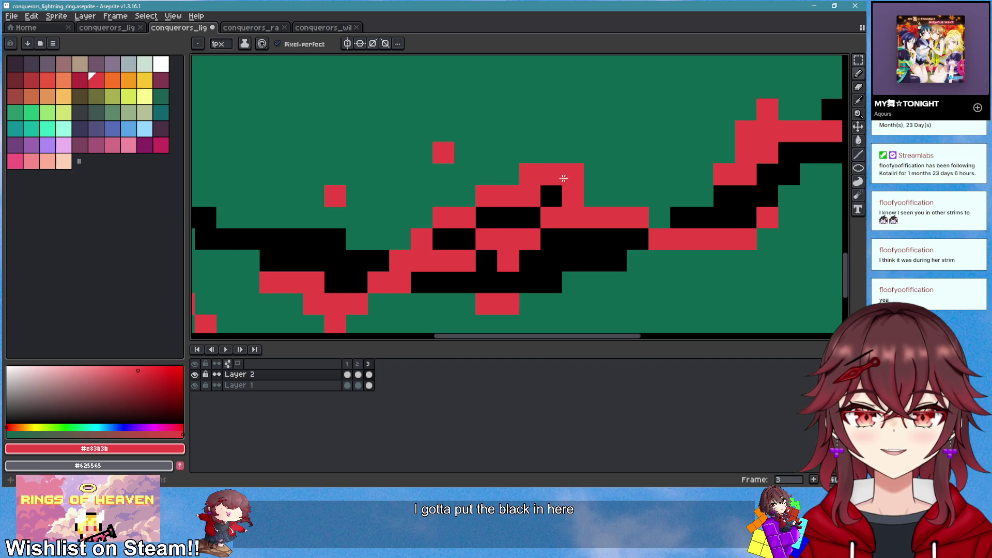
{"action": "scroll", "coordinate": [563, 178], "scroll_direction": "down", "scroll_amount": 3}
{"action": "scroll", "coordinate": [569, 222], "scroll_direction": "up", "scroll_amount": 3}
{"action": "left_click", "coordinate": [505, 150], "text": "alt"}
{"action": "mouse_move", "coordinate": [446, 187]}
{"action": "left_mouse_down"}
{"action": "mouse_move", "coordinate": [401, 221]}
{"action": "mouse_move", "coordinate": [416, 224]}
{"action": "left_mouse_up"}
{"action": "left_click", "coordinate": [416, 201], "text": "alt"}
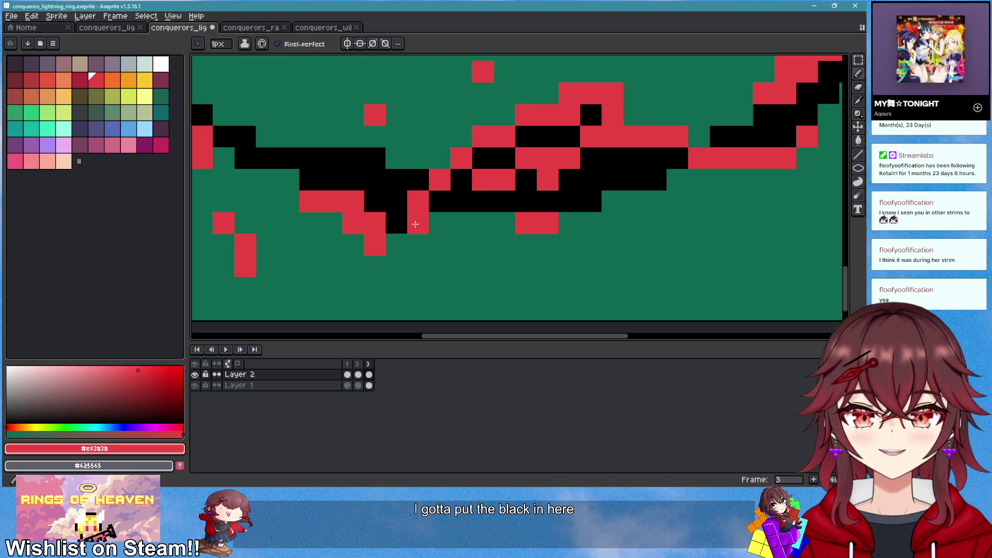
{"action": "left_click", "coordinate": [400, 223], "text": "alt"}
{"action": "scroll", "coordinate": [510, 246], "scroll_direction": "down", "scroll_amount": 4}
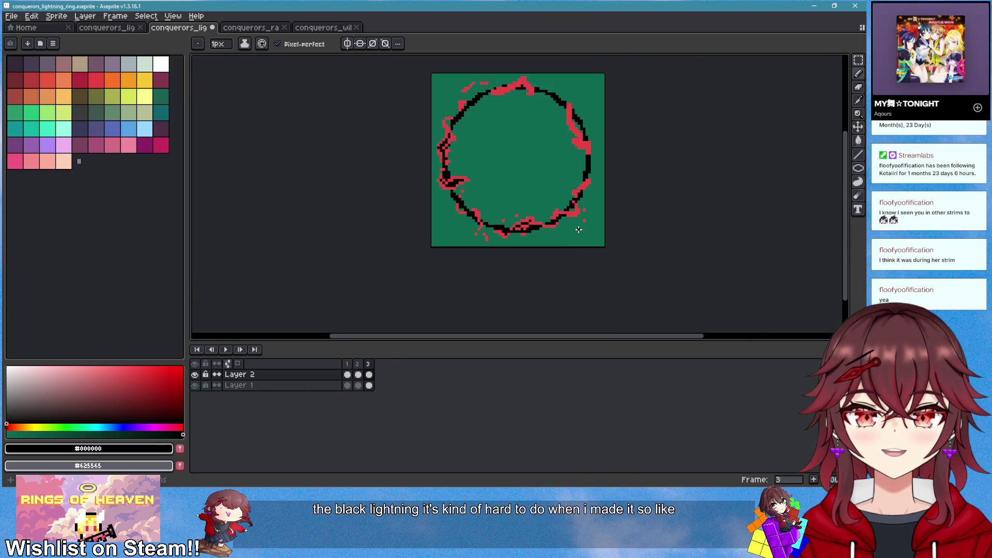
{"action": "scroll", "coordinate": [578, 229], "scroll_direction": "up", "scroll_amount": 1}
{"action": "scroll", "coordinate": [586, 262], "scroll_direction": "down", "scroll_amount": 1}
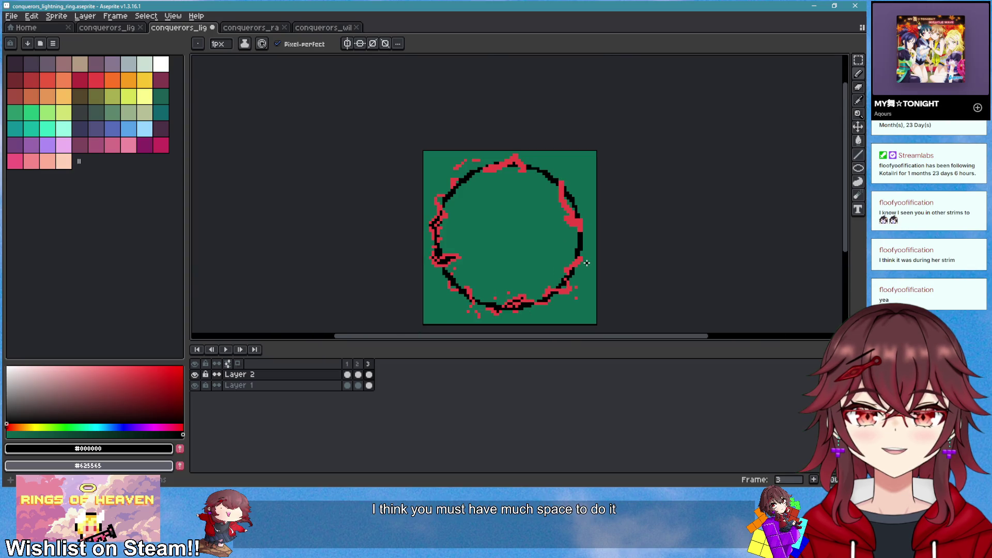
Pick up the red lightning colour and erase the stray red bar above the arc
{"action": "scroll", "coordinate": [581, 258], "scroll_direction": "up", "scroll_amount": 5}
{"action": "left_click", "coordinate": [465, 193], "text": "alt"}
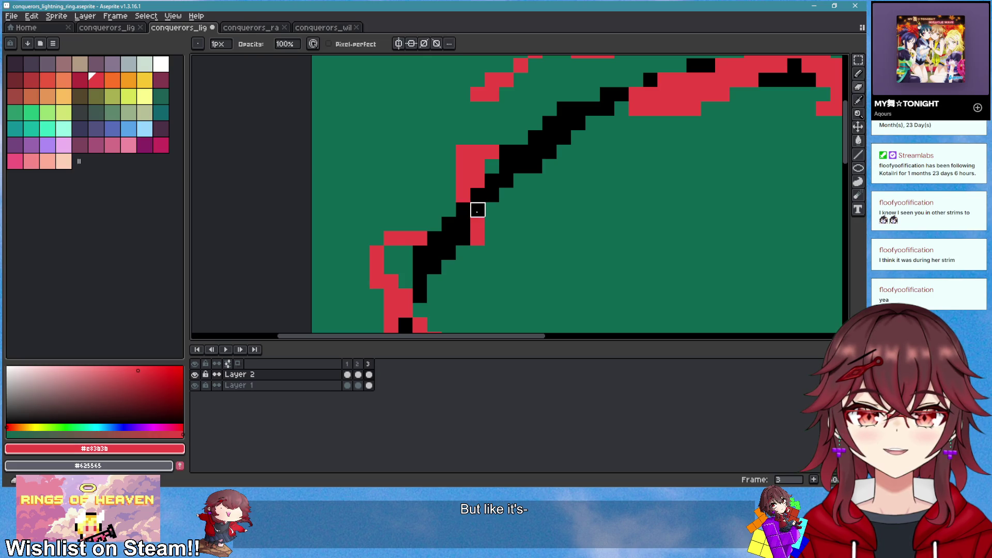
{"action": "scroll", "coordinate": [511, 248], "scroll_direction": "down", "scroll_amount": 3}
{"action": "scroll", "coordinate": [511, 248], "scroll_direction": "up", "scroll_amount": 3}
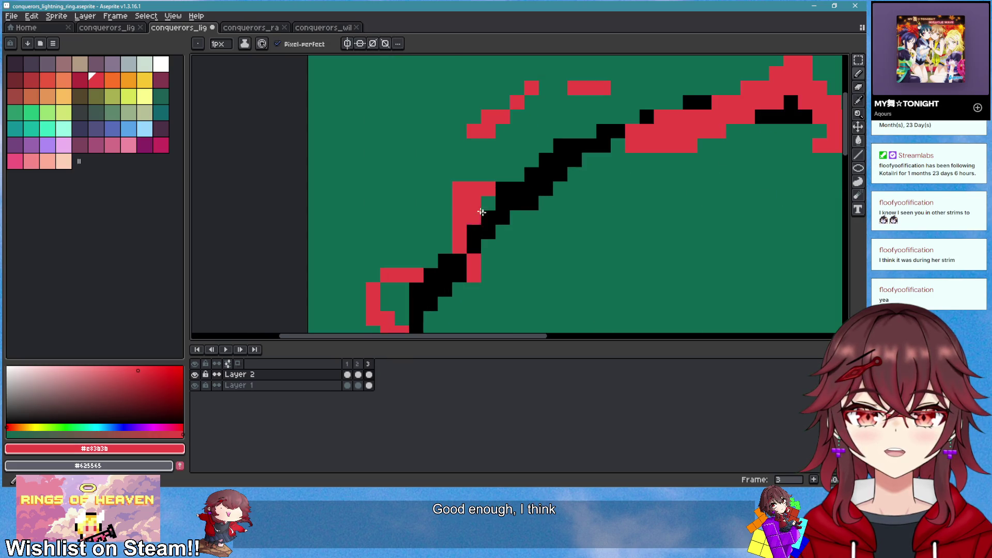
{"action": "scroll", "coordinate": [558, 243], "scroll_direction": "down", "scroll_amount": 4}
{"action": "scroll", "coordinate": [512, 219], "scroll_direction": "up", "scroll_amount": 2}
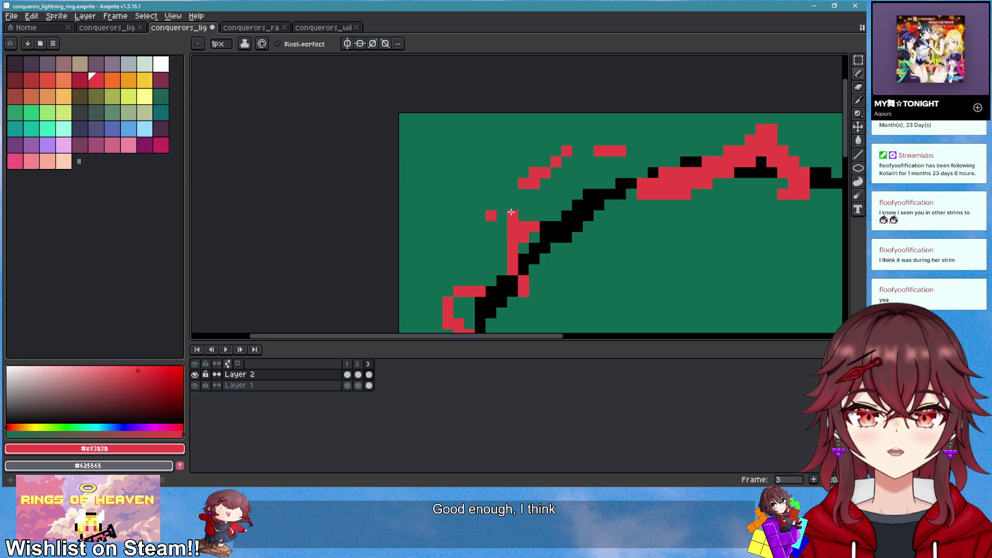
{"action": "scroll", "coordinate": [568, 238], "scroll_direction": "down", "scroll_amount": 3}
{"action": "scroll", "coordinate": [631, 243], "scroll_direction": "up", "scroll_amount": 3}
{"action": "key", "text": "e"}
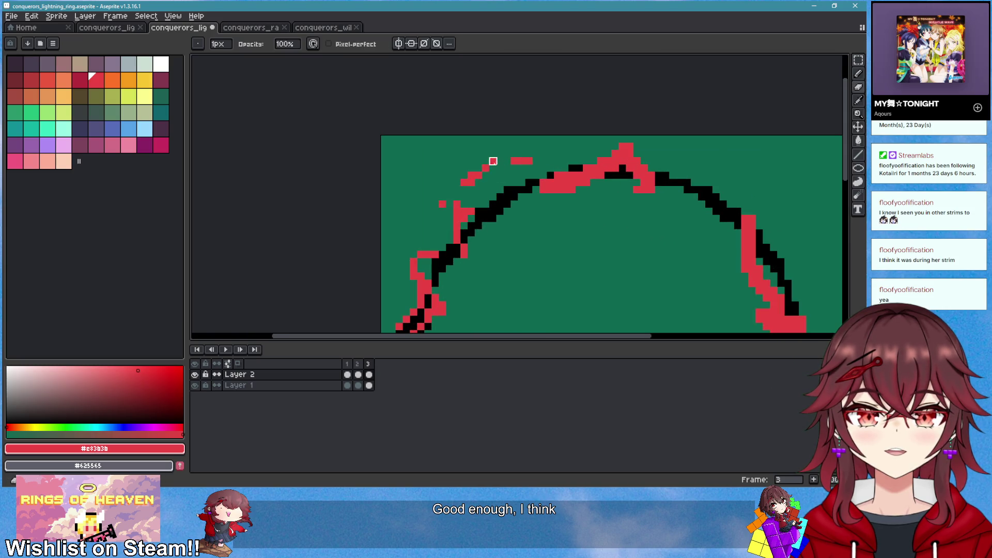
{"action": "key", "text": "b"}
{"action": "left_click", "coordinate": [486, 161]}
{"action": "left_click", "coordinate": [508, 175]}
Scatter small red spark pixels above the arc and erase red pixels on its right side
{"action": "key", "text": "e"}
{"action": "left_click_drag", "start_coordinate": [517, 161], "coordinate": [532, 161]}
{"action": "key", "text": "b"}
{"action": "left_click", "coordinate": [508, 162]}
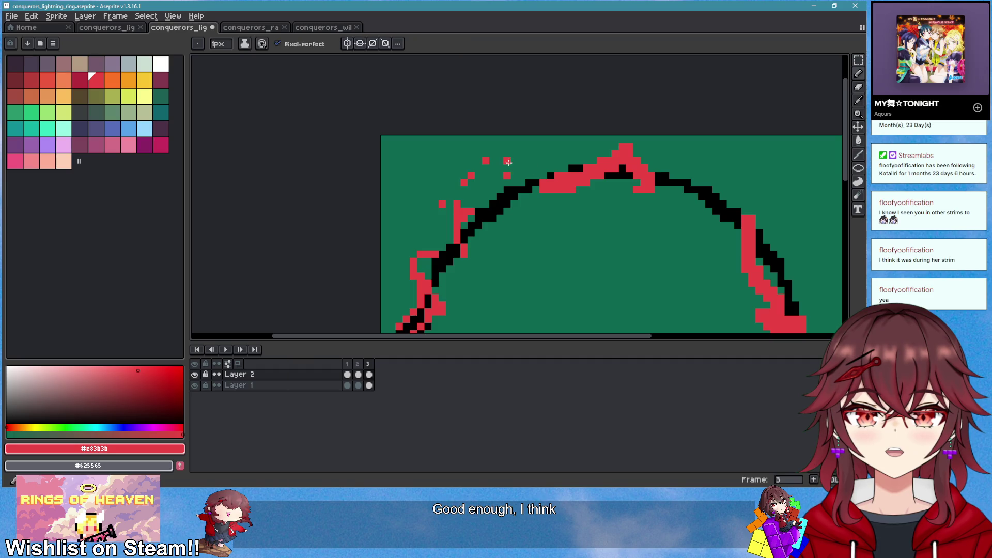
{"action": "key", "text": "e"}
{"action": "key", "text": "b"}
{"action": "left_click", "coordinate": [535, 189]}
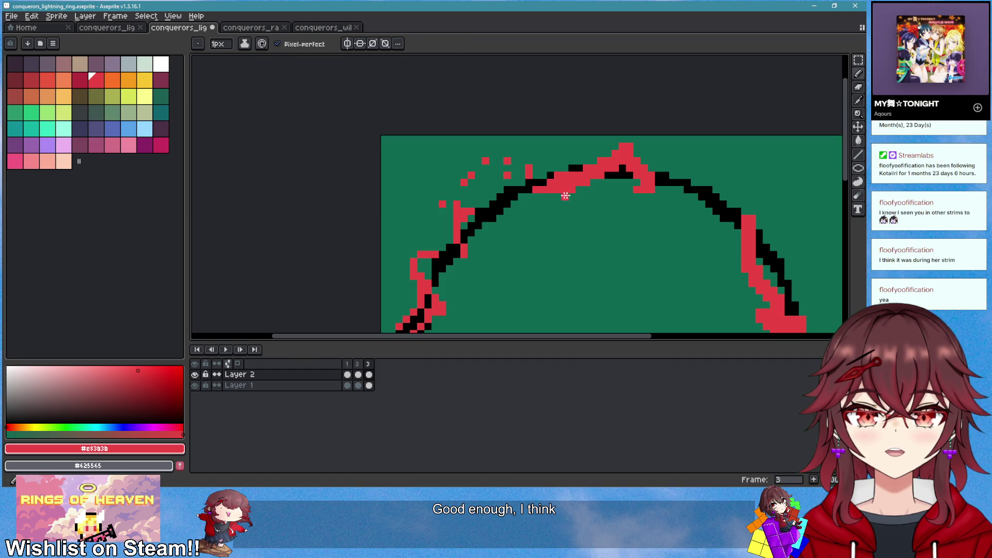
{"action": "key", "text": "e"}
{"action": "mouse_move", "coordinate": [650, 189]}
{"action": "left_mouse_down"}
{"action": "mouse_move", "coordinate": [644, 182]}
{"action": "mouse_move", "coordinate": [716, 190]}
{"action": "left_mouse_up"}
{"action": "key", "text": "b"}
{"action": "scroll", "coordinate": [669, 201], "scroll_direction": "down", "scroll_amount": 2}
{"action": "scroll", "coordinate": [640, 160], "scroll_direction": "up", "scroll_amount": 4}
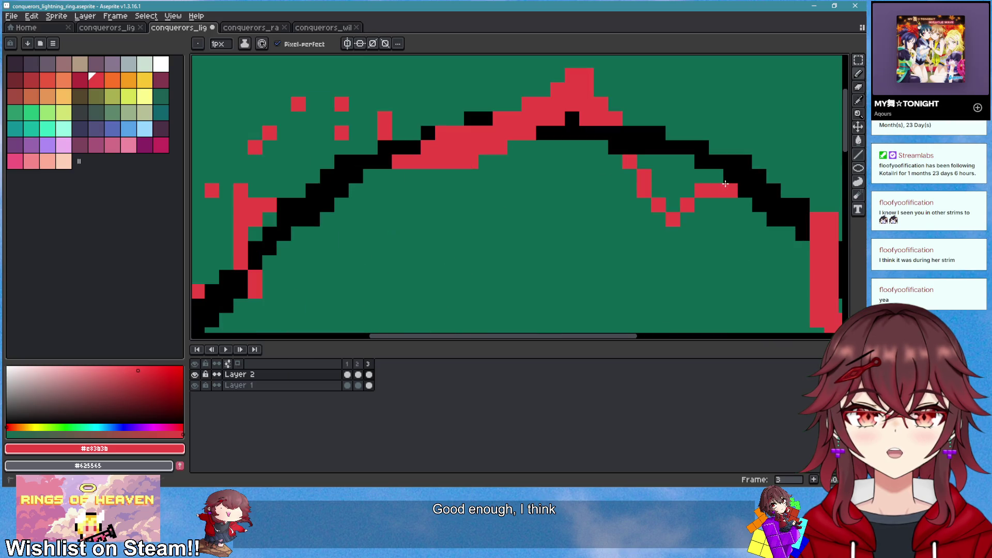
{"action": "scroll", "coordinate": [690, 195], "scroll_direction": "down", "scroll_amount": 3}
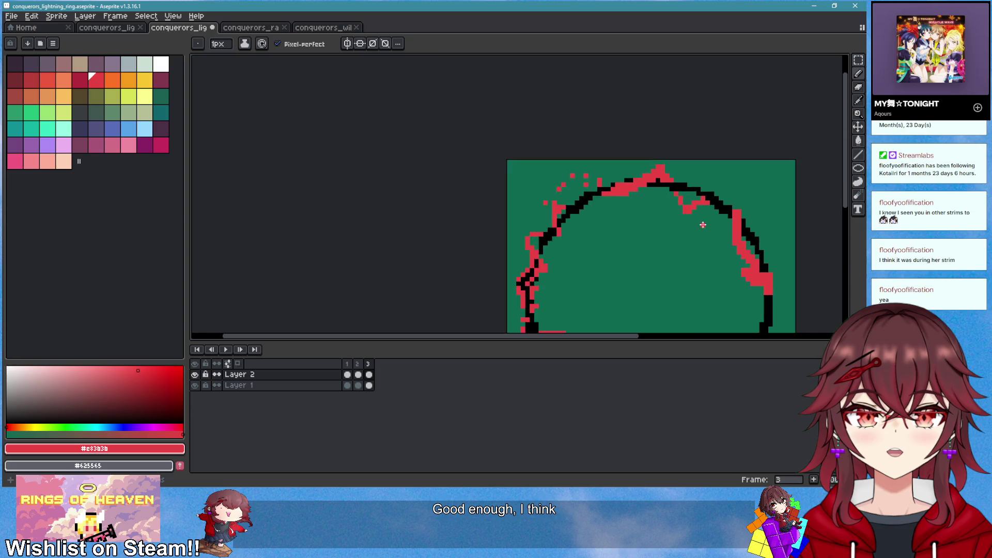
{"action": "scroll", "coordinate": [691, 214], "scroll_direction": "up", "scroll_amount": 2}
{"action": "scroll", "coordinate": [595, 225], "scroll_direction": "down", "scroll_amount": 3}
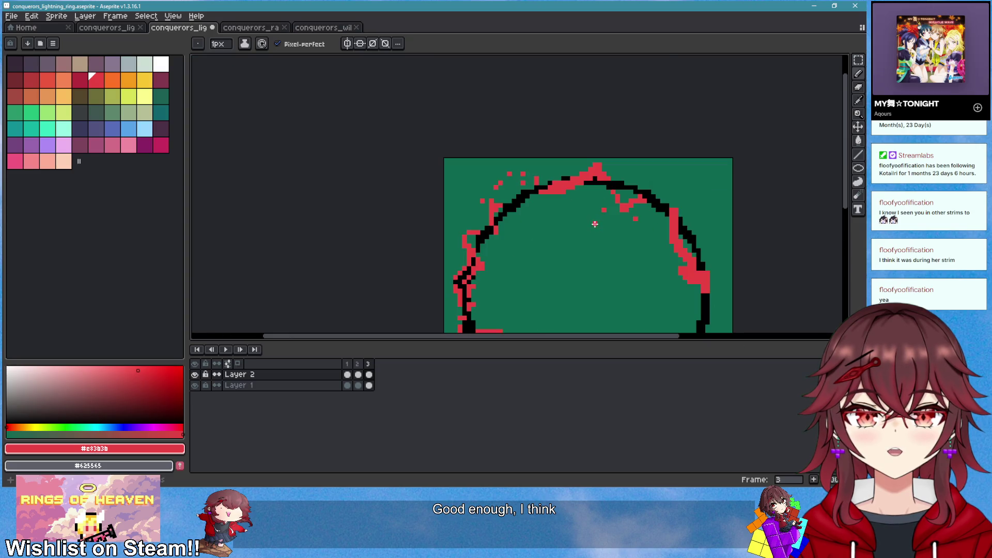
{"action": "scroll", "coordinate": [537, 155], "scroll_direction": "up", "scroll_amount": 4}
Sample black from the outline, paint it along the top arc, then add red lightning around it
{"action": "key", "text": "i"}
{"action": "left_click", "coordinate": [537, 140]}
{"action": "scroll", "coordinate": [538, 140], "scroll_direction": "down", "scroll_amount": 1}
{"action": "key", "text": "b"}
{"action": "scroll", "coordinate": [504, 202], "scroll_direction": "up", "scroll_amount": 1}
{"action": "left_click_drag", "start_coordinate": [530, 190], "coordinate": [603, 168]}
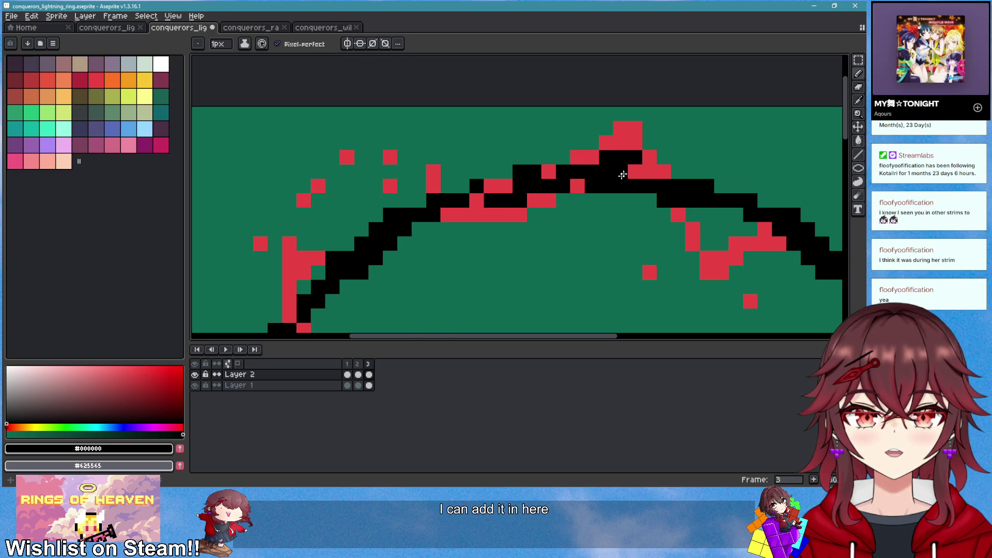
{"action": "scroll", "coordinate": [622, 176], "scroll_direction": "up", "scroll_amount": 1}
{"action": "left_click", "coordinate": [93, 77]}
{"action": "mouse_move", "coordinate": [517, 138]}
{"action": "left_mouse_down"}
{"action": "mouse_move", "coordinate": [476, 138]}
{"action": "mouse_move", "coordinate": [498, 183]}
{"action": "left_mouse_up"}
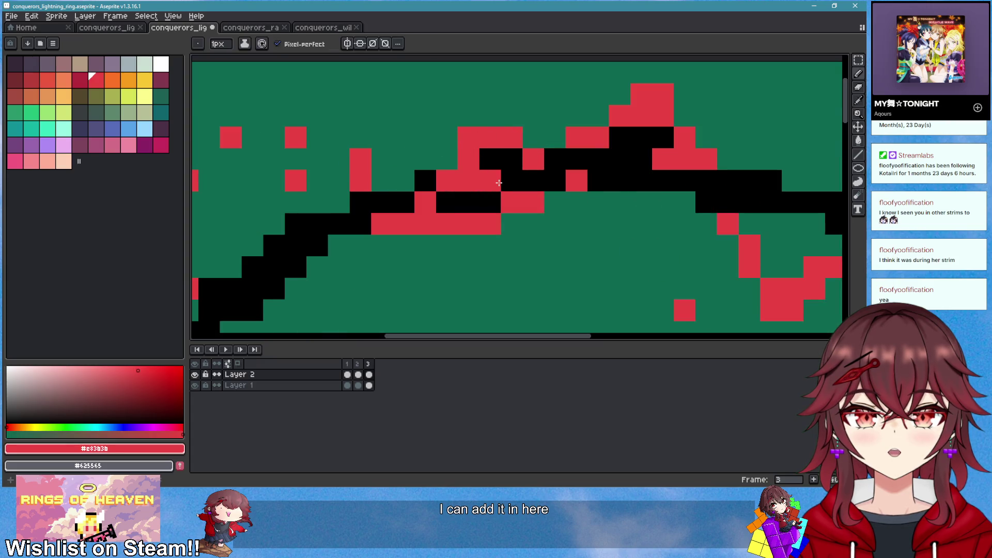
{"action": "scroll", "coordinate": [498, 183], "scroll_direction": "down", "scroll_amount": 4}
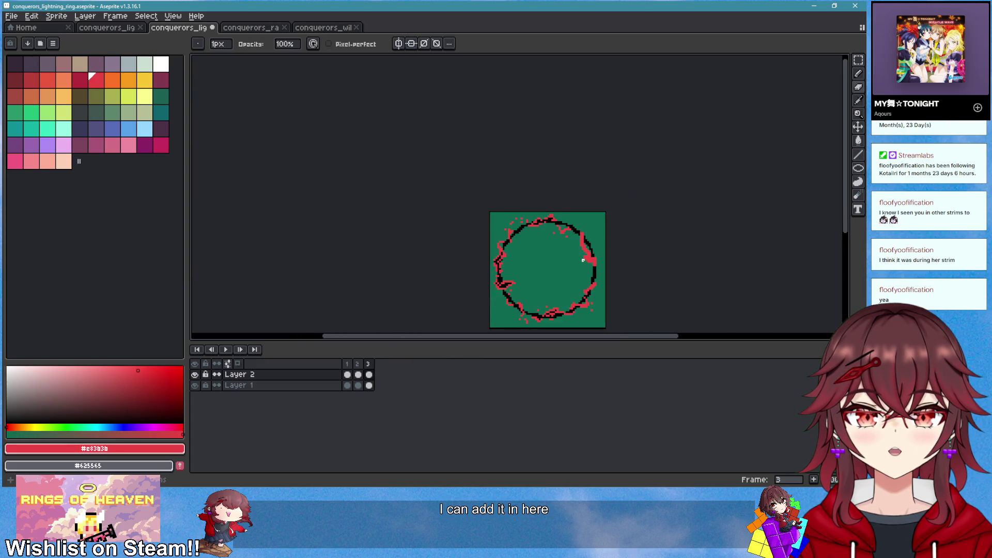
{"action": "scroll", "coordinate": [579, 253], "scroll_direction": "up", "scroll_amount": 4}
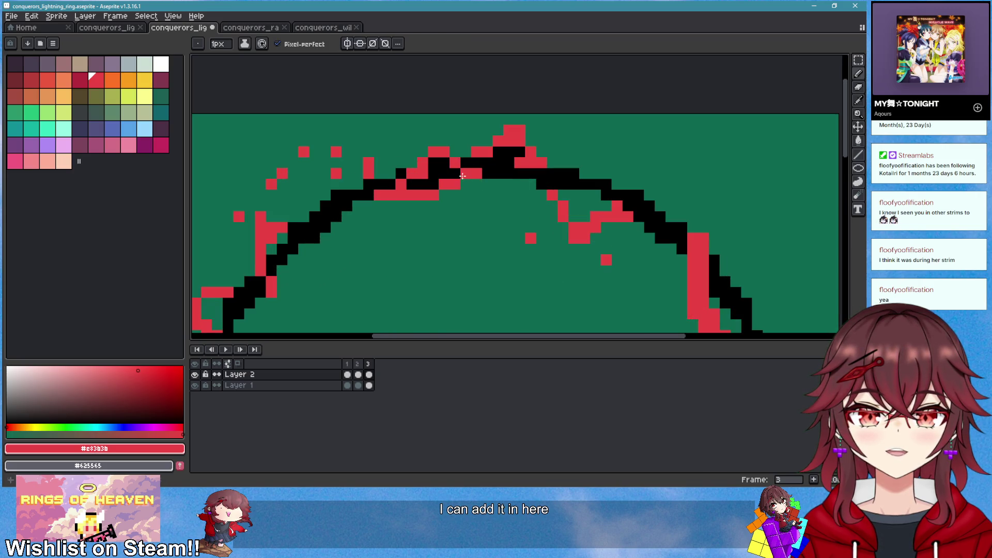
{"action": "scroll", "coordinate": [474, 167], "scroll_direction": "down", "scroll_amount": 5}
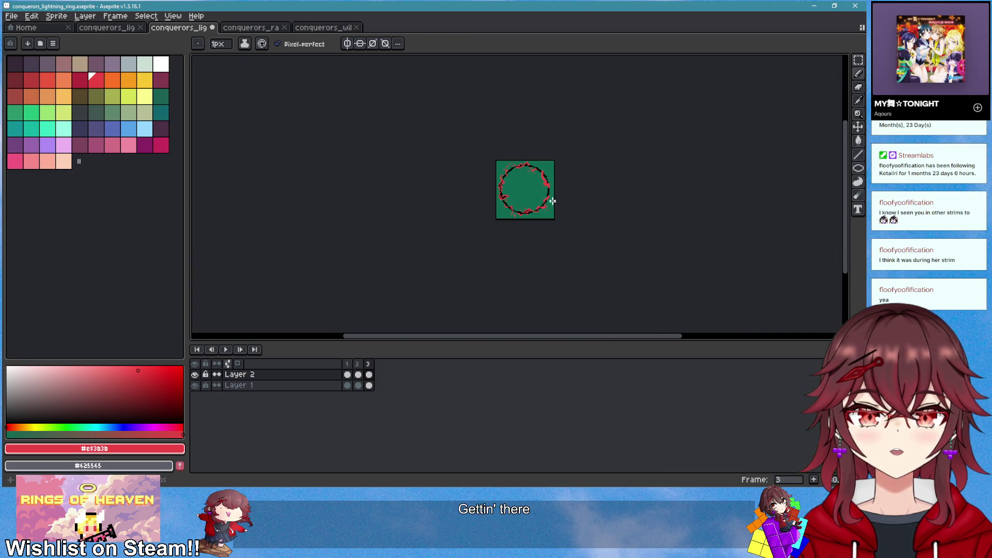
{"action": "scroll", "coordinate": [552, 201], "scroll_direction": "up", "scroll_amount": 4}
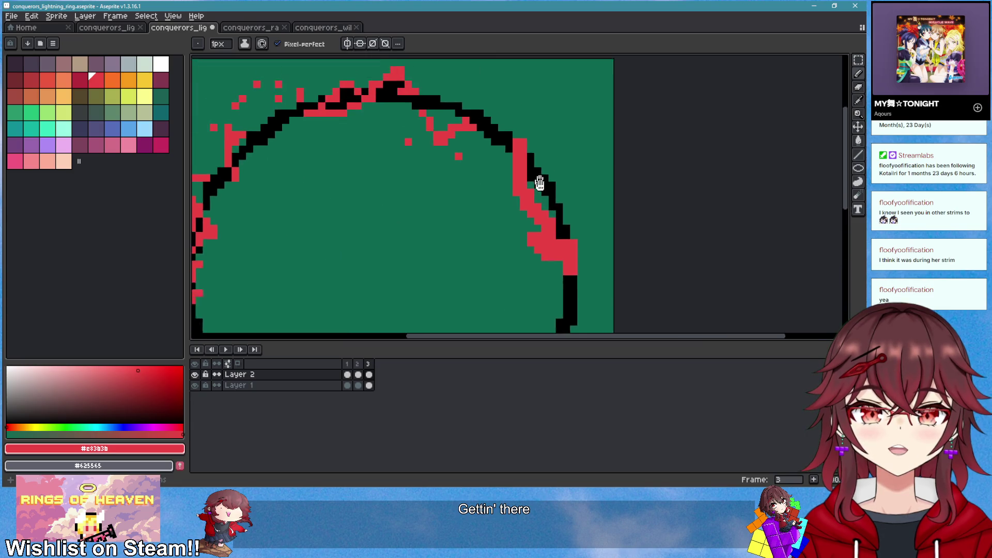
Extend red lightning jags along the arc's right edge and remove stray red pixels
{"action": "scroll", "coordinate": [517, 165], "scroll_direction": "up", "scroll_amount": 3}
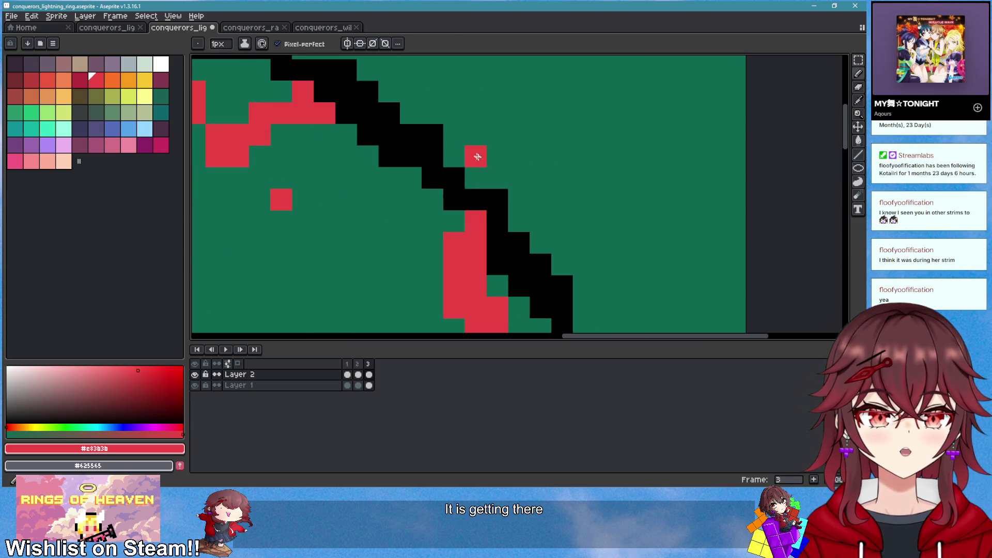
{"action": "left_click_drag", "start_coordinate": [497, 177], "coordinate": [476, 264]}
{"action": "left_click", "coordinate": [519, 199]}
{"action": "left_click_drag", "start_coordinate": [476, 221], "coordinate": [454, 264]}
{"action": "left_click_drag", "start_coordinate": [519, 221], "coordinate": [485, 272]}
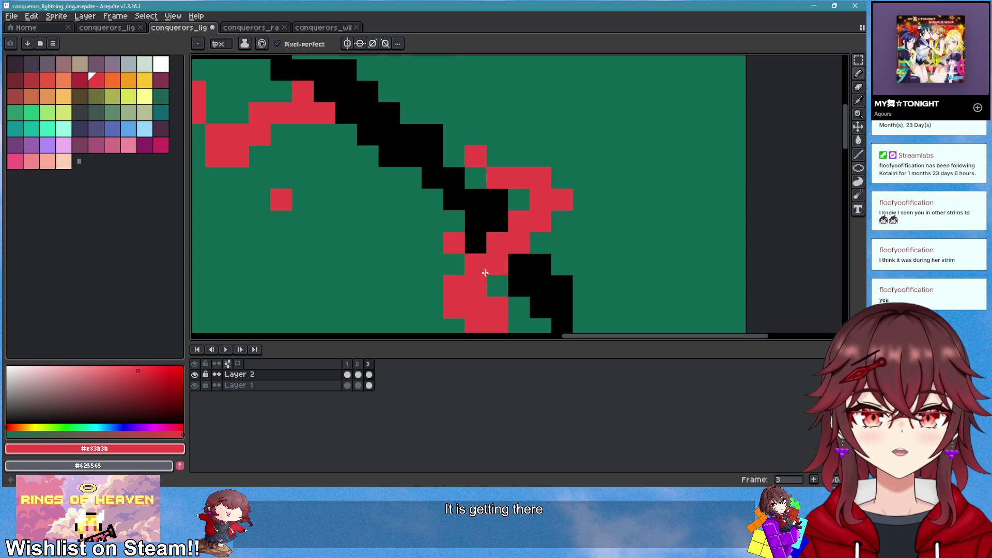
{"action": "right_click", "coordinate": [454, 243]}
{"action": "left_click", "coordinate": [454, 156]}
{"action": "right_click", "coordinate": [432, 156]}
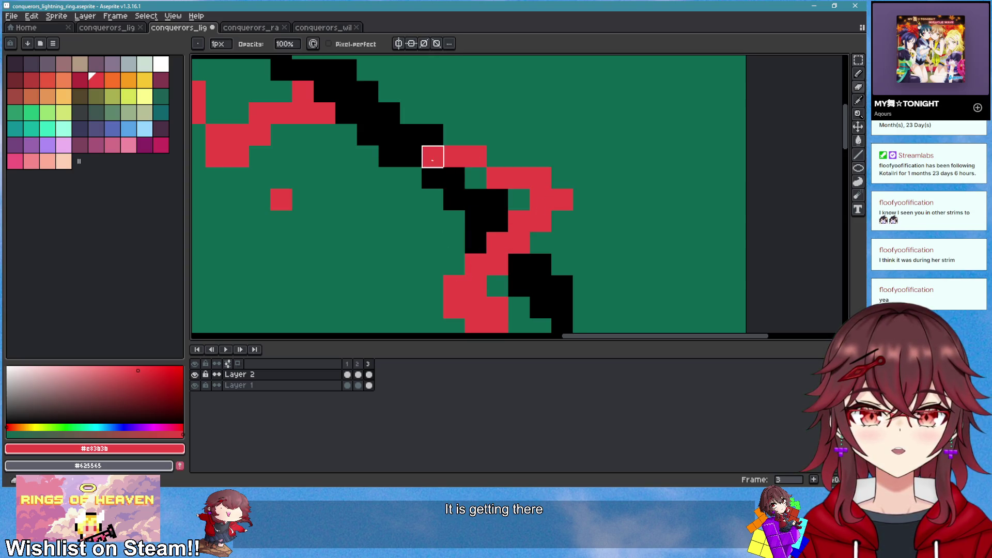
Trim away part of the lower red blob
{"action": "scroll", "coordinate": [556, 237], "scroll_direction": "down", "scroll_amount": 5}
{"action": "scroll", "coordinate": [507, 204], "scroll_direction": "up", "scroll_amount": 3}
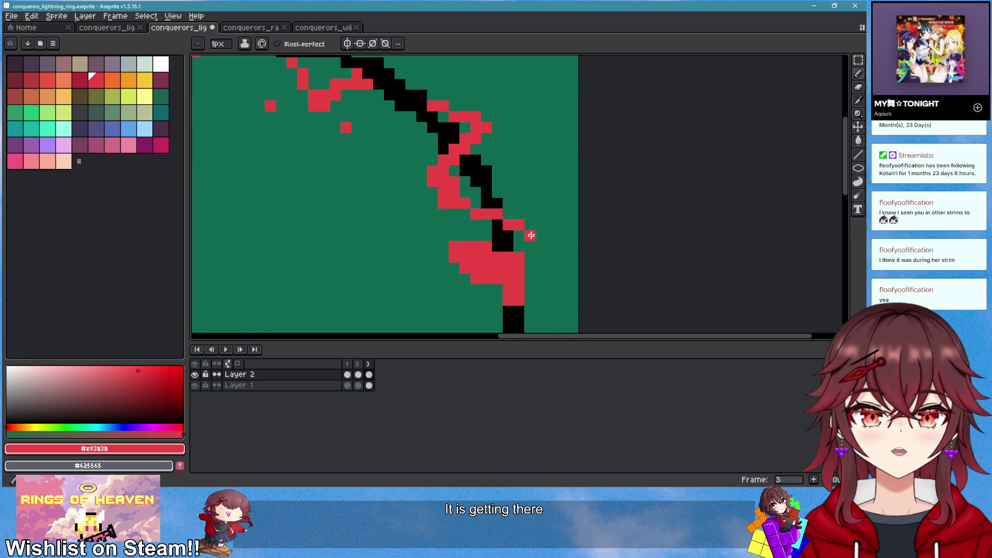
{"action": "mouse_move", "coordinate": [505, 248]}
{"action": "left_mouse_down"}
{"action": "mouse_move", "coordinate": [484, 245]}
{"action": "mouse_move", "coordinate": [464, 279]}
{"action": "mouse_move", "coordinate": [518, 289]}
{"action": "mouse_move", "coordinate": [498, 287]}
{"action": "left_mouse_up"}
{"action": "scroll", "coordinate": [567, 288], "scroll_direction": "down", "scroll_amount": 5}
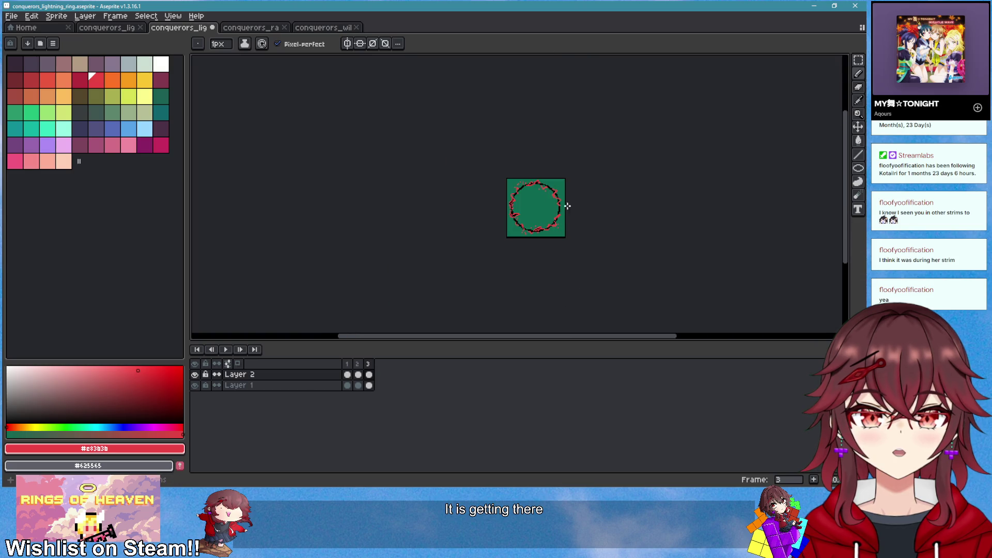
{"action": "scroll", "coordinate": [556, 195], "scroll_direction": "up", "scroll_amount": 5}
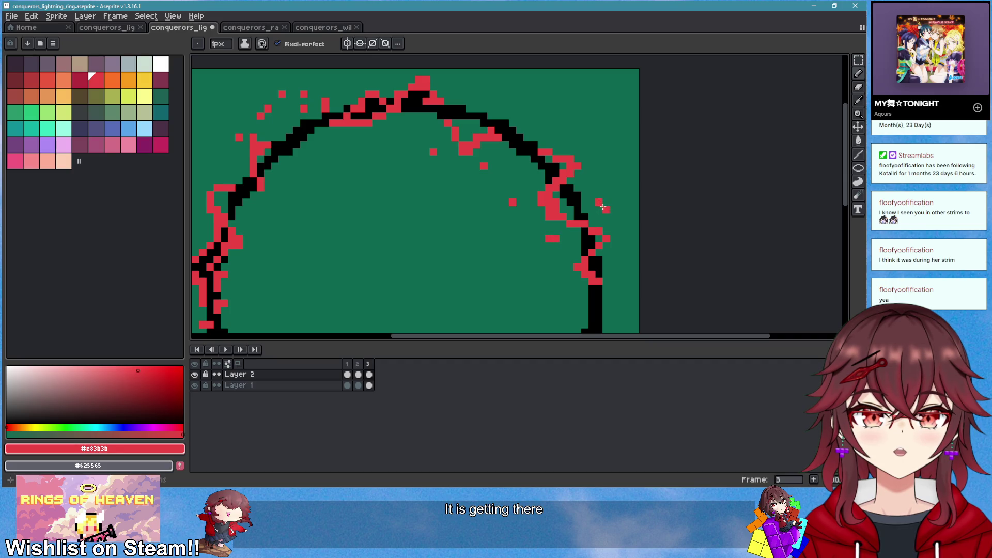
{"action": "scroll", "coordinate": [643, 248], "scroll_direction": "down", "scroll_amount": 3}
{"action": "scroll", "coordinate": [634, 225], "scroll_direction": "up", "scroll_amount": 1}
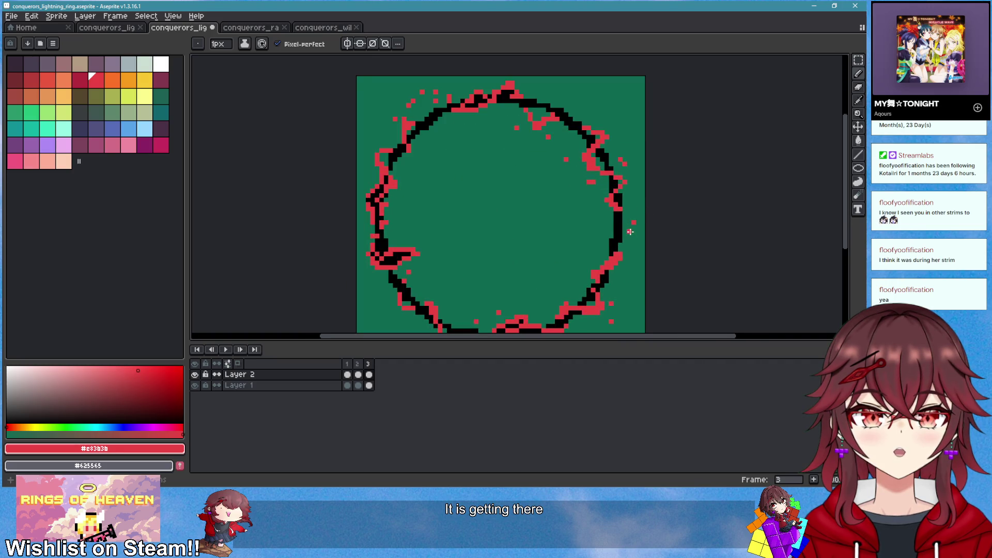
{"action": "scroll", "coordinate": [630, 231], "scroll_direction": "up", "scroll_amount": 3}
{"action": "key", "text": "e"}
{"action": "key", "text": "b"}
Draw a red lightning line down the ring's right edge and add red pixels along the edge
{"action": "left_click_drag", "start_coordinate": [590, 212], "coordinate": [568, 288]}
{"action": "key", "text": "e"}
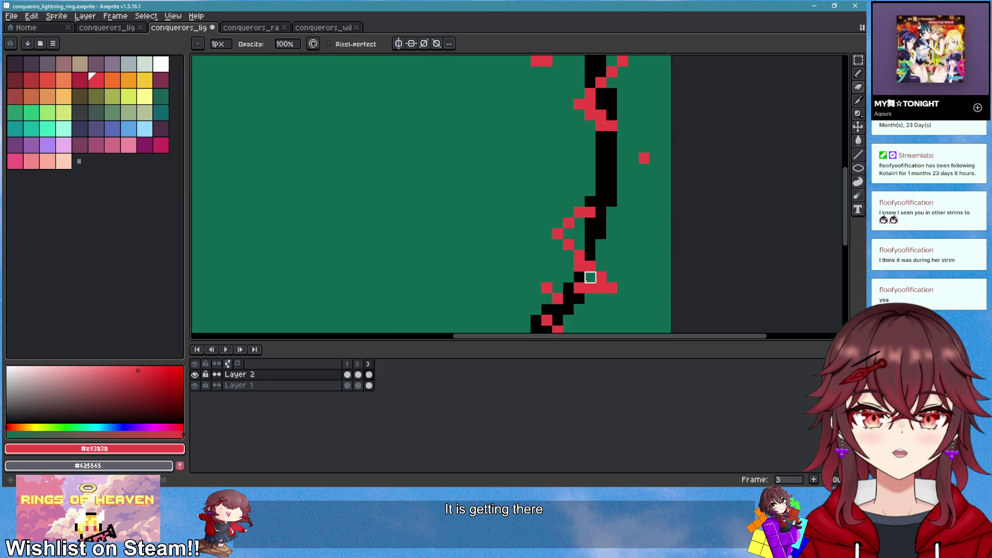
{"action": "scroll", "coordinate": [590, 278], "scroll_direction": "down", "scroll_amount": 3}
{"action": "scroll", "coordinate": [593, 290], "scroll_direction": "up", "scroll_amount": 3}
{"action": "key", "text": "b"}
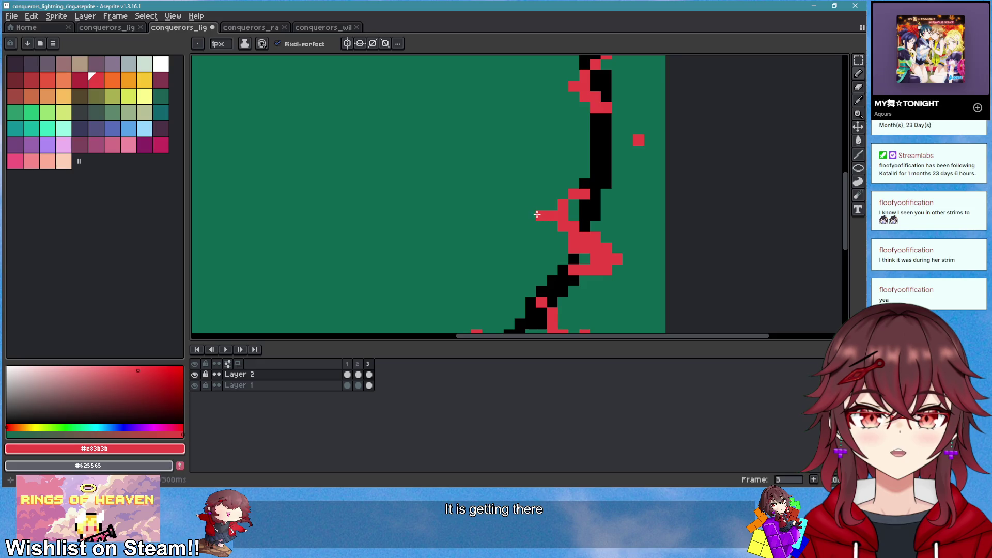
{"action": "scroll", "coordinate": [637, 229], "scroll_direction": "down", "scroll_amount": 4}
{"action": "scroll", "coordinate": [633, 243], "scroll_direction": "down", "scroll_amount": 3}
{"action": "key", "text": "Right"}
{"action": "key", "text": "Right"}
{"action": "key", "text": "Right"}
{"action": "scroll", "coordinate": [548, 174], "scroll_direction": "up", "scroll_amount": 3}
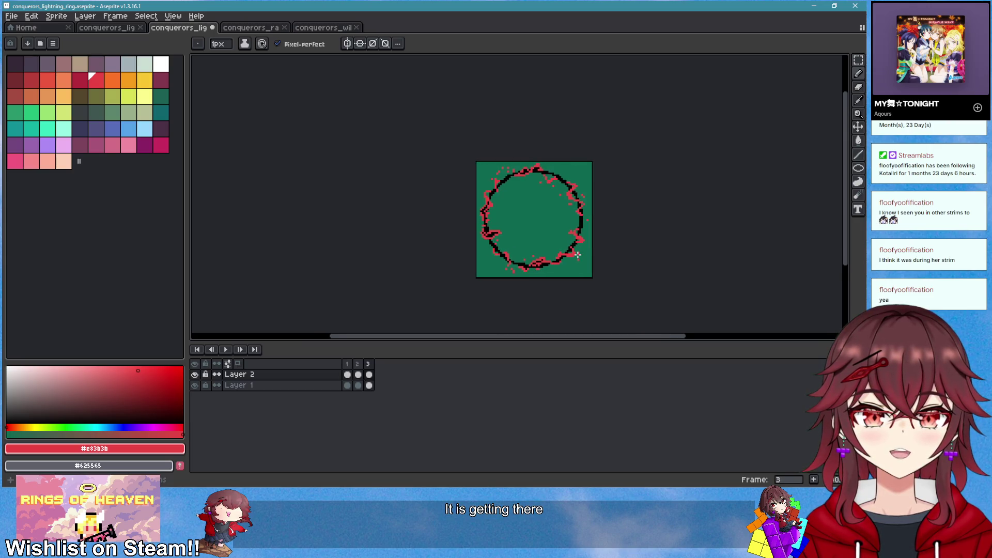
{"action": "mouse_move", "coordinate": [427, 150]}
{"action": "left_mouse_down"}
{"action": "mouse_move", "coordinate": [439, 130]}
{"action": "mouse_move", "coordinate": [429, 141]}
{"action": "left_mouse_up"}
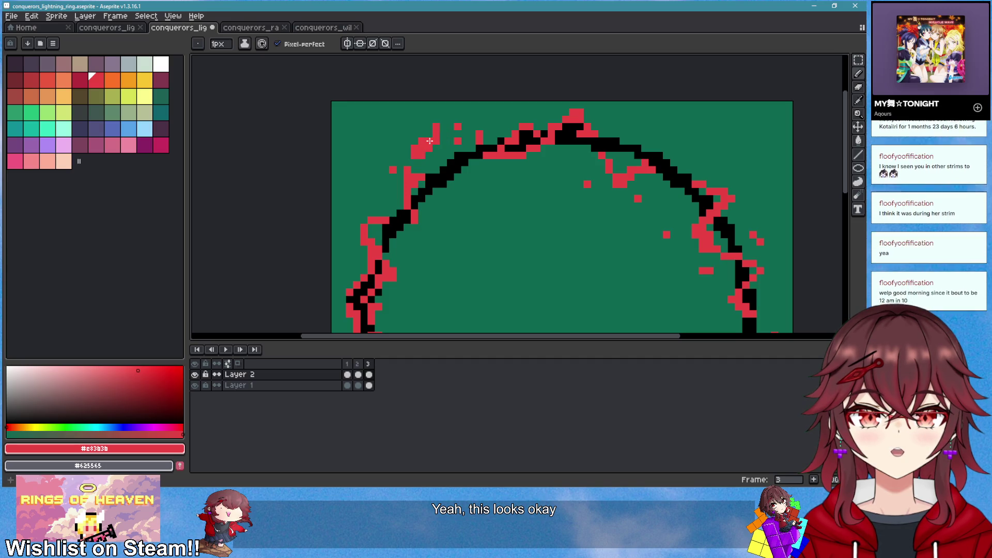
{"action": "scroll", "coordinate": [438, 215], "scroll_direction": "up", "scroll_amount": 1}
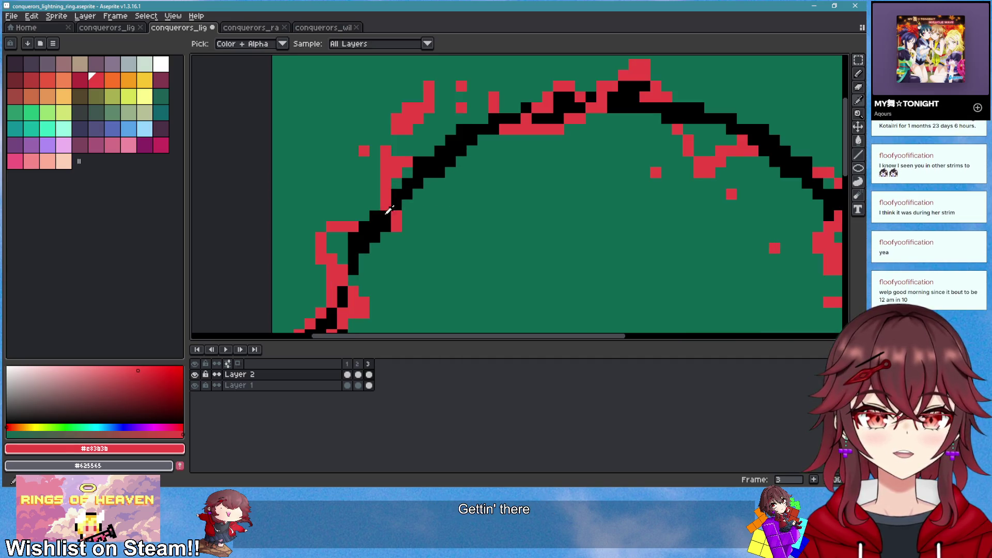
Add black detail pixels and a black row along the ring's left edge, plus a red pixel beside it
{"action": "left_click", "coordinate": [397, 181], "text": "alt"}
{"action": "left_click", "coordinate": [414, 110]}
{"action": "scroll", "coordinate": [548, 214], "scroll_direction": "down", "scroll_amount": 3}
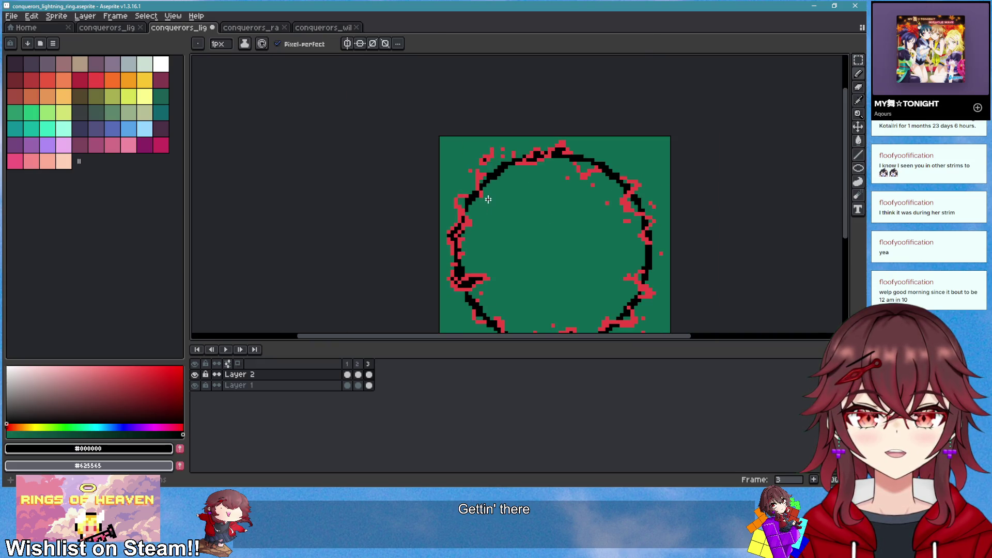
{"action": "scroll", "coordinate": [488, 200], "scroll_direction": "up", "scroll_amount": 3}
{"action": "scroll", "coordinate": [518, 217], "scroll_direction": "down", "scroll_amount": 3}
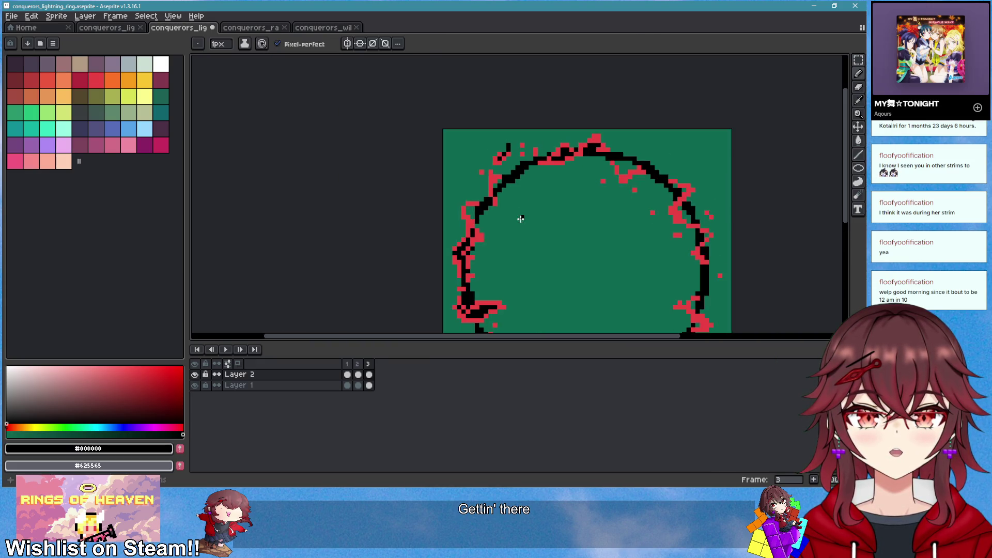
{"action": "scroll", "coordinate": [472, 231], "scroll_direction": "up", "scroll_amount": 3}
{"action": "left_click", "coordinate": [433, 164]}
{"action": "left_click_drag", "start_coordinate": [434, 154], "coordinate": [456, 148]}
{"action": "left_click", "coordinate": [463, 147], "text": "alt"}
{"action": "left_click", "coordinate": [453, 137]}
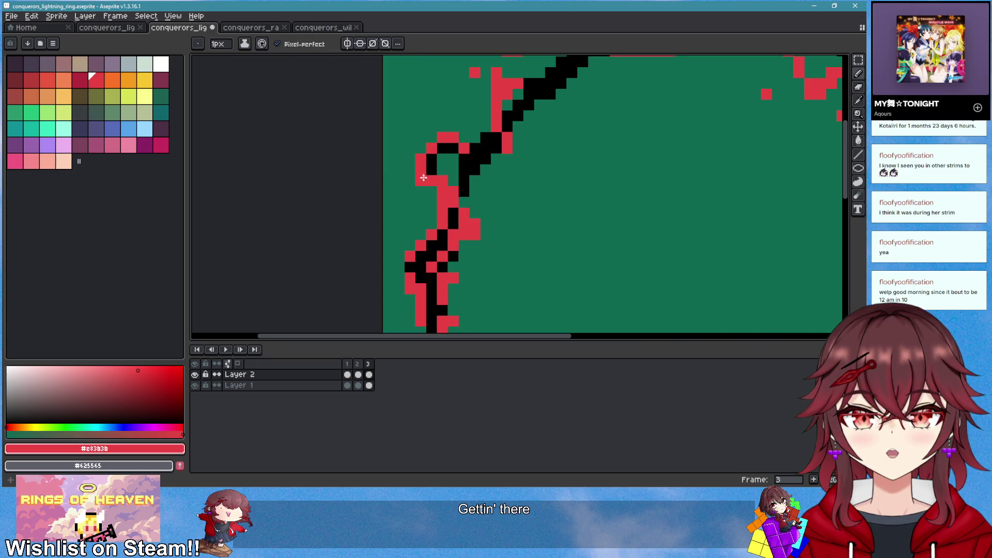
Draw a black row along the lower edge and turn three red lightning pixels black
{"action": "scroll", "coordinate": [440, 170], "scroll_direction": "down", "scroll_amount": 3}
{"action": "scroll", "coordinate": [518, 250], "scroll_direction": "up", "scroll_amount": 2}
{"action": "scroll", "coordinate": [519, 250], "scroll_direction": "down", "scroll_amount": 2}
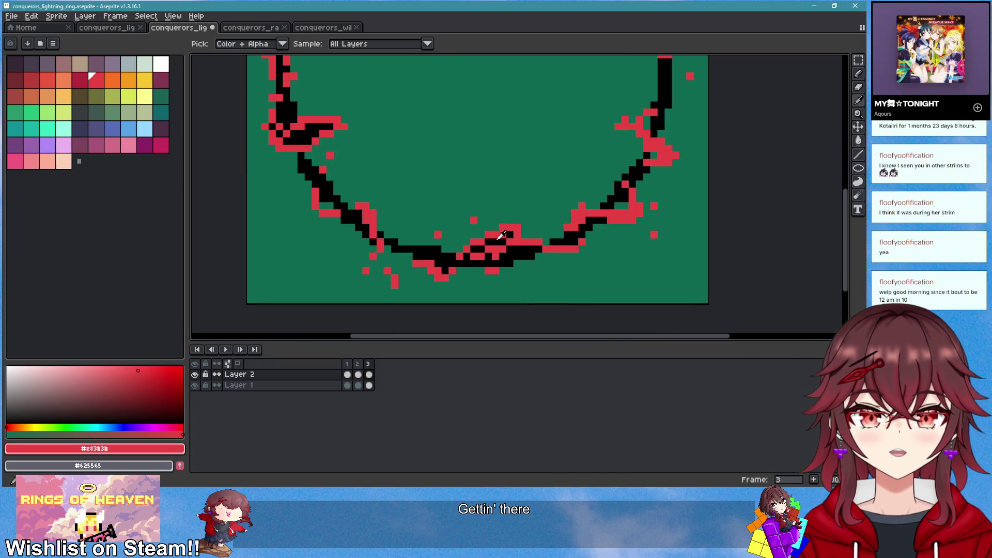
{"action": "left_click", "coordinate": [518, 250], "text": "alt"}
{"action": "scroll", "coordinate": [664, 215], "scroll_direction": "up", "scroll_amount": 3}
{"action": "left_click", "coordinate": [661, 171]}
{"action": "mouse_move", "coordinate": [661, 170]}
{"action": "left_mouse_down"}
{"action": "mouse_move", "coordinate": [708, 170]}
{"action": "mouse_move", "coordinate": [641, 149]}
{"action": "left_mouse_up"}
{"action": "left_click", "coordinate": [723, 155], "text": "alt"}
{"action": "scroll", "coordinate": [737, 177], "scroll_direction": "up", "scroll_amount": 1}
{"action": "scroll", "coordinate": [586, 210], "scroll_direction": "down", "scroll_amount": 1}
{"action": "left_click", "coordinate": [587, 211], "text": "alt"}
{"action": "left_click", "coordinate": [544, 212]}
{"action": "left_click", "coordinate": [587, 234]}
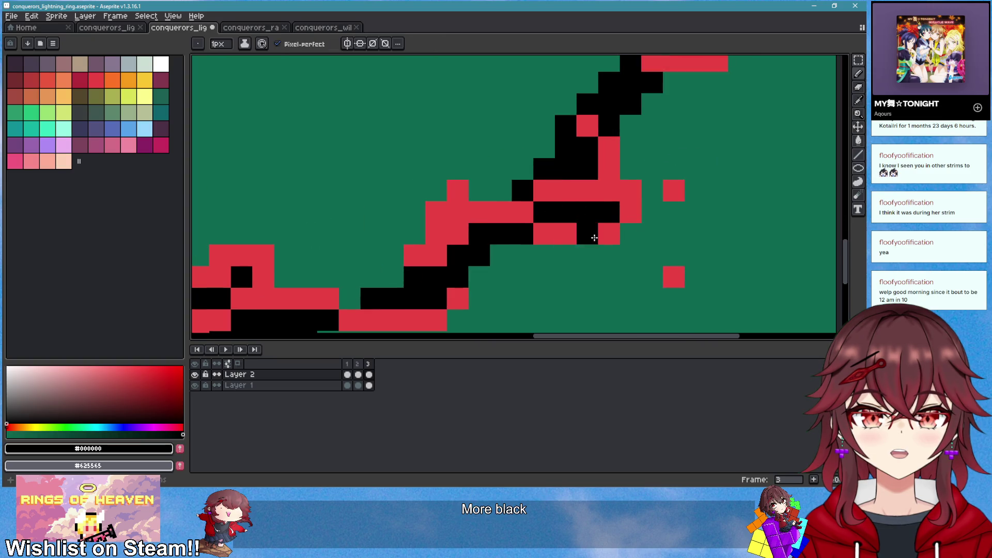
{"action": "left_click", "coordinate": [630, 212]}
Add black detail down the ring's right side and along its upper-right edge
{"action": "scroll", "coordinate": [645, 205], "scroll_direction": "down", "scroll_amount": 3}
{"action": "scroll", "coordinate": [554, 214], "scroll_direction": "right", "scroll_amount": 1}
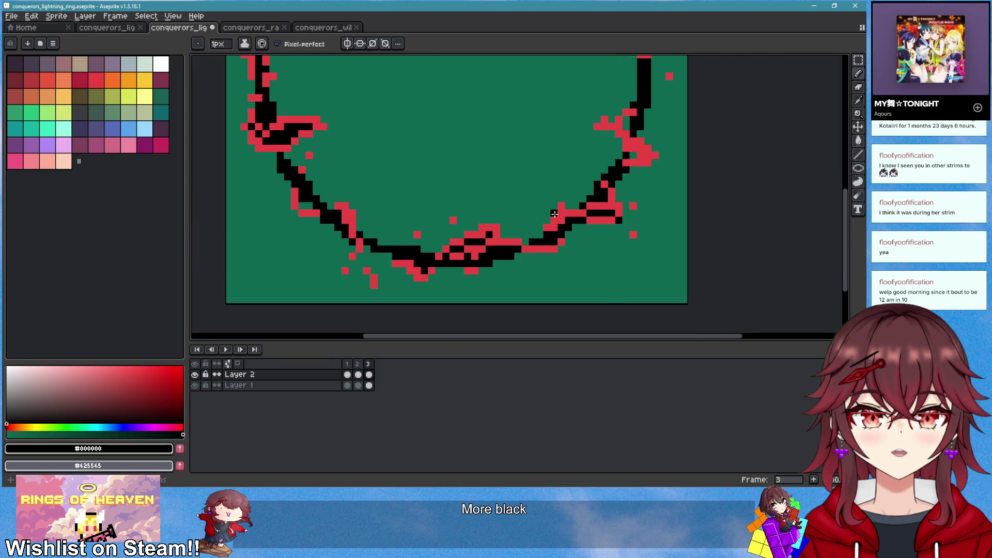
{"action": "scroll", "coordinate": [568, 201], "scroll_direction": "up", "scroll_amount": 3}
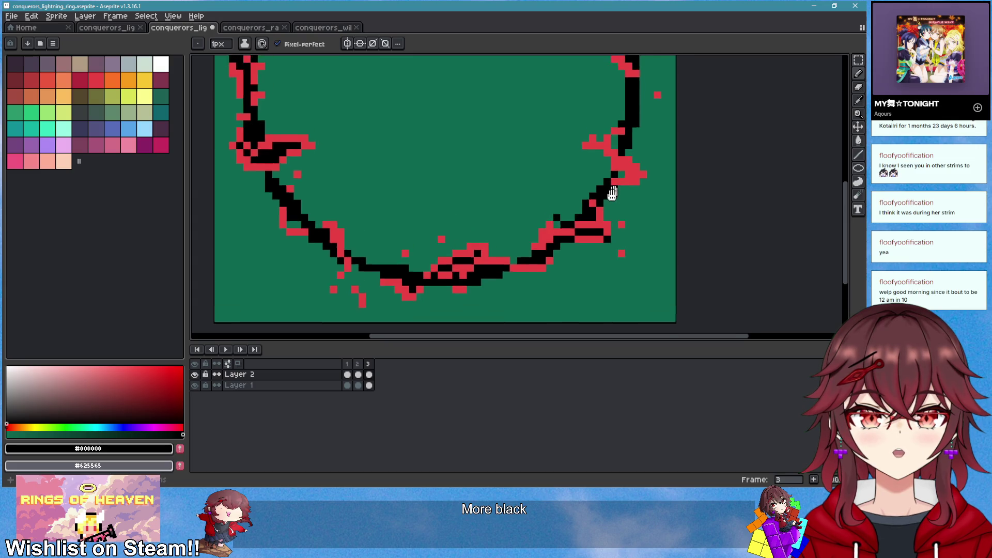
{"action": "left_click", "coordinate": [561, 211]}
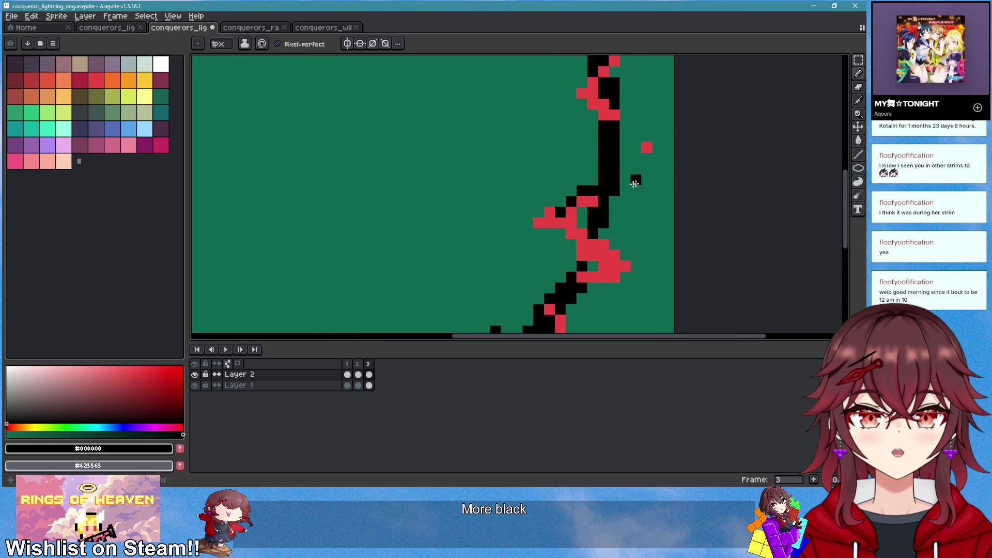
{"action": "scroll", "coordinate": [628, 158], "scroll_direction": "down", "scroll_amount": 1}
{"action": "left_click_drag", "start_coordinate": [628, 118], "coordinate": [613, 149]}
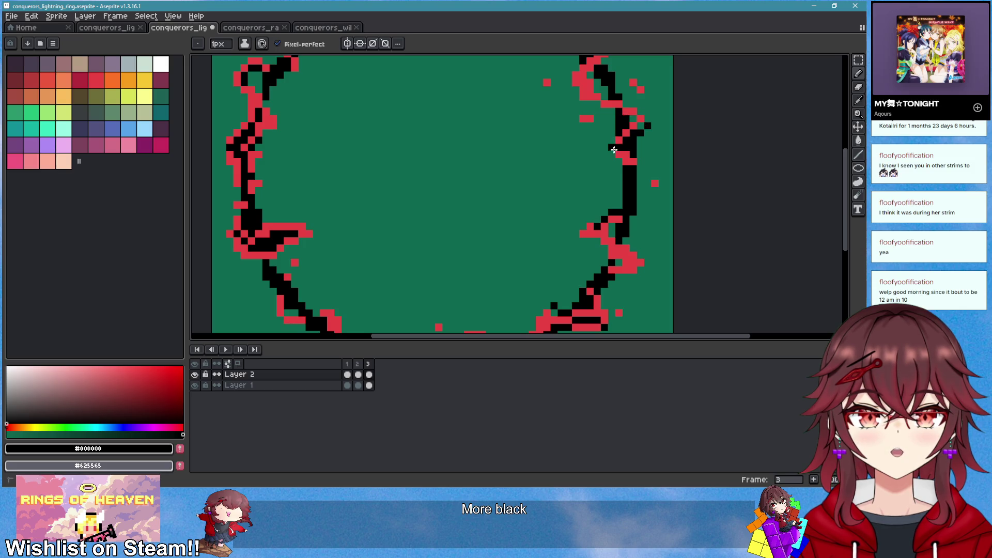
{"action": "scroll", "coordinate": [642, 123], "scroll_direction": "down", "scroll_amount": 1}
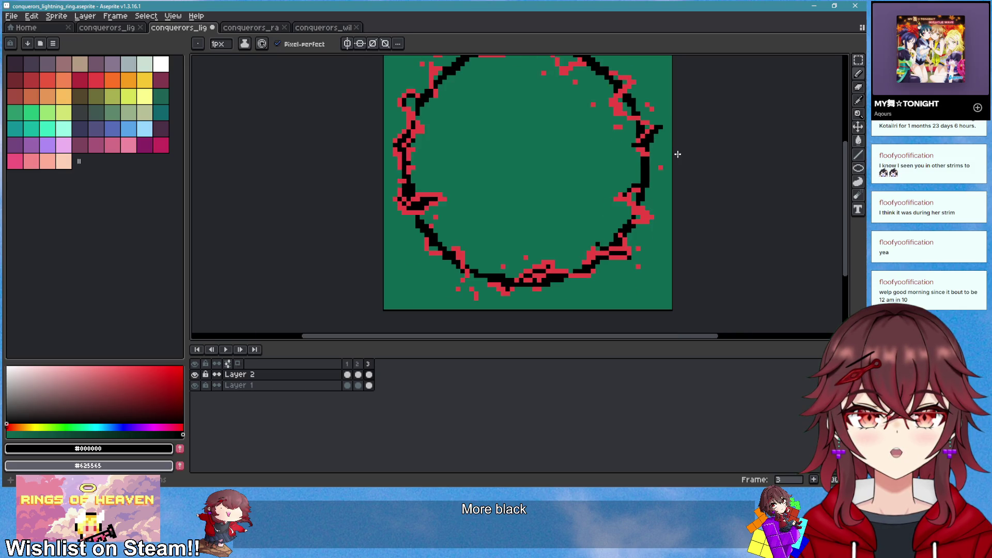
{"action": "scroll", "coordinate": [635, 142], "scroll_direction": "up", "scroll_amount": 3}
{"action": "mouse_move", "coordinate": [580, 100]}
{"action": "left_mouse_down"}
{"action": "mouse_move", "coordinate": [552, 91]}
{"action": "mouse_move", "coordinate": [602, 123]}
{"action": "left_mouse_up"}
{"action": "scroll", "coordinate": [602, 124], "scroll_direction": "down", "scroll_amount": 2}
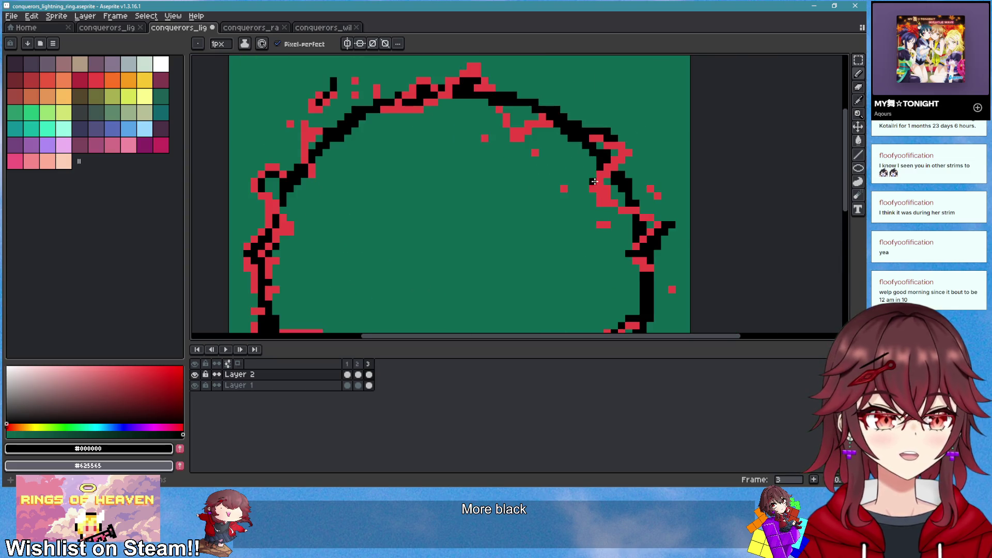
{"action": "scroll", "coordinate": [588, 194], "scroll_direction": "down", "scroll_amount": 1}
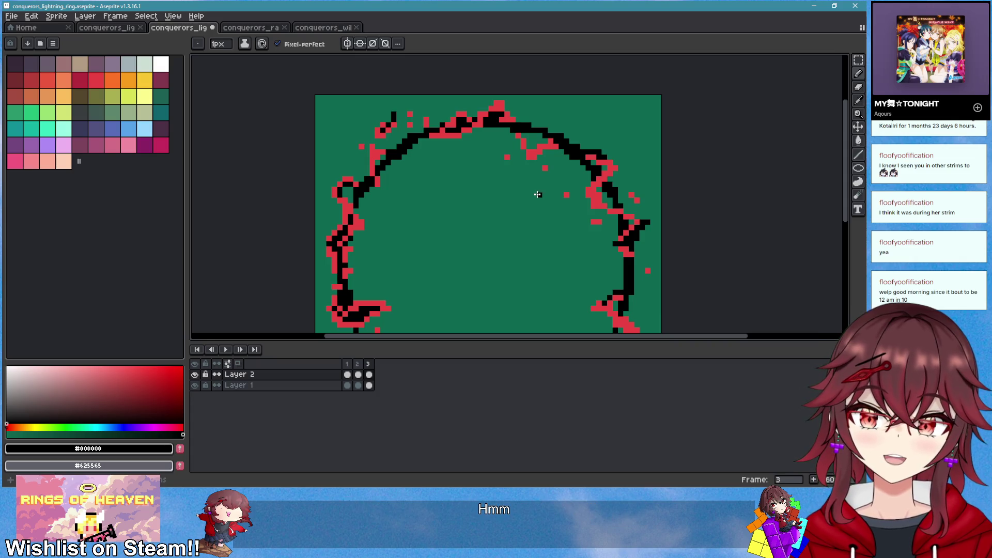
{"action": "left_click_drag", "start_coordinate": [570, 221], "coordinate": [521, 218]}
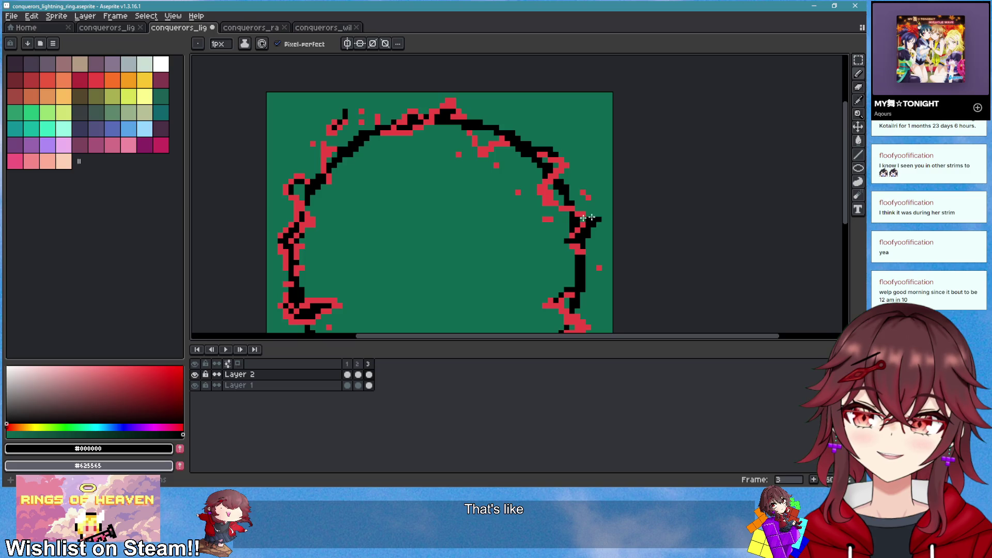
{"action": "scroll", "coordinate": [551, 179], "scroll_direction": "up", "scroll_amount": 2}
Add two red pixels and a black diagonal line along frame 3's lightning
{"action": "left_click", "coordinate": [553, 215], "text": "alt"}
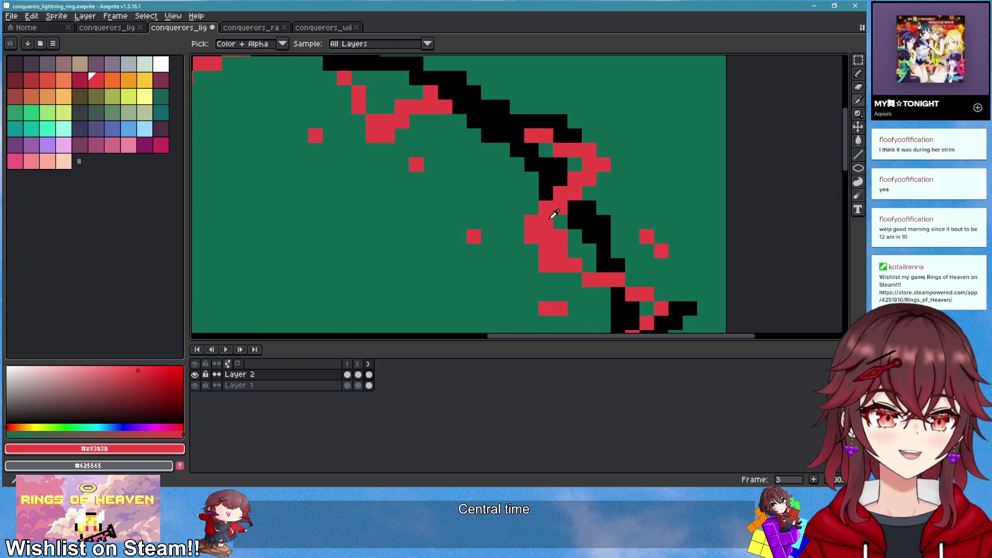
{"action": "mouse_move", "coordinate": [516, 237]}
{"action": "left_mouse_down"}
{"action": "mouse_move", "coordinate": [503, 248]}
{"action": "mouse_move", "coordinate": [531, 251]}
{"action": "mouse_move", "coordinate": [583, 193]}
{"action": "mouse_move", "coordinate": [548, 223]}
{"action": "mouse_move", "coordinate": [552, 253]}
{"action": "left_mouse_up"}
{"action": "left_click", "coordinate": [575, 222], "text": "alt"}
{"action": "scroll", "coordinate": [542, 224], "scroll_direction": "down", "scroll_amount": 4}
{"action": "scroll", "coordinate": [542, 224], "scroll_direction": "up", "scroll_amount": 3}
{"action": "scroll", "coordinate": [551, 252], "scroll_direction": "down", "scroll_amount": 3}
{"action": "scroll", "coordinate": [552, 253], "scroll_direction": "up", "scroll_amount": 3}
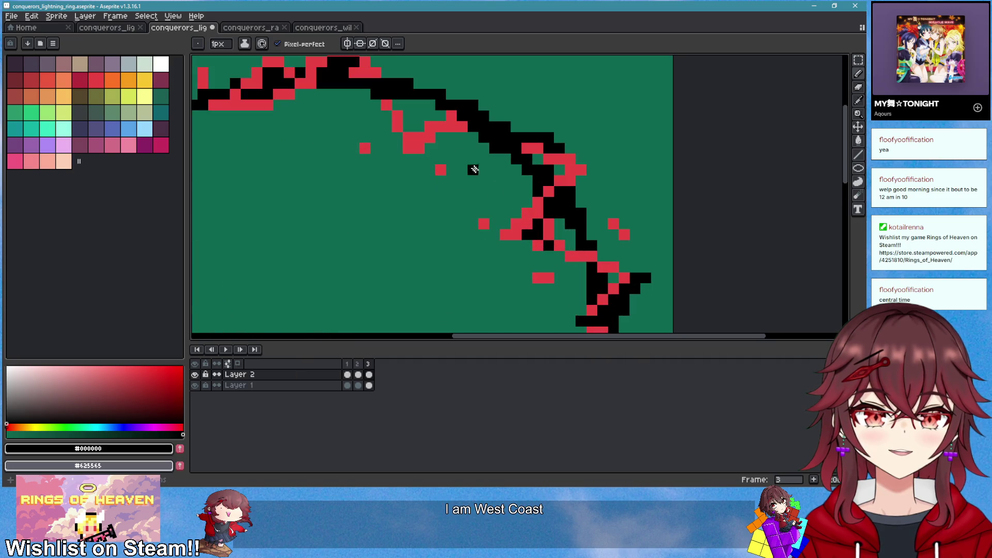
Draw a black column left of the red line at the ring's upper edge
{"action": "left_click_drag", "start_coordinate": [472, 169], "coordinate": [610, 213]}
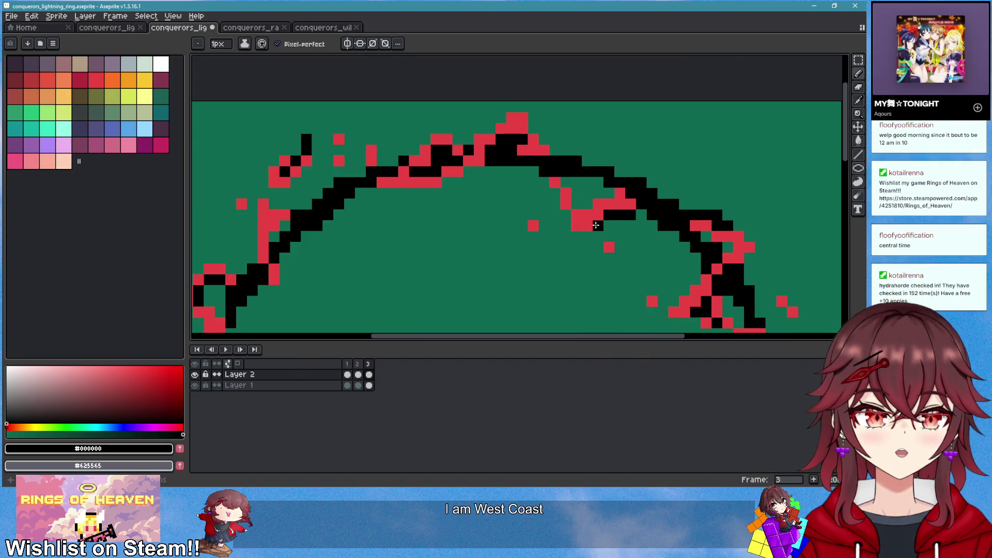
{"action": "scroll", "coordinate": [549, 228], "scroll_direction": "down", "scroll_amount": 3}
{"action": "scroll", "coordinate": [549, 229], "scroll_direction": "up", "scroll_amount": 3}
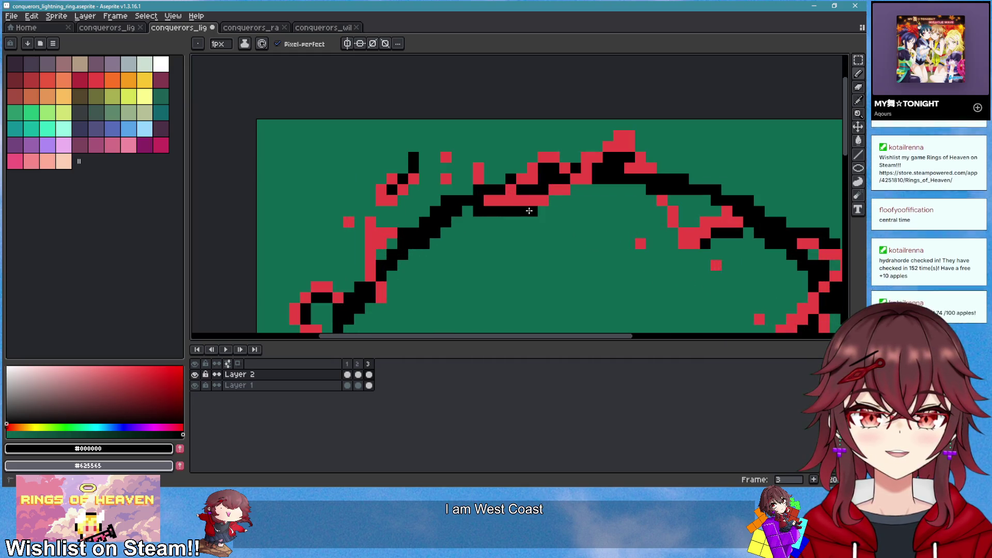
{"action": "scroll", "coordinate": [543, 240], "scroll_direction": "down", "scroll_amount": 2}
{"action": "scroll", "coordinate": [538, 212], "scroll_direction": "up", "scroll_amount": 3}
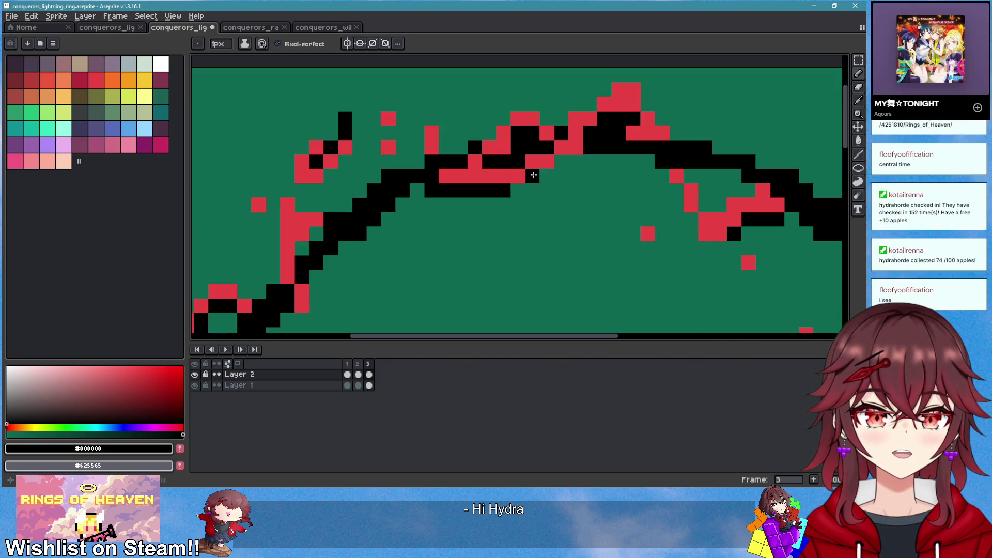
{"action": "scroll", "coordinate": [534, 237], "scroll_direction": "down", "scroll_amount": 2}
{"action": "scroll", "coordinate": [457, 145], "scroll_direction": "up", "scroll_amount": 2}
{"action": "scroll", "coordinate": [457, 145], "scroll_direction": "down", "scroll_amount": 1}
{"action": "scroll", "coordinate": [439, 150], "scroll_direction": "up", "scroll_amount": 1}
{"action": "left_click_drag", "start_coordinate": [439, 150], "coordinate": [439, 192]}
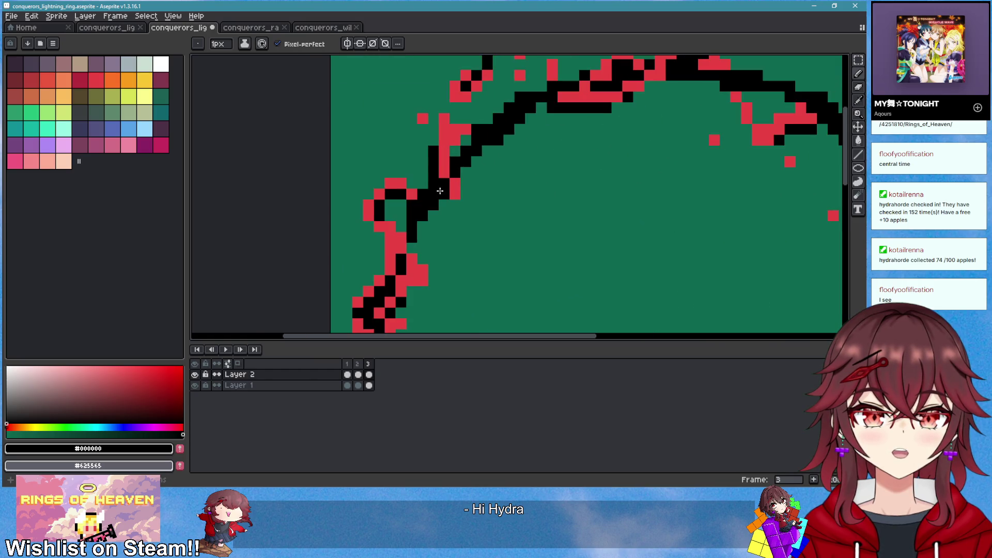
{"action": "scroll", "coordinate": [426, 188], "scroll_direction": "down", "scroll_amount": 3}
{"action": "scroll", "coordinate": [454, 179], "scroll_direction": "down", "scroll_amount": 2}
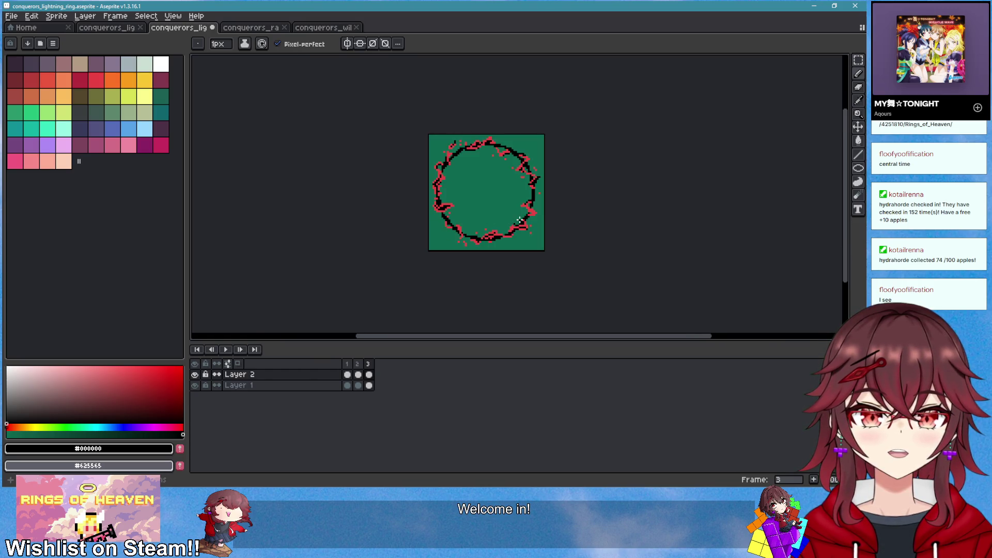
On frame 1, erase the old red line and zigzag at the ring's upper left
{"action": "key", "text": "Right"}
{"action": "scroll", "coordinate": [440, 251], "scroll_direction": "up", "scroll_amount": 2}
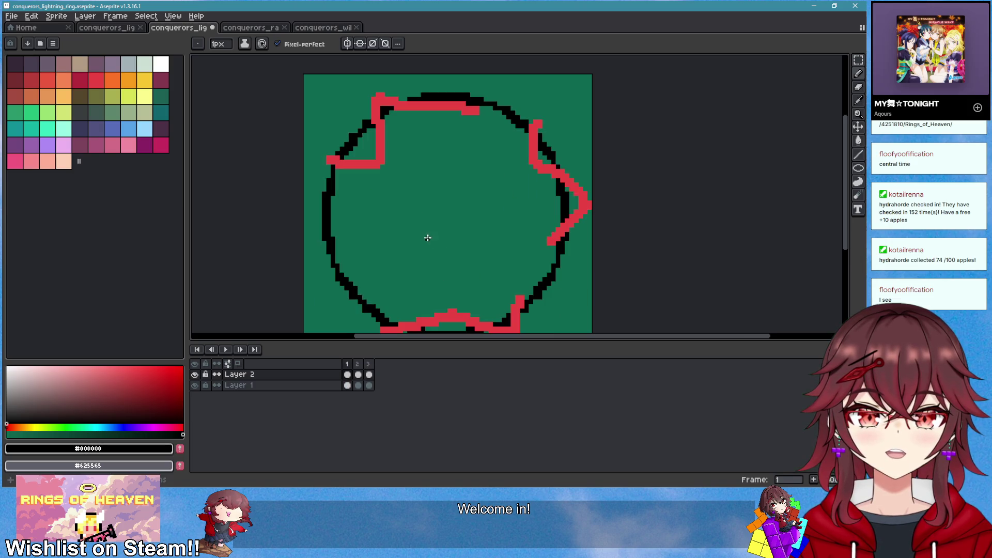
{"action": "scroll", "coordinate": [392, 197], "scroll_direction": "up", "scroll_amount": 1}
{"action": "scroll", "coordinate": [422, 212], "scroll_direction": "up", "scroll_amount": 1}
{"action": "left_click", "coordinate": [427, 195], "text": "alt"}
{"action": "key", "text": "e"}
{"action": "mouse_move", "coordinate": [310, 234]}
{"action": "left_mouse_down"}
{"action": "mouse_move", "coordinate": [339, 230]}
{"action": "mouse_move", "coordinate": [351, 244]}
{"action": "left_mouse_up"}
{"action": "left_click", "coordinate": [329, 254]}
{"action": "key", "text": "b"}
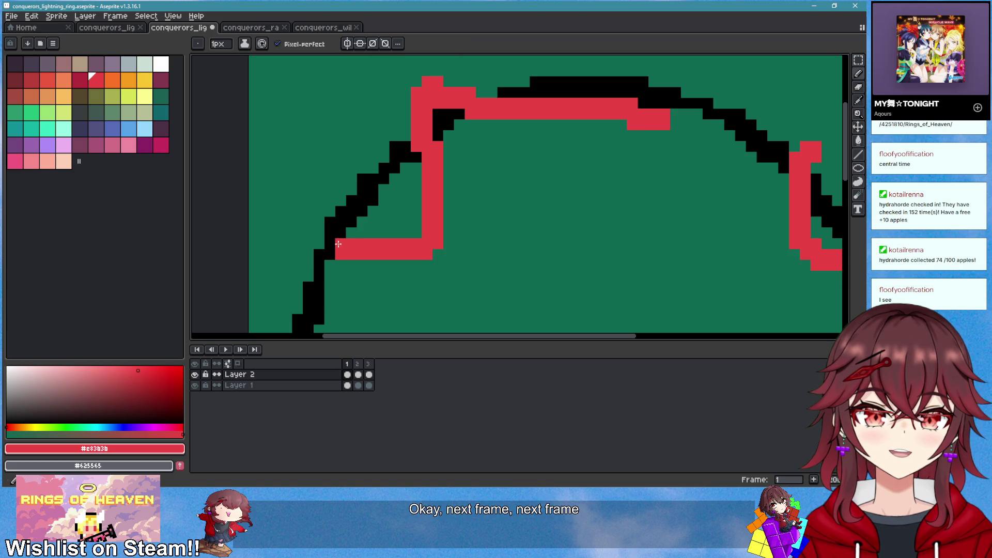
{"action": "key", "text": "e"}
{"action": "mouse_move", "coordinate": [439, 236]}
{"action": "left_mouse_down"}
{"action": "mouse_move", "coordinate": [422, 145]}
{"action": "mouse_move", "coordinate": [445, 208]}
{"action": "mouse_move", "coordinate": [532, 177]}
{"action": "mouse_move", "coordinate": [444, 123]}
{"action": "mouse_move", "coordinate": [395, 111]}
{"action": "mouse_move", "coordinate": [639, 155]}
{"action": "mouse_move", "coordinate": [510, 144]}
{"action": "mouse_move", "coordinate": [651, 155]}
{"action": "mouse_move", "coordinate": [509, 132]}
{"action": "mouse_move", "coordinate": [505, 161]}
{"action": "mouse_move", "coordinate": [648, 143]}
{"action": "mouse_move", "coordinate": [568, 188]}
{"action": "mouse_move", "coordinate": [576, 182]}
{"action": "mouse_move", "coordinate": [548, 181]}
{"action": "mouse_move", "coordinate": [483, 230]}
{"action": "mouse_move", "coordinate": [560, 193]}
{"action": "left_mouse_up"}
{"action": "key", "text": "b"}
{"action": "key", "text": "b"}
{"action": "scroll", "coordinate": [542, 248], "scroll_direction": "down", "scroll_amount": 2}
Add red strokes below the left red patch, fill the top-left loop, and paint over the adjacent black line
{"action": "scroll", "coordinate": [543, 248], "scroll_direction": "up", "scroll_amount": 2}
{"action": "mouse_move", "coordinate": [531, 237]}
{"action": "left_mouse_down"}
{"action": "mouse_move", "coordinate": [537, 255]}
{"action": "mouse_move", "coordinate": [472, 230]}
{"action": "mouse_move", "coordinate": [521, 251]}
{"action": "left_mouse_up"}
{"action": "scroll", "coordinate": [522, 250], "scroll_direction": "down", "scroll_amount": 2}
{"action": "scroll", "coordinate": [522, 250], "scroll_direction": "down", "scroll_amount": 5}
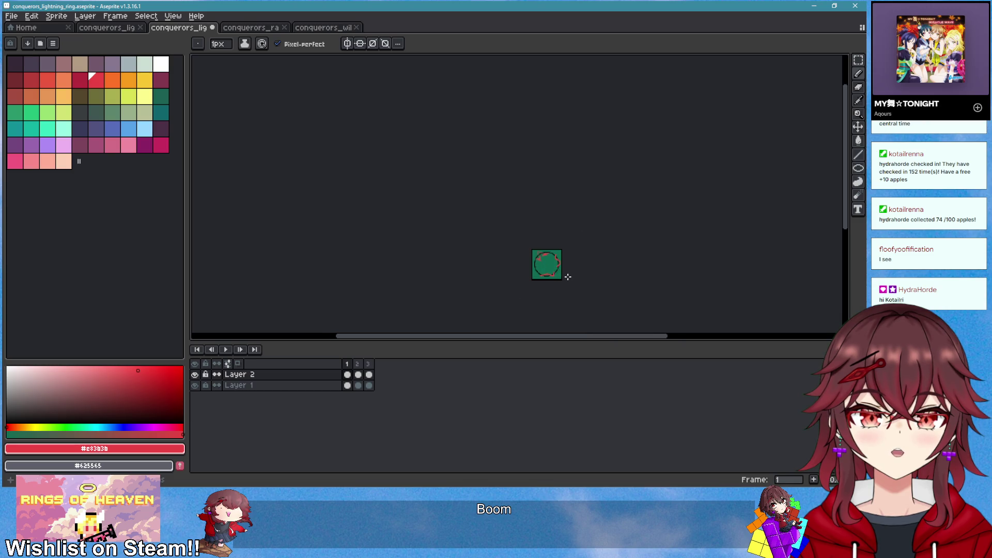
{"action": "scroll", "coordinate": [549, 269], "scroll_direction": "up", "scroll_amount": 6}
{"action": "mouse_move", "coordinate": [470, 187]}
{"action": "left_mouse_down"}
{"action": "mouse_move", "coordinate": [447, 158]}
{"action": "mouse_move", "coordinate": [479, 207]}
{"action": "mouse_move", "coordinate": [474, 220]}
{"action": "left_mouse_up"}
{"action": "left_click_drag", "start_coordinate": [460, 148], "coordinate": [506, 164]}
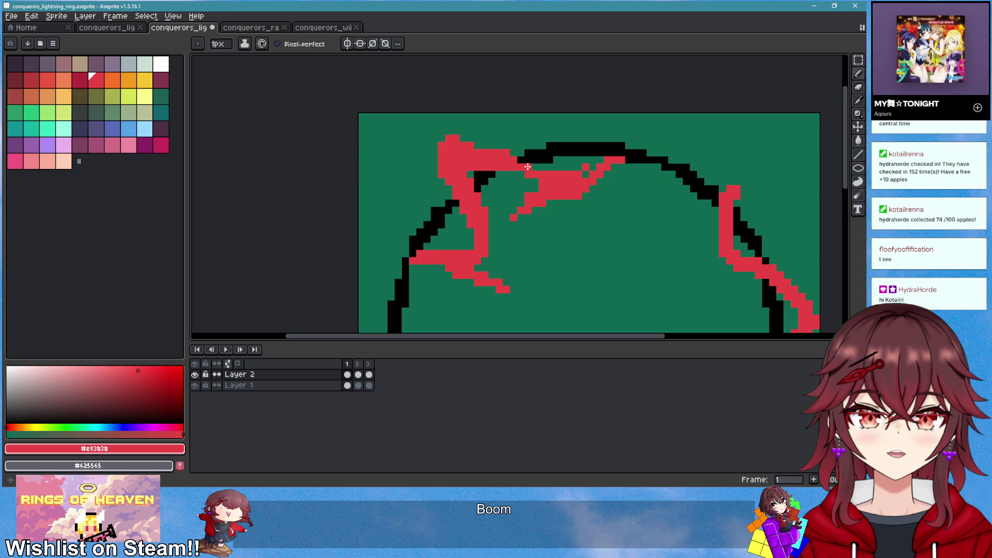
Draw black lines over the red at the top-left loop and across the lower red stroke
{"action": "left_click", "coordinate": [527, 164], "text": "alt"}
{"action": "mouse_move", "coordinate": [517, 157]}
{"action": "left_mouse_down"}
{"action": "mouse_move", "coordinate": [447, 154]}
{"action": "mouse_move", "coordinate": [457, 191]}
{"action": "mouse_move", "coordinate": [450, 161]}
{"action": "left_mouse_up"}
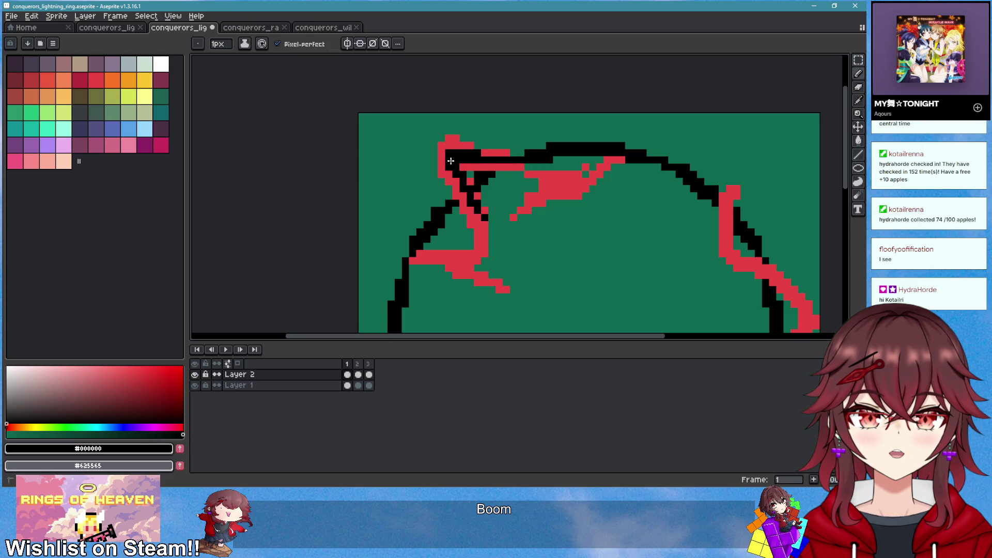
{"action": "left_click_drag", "start_coordinate": [481, 247], "coordinate": [411, 267]}
{"action": "left_click", "coordinate": [474, 245], "text": "alt"}
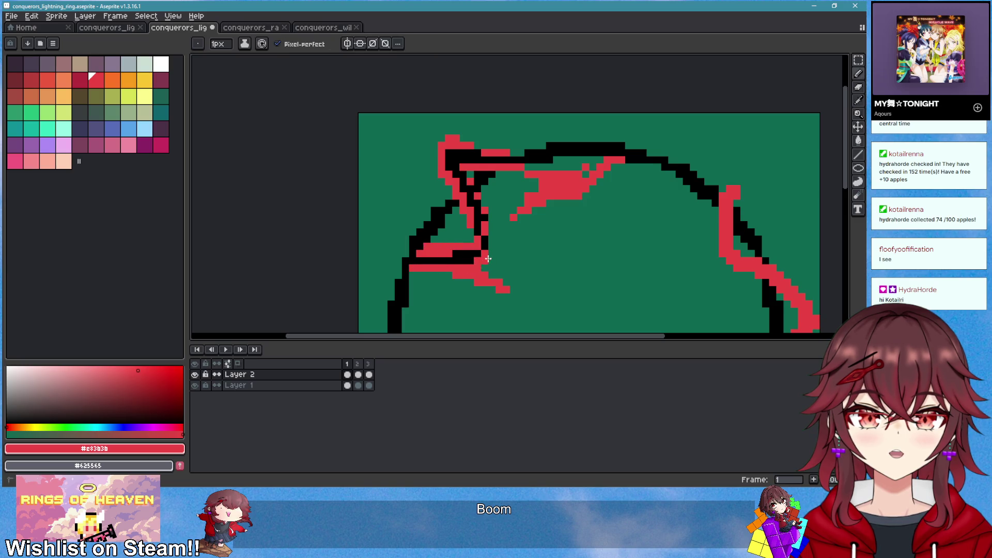
{"action": "scroll", "coordinate": [488, 259], "scroll_direction": "down", "scroll_amount": 3}
{"action": "scroll", "coordinate": [571, 277], "scroll_direction": "up", "scroll_amount": 2}
Extend the black diagonal inside the top lightning streak and dot in a few extra red pixels
{"action": "key", "text": "alt"}
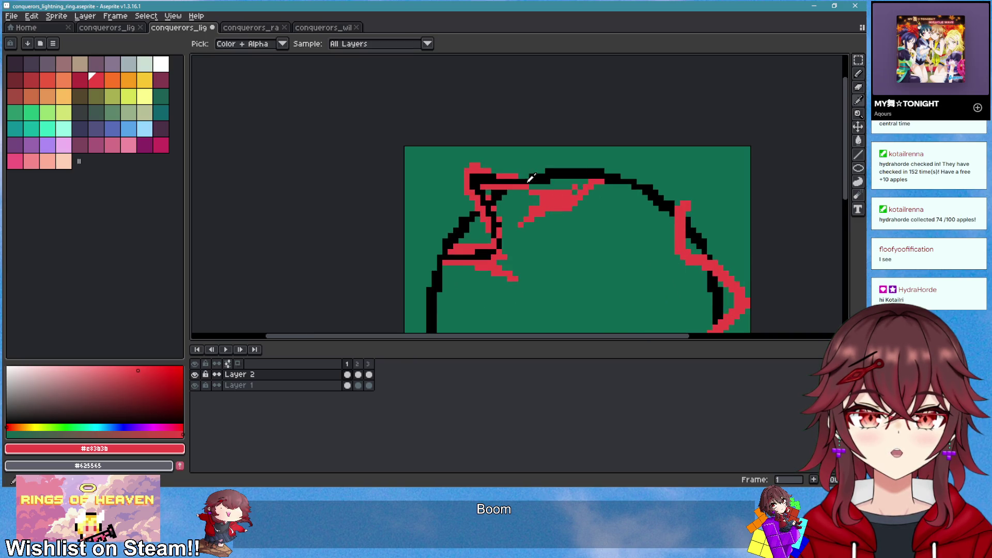
{"action": "left_click", "coordinate": [529, 181], "text": "alt"}
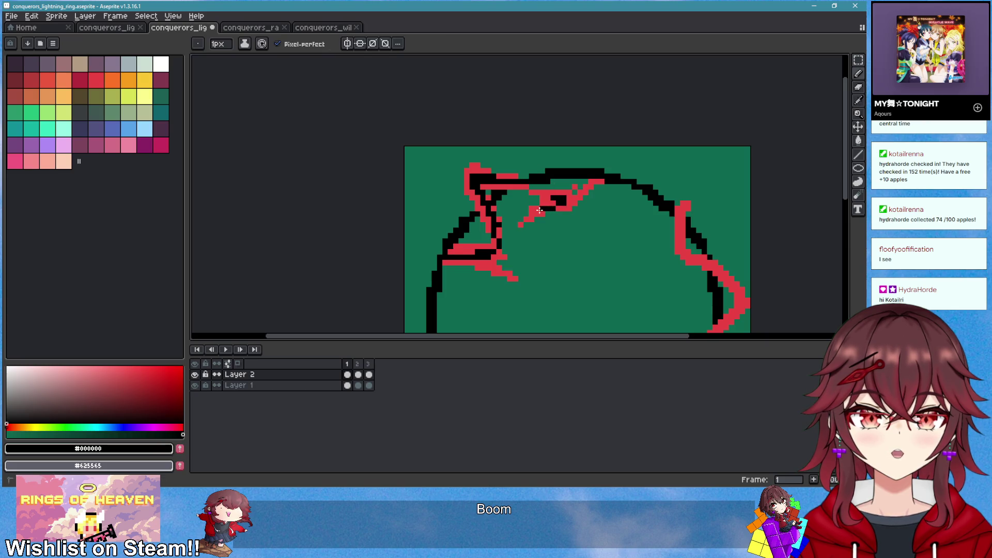
{"action": "scroll", "coordinate": [567, 192], "scroll_direction": "up", "scroll_amount": 1}
{"action": "left_click", "coordinate": [571, 190], "text": "alt"}
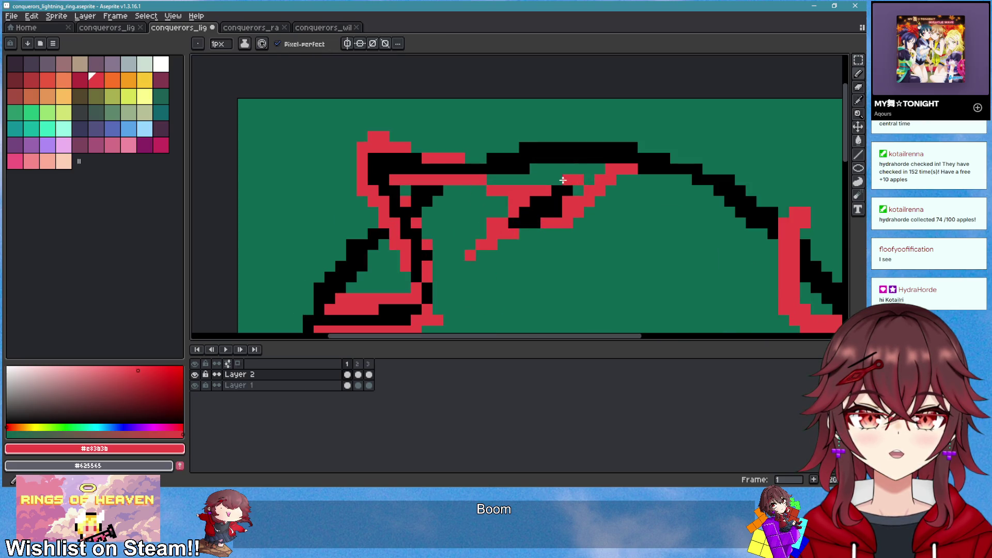
{"action": "left_click_drag", "start_coordinate": [562, 233], "coordinate": [486, 250]}
{"action": "scroll", "coordinate": [547, 248], "scroll_direction": "down", "scroll_amount": 3}
{"action": "scroll", "coordinate": [548, 248], "scroll_direction": "up", "scroll_amount": 3}
{"action": "left_click", "coordinate": [516, 221], "text": "alt"}
{"action": "left_click", "coordinate": [532, 230], "text": "alt"}
{"action": "left_click", "coordinate": [512, 240]}
{"action": "scroll", "coordinate": [473, 255], "scroll_direction": "down", "scroll_amount": 5}
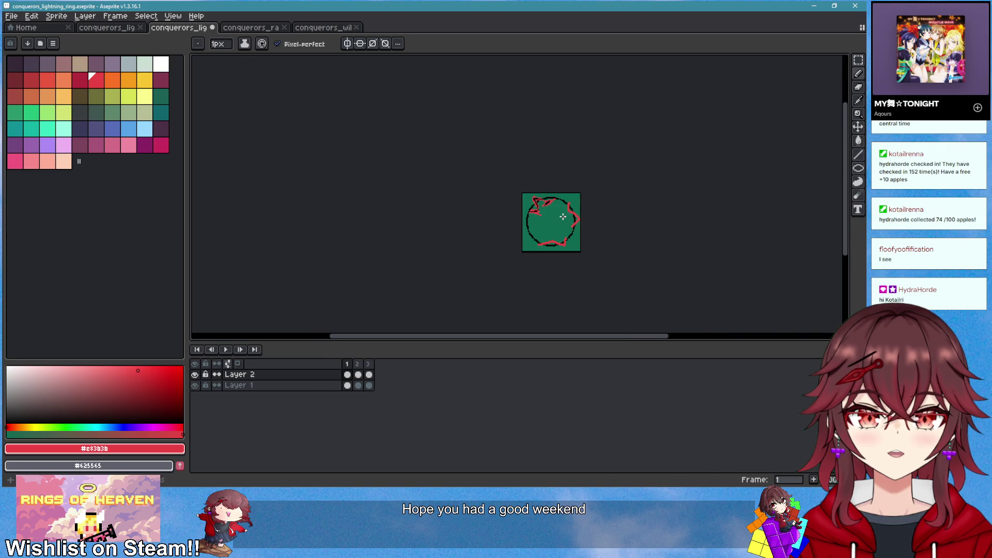
Preview the next frame and return to frame 1, then erase red pixels near the upper-right arc
{"action": "scroll", "coordinate": [559, 225], "scroll_direction": "up", "scroll_amount": 3}
{"action": "key", "text": "period"}
{"action": "key", "text": "comma"}
{"action": "scroll", "coordinate": [599, 170], "scroll_direction": "up", "scroll_amount": 2}
{"action": "key", "text": "e"}
{"action": "mouse_move", "coordinate": [589, 120]}
{"action": "left_mouse_down"}
{"action": "mouse_move", "coordinate": [575, 133]}
{"action": "mouse_move", "coordinate": [567, 198]}
{"action": "left_mouse_up"}
{"action": "key", "text": "b"}
{"action": "scroll", "coordinate": [594, 155], "scroll_direction": "down", "scroll_amount": 1}
{"action": "scroll", "coordinate": [587, 177], "scroll_direction": "up", "scroll_amount": 1}
Erase the old lower-right red stroke on frame 1
{"action": "key", "text": "e"}
{"action": "key", "text": "b"}
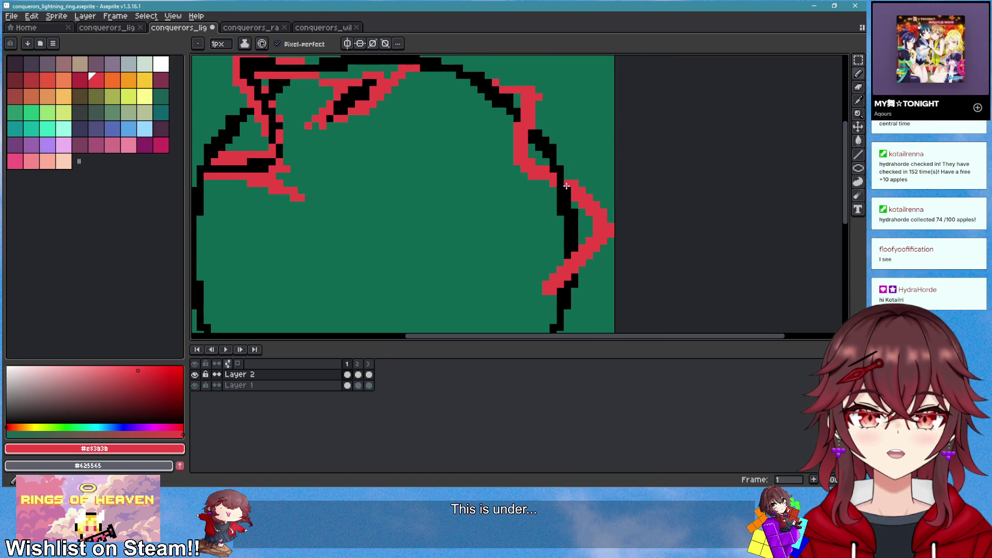
{"action": "scroll", "coordinate": [605, 186], "scroll_direction": "down", "scroll_amount": 1}
{"action": "key", "text": "e"}
{"action": "mouse_move", "coordinate": [568, 243]}
{"action": "left_mouse_down"}
{"action": "mouse_move", "coordinate": [549, 255]}
{"action": "mouse_move", "coordinate": [584, 223]}
{"action": "mouse_move", "coordinate": [564, 262]}
{"action": "left_mouse_up"}
{"action": "key", "text": "b"}
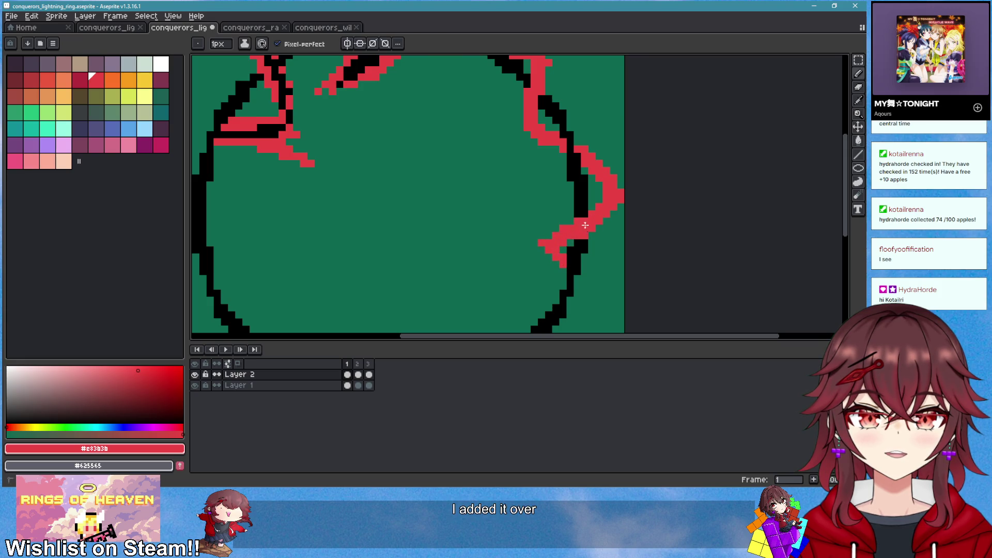
{"action": "scroll", "coordinate": [594, 226], "scroll_direction": "down", "scroll_amount": 3}
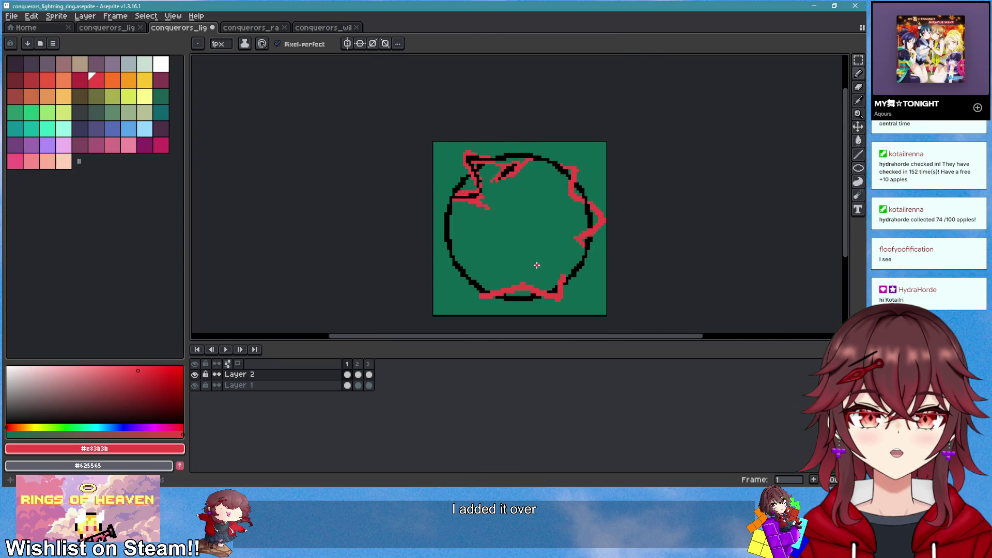
{"action": "scroll", "coordinate": [536, 265], "scroll_direction": "up", "scroll_amount": 3}
{"action": "scroll", "coordinate": [582, 271], "scroll_direction": "up", "scroll_amount": 2}
Erase red pixels along the ring's bottom-left and undo a stray red diagonal drawn there
{"action": "key", "text": "e"}
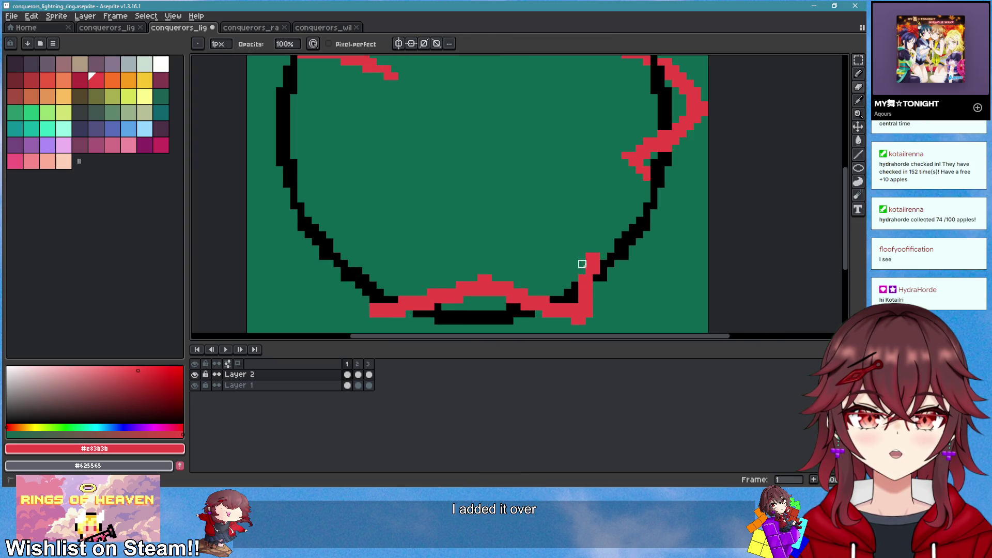
{"action": "mouse_move", "coordinate": [438, 303]}
{"action": "left_mouse_down"}
{"action": "mouse_move", "coordinate": [402, 307]}
{"action": "mouse_move", "coordinate": [300, 268]}
{"action": "mouse_move", "coordinate": [320, 204]}
{"action": "mouse_move", "coordinate": [307, 205]}
{"action": "left_mouse_up"}
{"action": "key", "text": "b"}
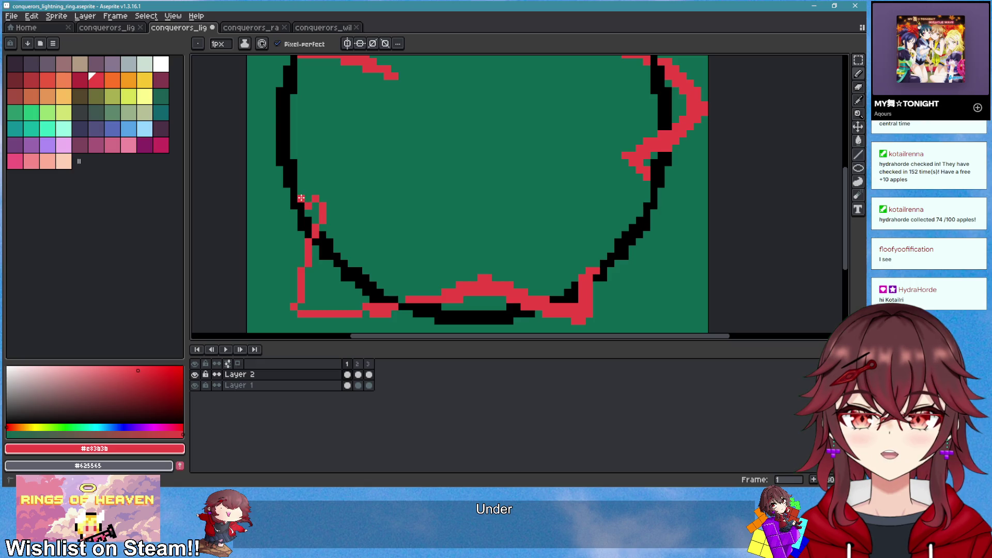
{"action": "scroll", "coordinate": [301, 186], "scroll_direction": "down", "scroll_amount": 3}
{"action": "scroll", "coordinate": [350, 310], "scroll_direction": "up", "scroll_amount": 3}
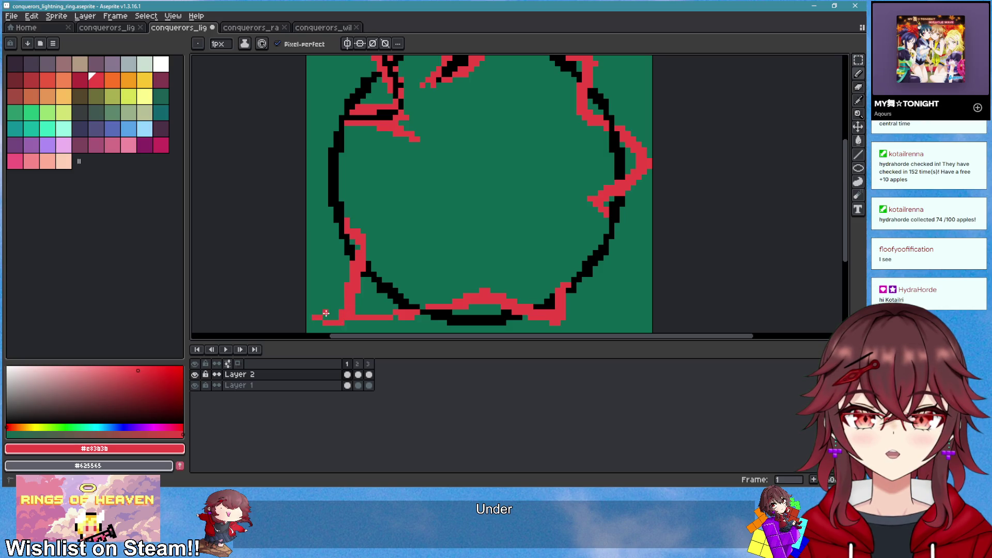
{"action": "left_click_drag", "start_coordinate": [368, 309], "coordinate": [445, 284]}
{"action": "key", "text": "ctrl+z"}
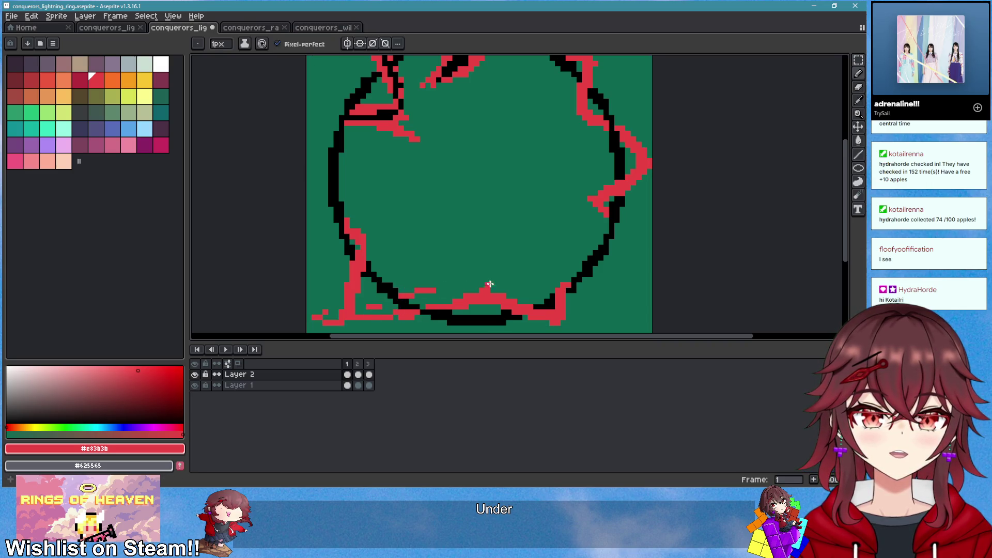
{"action": "scroll", "coordinate": [516, 317], "scroll_direction": "down", "scroll_amount": 2}
{"action": "key", "text": "ctrl"}
{"action": "scroll", "coordinate": [525, 327], "scroll_direction": "up", "scroll_amount": 2}
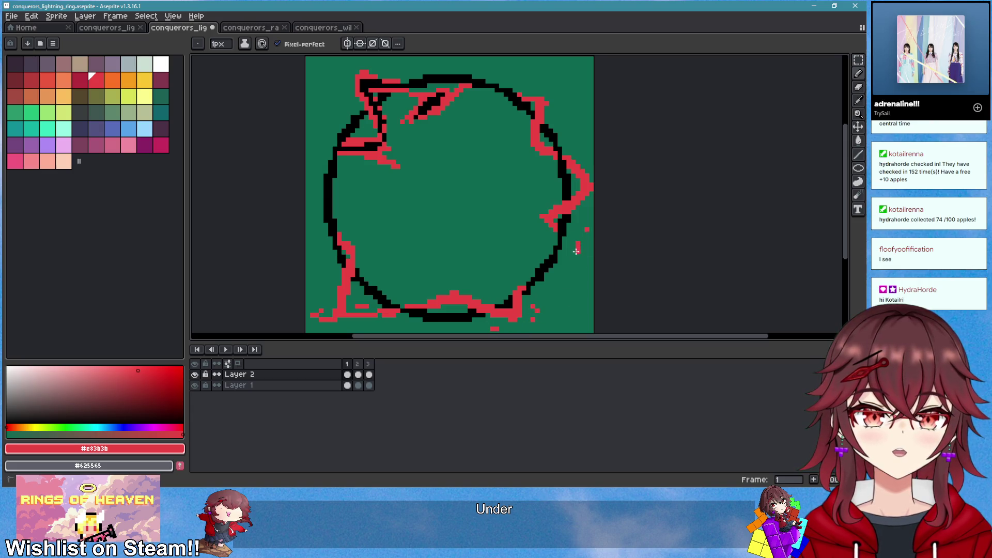
{"action": "scroll", "coordinate": [568, 258], "scroll_direction": "down", "scroll_amount": 4}
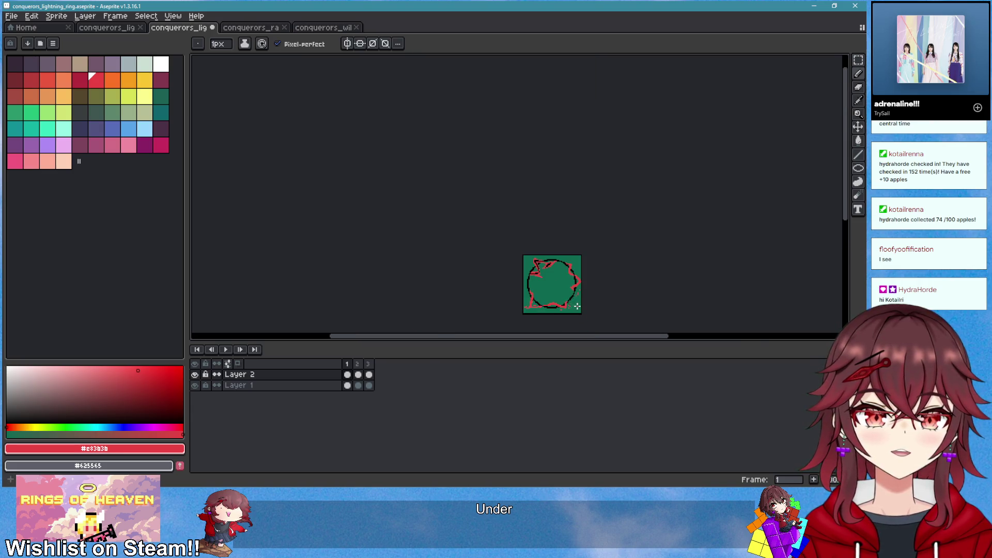
Bring the whole ring into view and touch up pixels at the lower-right stroke end
{"action": "scroll", "coordinate": [577, 306], "scroll_direction": "up", "scroll_amount": 4}
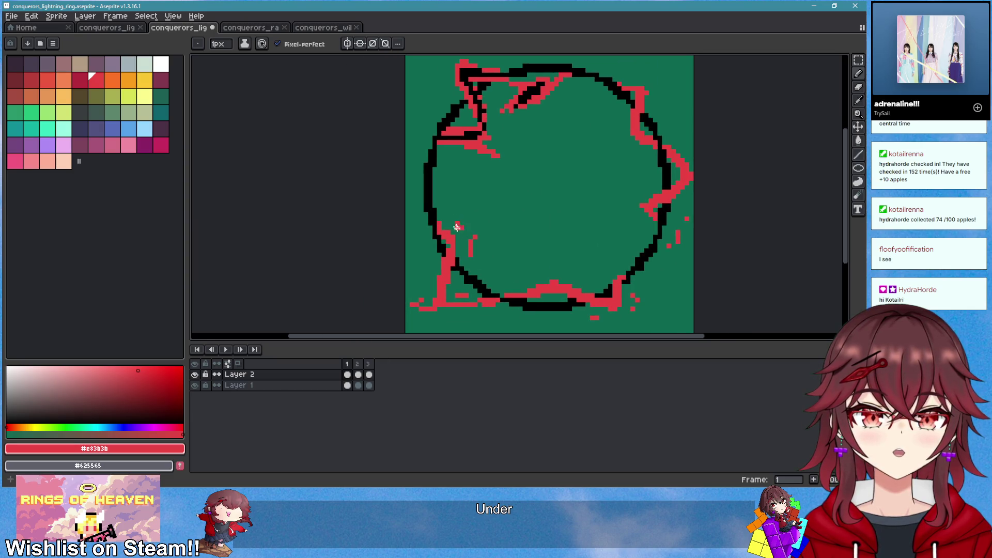
{"action": "scroll", "coordinate": [558, 283], "scroll_direction": "down", "scroll_amount": 2}
{"action": "left_click_drag", "start_coordinate": [558, 283], "coordinate": [501, 265]}
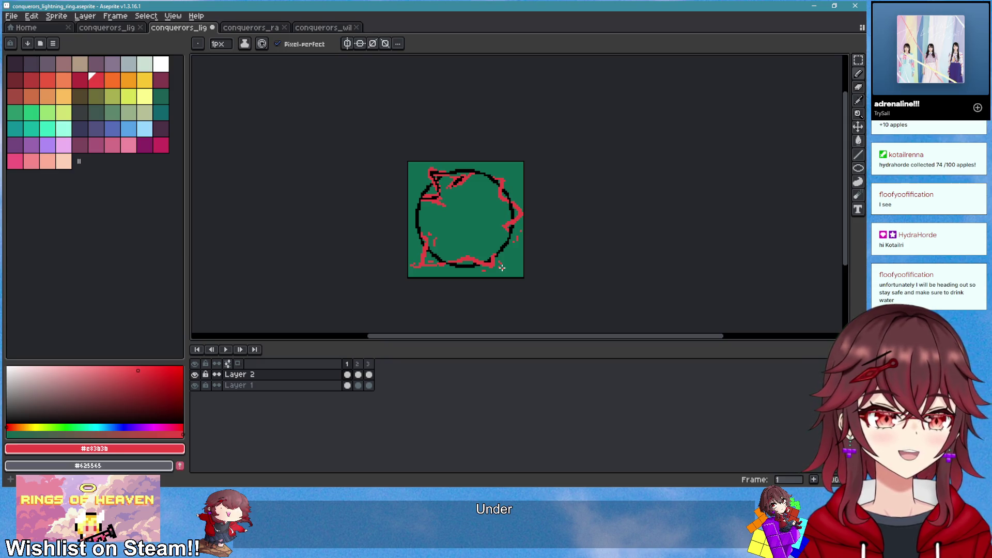
{"action": "scroll", "coordinate": [506, 240], "scroll_direction": "up", "scroll_amount": 1}
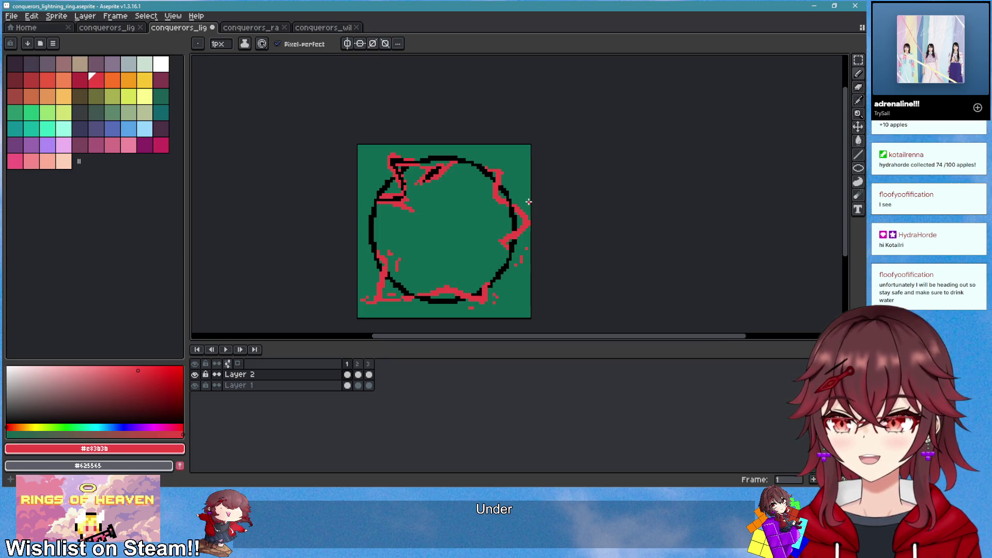
{"action": "scroll", "coordinate": [528, 201], "scroll_direction": "up", "scroll_amount": 3}
{"action": "scroll", "coordinate": [521, 206], "scroll_direction": "down", "scroll_amount": 2}
{"action": "scroll", "coordinate": [522, 205], "scroll_direction": "up", "scroll_amount": 4}
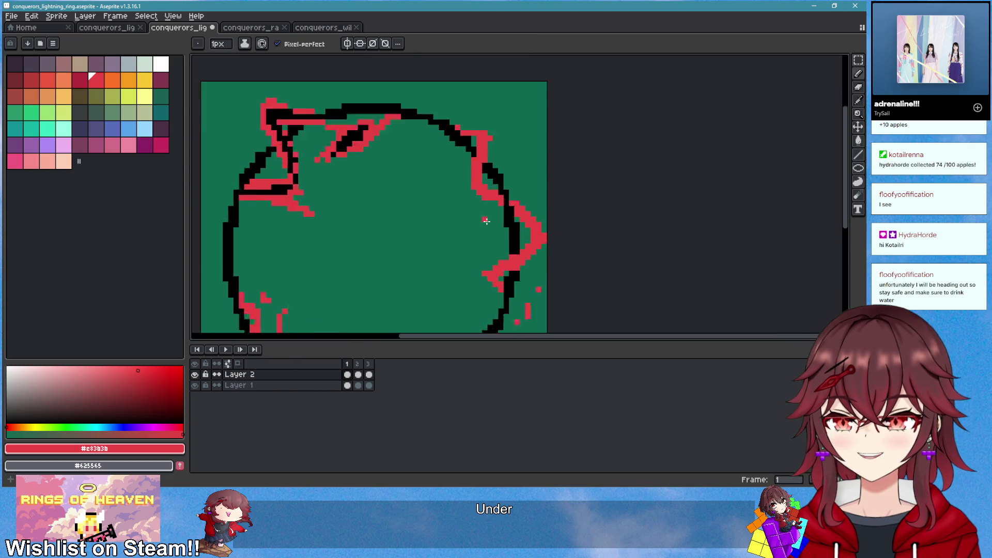
{"action": "left_click_drag", "start_coordinate": [508, 221], "coordinate": [532, 253]}
{"action": "scroll", "coordinate": [530, 222], "scroll_direction": "down", "scroll_amount": 3}
{"action": "scroll", "coordinate": [530, 222], "scroll_direction": "up", "scroll_amount": 3}
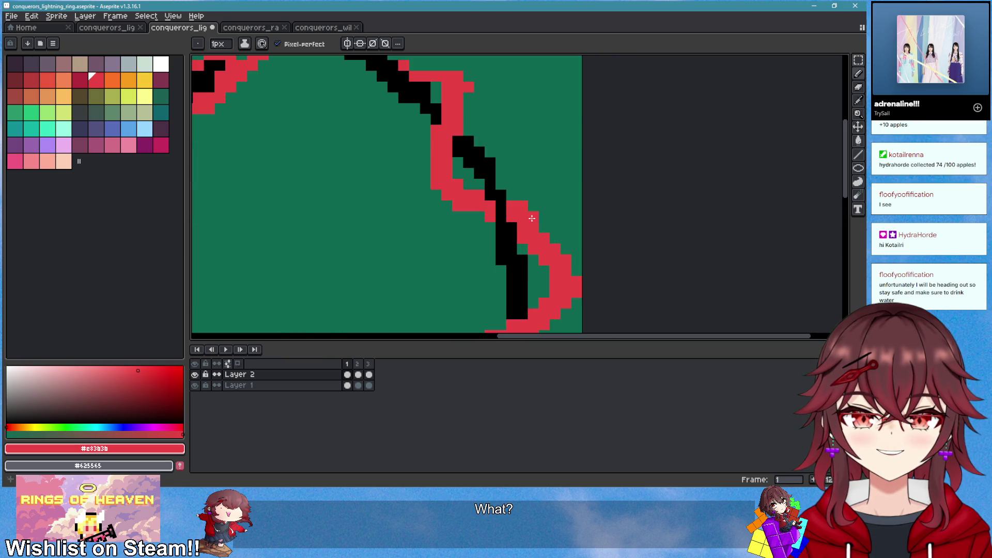
{"action": "scroll", "coordinate": [540, 246], "scroll_direction": "down", "scroll_amount": 4}
{"action": "scroll", "coordinate": [540, 246], "scroll_direction": "up", "scroll_amount": 3}
Add black detail along the right red stroke and a black line down the ring's left side
{"action": "left_click", "coordinate": [511, 194], "text": "alt"}
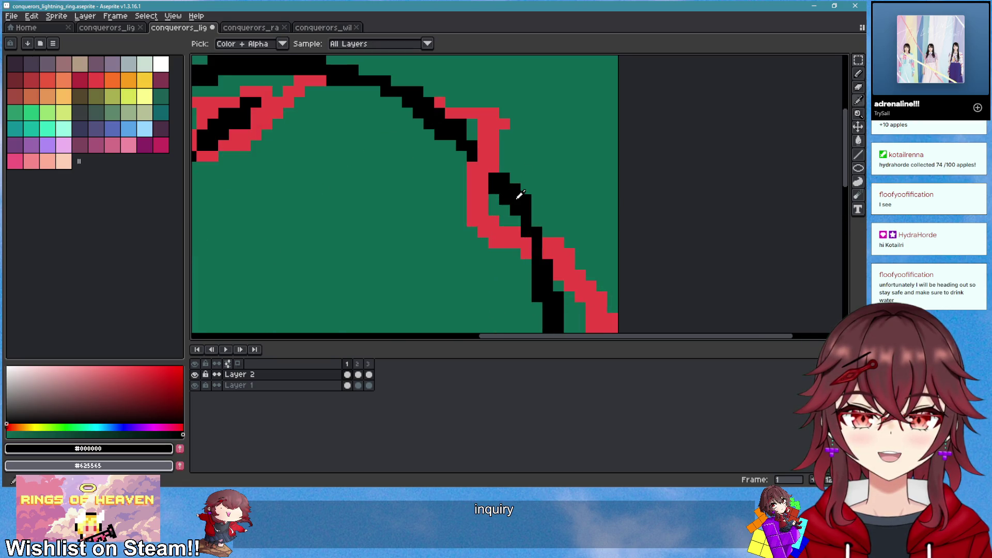
{"action": "mouse_move", "coordinate": [473, 199]}
{"action": "left_mouse_down"}
{"action": "mouse_move", "coordinate": [456, 244]}
{"action": "mouse_move", "coordinate": [547, 281]}
{"action": "left_mouse_up"}
{"action": "scroll", "coordinate": [553, 211], "scroll_direction": "down", "scroll_amount": 3}
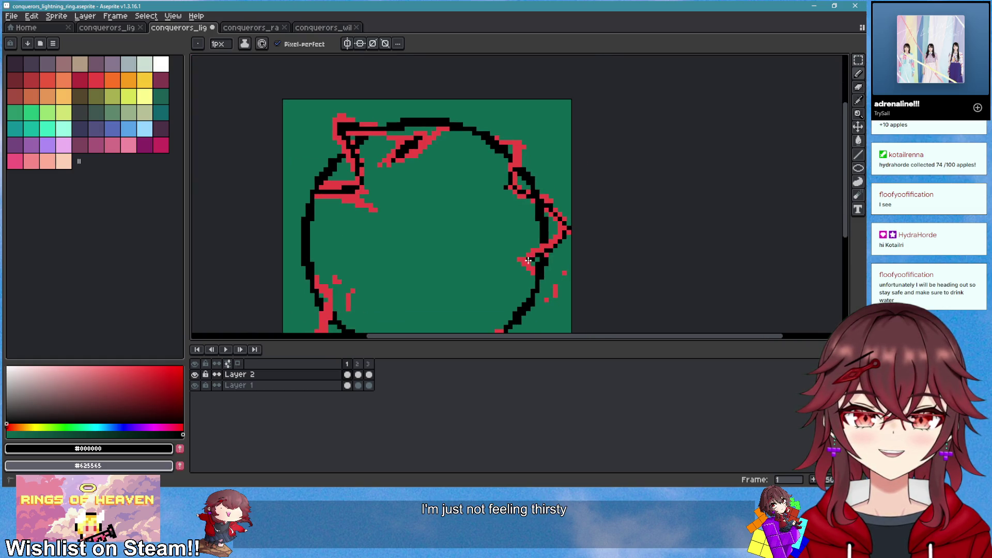
{"action": "scroll", "coordinate": [519, 148], "scroll_direction": "down", "scroll_amount": 3}
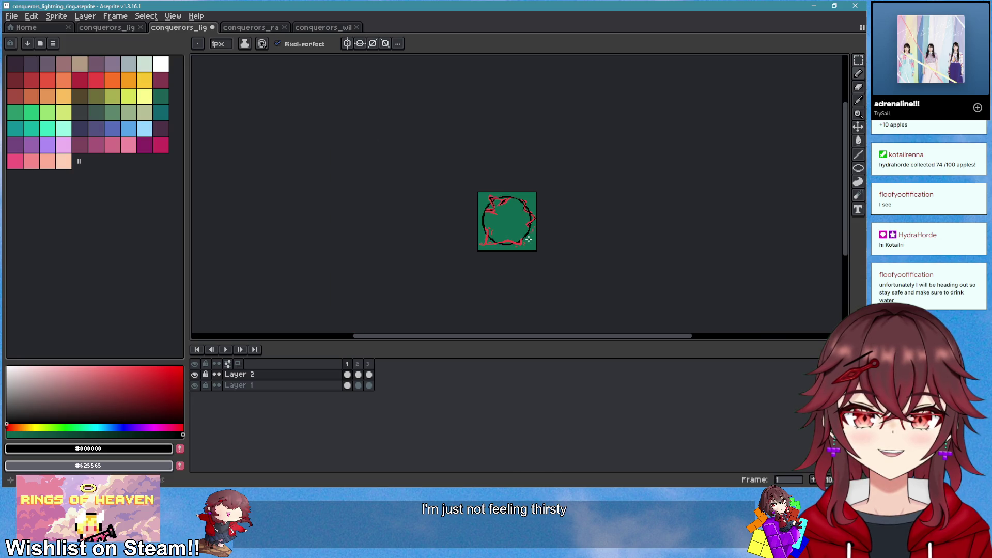
{"action": "scroll", "coordinate": [467, 236], "scroll_direction": "up", "scroll_amount": 3}
{"action": "left_click_drag", "start_coordinate": [390, 175], "coordinate": [402, 237]}
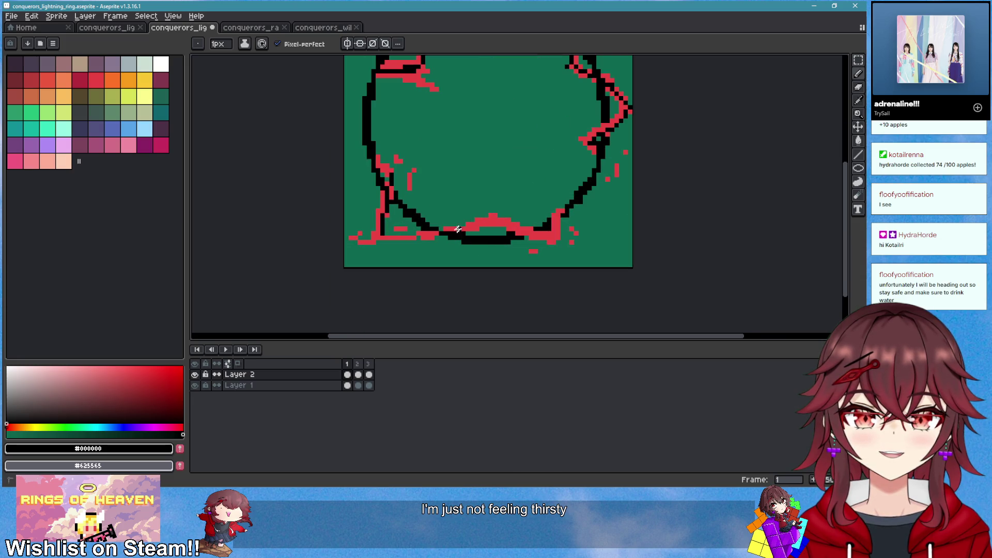
{"action": "scroll", "coordinate": [554, 229], "scroll_direction": "up", "scroll_amount": 2}
Pick the lightning red and draw red lightning along the ring's bottom with a spark pixel
{"action": "key", "text": "i"}
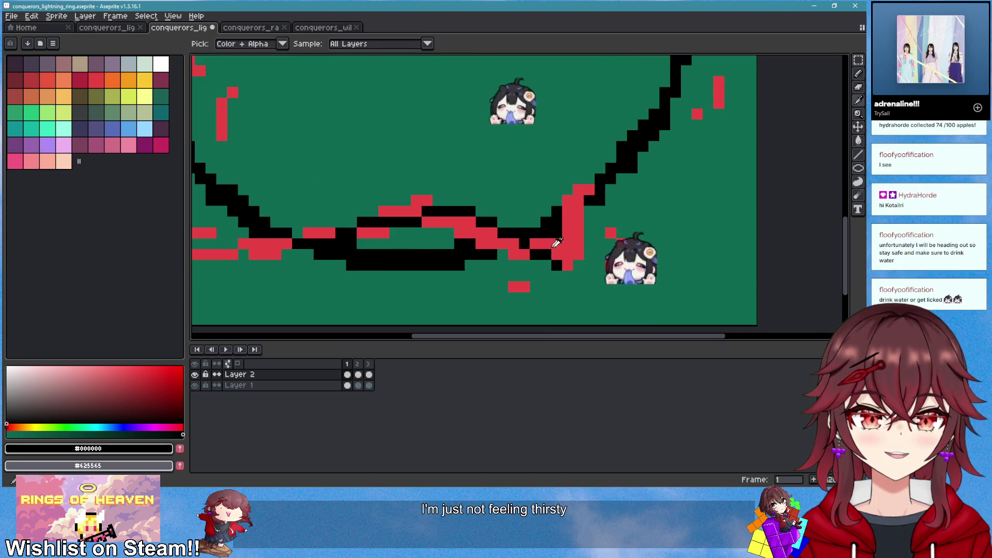
{"action": "left_click", "coordinate": [555, 243]}
{"action": "key", "text": "b"}
{"action": "left_click_drag", "start_coordinate": [433, 201], "coordinate": [535, 229]}
{"action": "scroll", "coordinate": [526, 231], "scroll_direction": "down", "scroll_amount": 3}
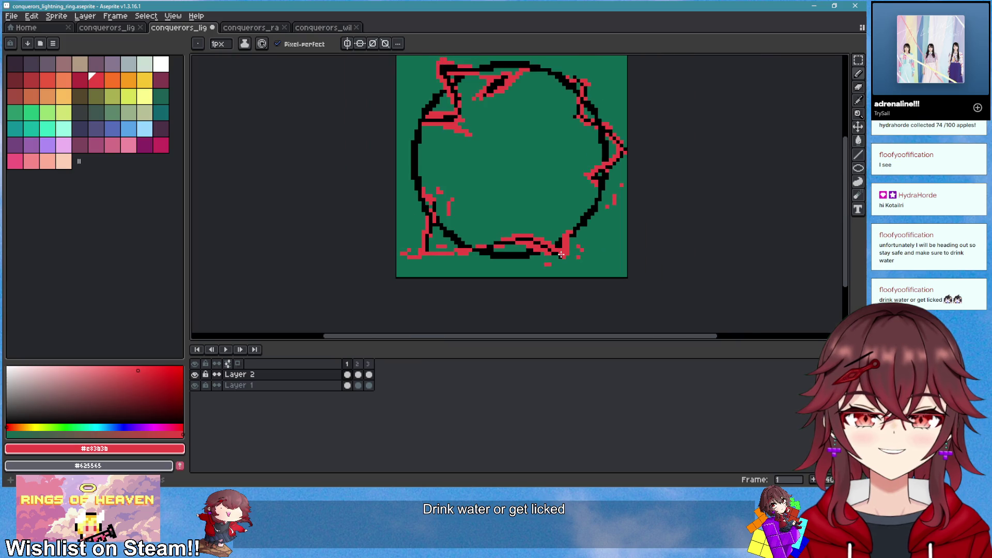
{"action": "scroll", "coordinate": [511, 229], "scroll_direction": "up", "scroll_amount": 2}
{"action": "left_click", "coordinate": [512, 228]}
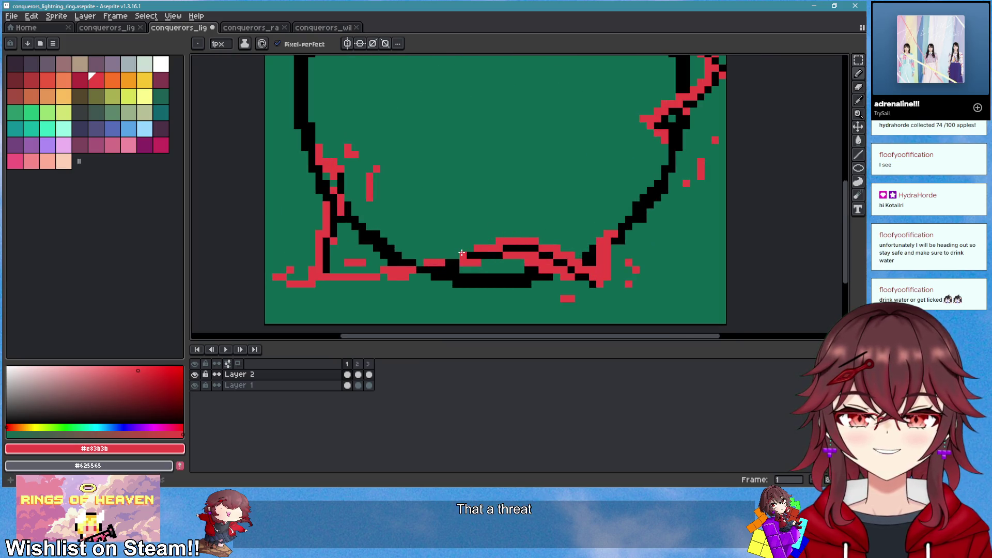
{"action": "scroll", "coordinate": [466, 245], "scroll_direction": "down", "scroll_amount": 3}
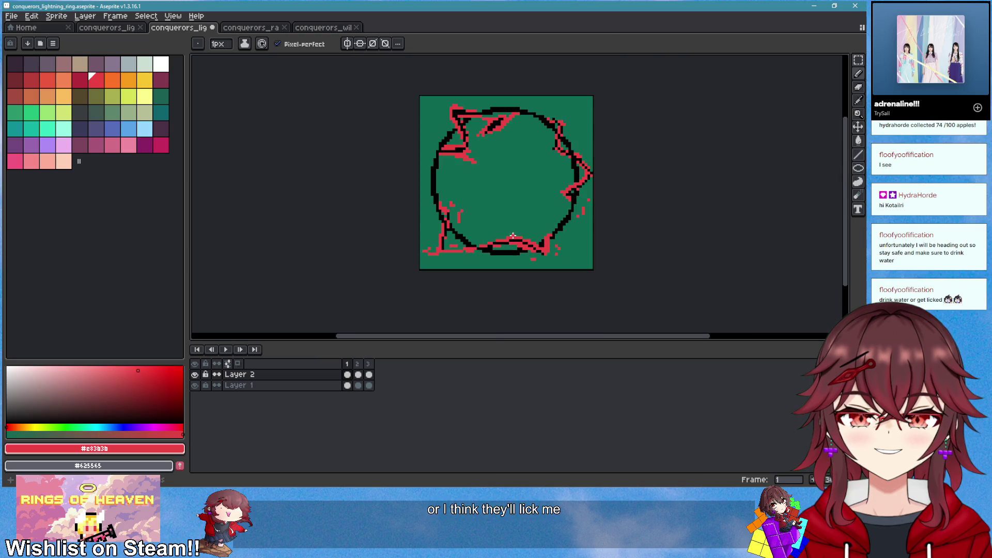
{"action": "scroll", "coordinate": [458, 182], "scroll_direction": "up", "scroll_amount": 2}
{"action": "scroll", "coordinate": [414, 177], "scroll_direction": "up", "scroll_amount": 1}
{"action": "left_click_drag", "start_coordinate": [439, 244], "coordinate": [452, 192]}
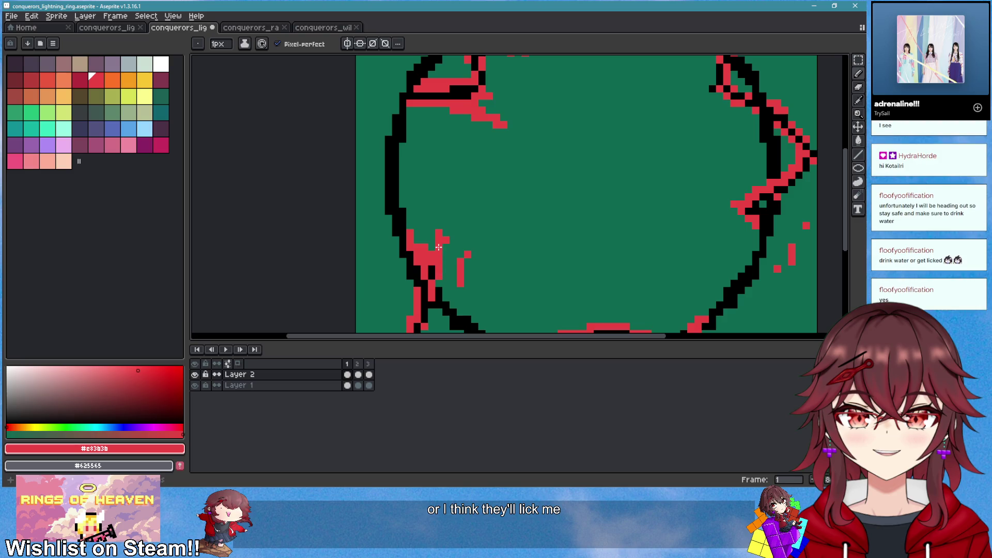
{"action": "scroll", "coordinate": [534, 215], "scroll_direction": "down", "scroll_amount": 2}
{"action": "scroll", "coordinate": [422, 192], "scroll_direction": "up", "scroll_amount": 2}
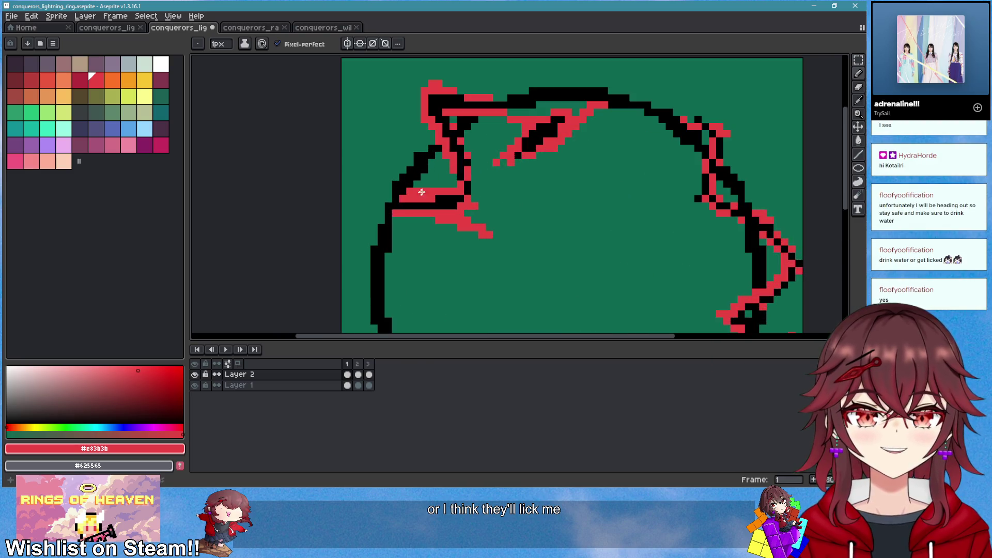
Add red pixels left of the black line and an upper-left spark, then play the animation
{"action": "left_click", "coordinate": [385, 200]}
{"action": "key", "text": "e"}
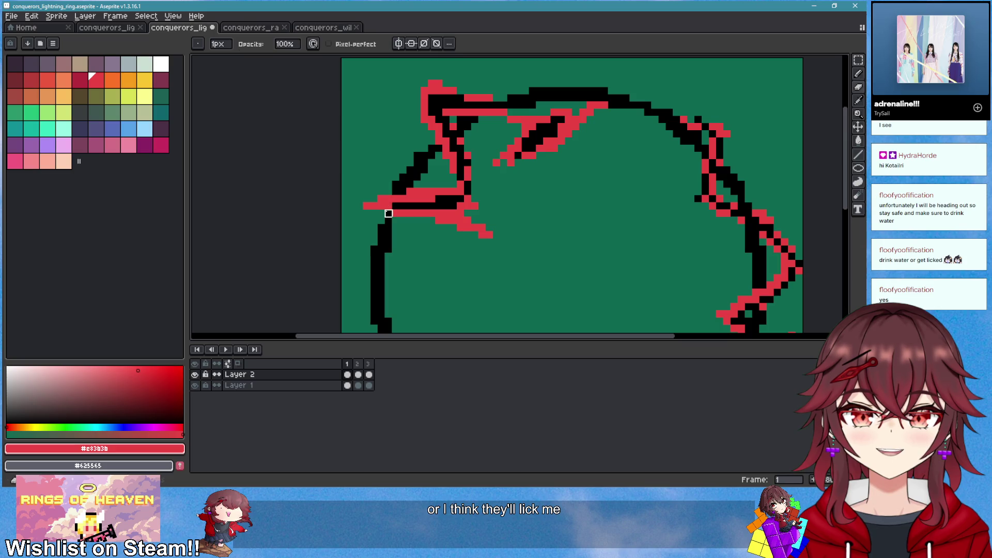
{"action": "key", "text": "b"}
{"action": "left_click", "coordinate": [360, 192]}
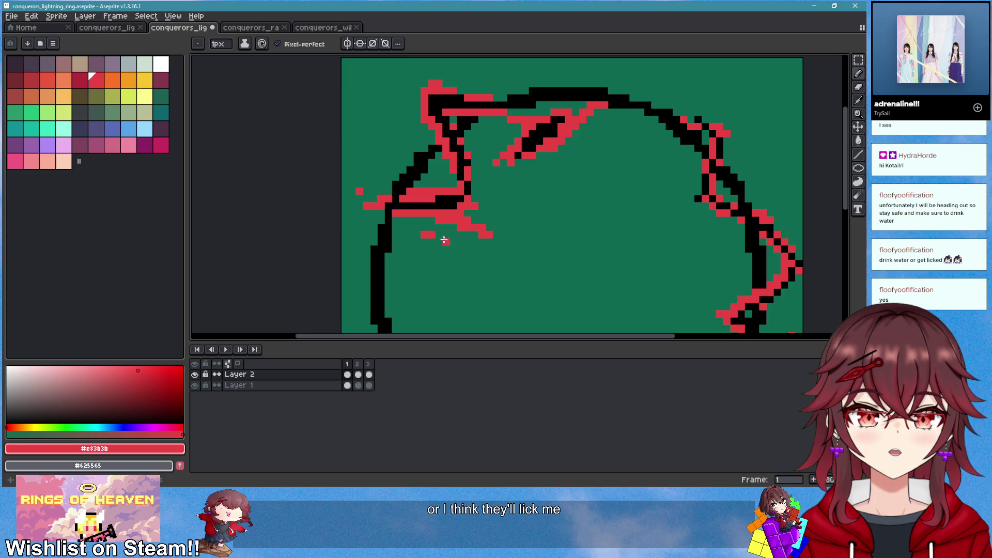
{"action": "scroll", "coordinate": [558, 266], "scroll_direction": "down", "scroll_amount": 4}
{"action": "scroll", "coordinate": [567, 234], "scroll_direction": "up", "scroll_amount": 2}
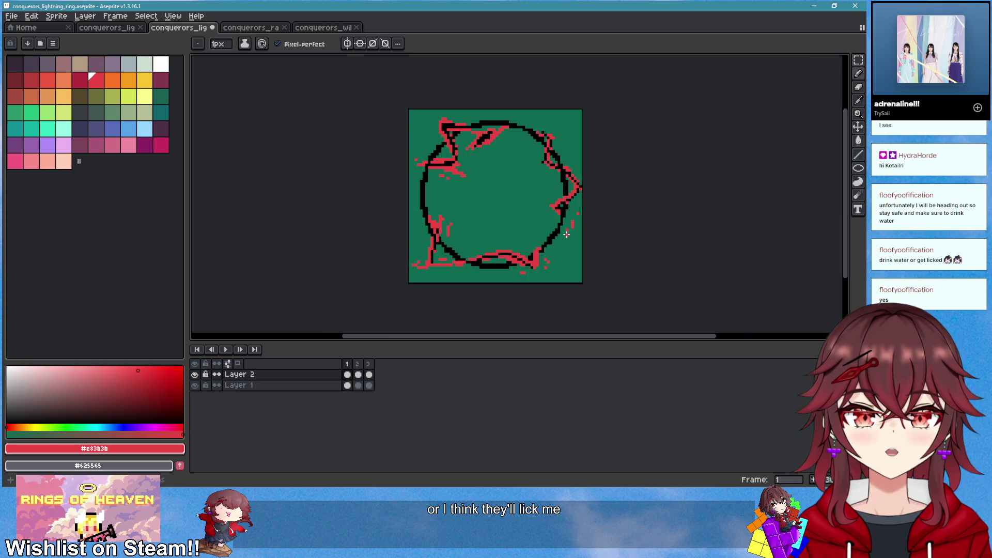
{"action": "key", "text": "period"}
{"action": "key", "text": "period"}
{"action": "left_click", "coordinate": [226, 349]}
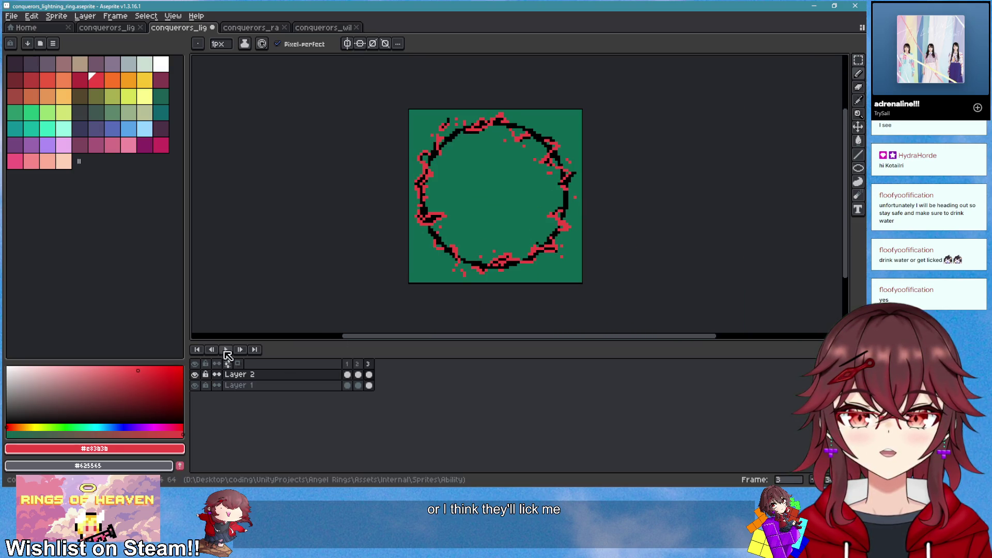
Stop the animation playback on frame 2
{"action": "scroll", "coordinate": [546, 230], "scroll_direction": "down", "scroll_amount": 3}
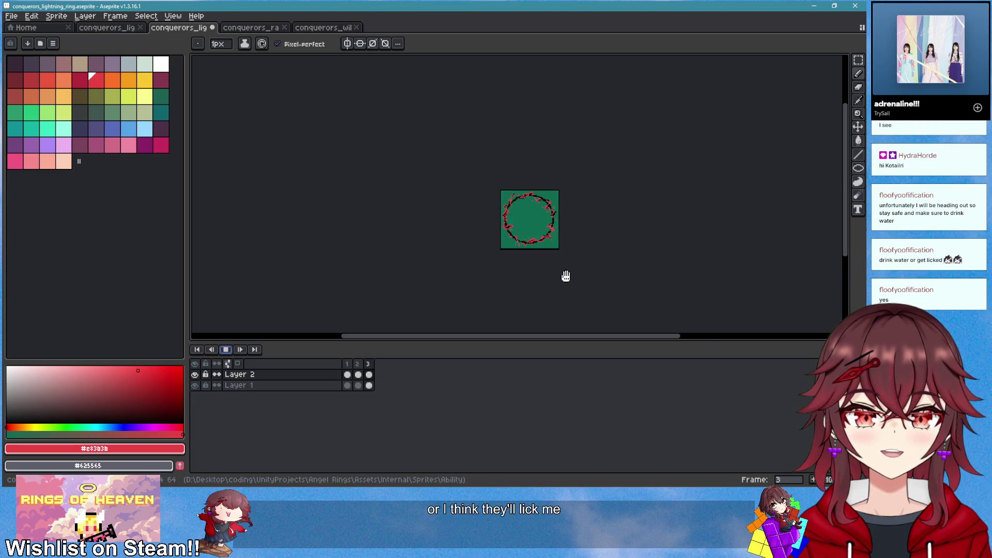
{"action": "scroll", "coordinate": [554, 230], "scroll_direction": "up", "scroll_amount": 2}
{"action": "scroll", "coordinate": [555, 229], "scroll_direction": "up", "scroll_amount": 1}
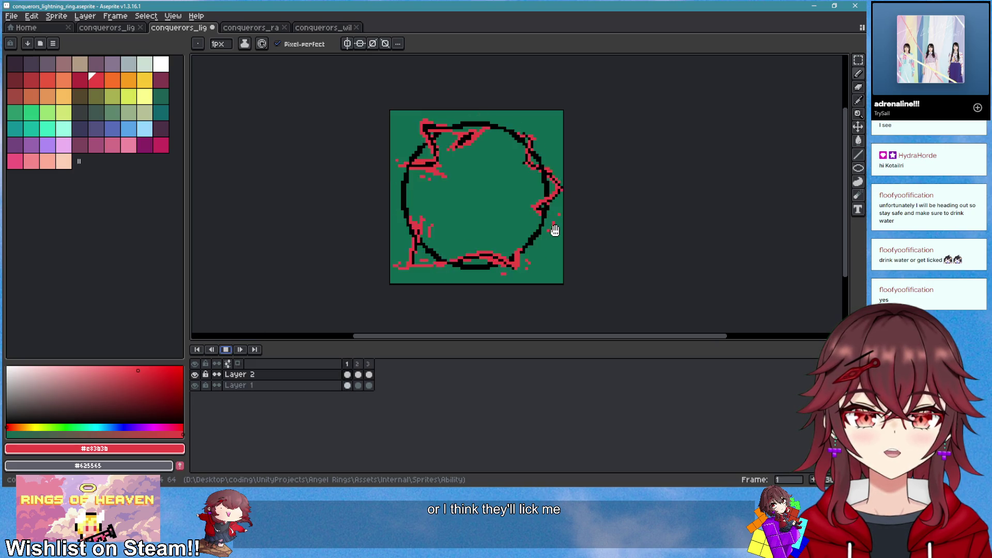
{"action": "left_click", "coordinate": [227, 351]}
Erase the stray red pixels near the ring's left edge on frame 2
{"action": "scroll", "coordinate": [539, 221], "scroll_direction": "up", "scroll_amount": 2}
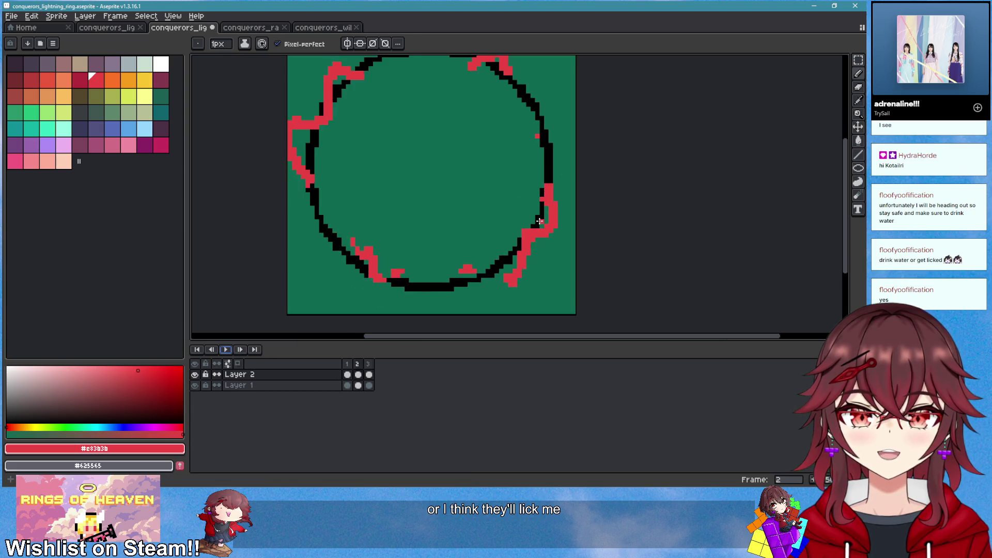
{"action": "scroll", "coordinate": [500, 188], "scroll_direction": "down", "scroll_amount": 1}
{"action": "scroll", "coordinate": [561, 232], "scroll_direction": "up", "scroll_amount": 1}
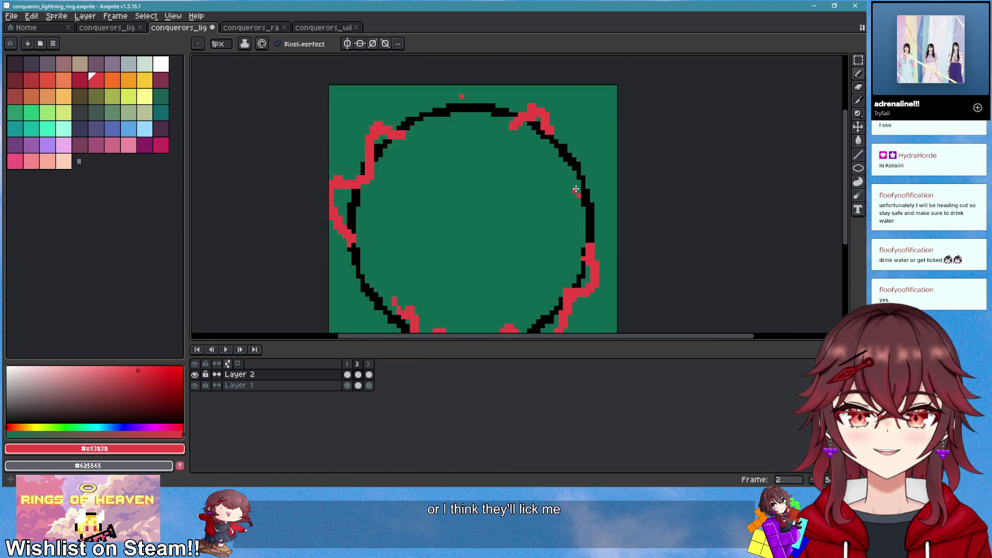
{"action": "scroll", "coordinate": [488, 195], "scroll_direction": "up", "scroll_amount": 1}
{"action": "key", "text": "e"}
{"action": "left_click_drag", "start_coordinate": [446, 188], "coordinate": [455, 181]}
{"action": "key", "text": "b"}
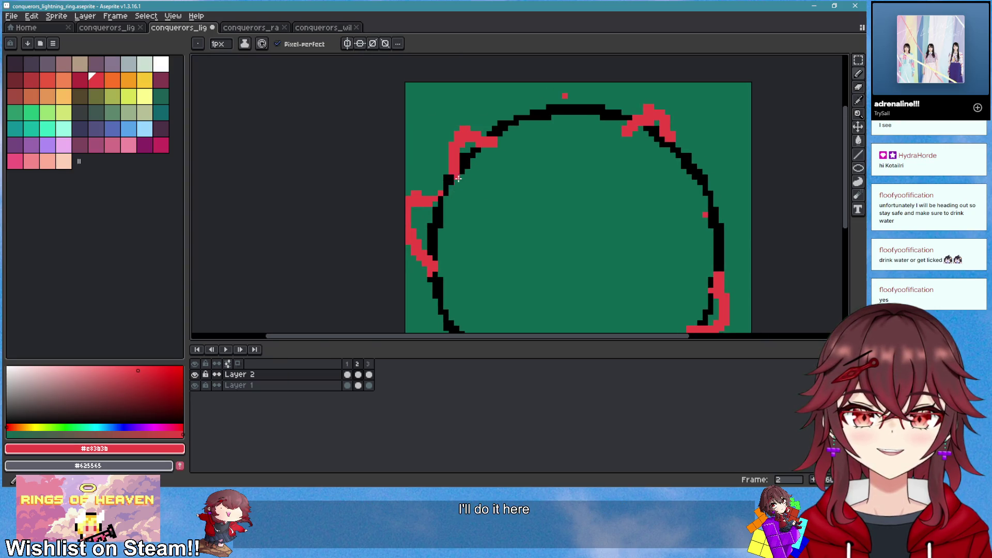
{"action": "key", "text": "e"}
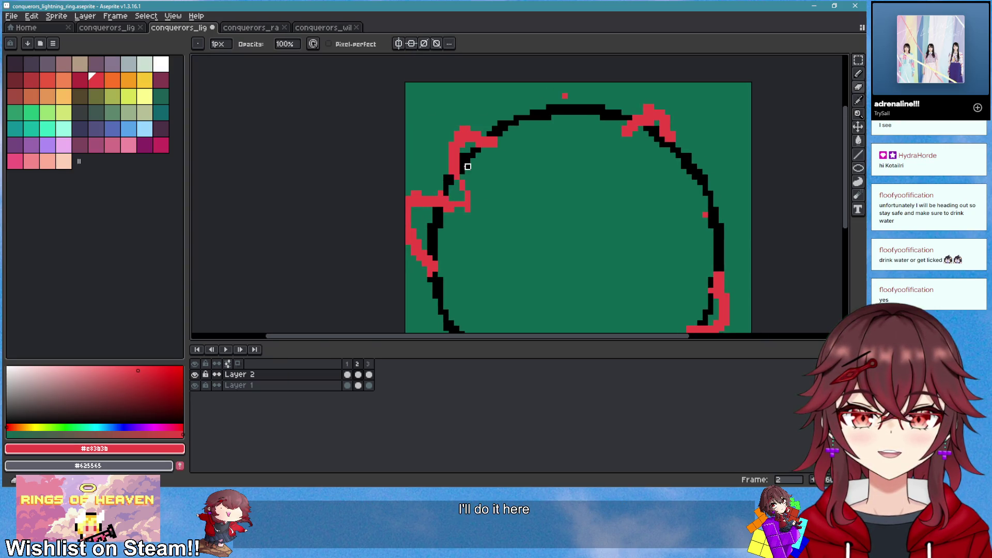
{"action": "key", "text": "b"}
Undo the recent red strokes on the right edge and the red blob at the lower right
{"action": "scroll", "coordinate": [500, 244], "scroll_direction": "down", "scroll_amount": 2}
{"action": "scroll", "coordinate": [484, 252], "scroll_direction": "up", "scroll_amount": 2}
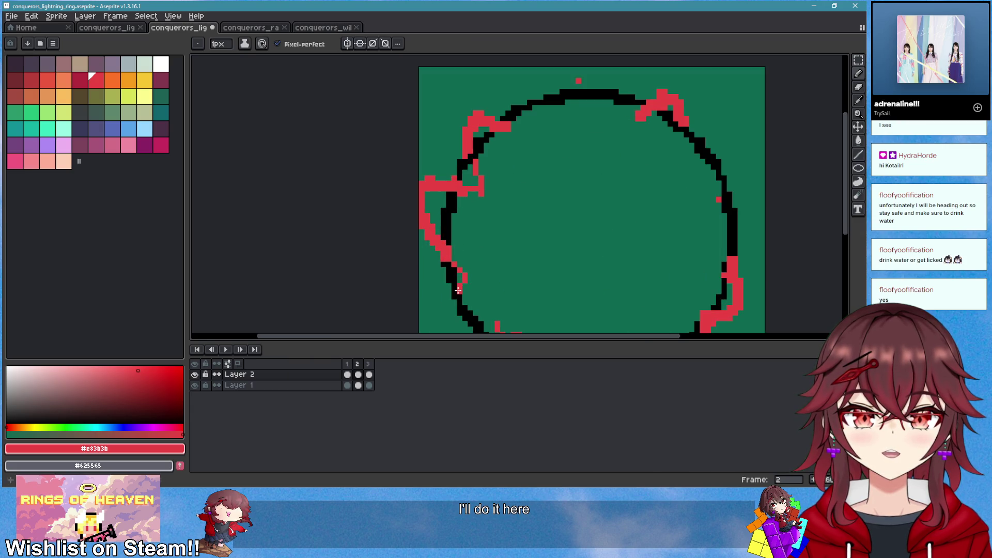
{"action": "scroll", "coordinate": [457, 291], "scroll_direction": "down", "scroll_amount": 2}
{"action": "scroll", "coordinate": [491, 251], "scroll_direction": "up", "scroll_amount": 3}
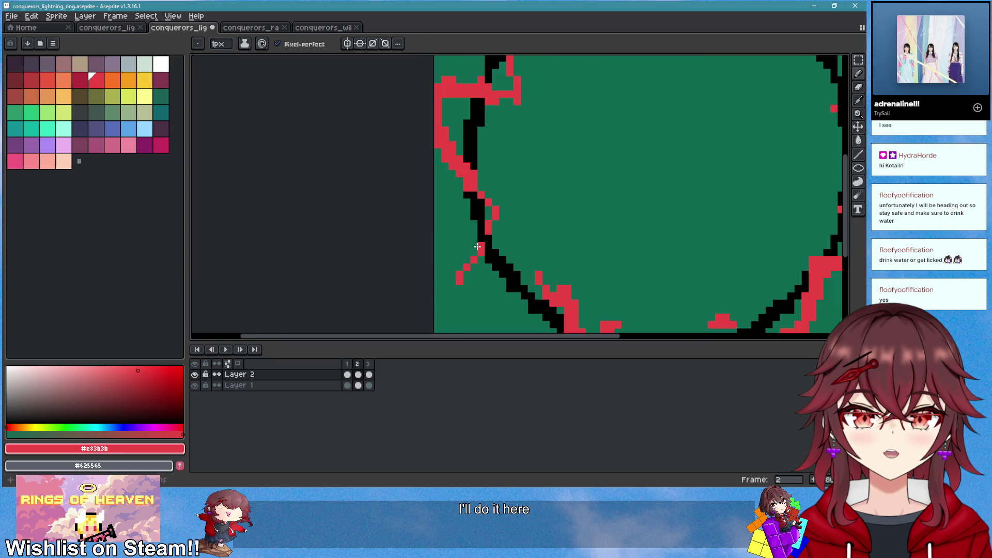
{"action": "scroll", "coordinate": [477, 291], "scroll_direction": "down", "scroll_amount": 3}
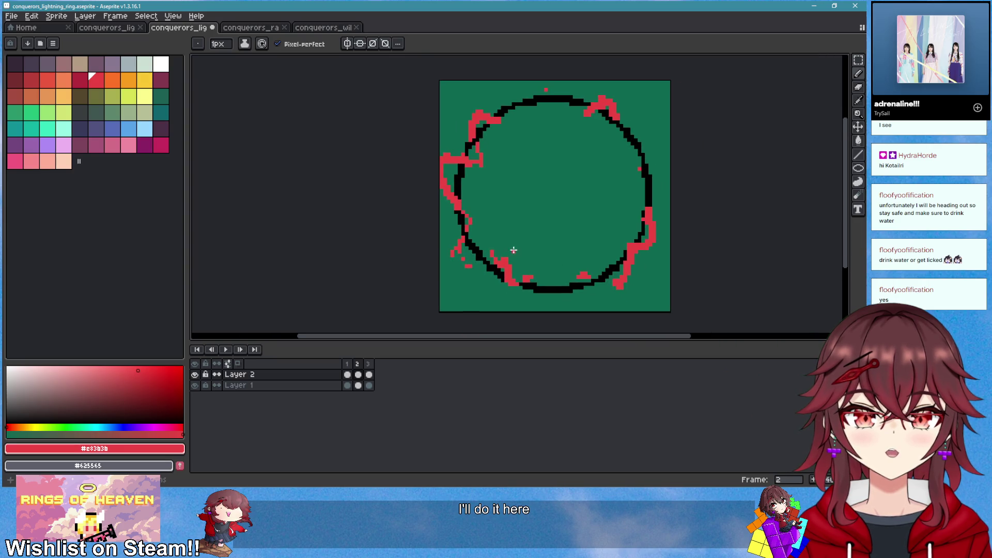
{"action": "scroll", "coordinate": [536, 81], "scroll_direction": "up", "scroll_amount": 2}
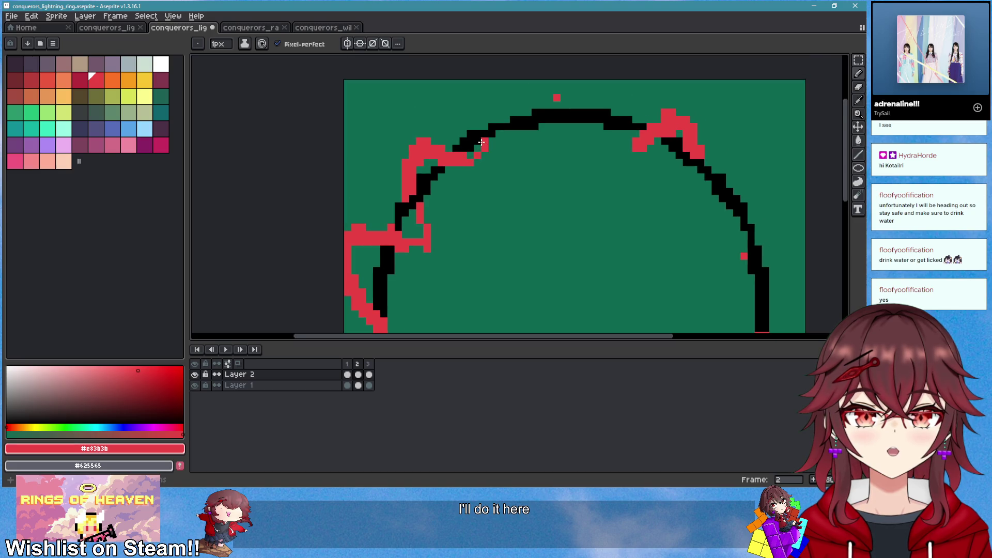
{"action": "scroll", "coordinate": [504, 143], "scroll_direction": "down", "scroll_amount": 2}
{"action": "scroll", "coordinate": [533, 128], "scroll_direction": "up", "scroll_amount": 2}
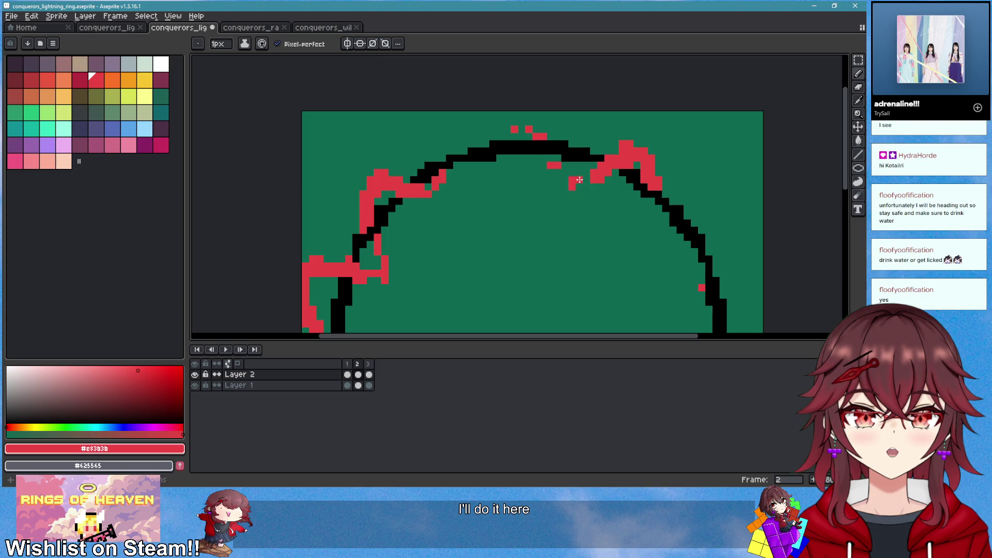
{"action": "scroll", "coordinate": [548, 147], "scroll_direction": "down", "scroll_amount": 3}
{"action": "scroll", "coordinate": [605, 184], "scroll_direction": "up", "scroll_amount": 4}
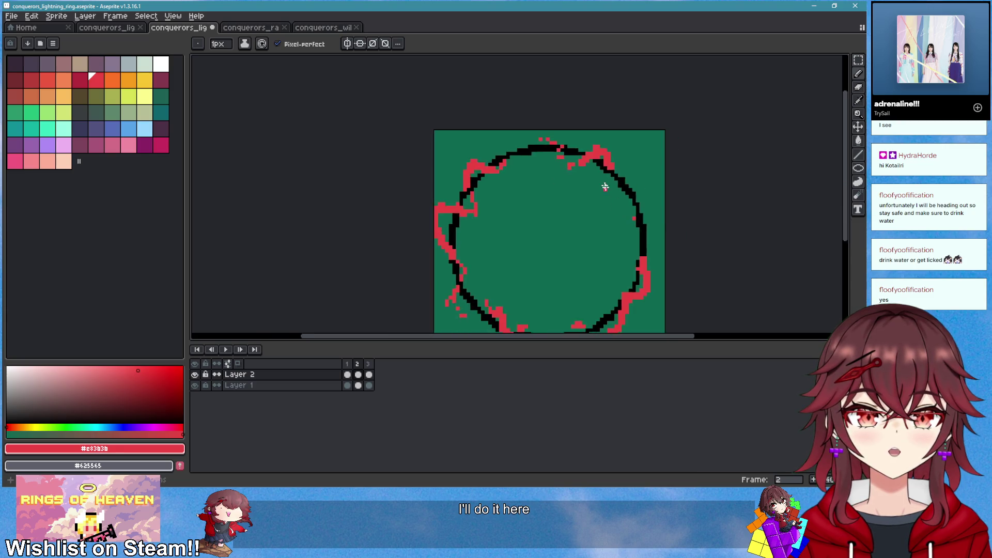
{"action": "key", "text": "e"}
{"action": "scroll", "coordinate": [575, 176], "scroll_direction": "down", "scroll_amount": 3}
{"action": "scroll", "coordinate": [591, 204], "scroll_direction": "up", "scroll_amount": 3}
{"action": "key", "text": "b"}
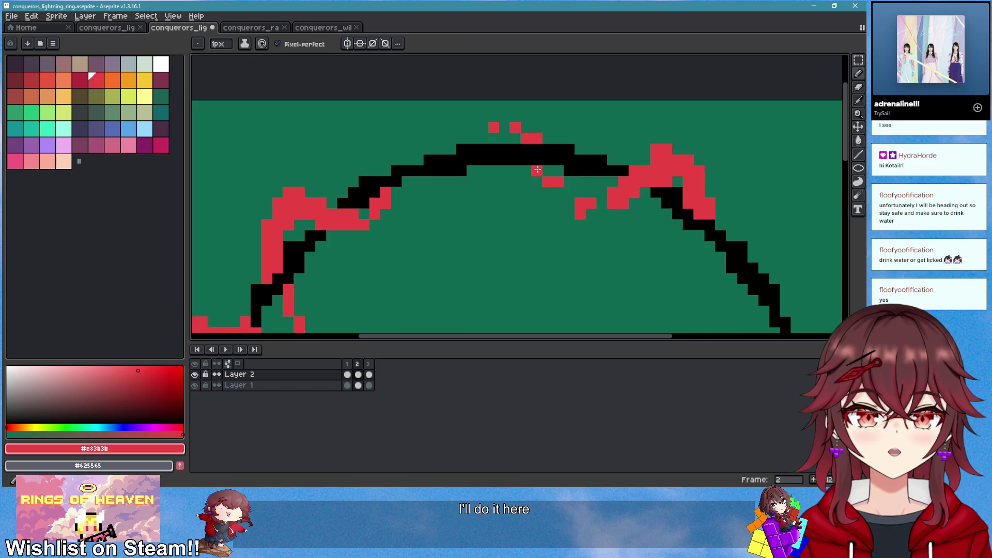
{"action": "scroll", "coordinate": [591, 204], "scroll_direction": "down", "scroll_amount": 3}
{"action": "scroll", "coordinate": [570, 185], "scroll_direction": "up", "scroll_amount": 2}
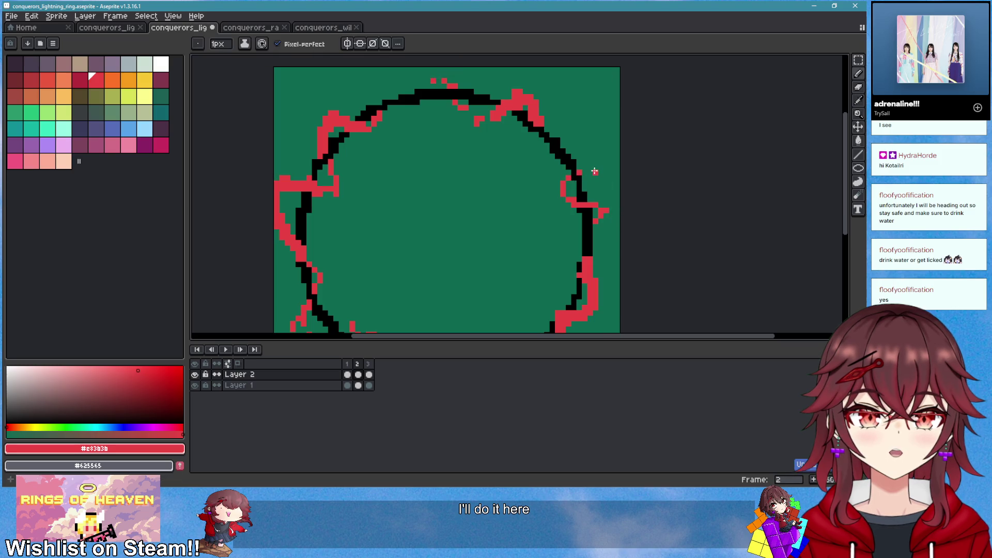
{"action": "scroll", "coordinate": [635, 234], "scroll_direction": "down", "scroll_amount": 2}
{"action": "scroll", "coordinate": [618, 243], "scroll_direction": "up", "scroll_amount": 2}
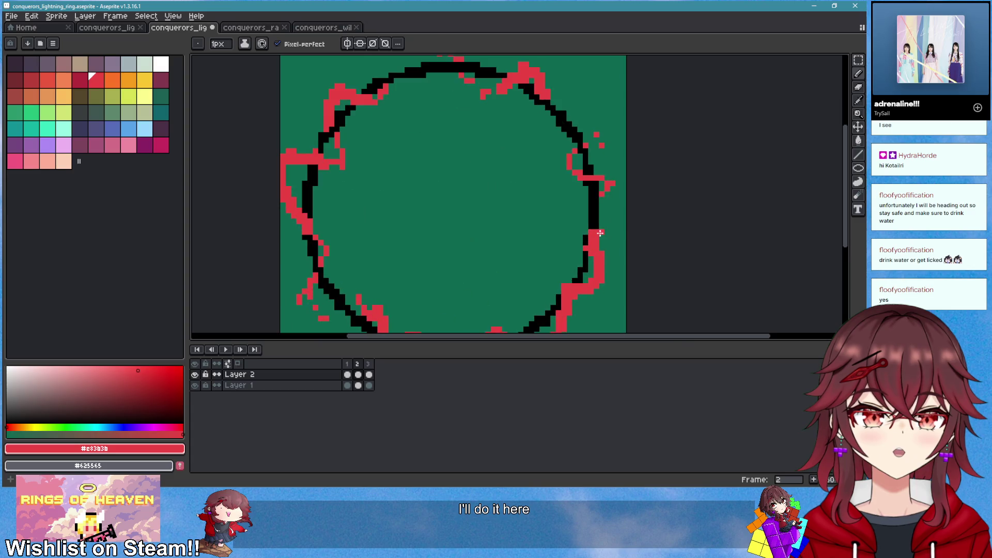
{"action": "key", "text": "ctrl+z"}
{"action": "key", "text": "ctrl+z"}
{"action": "key", "text": "ctrl+z"}
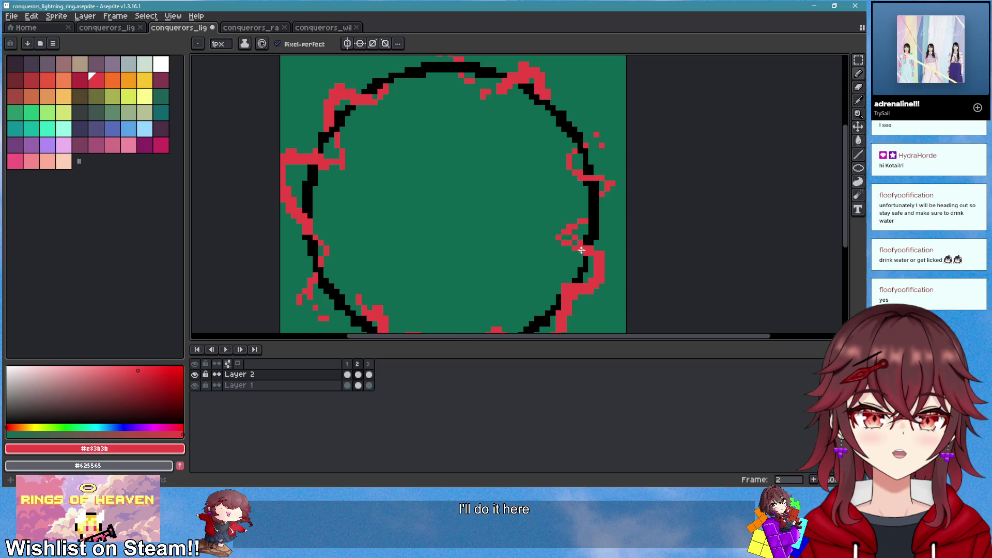
{"action": "scroll", "coordinate": [581, 250], "scroll_direction": "down", "scroll_amount": 1}
{"action": "scroll", "coordinate": [613, 214], "scroll_direction": "up", "scroll_amount": 1}
{"action": "key", "text": "e"}
{"action": "scroll", "coordinate": [612, 220], "scroll_direction": "down", "scroll_amount": 1}
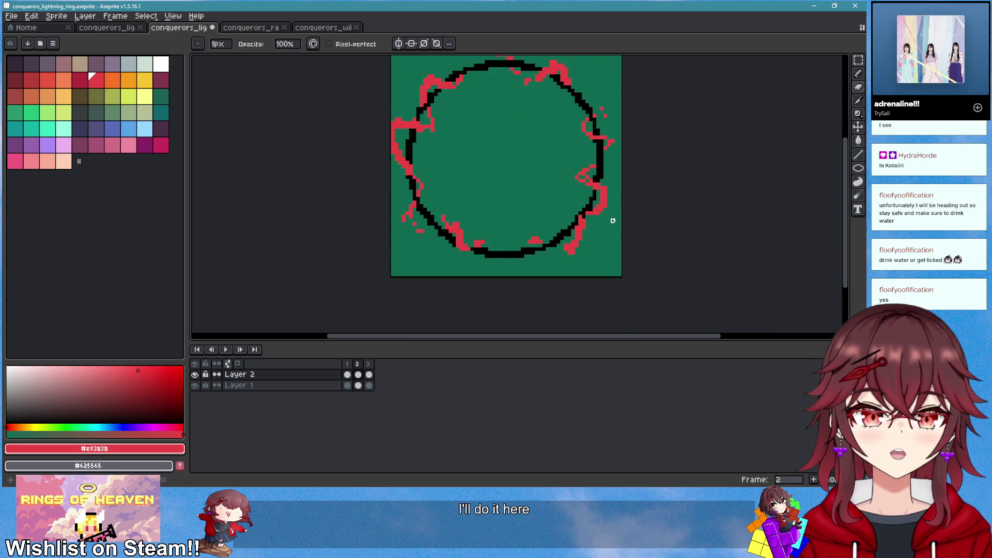
{"action": "scroll", "coordinate": [613, 220], "scroll_direction": "up", "scroll_amount": 2}
{"action": "key", "text": "ctrl+z"}
{"action": "key", "text": "ctrl+z"}
{"action": "key", "text": "ctrl+z"}
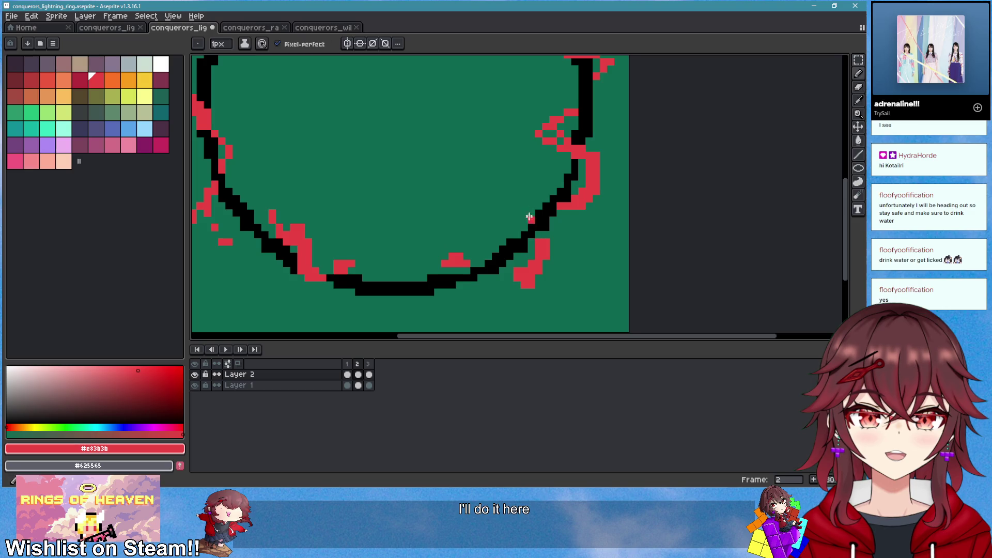
Erase red pixels at the ring's lower right and fill the gap in the lower-right red strip
{"action": "mouse_move", "coordinate": [517, 271]}
{"action": "left_mouse_down"}
{"action": "mouse_move", "coordinate": [560, 281]}
{"action": "mouse_move", "coordinate": [548, 283]}
{"action": "left_mouse_up"}
{"action": "key", "text": "b"}
{"action": "left_click_drag", "start_coordinate": [467, 292], "coordinate": [500, 285]}
{"action": "key", "text": "e"}
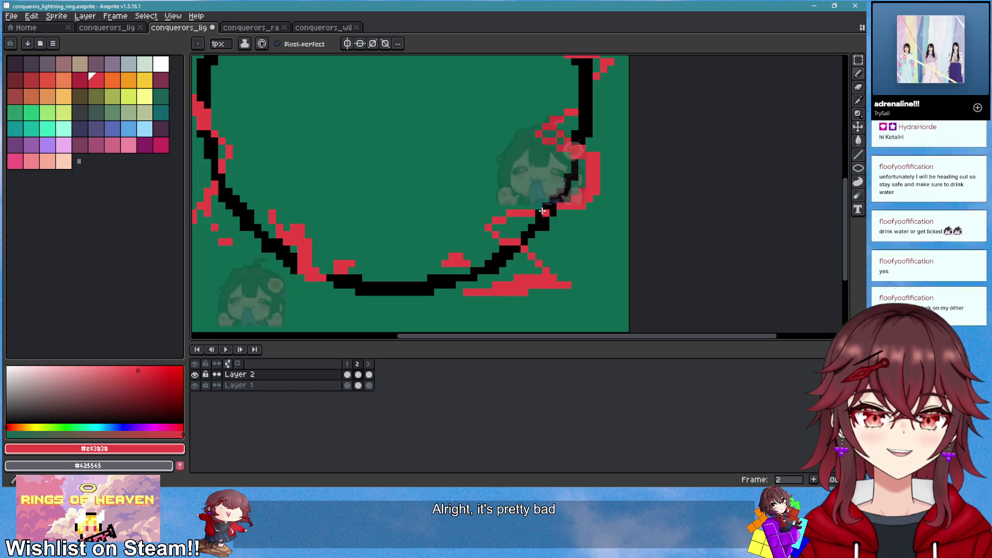
{"action": "key", "text": "b"}
Add red pixels at the lower-right edge and a red branch just inside the right edge
{"action": "left_click_drag", "start_coordinate": [473, 234], "coordinate": [486, 231]}
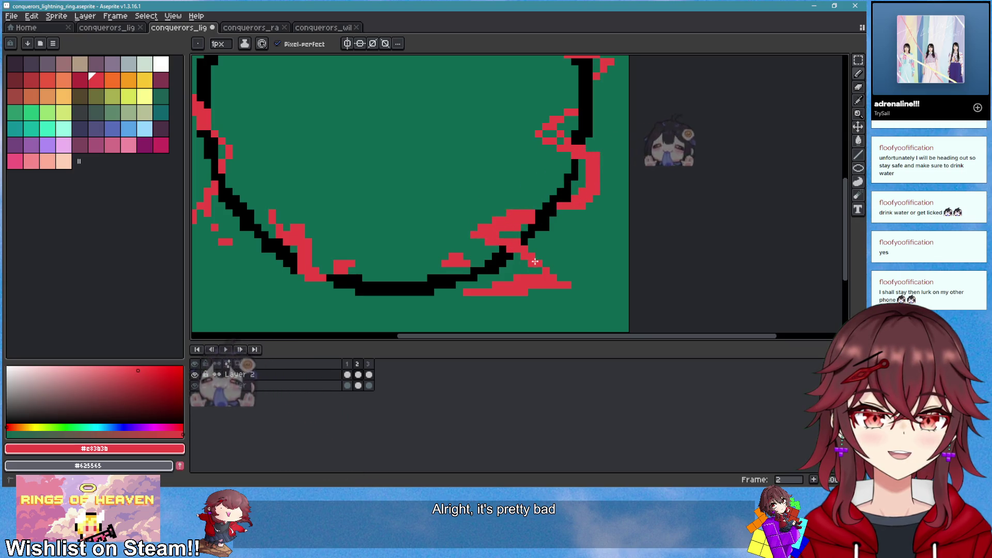
{"action": "scroll", "coordinate": [556, 277], "scroll_direction": "down", "scroll_amount": 3}
{"action": "scroll", "coordinate": [564, 276], "scroll_direction": "up", "scroll_amount": 2}
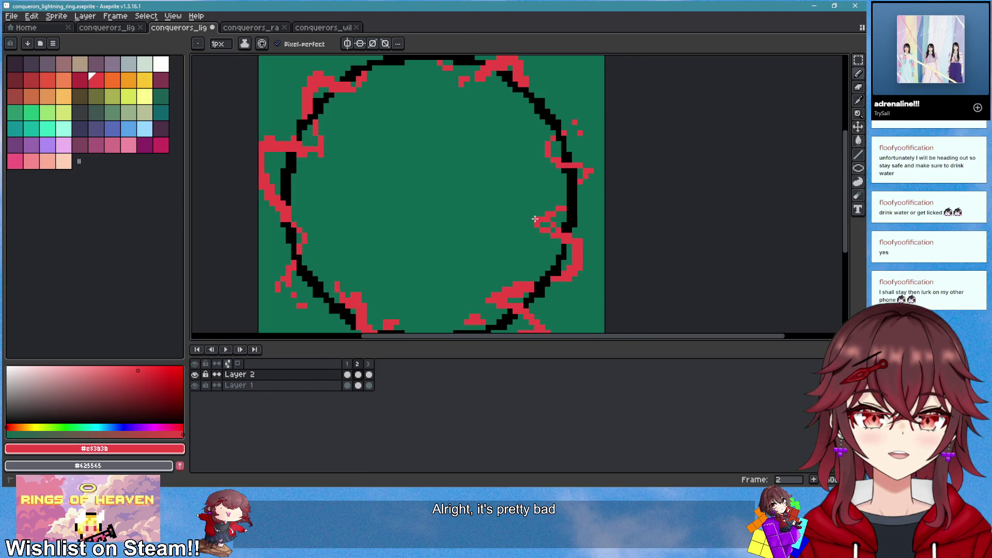
{"action": "left_click_drag", "start_coordinate": [534, 219], "coordinate": [522, 220]}
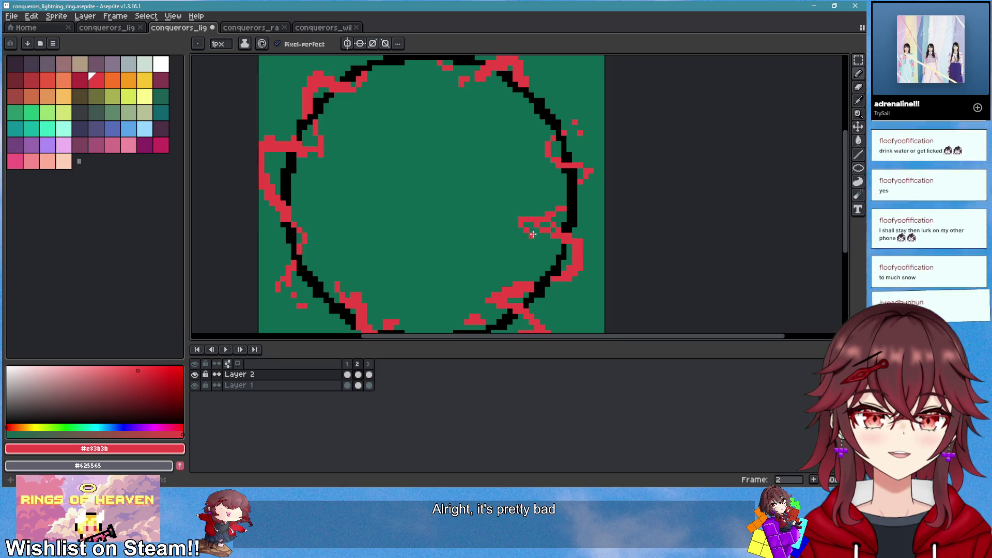
{"action": "scroll", "coordinate": [533, 234], "scroll_direction": "down", "scroll_amount": 1}
{"action": "scroll", "coordinate": [508, 195], "scroll_direction": "up", "scroll_amount": 3}
{"action": "key", "text": "e"}
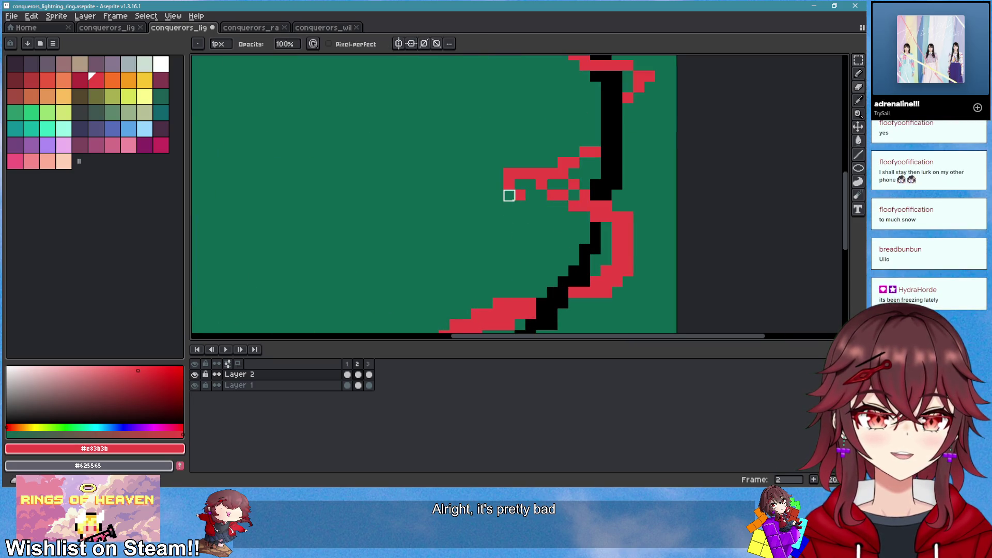
{"action": "left_click_drag", "start_coordinate": [541, 238], "coordinate": [452, 230]}
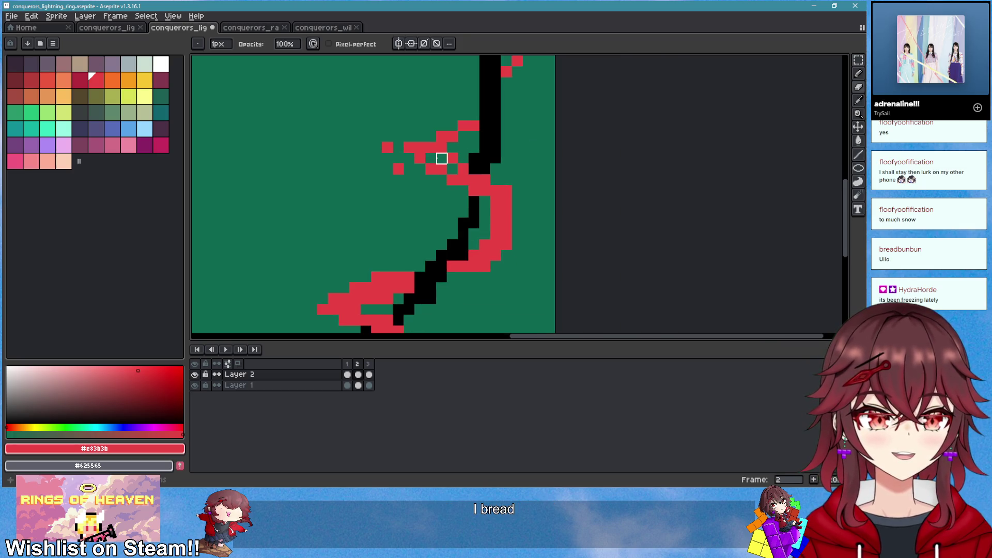
{"action": "key", "text": "b"}
{"action": "scroll", "coordinate": [512, 253], "scroll_direction": "down", "scroll_amount": 4}
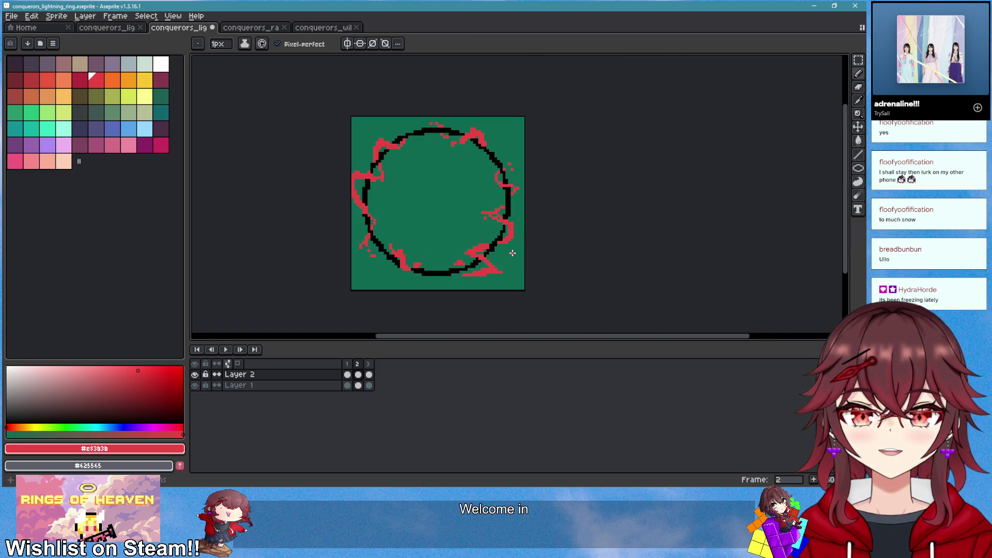
{"action": "scroll", "coordinate": [465, 269], "scroll_direction": "up", "scroll_amount": 4}
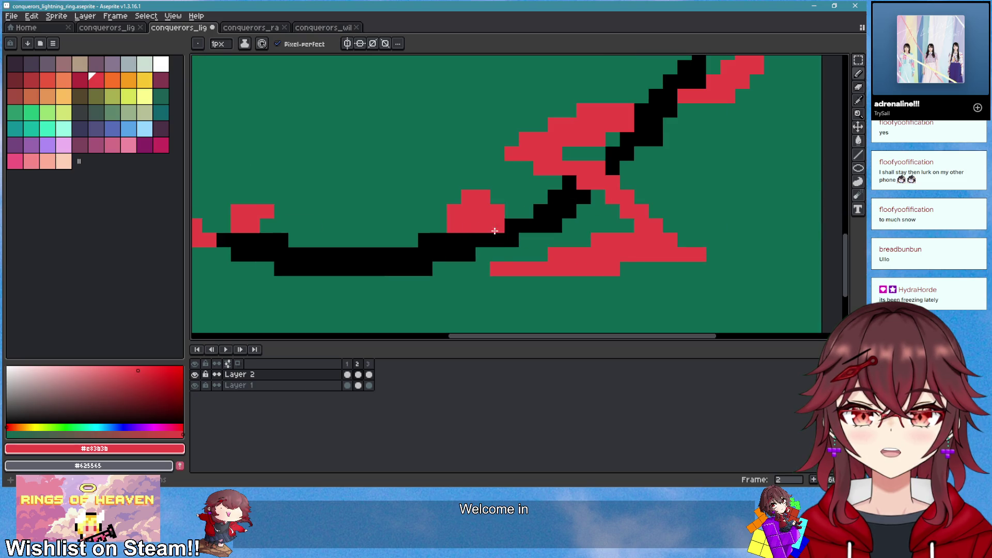
{"action": "scroll", "coordinate": [459, 221], "scroll_direction": "down", "scroll_amount": 4}
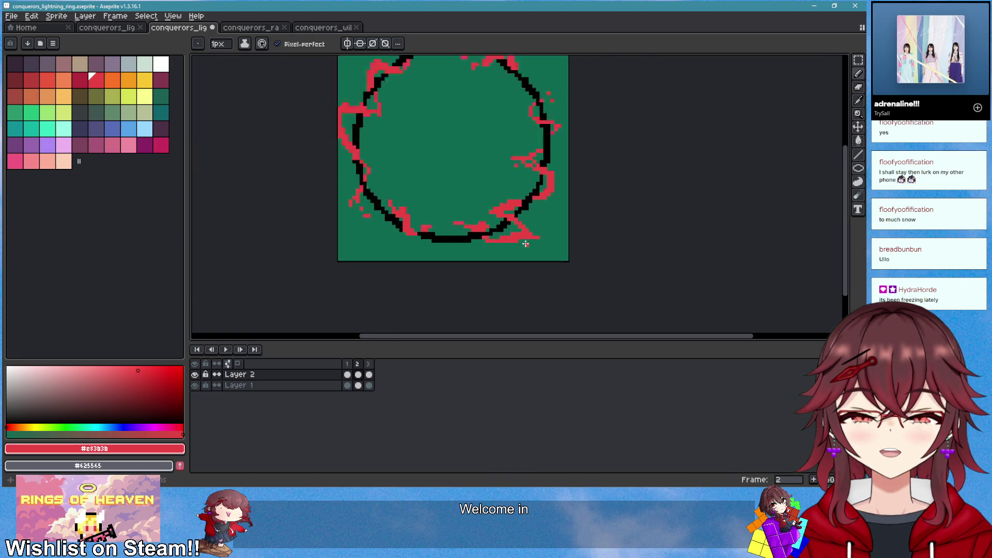
{"action": "scroll", "coordinate": [527, 249], "scroll_direction": "up", "scroll_amount": 4}
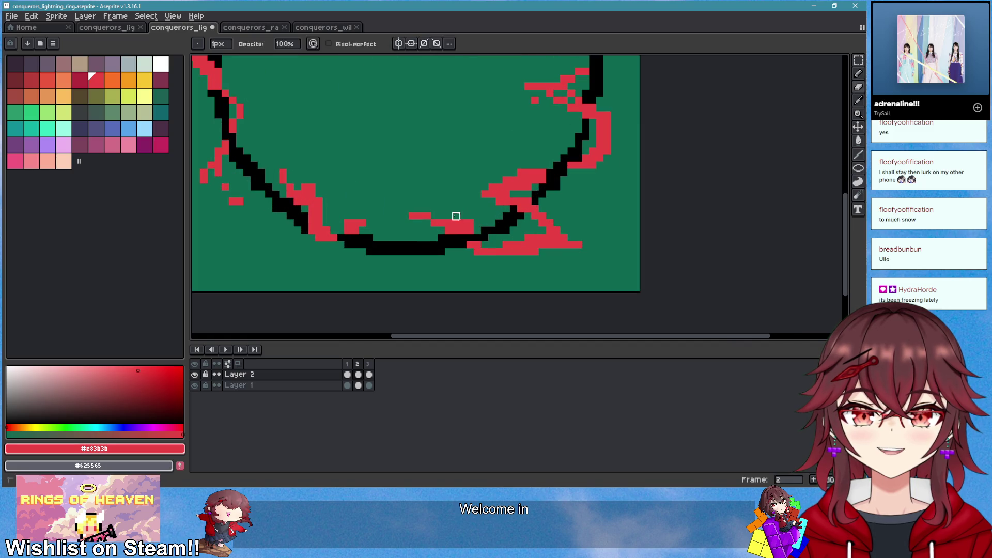
{"action": "scroll", "coordinate": [518, 251], "scroll_direction": "down", "scroll_amount": 4}
{"action": "scroll", "coordinate": [543, 174], "scroll_direction": "up", "scroll_amount": 4}
Pick black from the ring outline and draw black lines across the lower-right lightning and left edge
{"action": "key", "text": "i"}
{"action": "left_click", "coordinate": [560, 150], "text": "alt"}
{"action": "mouse_move", "coordinate": [455, 256]}
{"action": "left_mouse_down"}
{"action": "mouse_move", "coordinate": [518, 300]}
{"action": "mouse_move", "coordinate": [454, 316]}
{"action": "mouse_move", "coordinate": [368, 276]}
{"action": "left_mouse_up"}
{"action": "scroll", "coordinate": [368, 277], "scroll_direction": "down", "scroll_amount": 2}
{"action": "scroll", "coordinate": [429, 241], "scroll_direction": "left", "scroll_amount": 3}
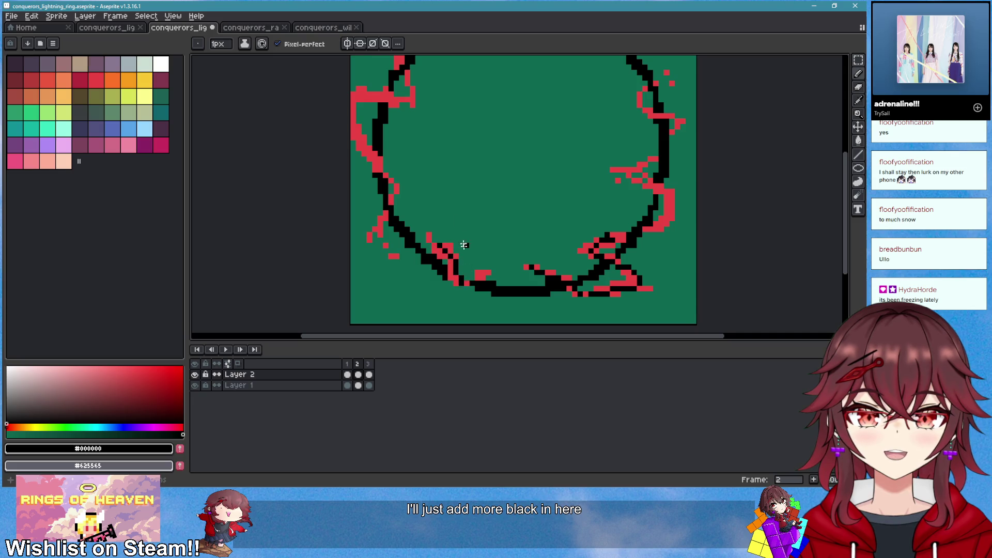
{"action": "scroll", "coordinate": [463, 245], "scroll_direction": "up", "scroll_amount": 2}
{"action": "scroll", "coordinate": [464, 244], "scroll_direction": "left", "scroll_amount": 1}
{"action": "left_click_drag", "start_coordinate": [391, 176], "coordinate": [406, 230]}
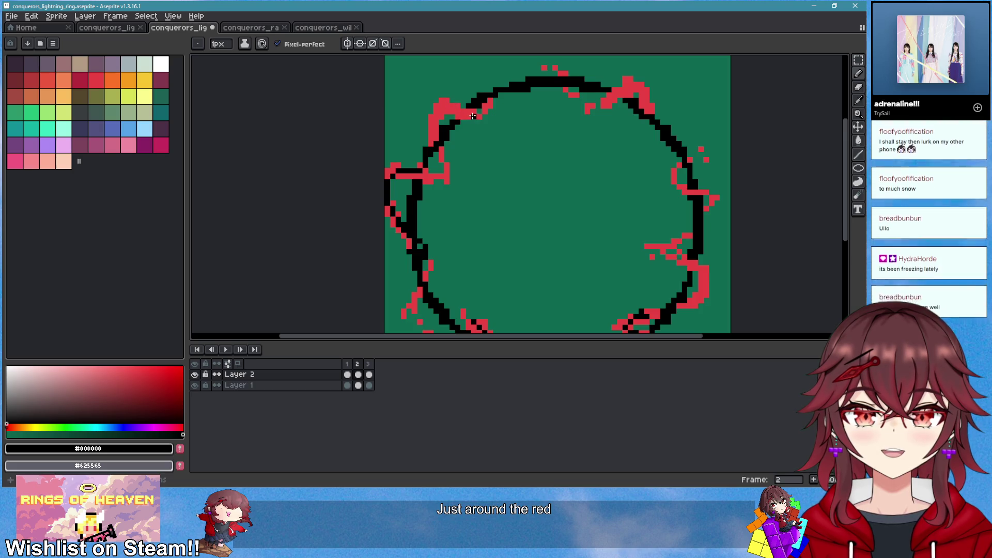
Go to frame 3 and play the animation preview
{"action": "left_click_drag", "start_coordinate": [557, 182], "coordinate": [446, 223]}
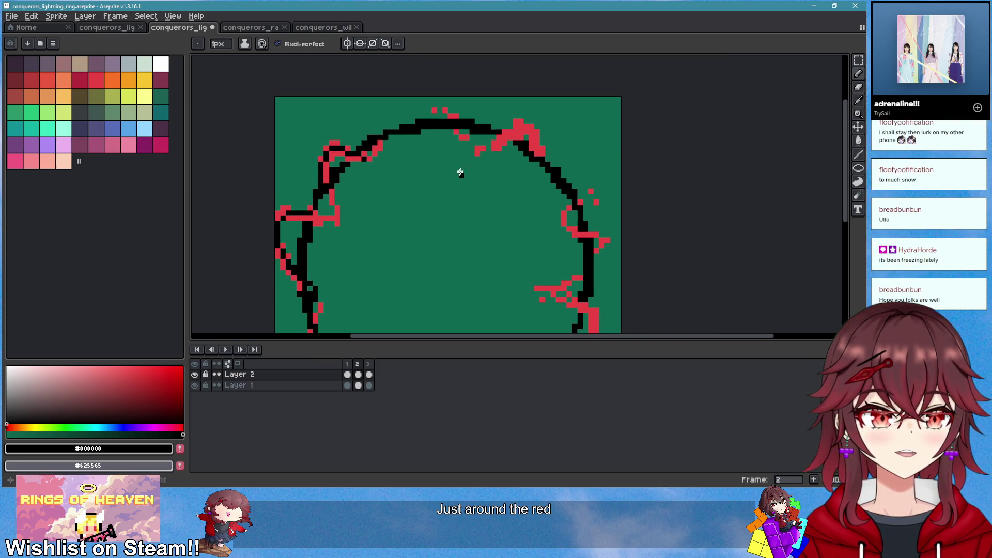
{"action": "scroll", "coordinate": [538, 151], "scroll_direction": "down", "scroll_amount": 2}
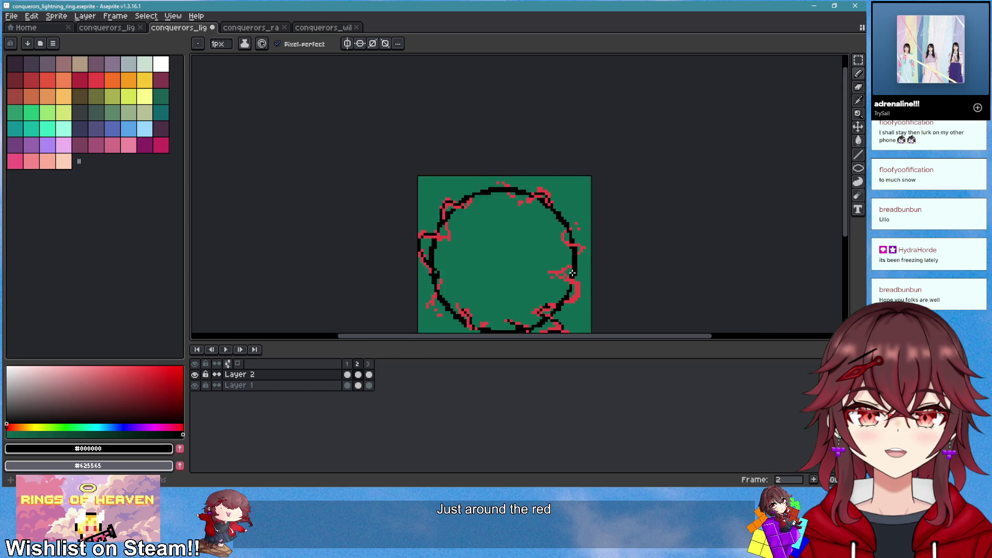
{"action": "left_click", "coordinate": [240, 350]}
{"action": "left_click", "coordinate": [226, 350]}
{"action": "scroll", "coordinate": [558, 220], "scroll_direction": "down", "scroll_amount": 4}
Stop playback and select Layer 1's cel with the Eraser active
{"action": "scroll", "coordinate": [560, 220], "scroll_direction": "up", "scroll_amount": 2}
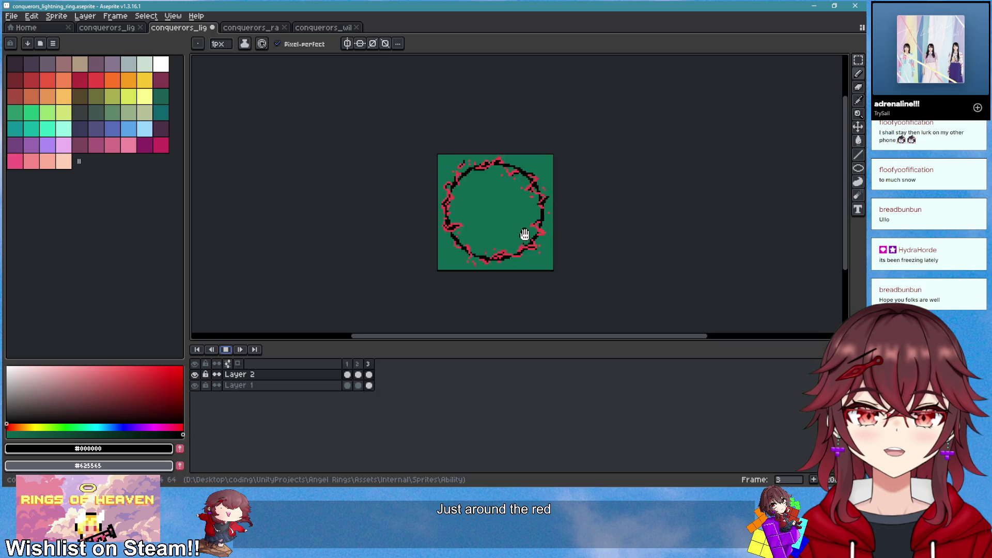
{"action": "scroll", "coordinate": [527, 237], "scroll_direction": "up", "scroll_amount": 2}
{"action": "left_click", "coordinate": [226, 350]}
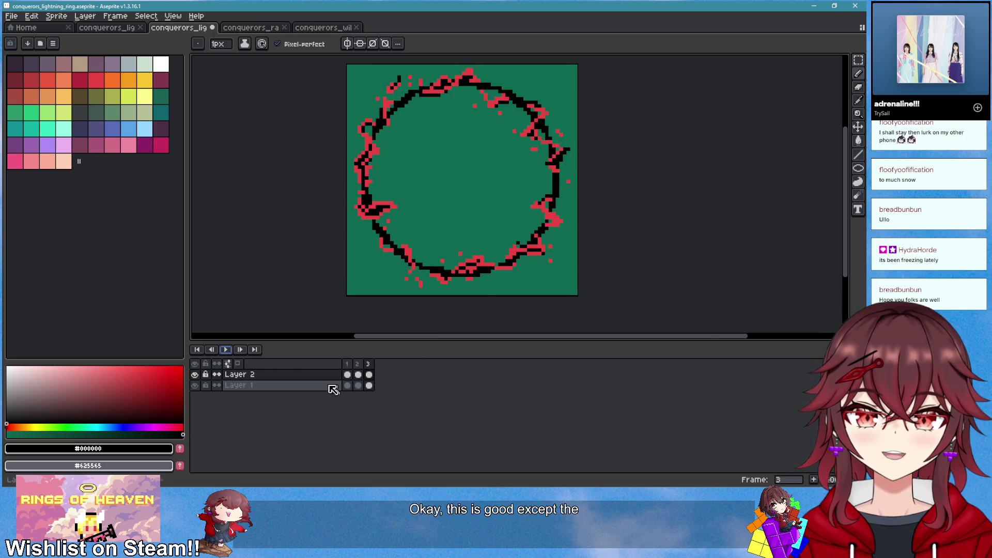
{"action": "left_click", "coordinate": [258, 386]}
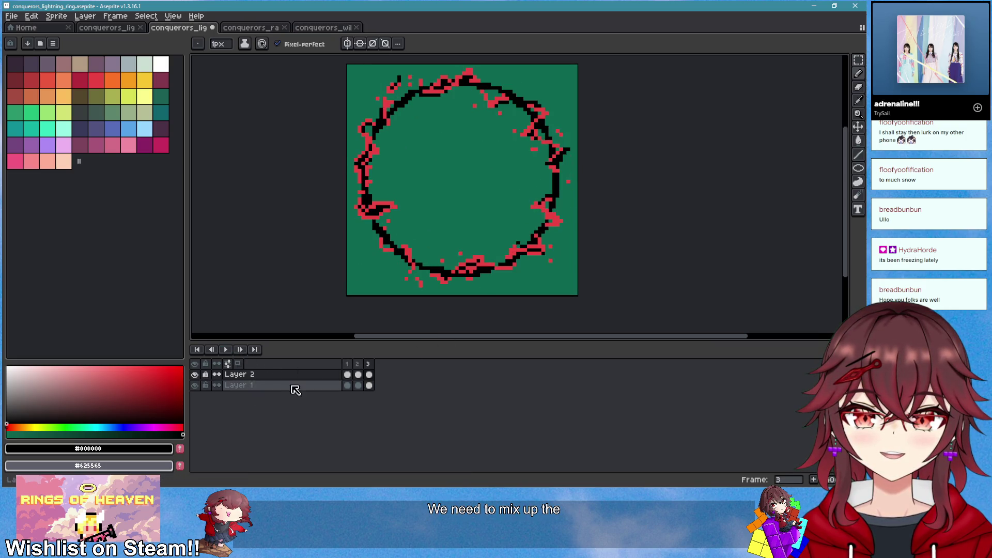
{"action": "left_click", "coordinate": [347, 386]}
{"action": "key", "text": "e"}
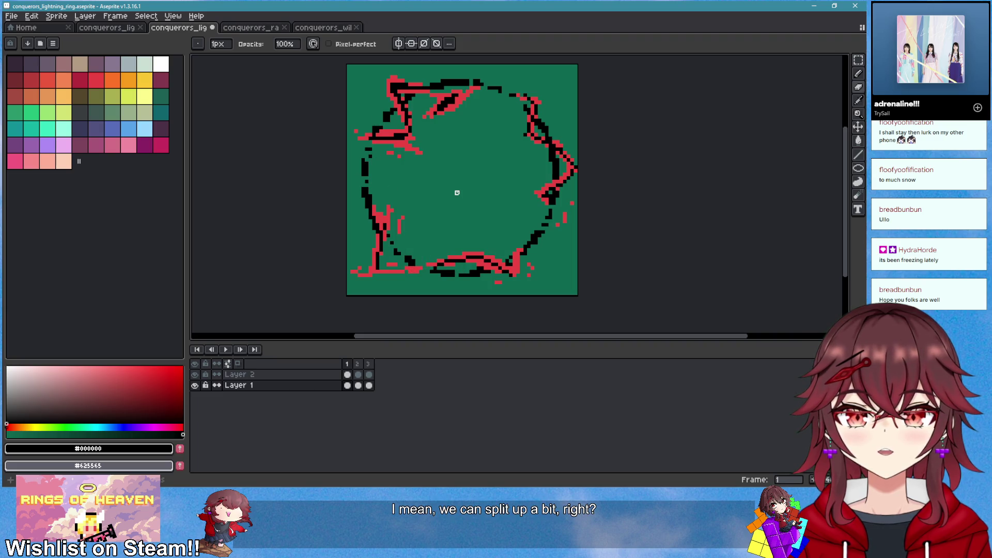
Erase black pixels at the ring's lower left on frame 2 and upper right on frame 3
{"action": "key", "text": "Right"}
{"action": "left_click_drag", "start_coordinate": [381, 229], "coordinate": [396, 247]}
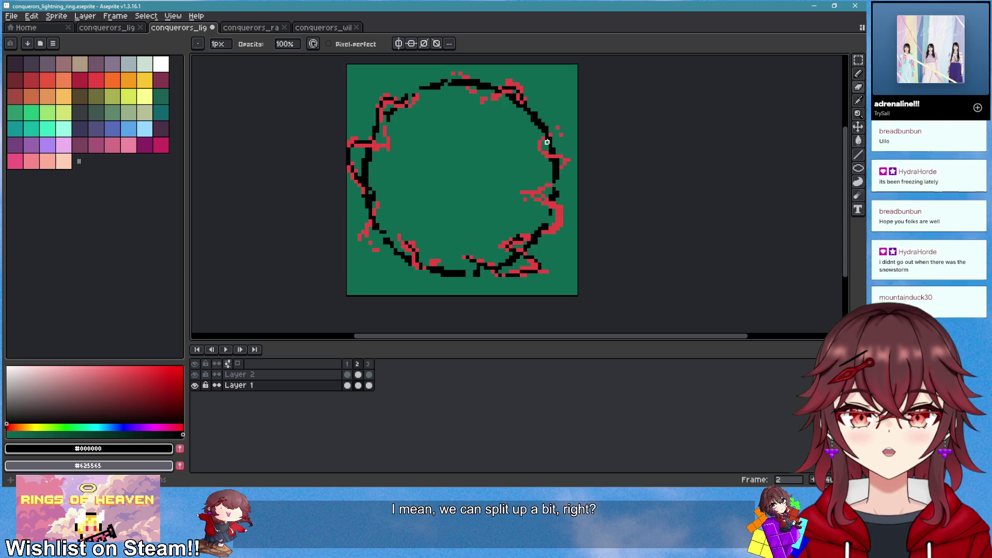
{"action": "key", "text": "Right"}
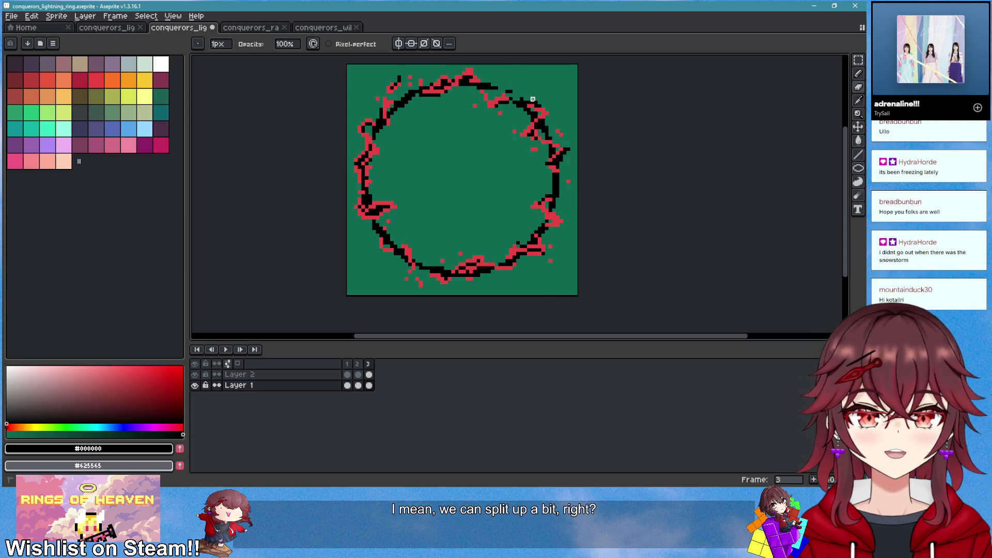
{"action": "left_click_drag", "start_coordinate": [532, 98], "coordinate": [522, 110]}
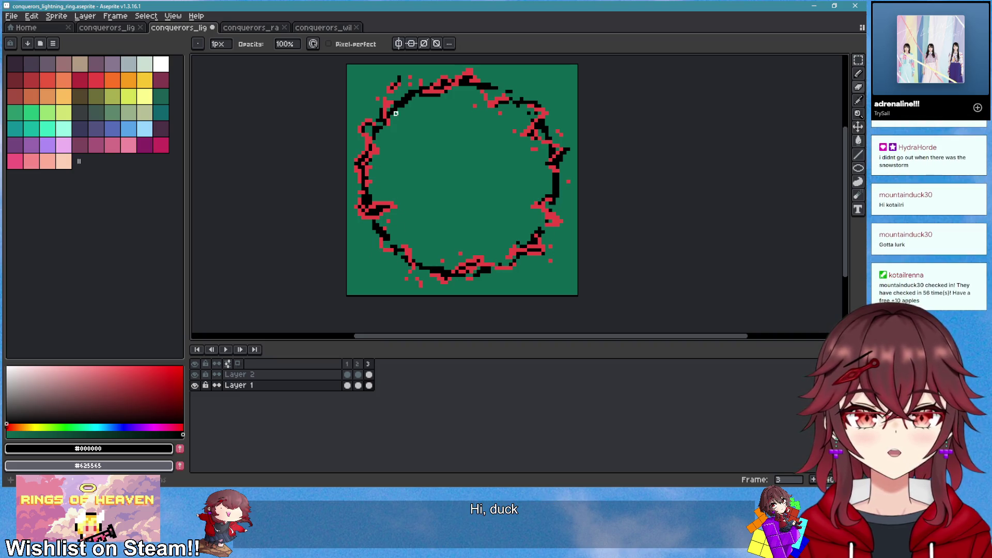
Replay the animation, recentre the view and select all three frames
{"action": "scroll", "coordinate": [445, 193], "scroll_direction": "down", "scroll_amount": 1}
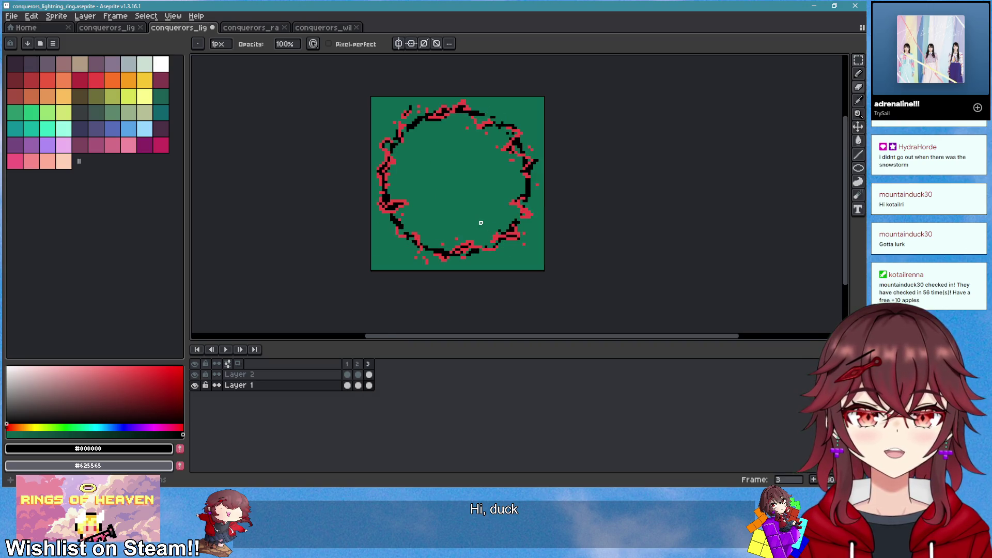
{"action": "left_click", "coordinate": [224, 350]}
{"action": "scroll", "coordinate": [580, 226], "scroll_direction": "down", "scroll_amount": 2}
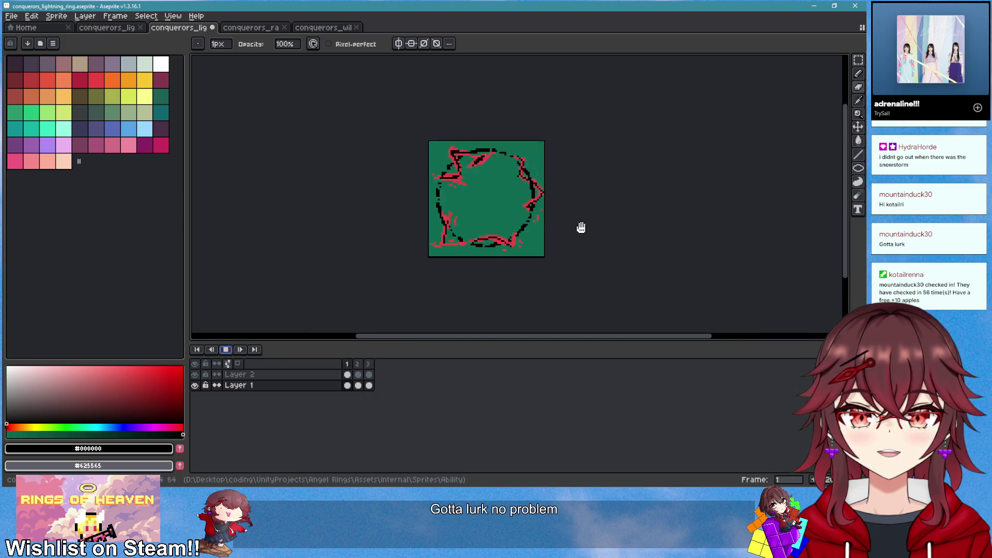
{"action": "scroll", "coordinate": [534, 240], "scroll_direction": "up", "scroll_amount": 3}
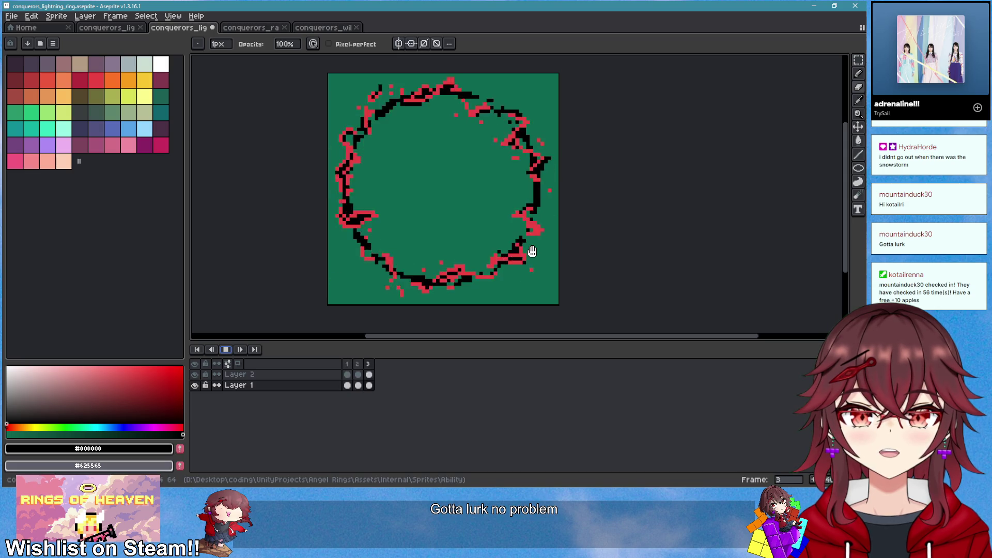
{"action": "scroll", "coordinate": [495, 290], "scroll_direction": "down", "scroll_amount": 2}
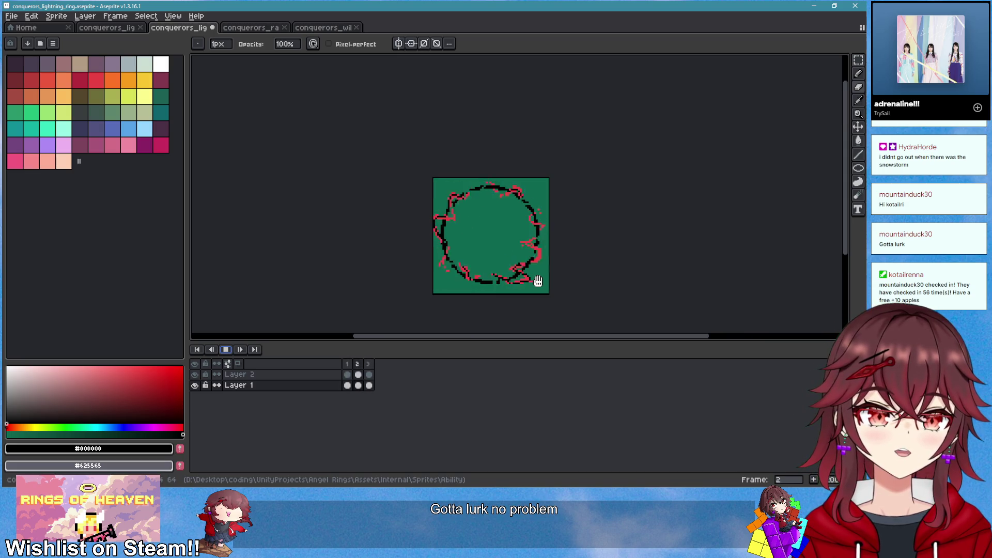
{"action": "scroll", "coordinate": [537, 289], "scroll_direction": "down", "scroll_amount": 2}
{"action": "scroll", "coordinate": [539, 298], "scroll_direction": "up", "scroll_amount": 3}
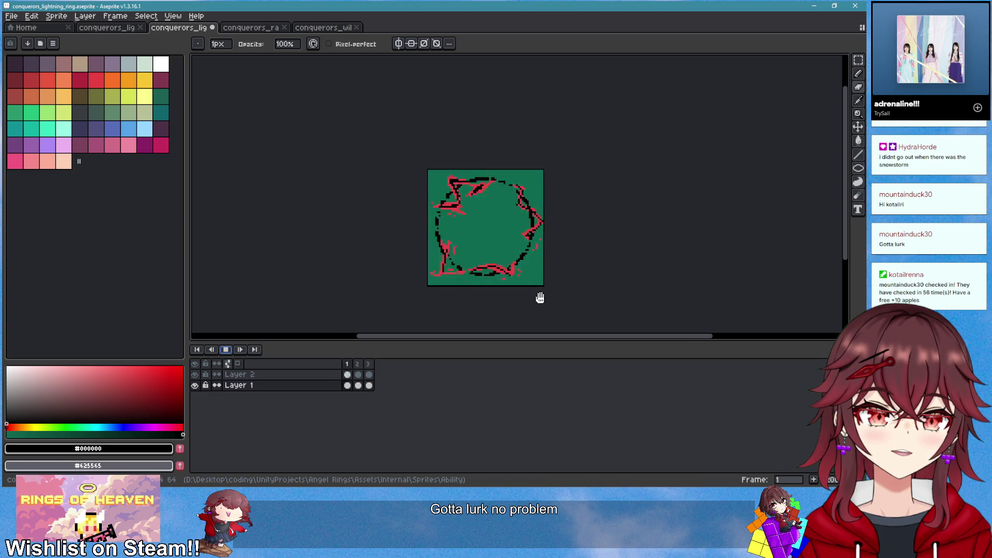
{"action": "scroll", "coordinate": [540, 298], "scroll_direction": "down", "scroll_amount": 1}
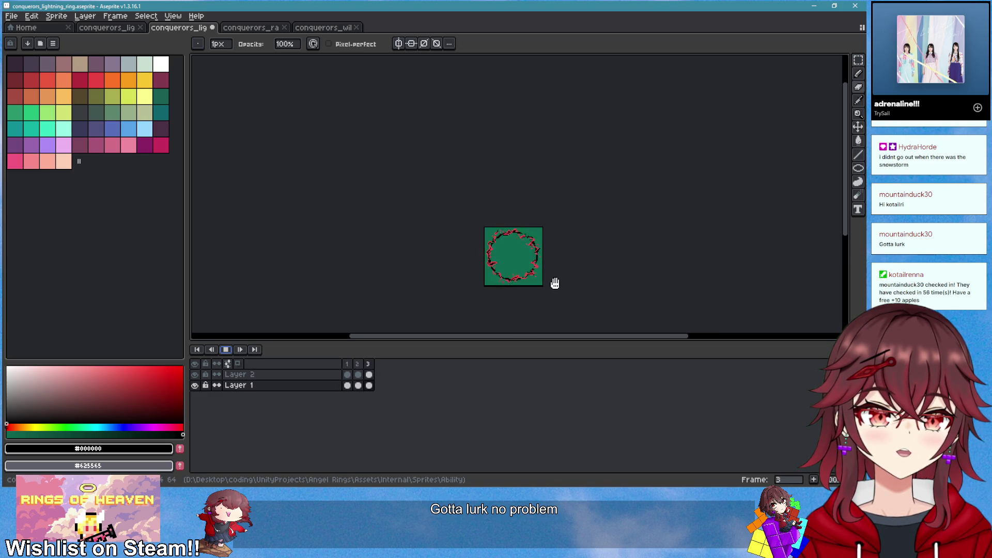
{"action": "scroll", "coordinate": [553, 281], "scroll_direction": "up", "scroll_amount": 1}
{"action": "left_click_drag", "start_coordinate": [553, 281], "coordinate": [495, 271]}
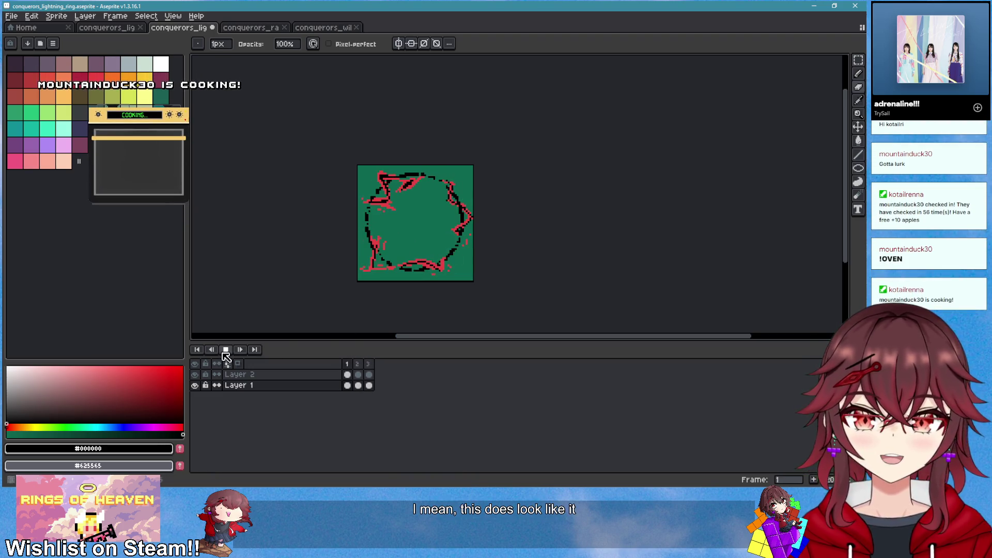
{"action": "left_click_drag", "start_coordinate": [350, 364], "coordinate": [369, 364]}
Set the duration of frames 1–3 to 150 ms in Frame Properties
{"action": "right_click", "coordinate": [370, 365]}
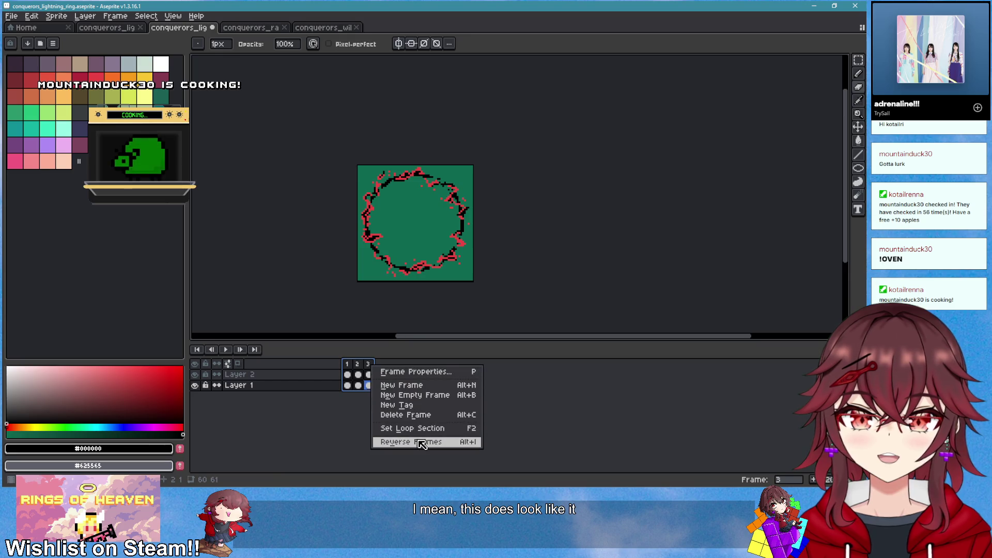
{"action": "left_click", "coordinate": [429, 372]}
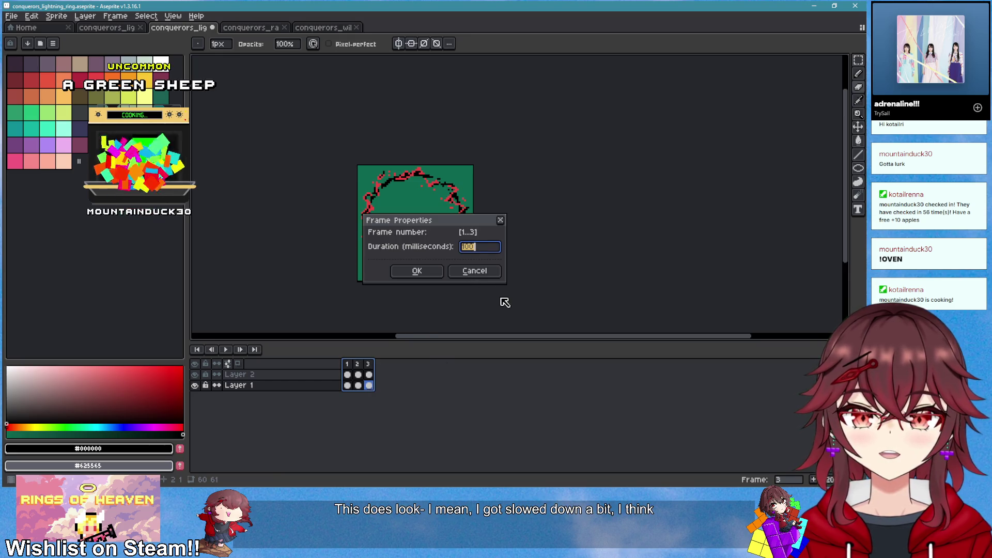
{"action": "type", "text": "200"}
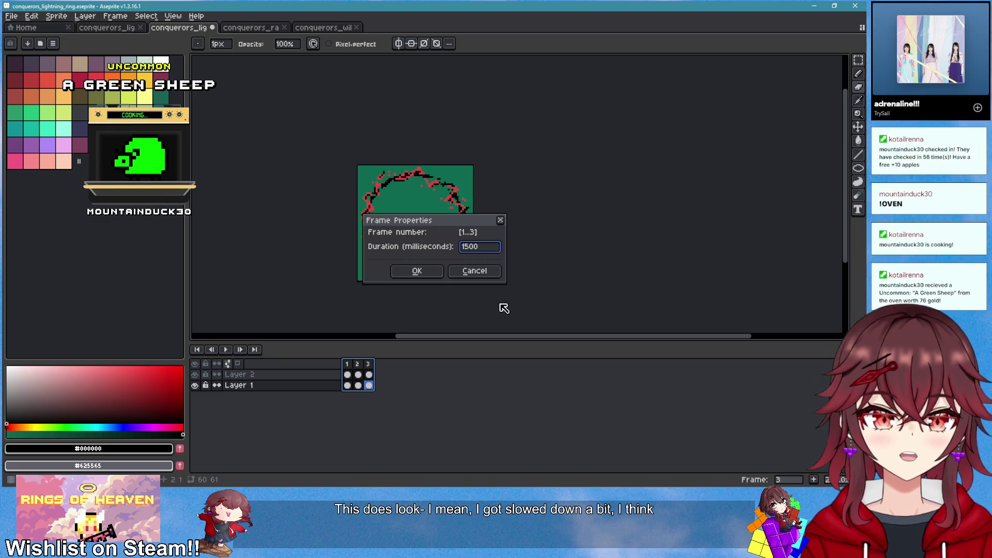
{"action": "key", "text": "Return"}
{"action": "right_click", "coordinate": [368, 364]}
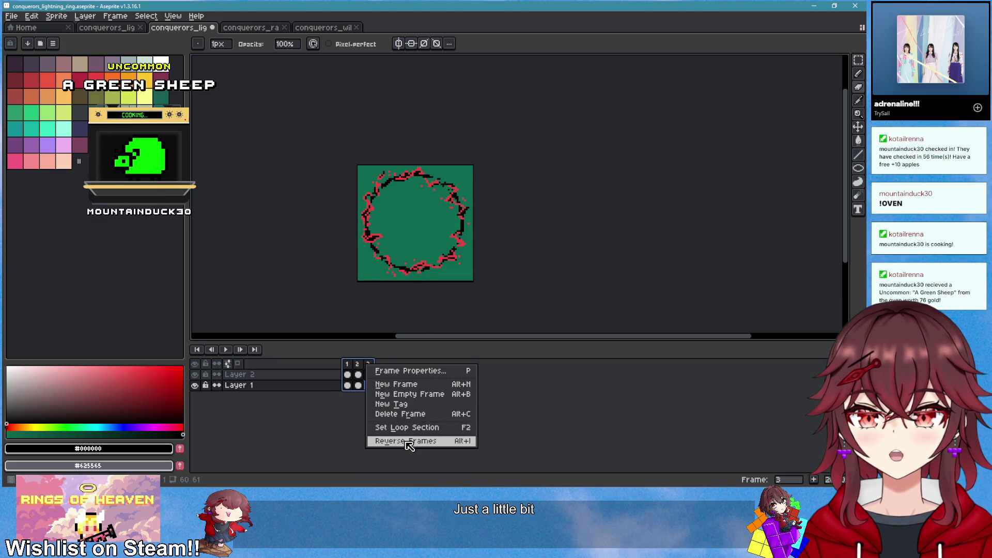
{"action": "left_click", "coordinate": [410, 371]}
{"action": "type", "text": "100"}
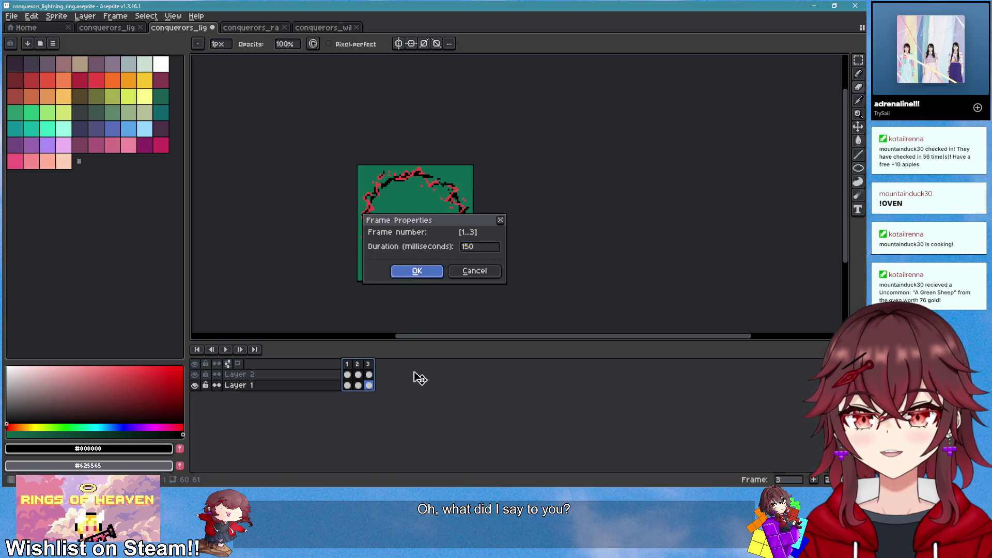
{"action": "key", "text": "Return"}
Play the animation to check the 150 ms timing, then stop it
{"action": "left_click", "coordinate": [226, 349]}
{"action": "scroll", "coordinate": [483, 261], "scroll_direction": "down", "scroll_amount": 3}
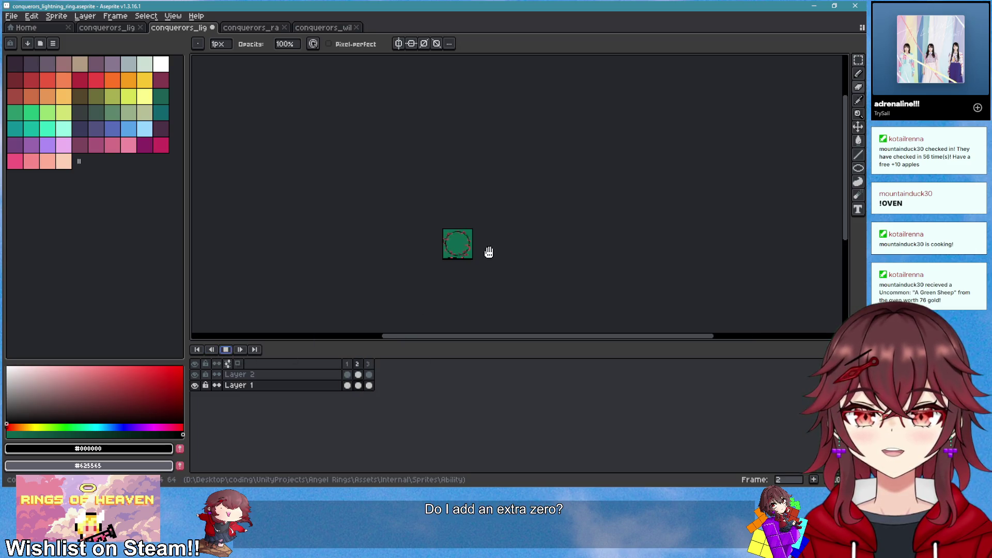
{"action": "scroll", "coordinate": [481, 270], "scroll_direction": "up", "scroll_amount": 5}
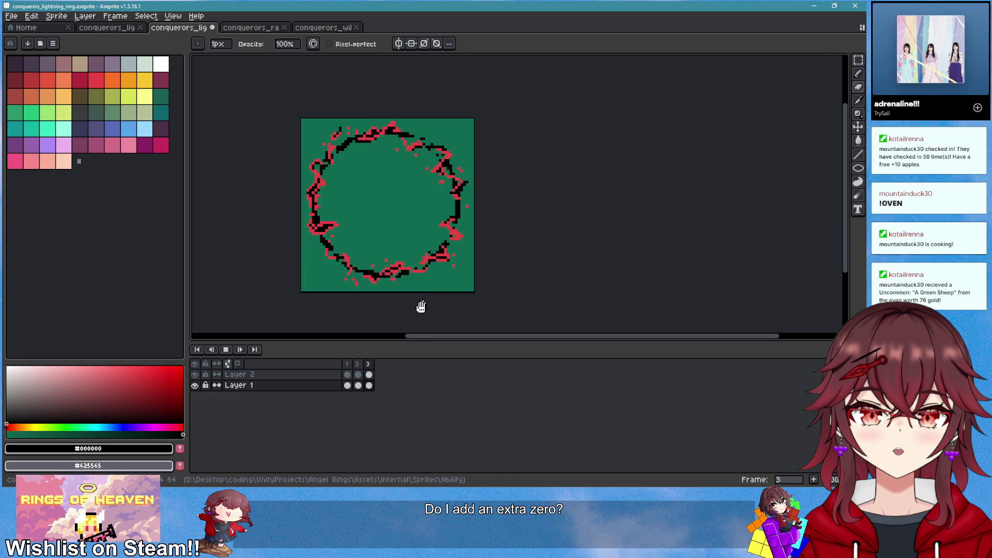
{"action": "left_click", "coordinate": [226, 349]}
Select all of frame 2's Layer 1 cel and scale the ring up slightly from its centre
{"action": "key", "text": "Home"}
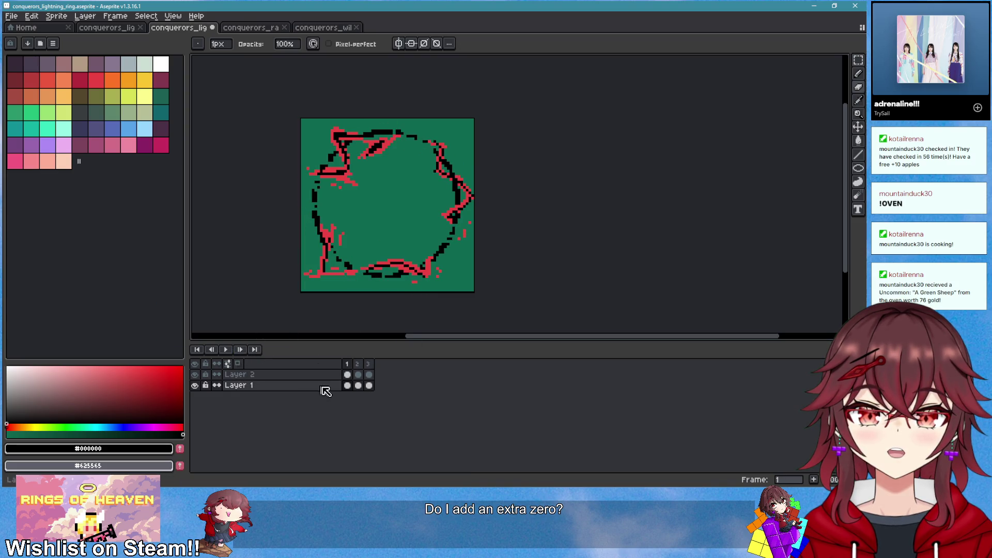
{"action": "left_click", "coordinate": [360, 384]}
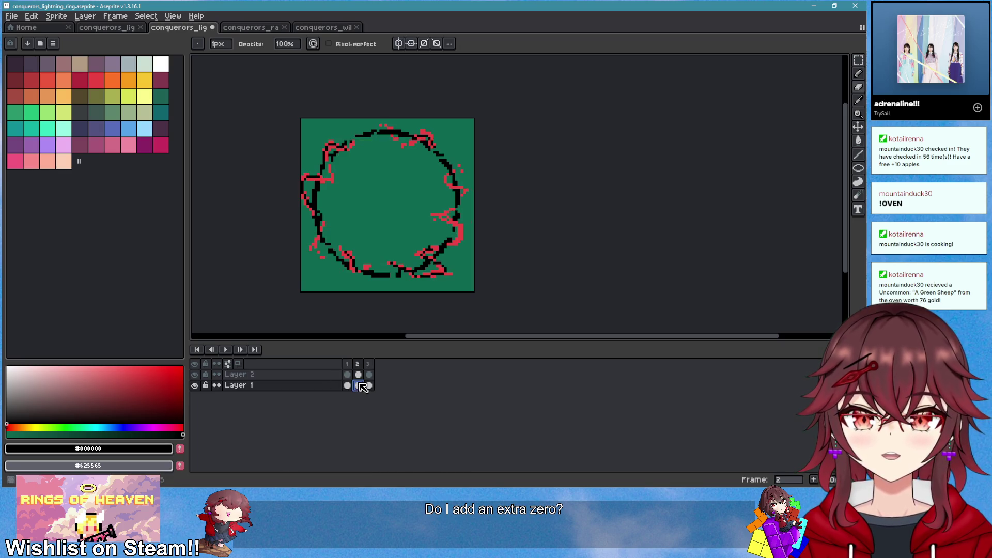
{"action": "key", "text": "ctrl+a"}
{"action": "mouse_move", "coordinate": [477, 291]}
{"action": "left_mouse_down"}
{"action": "mouse_move", "coordinate": [494, 309]}
{"action": "mouse_move", "coordinate": [454, 299]}
{"action": "mouse_move", "coordinate": [491, 268]}
{"action": "mouse_move", "coordinate": [512, 274]}
{"action": "mouse_move", "coordinate": [475, 263]}
{"action": "mouse_move", "coordinate": [498, 276]}
{"action": "left_mouse_up"}
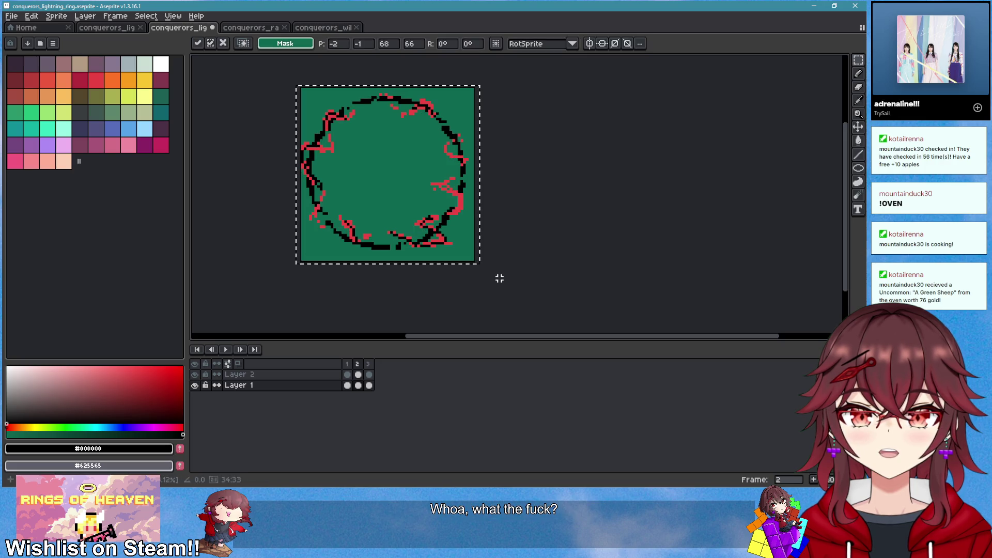
{"action": "left_click", "coordinate": [485, 307]}
Step to frame 3 and play the animation to compare the frames
{"action": "key", "text": "Right"}
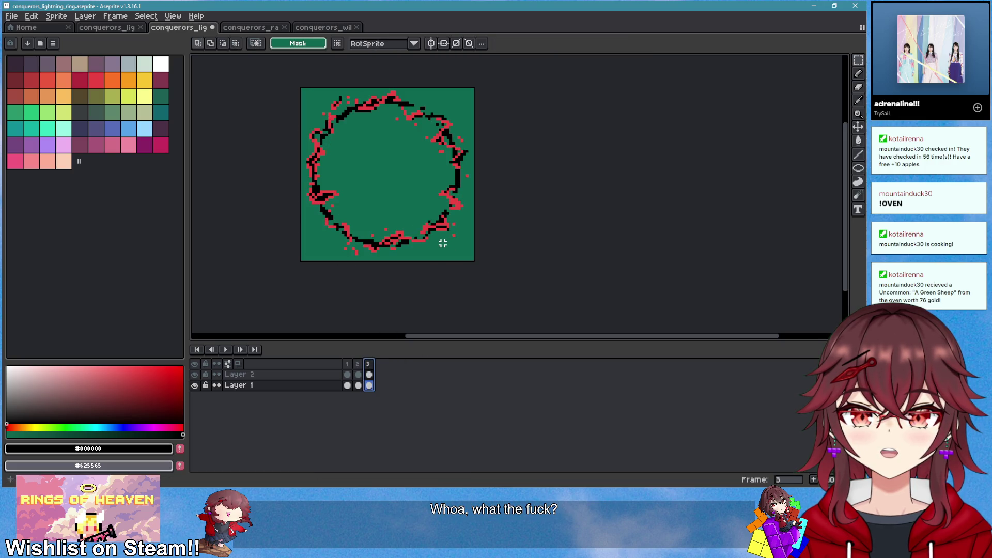
{"action": "left_click", "coordinate": [230, 355]}
{"action": "scroll", "coordinate": [474, 213], "scroll_direction": "down", "scroll_amount": 2}
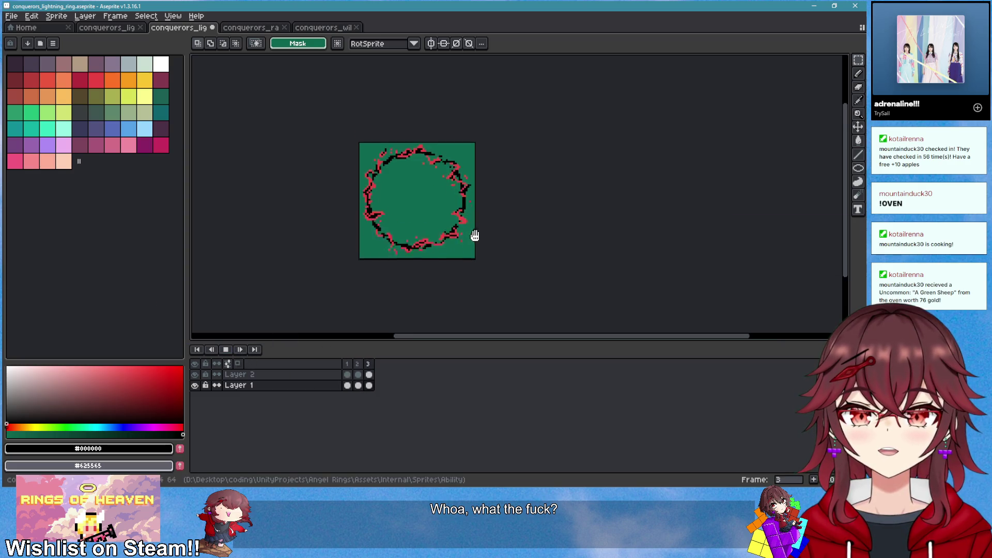
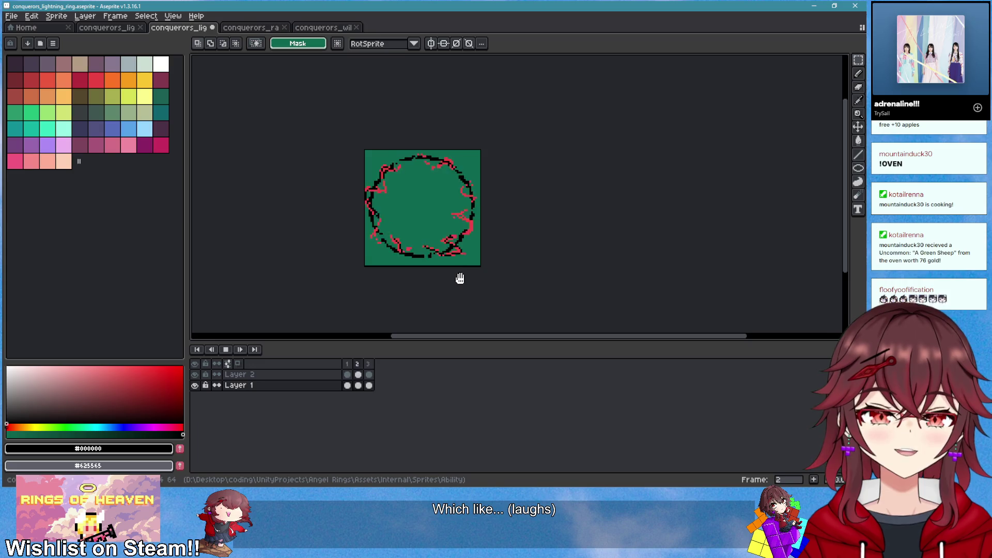
Stop the ring animation, save the lightning ring sprite, and switch to the radius circle sprite
{"action": "left_click", "coordinate": [226, 349]}
{"action": "key", "text": "ctrl+s"}
{"action": "scroll", "coordinate": [459, 238], "scroll_direction": "up", "scroll_amount": 1}
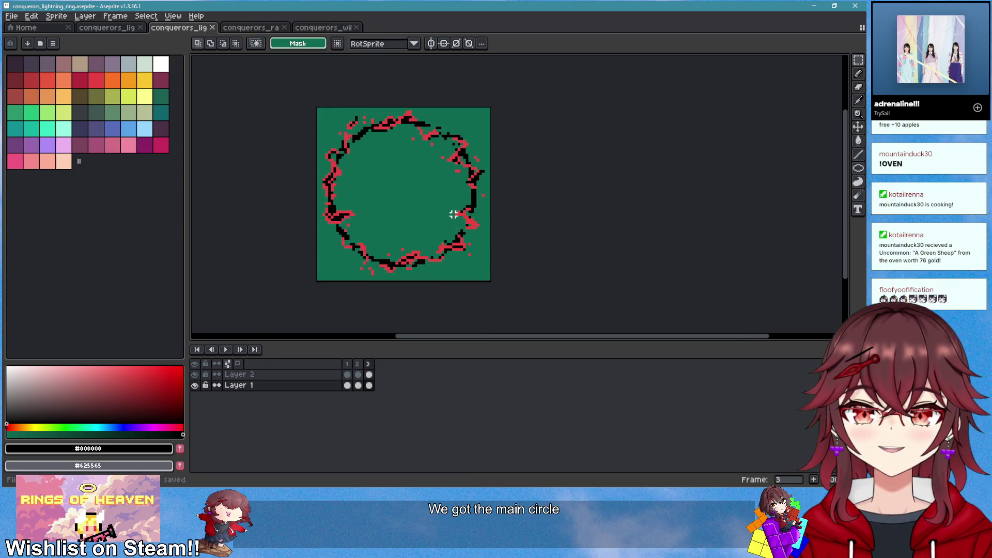
{"action": "key", "text": "ctrl+Tab"}
{"action": "scroll", "coordinate": [565, 233], "scroll_direction": "up", "scroll_amount": 2}
{"action": "mouse_move", "coordinate": [573, 225]}
{"action": "left_mouse_down"}
{"action": "mouse_move", "coordinate": [505, 199]}
{"action": "mouse_move", "coordinate": [461, 198]}
{"action": "left_mouse_up"}
{"action": "scroll", "coordinate": [231, 181], "scroll_direction": "up", "scroll_amount": 1}
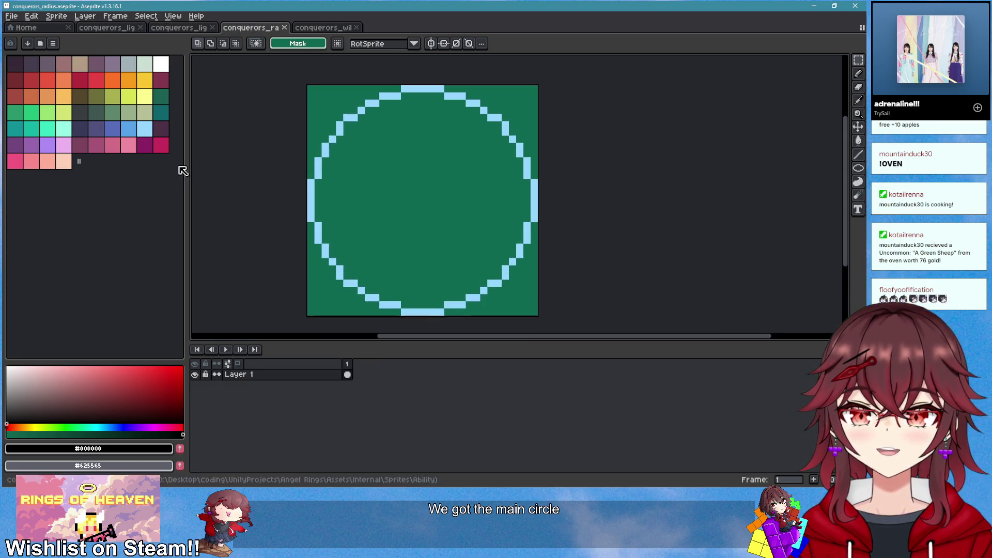
Redraw the circle outline as a 1-pixel medium blue ellipse
{"action": "left_click", "coordinate": [134, 135]}
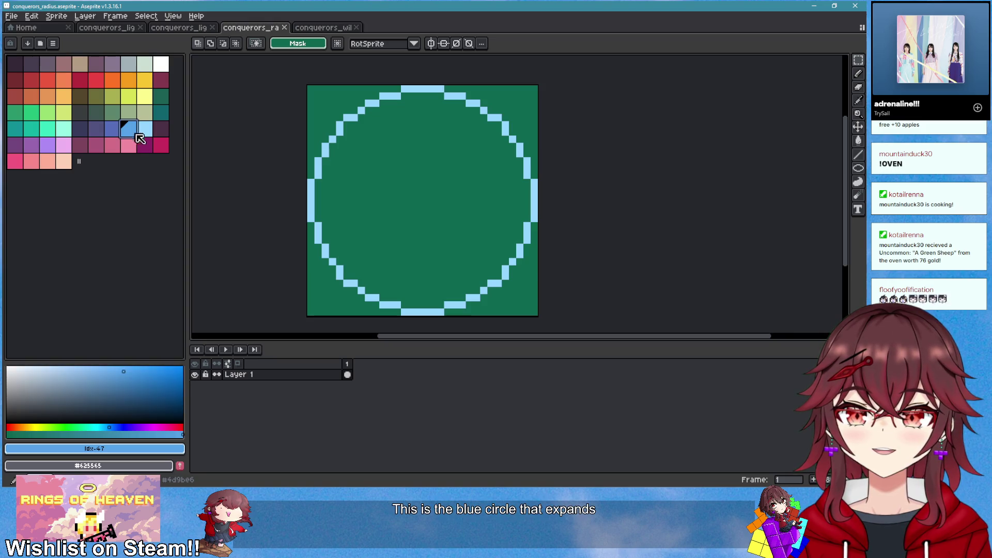
{"action": "key", "text": "g"}
{"action": "left_click", "coordinate": [321, 164]}
{"action": "key", "text": "ctrl+z"}
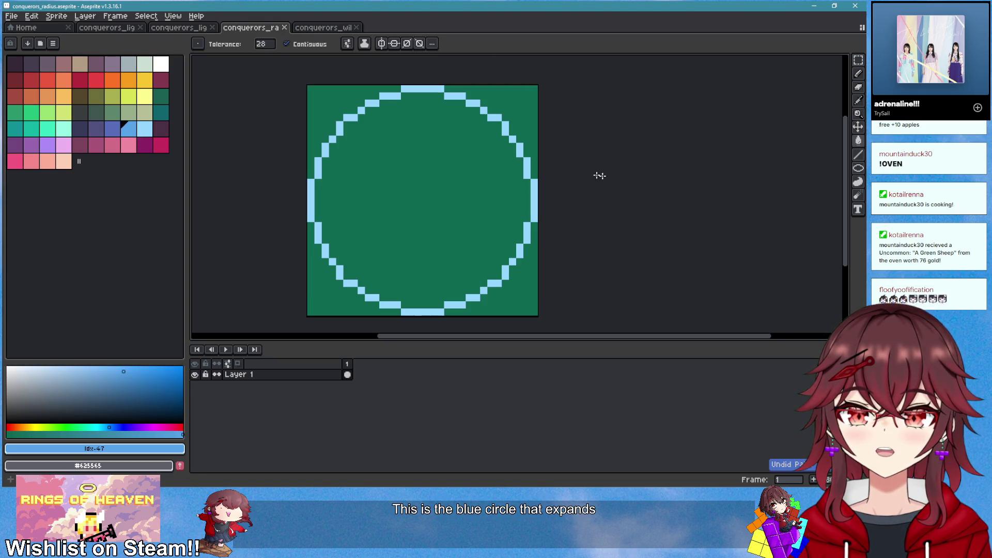
{"action": "left_click", "coordinate": [857, 168]}
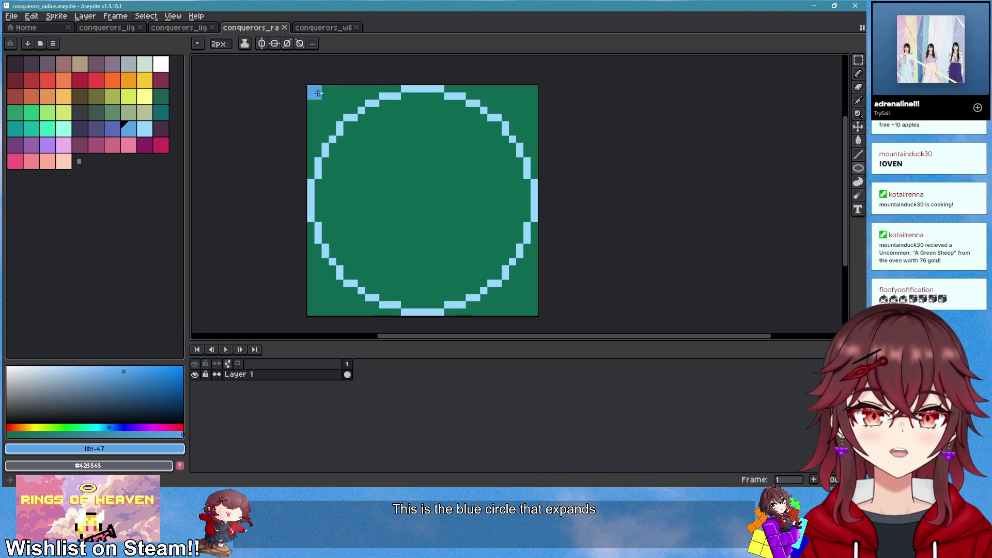
{"action": "key", "text": "minus"}
{"action": "left_click_drag", "start_coordinate": [312, 89], "coordinate": [535, 313]}
Fill the circle interior with light blue
{"action": "left_click", "coordinate": [145, 129]}
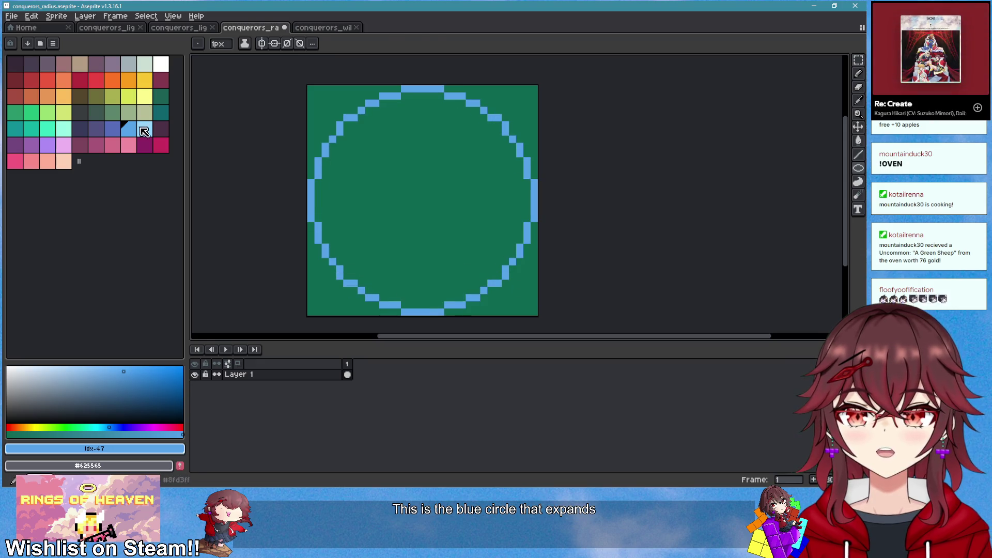
{"action": "key", "text": "g"}
{"action": "left_click", "coordinate": [430, 205]}
{"action": "scroll", "coordinate": [431, 205], "scroll_direction": "down", "scroll_amount": 2}
{"action": "scroll", "coordinate": [433, 214], "scroll_direction": "up", "scroll_amount": 1}
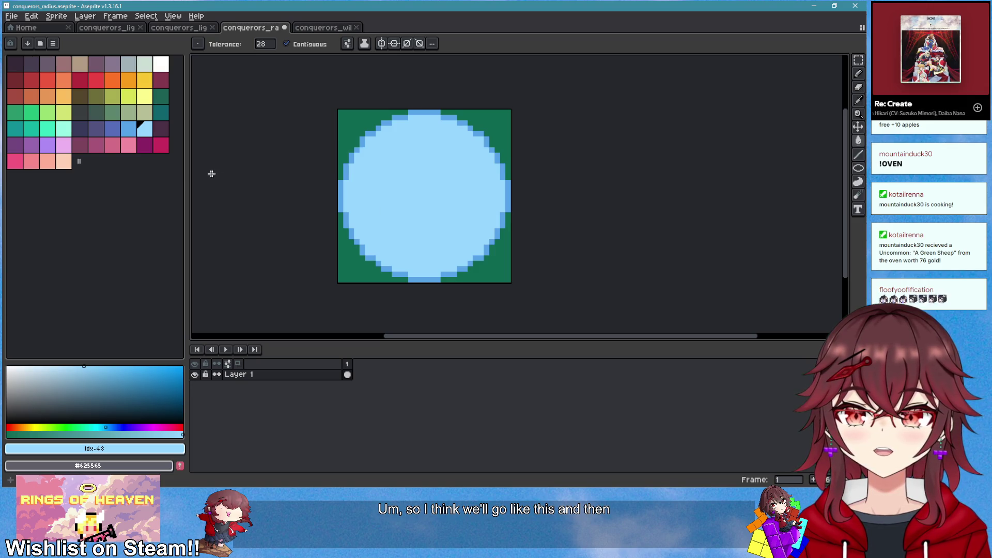
Try a medium blue interior fill, then undo both interior fills back to the bare ring
{"action": "left_click", "coordinate": [65, 132]}
{"action": "left_click", "coordinate": [128, 129]}
{"action": "left_click", "coordinate": [399, 182]}
{"action": "scroll", "coordinate": [426, 194], "scroll_direction": "down", "scroll_amount": 1}
{"action": "key", "text": "ctrl+z"}
{"action": "scroll", "coordinate": [437, 190], "scroll_direction": "up", "scroll_amount": 1}
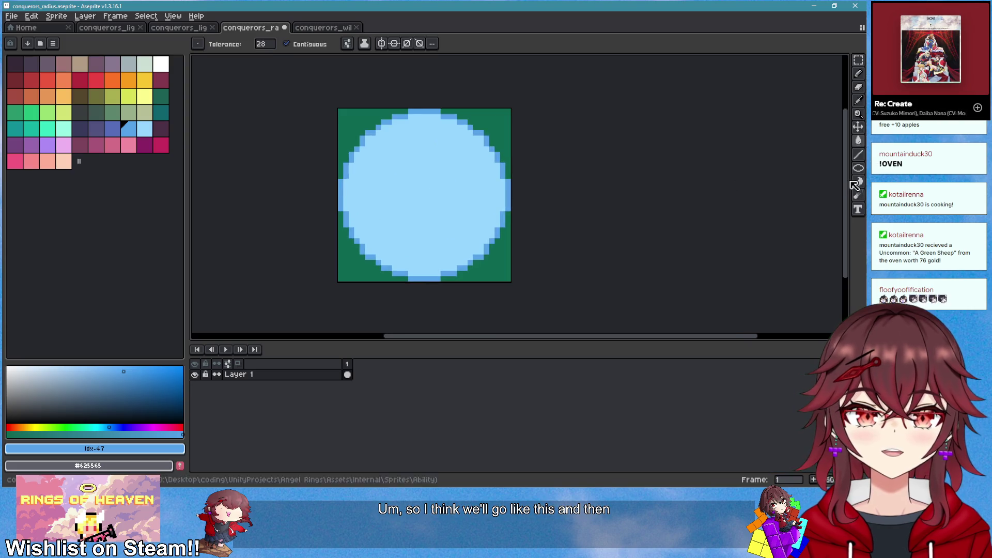
{"action": "scroll", "coordinate": [535, 231], "scroll_direction": "down", "scroll_amount": 1}
{"action": "scroll", "coordinate": [502, 232], "scroll_direction": "up", "scroll_amount": 1}
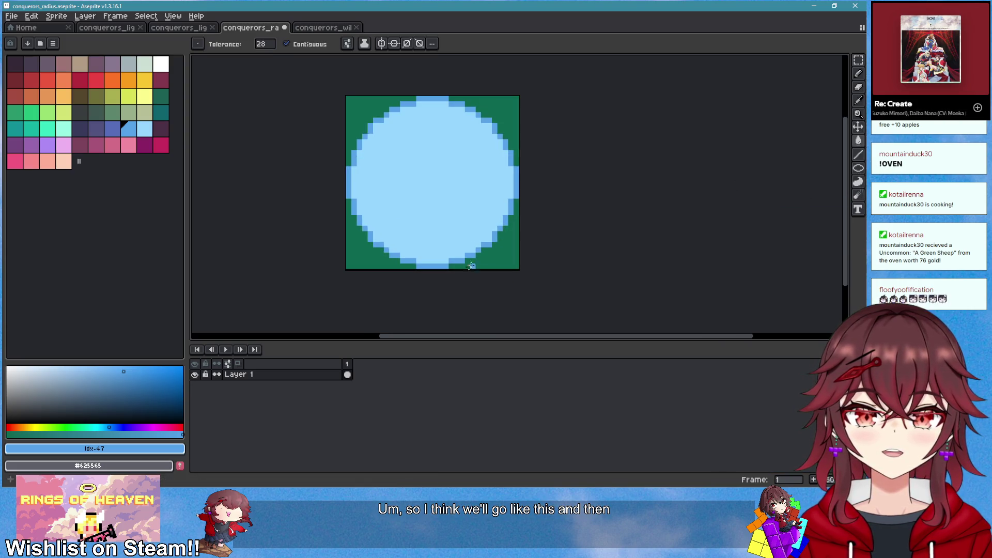
{"action": "key", "text": "ctrl+z"}
{"action": "right_click", "coordinate": [332, 375]}
Add Layer 2 above the circle and bucket-fill the circle interior light blue on it
{"action": "mouse_move", "coordinate": [371, 394]}
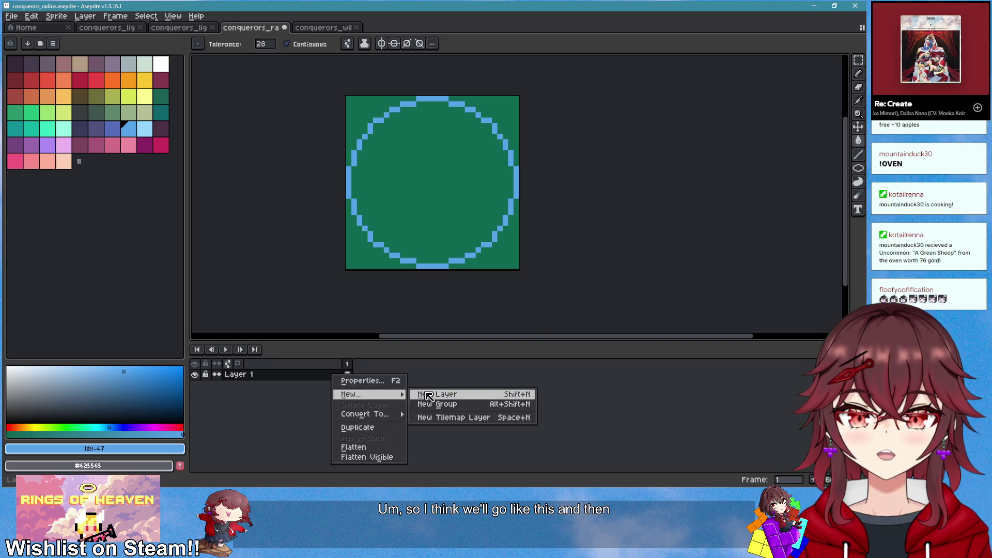
{"action": "left_click", "coordinate": [427, 394]}
{"action": "left_click", "coordinate": [412, 215]}
{"action": "key", "text": "ctrl+z"}
{"action": "left_click", "coordinate": [146, 129]}
{"action": "left_click", "coordinate": [454, 237]}
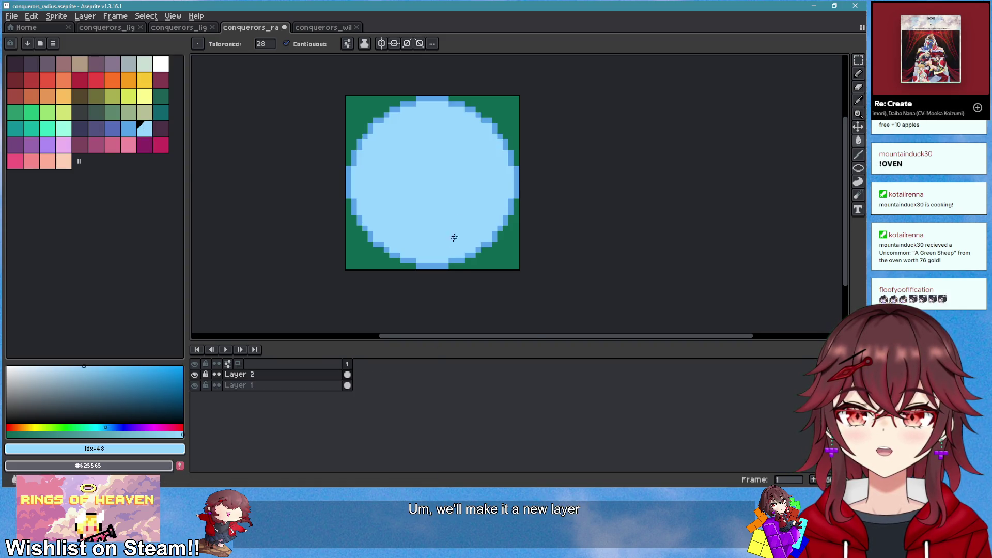
Set Layer 2's opacity to 25% and return to the lightning ring sprite
{"action": "right_click", "coordinate": [330, 376]}
{"action": "left_click", "coordinate": [337, 385]}
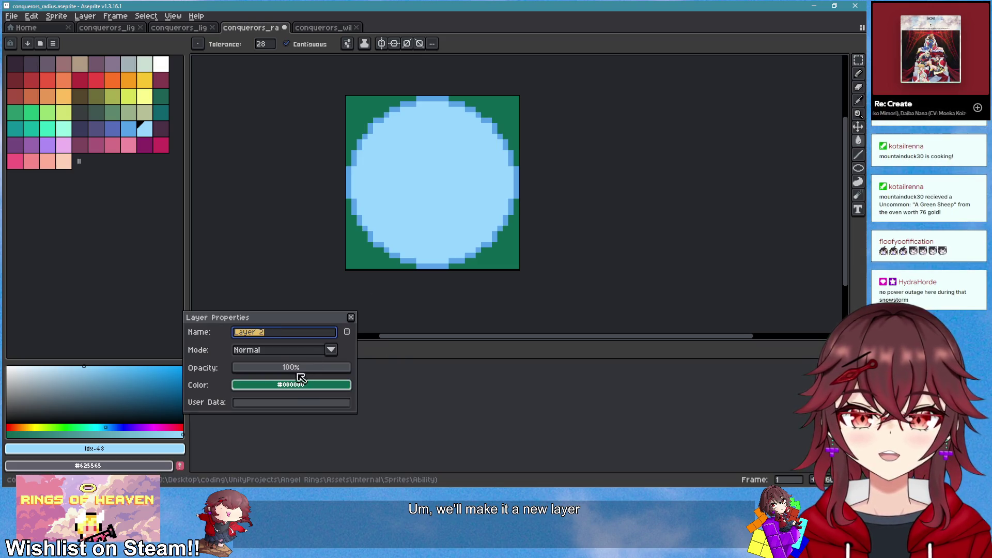
{"action": "left_click", "coordinate": [300, 368]}
{"action": "left_click_drag", "start_coordinate": [300, 368], "coordinate": [266, 370]}
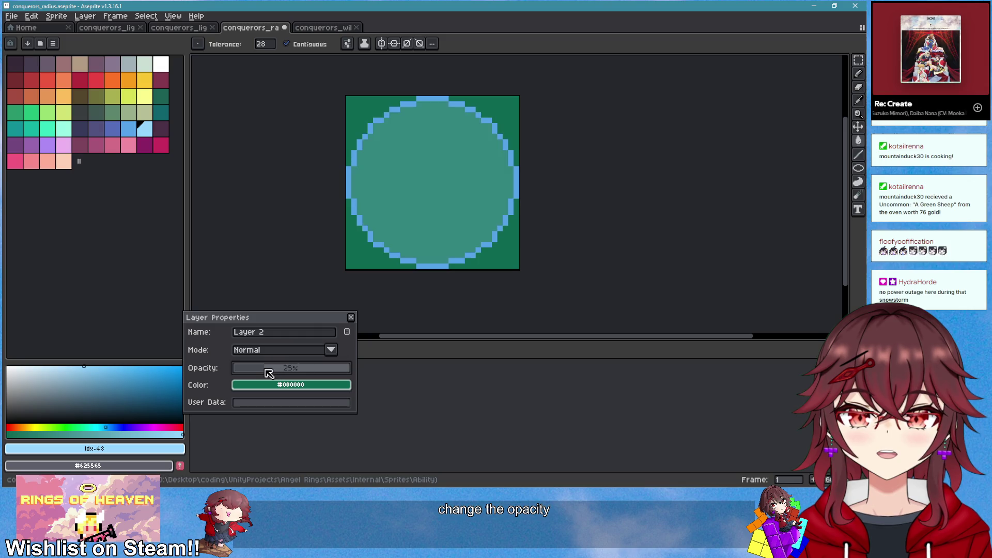
{"action": "left_click", "coordinate": [351, 316]}
{"action": "scroll", "coordinate": [503, 240], "scroll_direction": "down", "scroll_amount": 5}
{"action": "scroll", "coordinate": [496, 232], "scroll_direction": "up", "scroll_amount": 5}
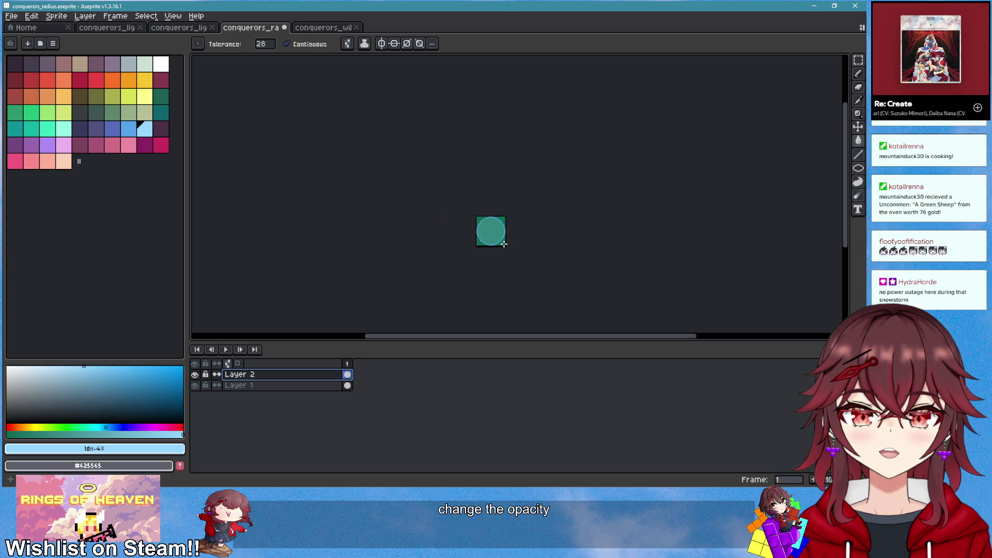
{"action": "left_click", "coordinate": [310, 31]}
{"action": "left_click", "coordinate": [179, 27]}
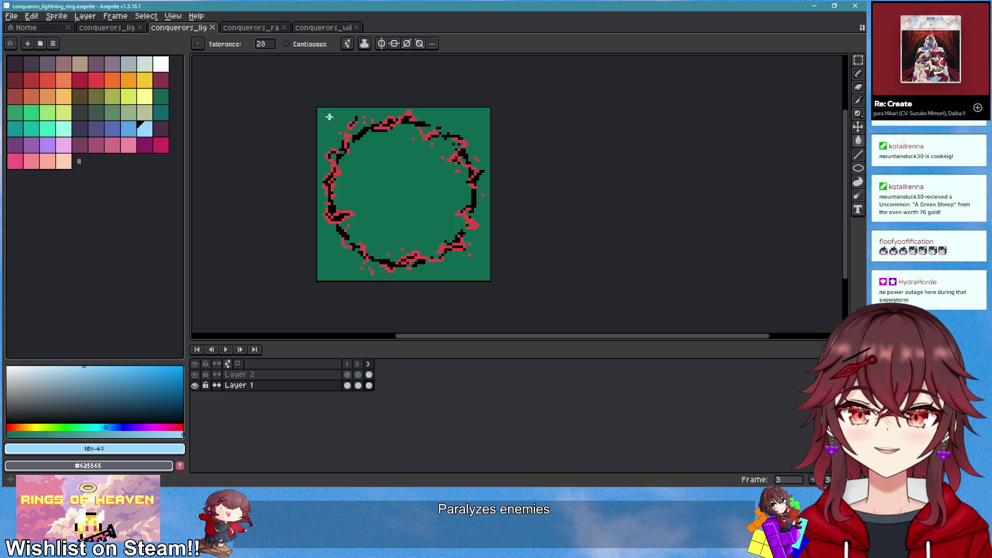
Sample the red colour from the will icon sprite with the eyedropper
{"action": "left_click", "coordinate": [109, 27]}
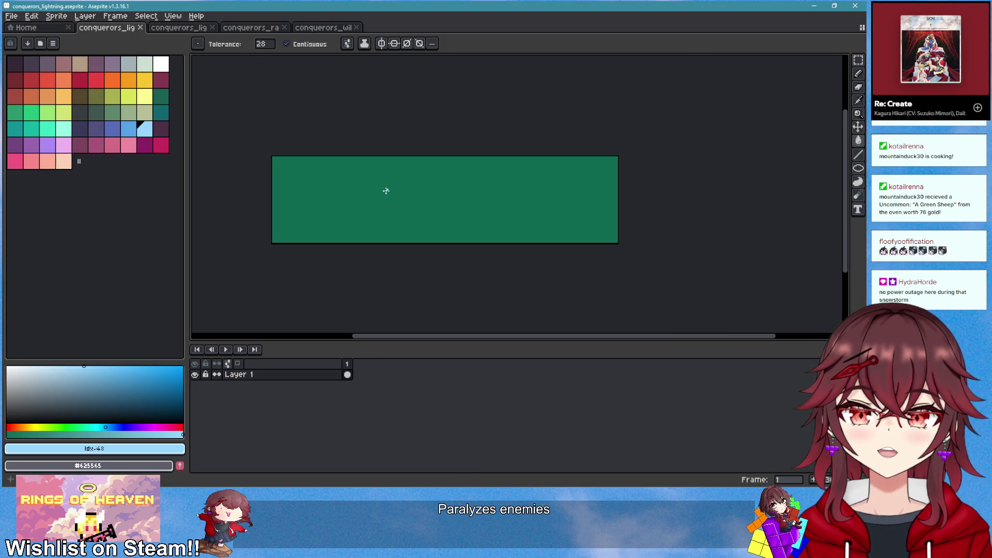
{"action": "left_click", "coordinate": [180, 27]}
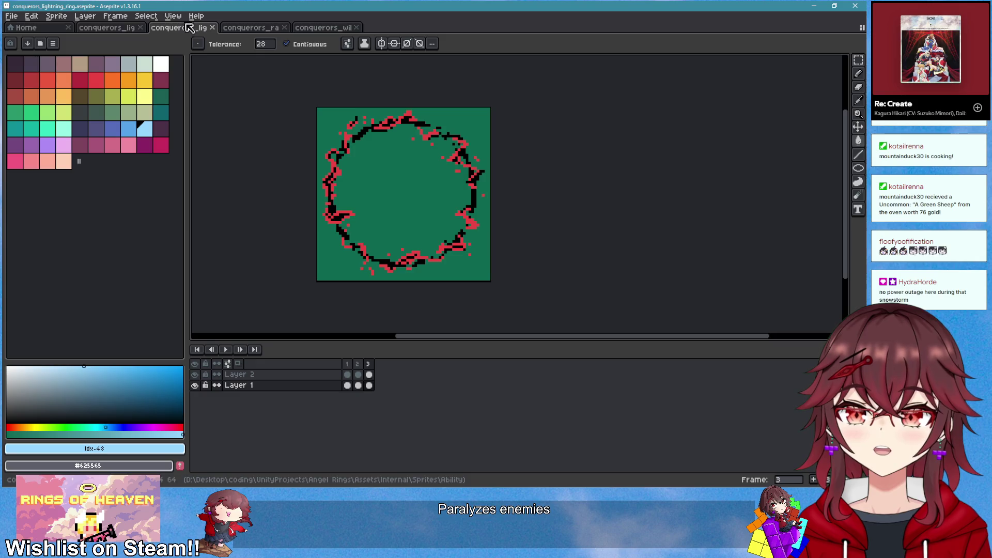
{"action": "left_click", "coordinate": [324, 27]}
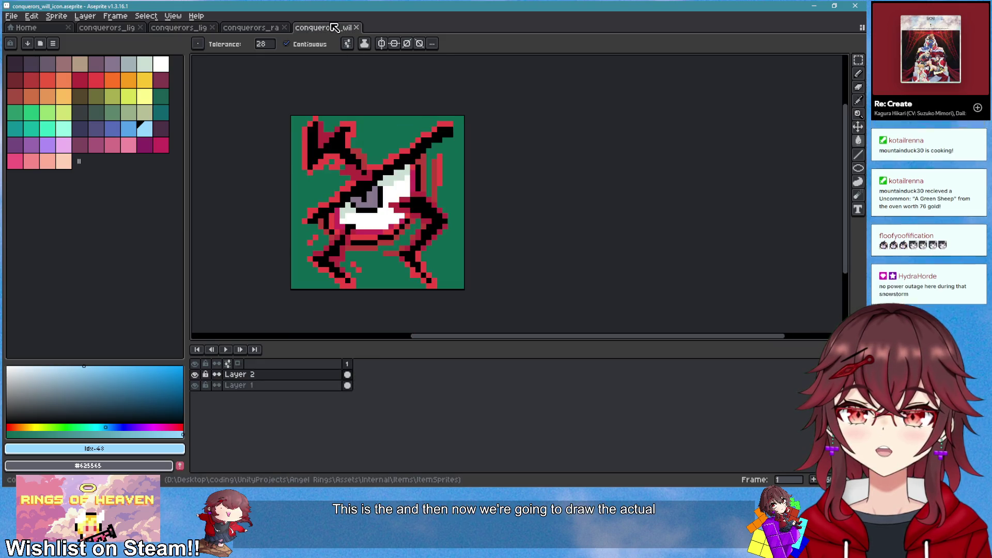
{"action": "scroll", "coordinate": [286, 144], "scroll_direction": "up", "scroll_amount": 1}
{"action": "key", "text": "i"}
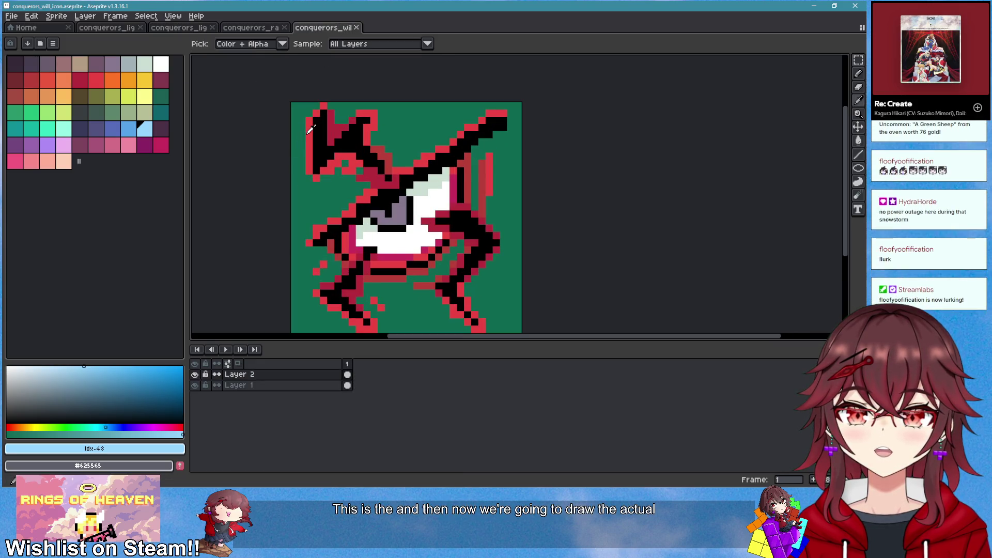
{"action": "left_click", "coordinate": [310, 130]}
Draw a red peaked zigzag lightning line across the lightning strip
{"action": "key", "text": "ctrl+Tab"}
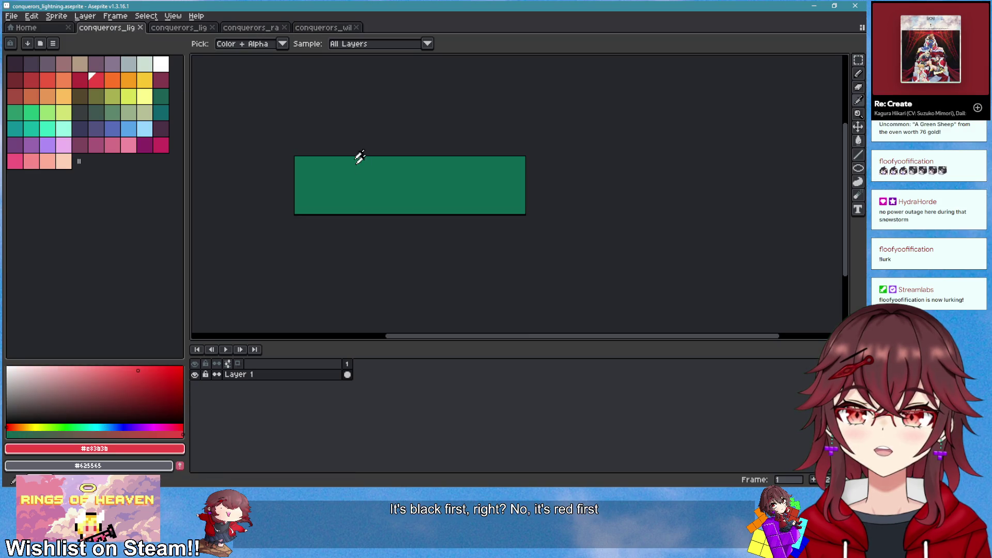
{"action": "key", "text": "b"}
{"action": "mouse_move", "coordinate": [310, 228]}
{"action": "left_mouse_down"}
{"action": "mouse_move", "coordinate": [346, 203]}
{"action": "mouse_move", "coordinate": [452, 222]}
{"action": "left_mouse_up"}
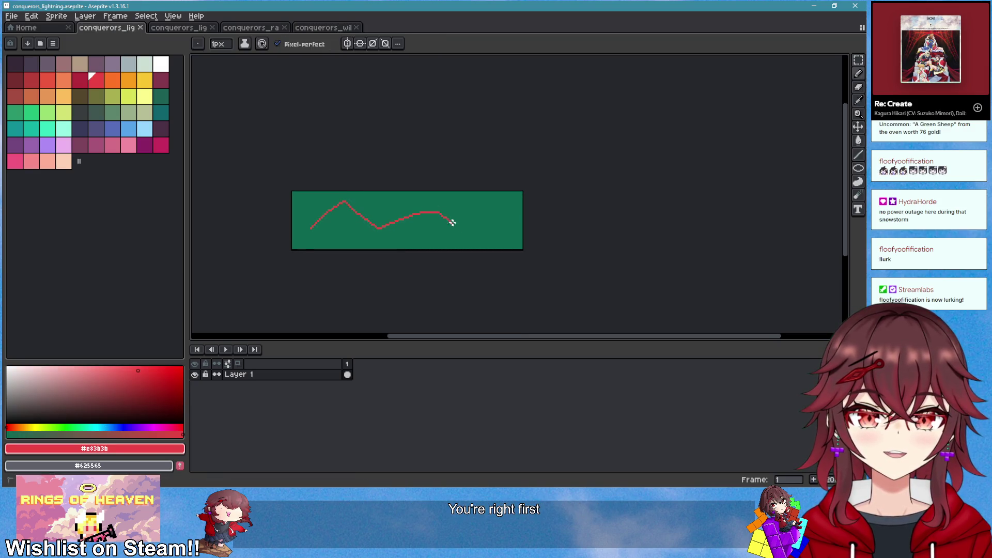
{"action": "key", "text": "ctrl+z"}
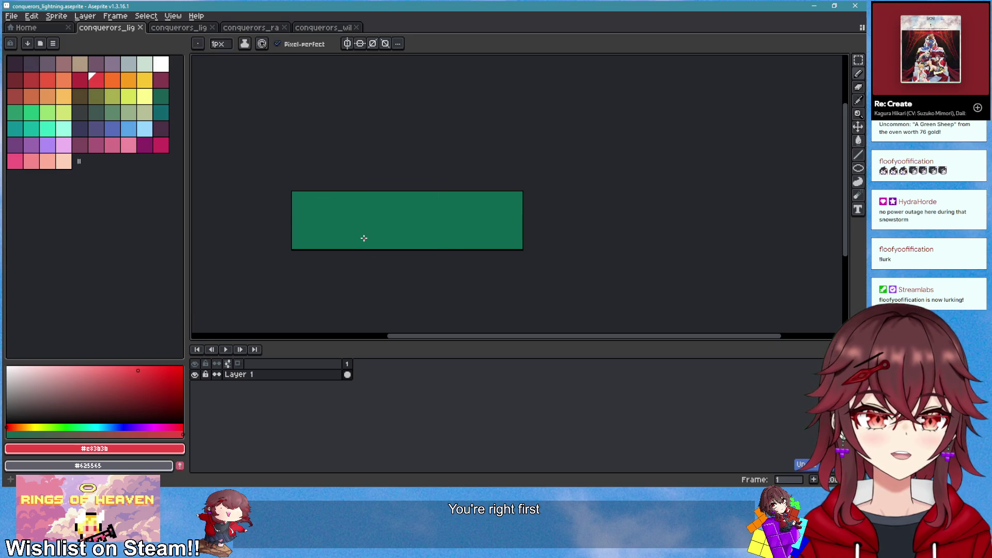
{"action": "scroll", "coordinate": [365, 227], "scroll_direction": "up", "scroll_amount": 1}
{"action": "mouse_move", "coordinate": [276, 235]}
{"action": "left_mouse_down"}
{"action": "mouse_move", "coordinate": [297, 230]}
{"action": "mouse_move", "coordinate": [303, 248]}
{"action": "mouse_move", "coordinate": [357, 218]}
{"action": "mouse_move", "coordinate": [510, 219]}
{"action": "left_mouse_up"}
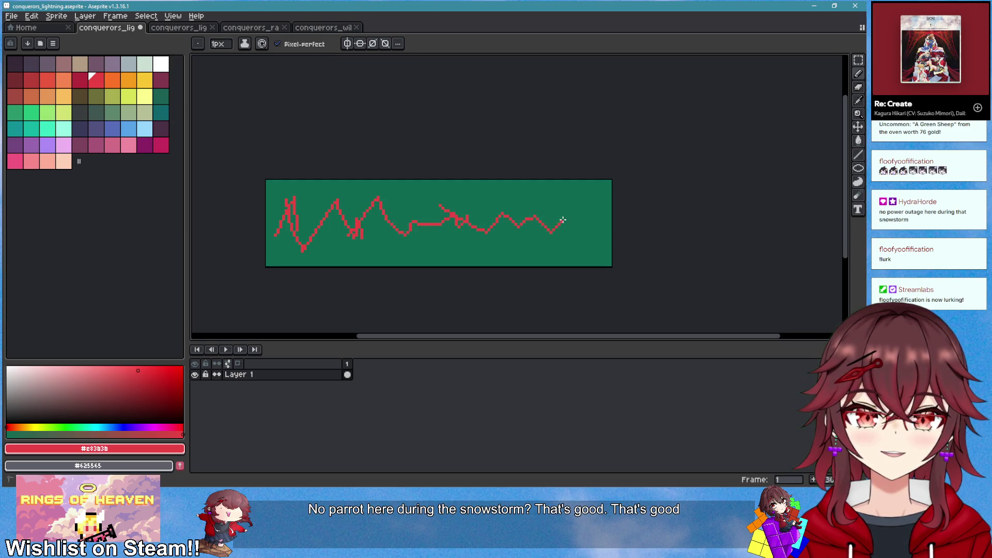
{"action": "mouse_move", "coordinate": [597, 221]}
{"action": "left_mouse_down"}
{"action": "mouse_move", "coordinate": [540, 229]}
{"action": "mouse_move", "coordinate": [439, 209]}
{"action": "mouse_move", "coordinate": [414, 227]}
{"action": "mouse_move", "coordinate": [384, 207]}
{"action": "mouse_move", "coordinate": [391, 216]}
{"action": "mouse_move", "coordinate": [305, 229]}
{"action": "mouse_move", "coordinate": [379, 254]}
{"action": "left_mouse_up"}
Thicken the red lightning with a 4-pixel brush, then return to a 1-pixel brush
{"action": "key", "text": "plus"}
{"action": "key", "text": "plus"}
{"action": "key", "text": "plus"}
{"action": "left_click_drag", "start_coordinate": [449, 204], "coordinate": [464, 196]}
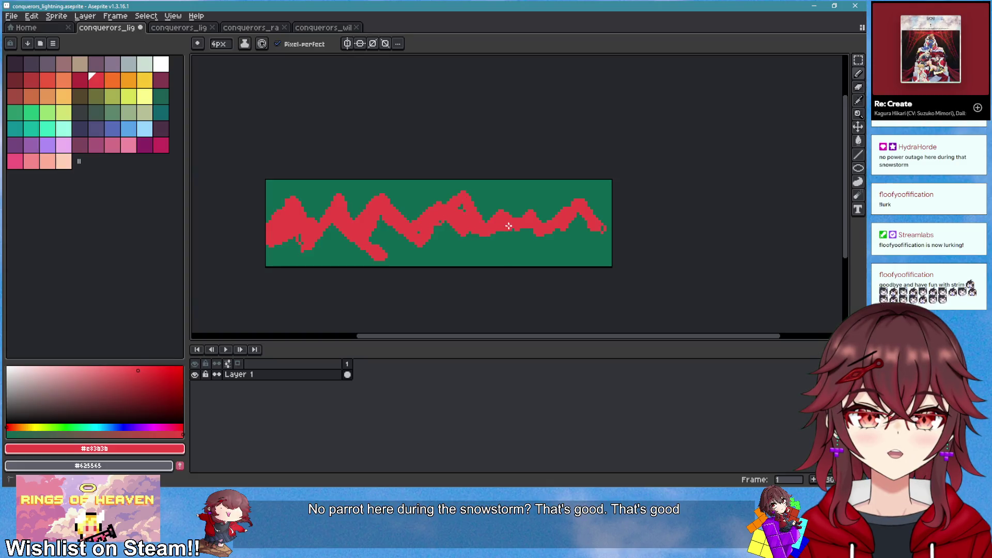
{"action": "scroll", "coordinate": [533, 225], "scroll_direction": "down", "scroll_amount": 3}
{"action": "scroll", "coordinate": [534, 230], "scroll_direction": "up", "scroll_amount": 4}
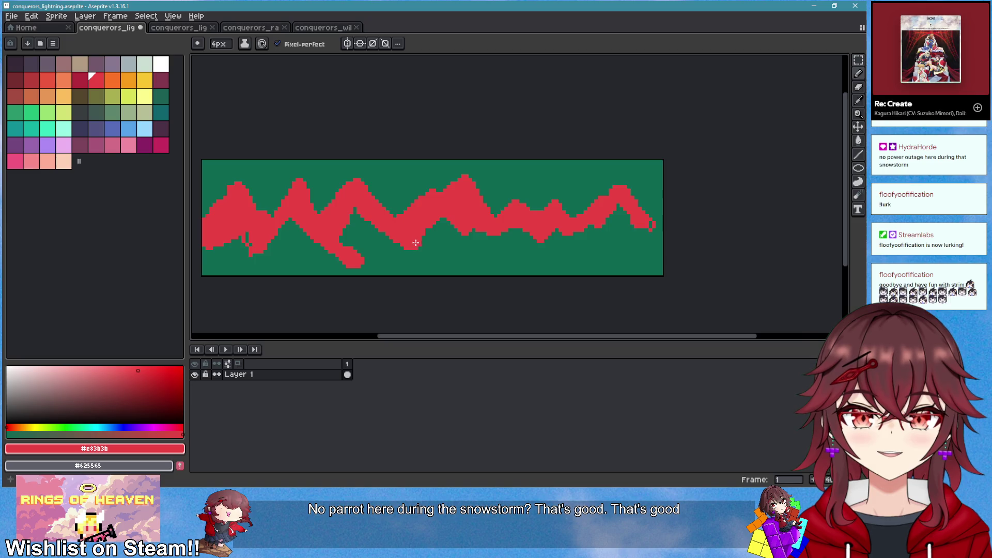
{"action": "scroll", "coordinate": [416, 242], "scroll_direction": "down", "scroll_amount": 3}
{"action": "scroll", "coordinate": [439, 255], "scroll_direction": "up", "scroll_amount": 5}
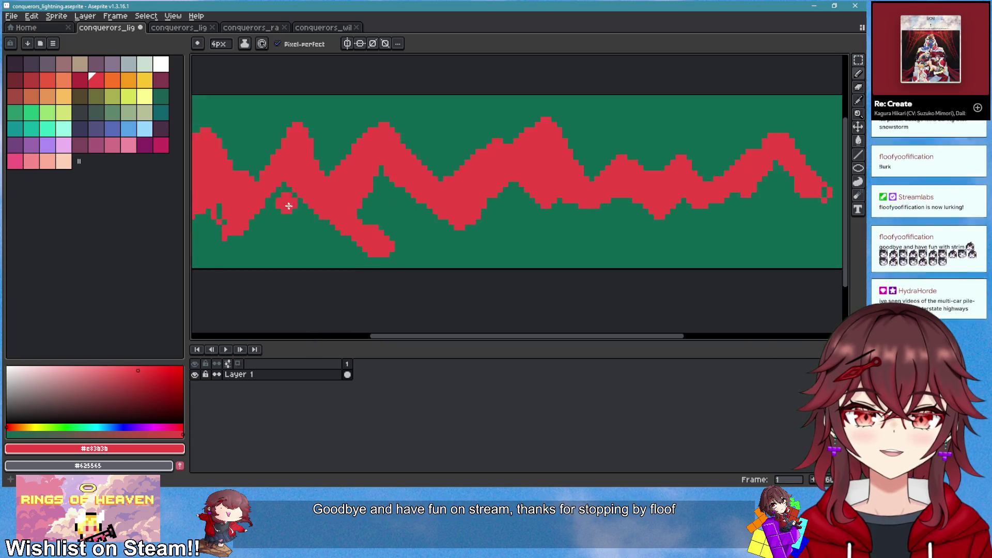
{"action": "key", "text": "minus"}
{"action": "key", "text": "minus"}
{"action": "key", "text": "minus"}
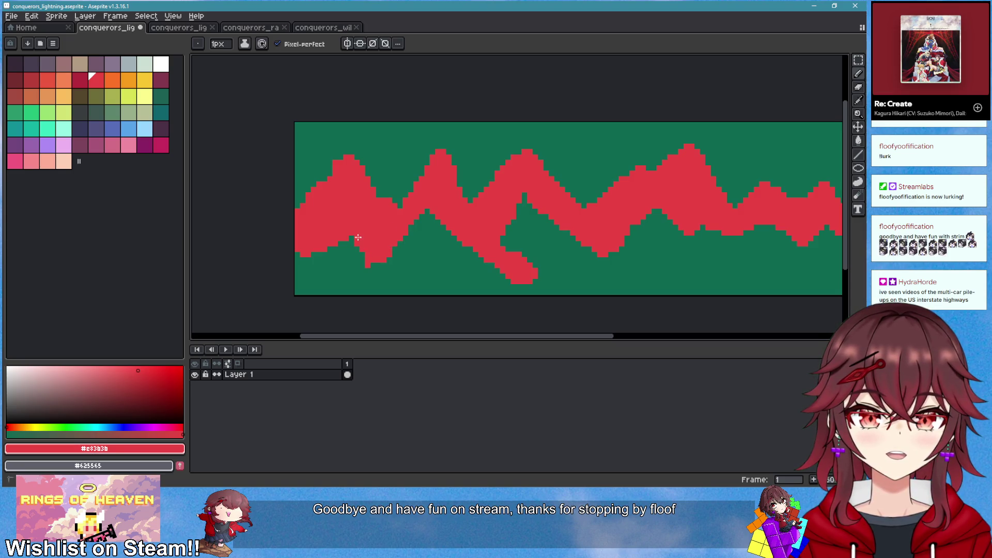
Erase a notch between the first two peaks and draw a red branch rising from a peak
{"action": "key", "text": "e"}
{"action": "mouse_move", "coordinate": [384, 200]}
{"action": "left_mouse_down"}
{"action": "mouse_move", "coordinate": [389, 222]}
{"action": "mouse_move", "coordinate": [395, 206]}
{"action": "mouse_move", "coordinate": [397, 231]}
{"action": "left_mouse_up"}
{"action": "scroll", "coordinate": [378, 228], "scroll_direction": "right", "scroll_amount": 5}
{"action": "key", "text": "b"}
{"action": "mouse_move", "coordinate": [423, 171]}
{"action": "left_mouse_down"}
{"action": "mouse_move", "coordinate": [450, 150]}
{"action": "mouse_move", "coordinate": [393, 165]}
{"action": "mouse_move", "coordinate": [474, 146]}
{"action": "left_mouse_up"}
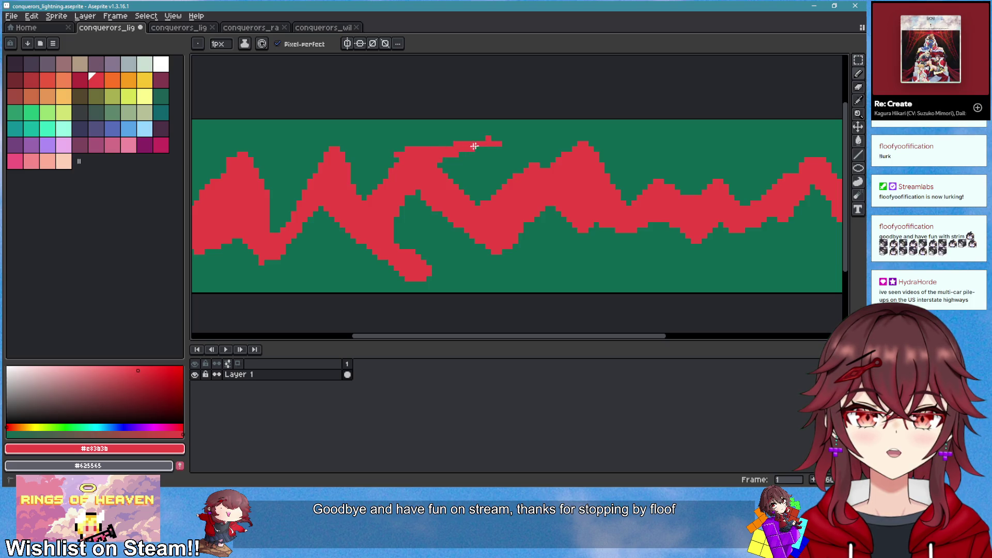
{"action": "scroll", "coordinate": [503, 224], "scroll_direction": "down", "scroll_amount": 3}
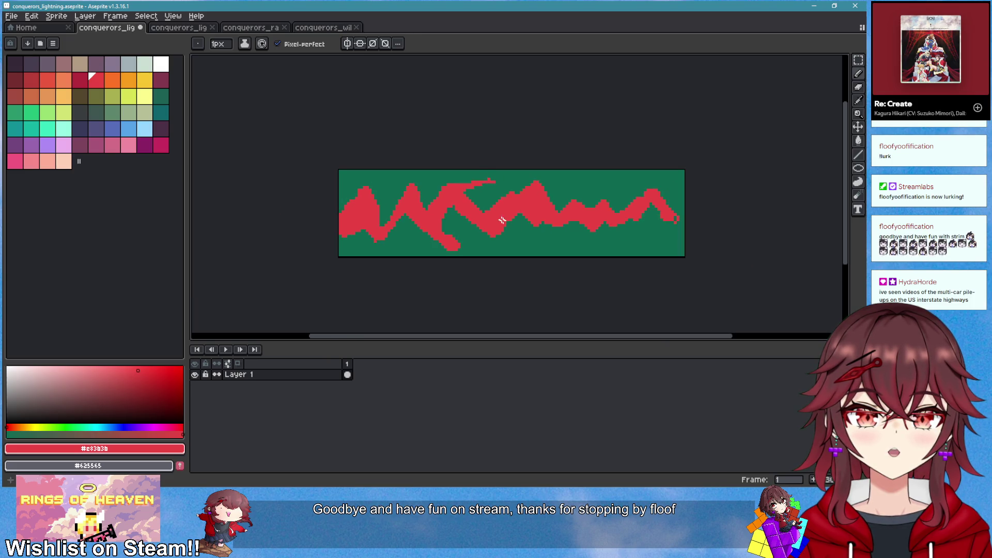
{"action": "scroll", "coordinate": [501, 220], "scroll_direction": "up", "scroll_amount": 2}
{"action": "left_click_drag", "start_coordinate": [518, 261], "coordinate": [508, 257]}
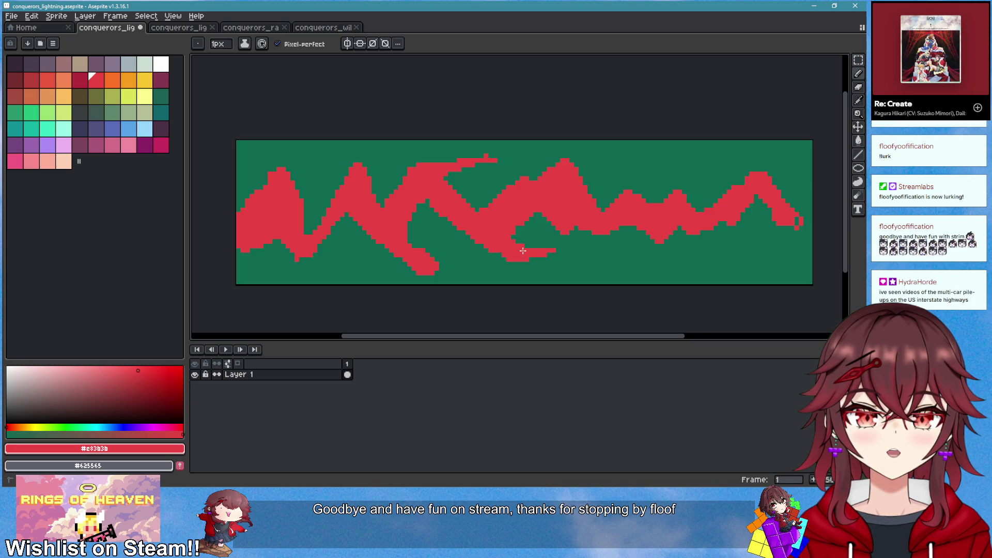
{"action": "scroll", "coordinate": [557, 258], "scroll_direction": "down", "scroll_amount": 2}
{"action": "scroll", "coordinate": [576, 238], "scroll_direction": "up", "scroll_amount": 2}
Erase a band of red from a lightning peak to sharpen its point
{"action": "key", "text": "e"}
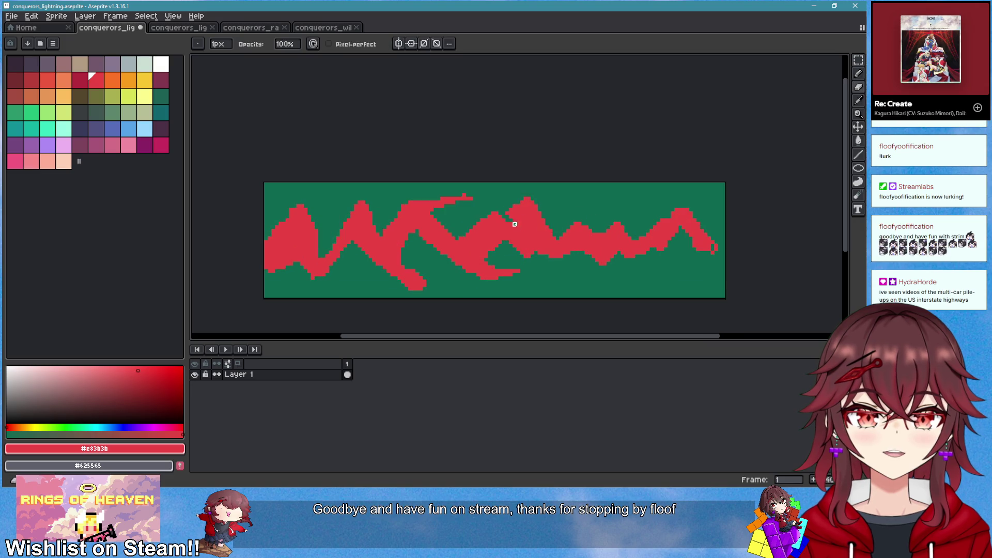
{"action": "mouse_move", "coordinate": [511, 213]}
{"action": "left_mouse_down"}
{"action": "mouse_move", "coordinate": [551, 199]}
{"action": "mouse_move", "coordinate": [540, 204]}
{"action": "mouse_move", "coordinate": [547, 227]}
{"action": "left_mouse_up"}
{"action": "key", "text": "b"}
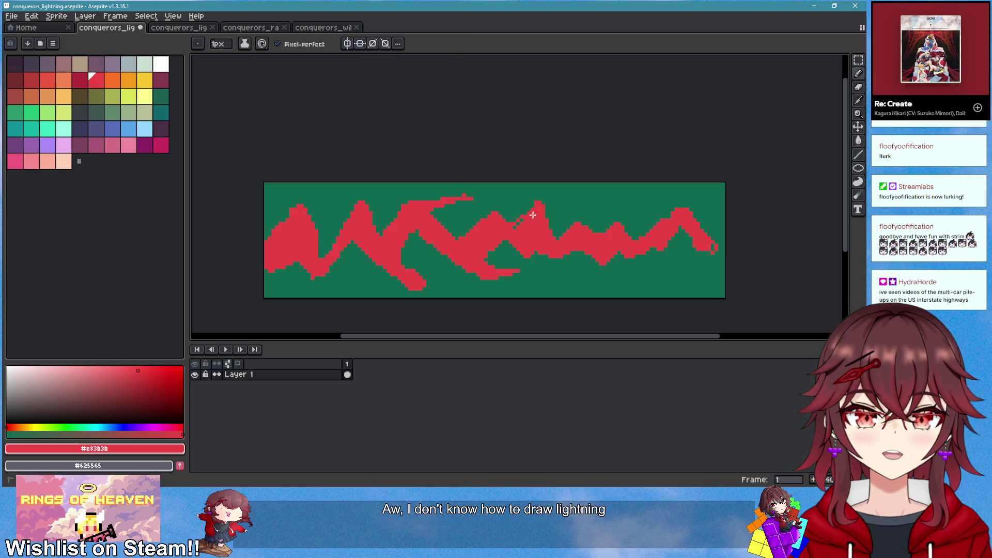
{"action": "scroll", "coordinate": [535, 207], "scroll_direction": "down", "scroll_amount": 4}
{"action": "scroll", "coordinate": [607, 261], "scroll_direction": "up", "scroll_amount": 3}
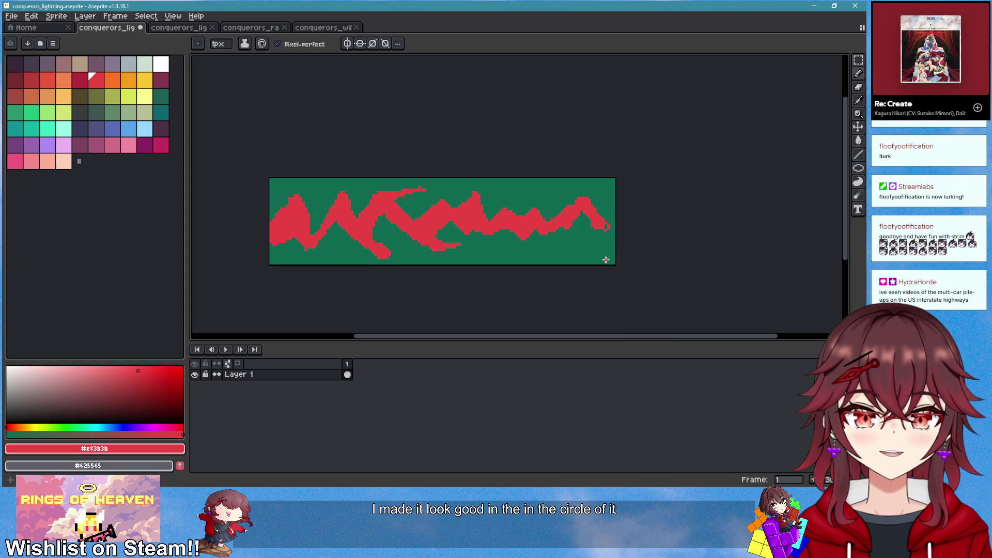
{"action": "left_click", "coordinate": [113, 17]}
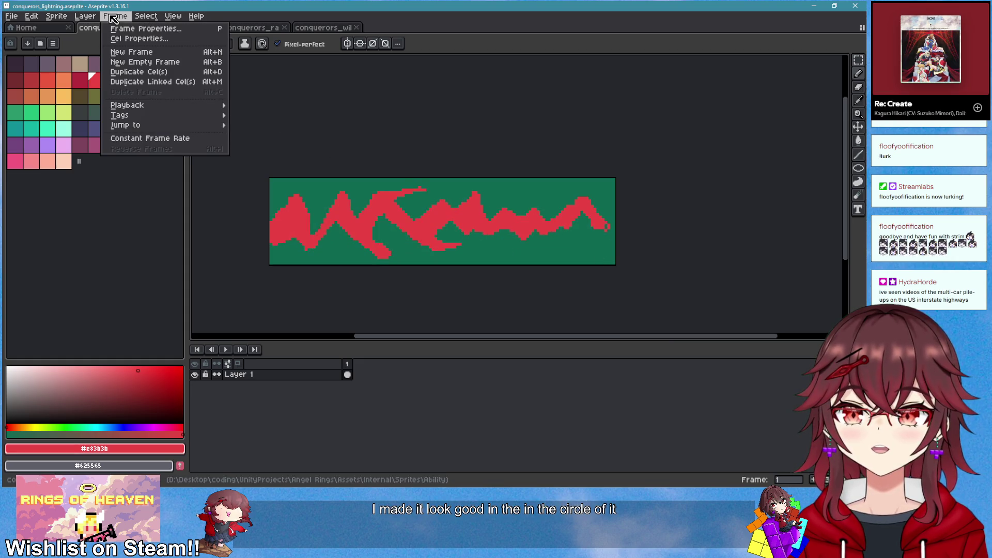
Rotate the canvas 90° clockwise into a vertical strip and extend the bolt's lower right edge
{"action": "mouse_move", "coordinate": [56, 16]}
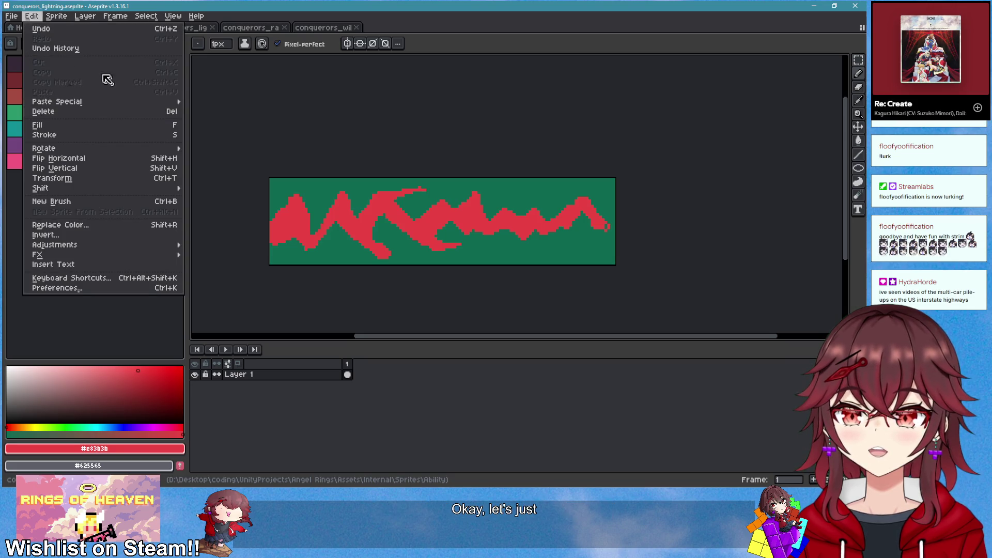
{"action": "mouse_move", "coordinate": [129, 87]}
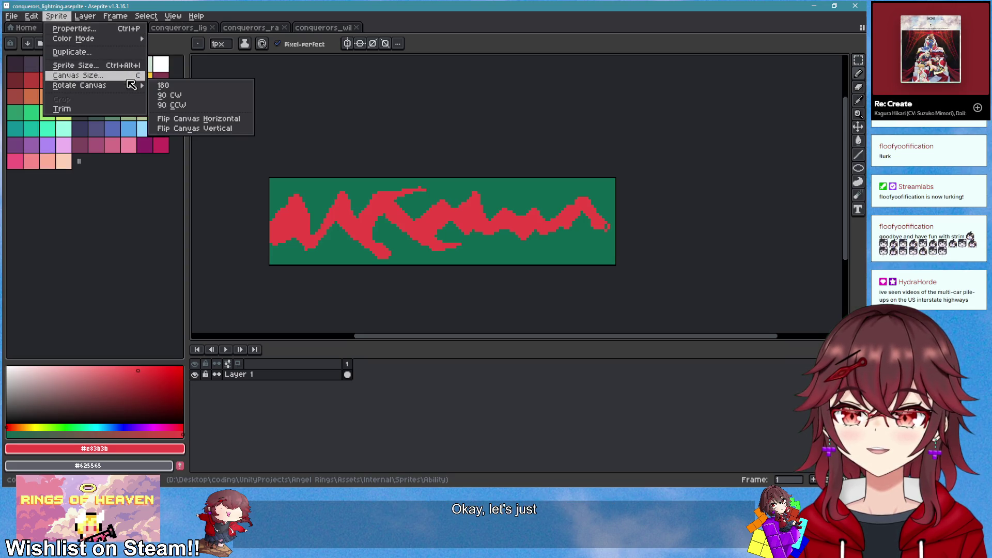
{"action": "left_click", "coordinate": [169, 95]}
{"action": "scroll", "coordinate": [509, 221], "scroll_direction": "up", "scroll_amount": 4}
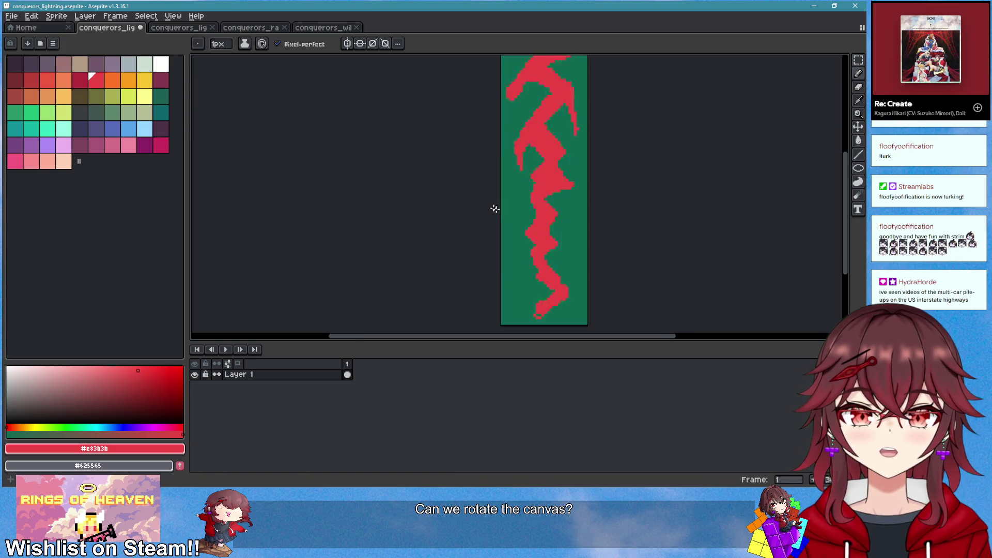
{"action": "scroll", "coordinate": [573, 223], "scroll_direction": "up", "scroll_amount": 2}
{"action": "left_click_drag", "start_coordinate": [501, 207], "coordinate": [478, 261]}
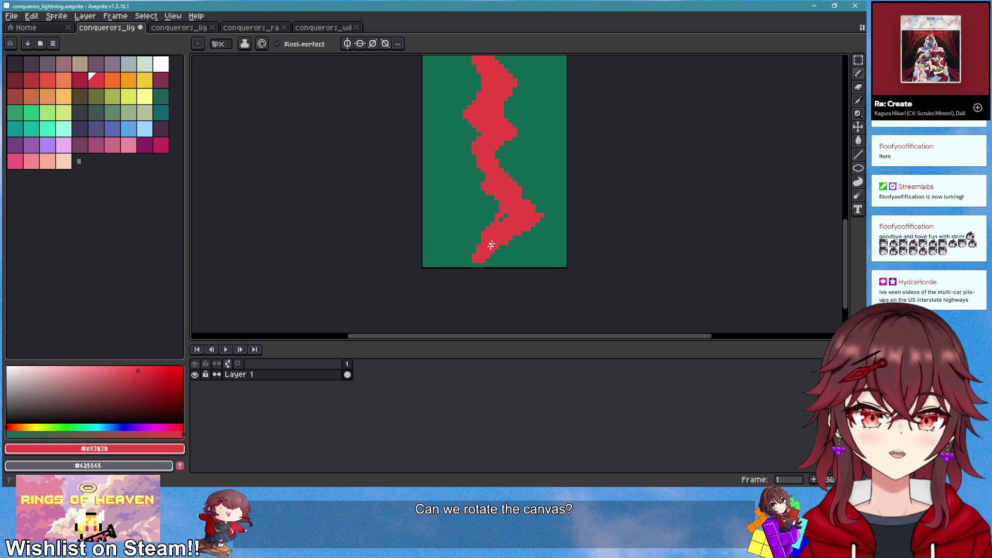
{"action": "scroll", "coordinate": [473, 260], "scroll_direction": "up", "scroll_amount": 2}
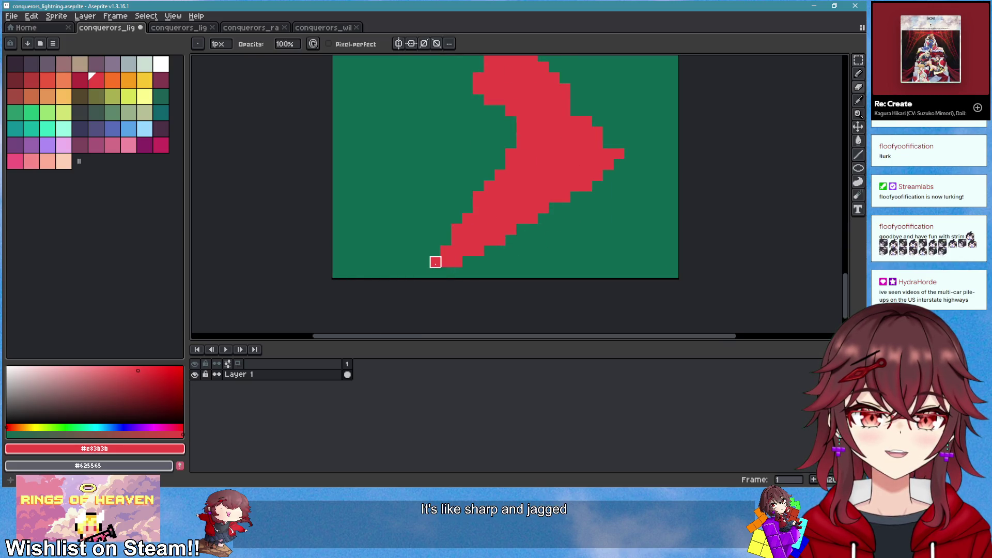
Erase a split into the bolt and extend it leftward with red pixels
{"action": "key", "text": "b"}
{"action": "scroll", "coordinate": [423, 271], "scroll_direction": "down", "scroll_amount": 2}
{"action": "scroll", "coordinate": [520, 206], "scroll_direction": "up", "scroll_amount": 2}
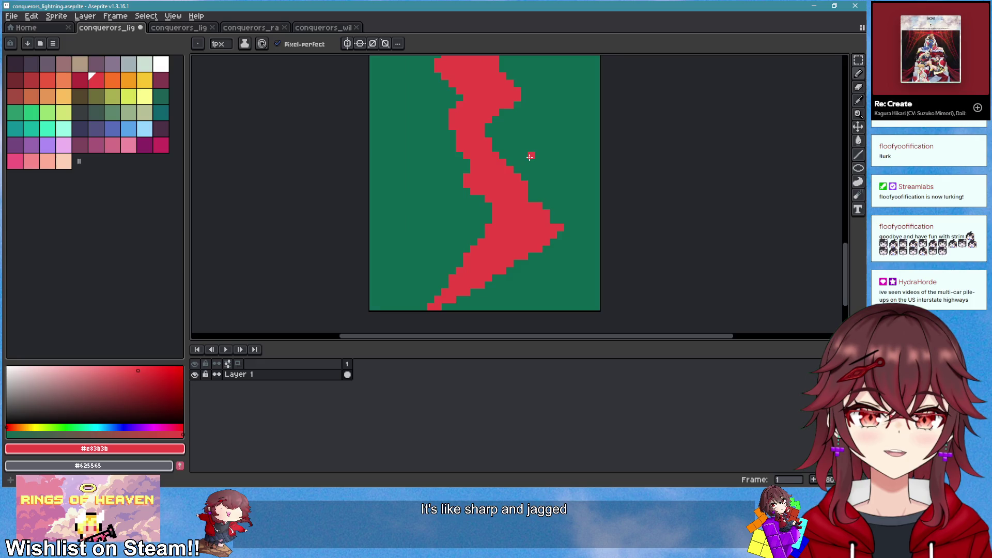
{"action": "scroll", "coordinate": [524, 170], "scroll_direction": "up", "scroll_amount": 1}
{"action": "key", "text": "e"}
{"action": "mouse_move", "coordinate": [460, 137]}
{"action": "left_mouse_down"}
{"action": "mouse_move", "coordinate": [459, 170]}
{"action": "mouse_move", "coordinate": [438, 149]}
{"action": "left_mouse_up"}
{"action": "key", "text": "b"}
{"action": "mouse_move", "coordinate": [516, 181]}
{"action": "left_mouse_down"}
{"action": "mouse_move", "coordinate": [390, 210]}
{"action": "mouse_move", "coordinate": [514, 266]}
{"action": "mouse_move", "coordinate": [440, 221]}
{"action": "mouse_move", "coordinate": [512, 186]}
{"action": "mouse_move", "coordinate": [454, 181]}
{"action": "mouse_move", "coordinate": [458, 154]}
{"action": "left_mouse_up"}
{"action": "scroll", "coordinate": [558, 237], "scroll_direction": "down", "scroll_amount": 5}
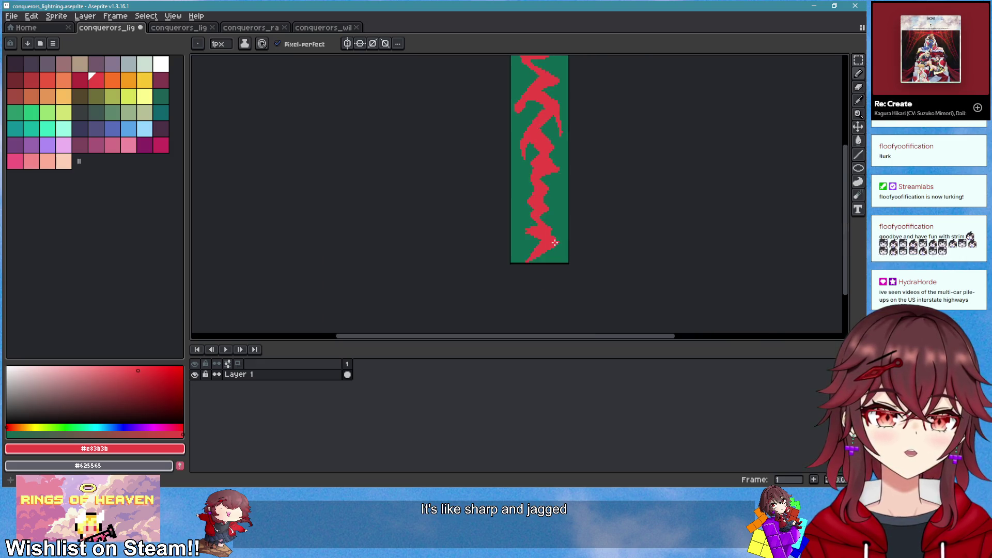
{"action": "scroll", "coordinate": [547, 224], "scroll_direction": "up", "scroll_amount": 4}
Rework the bolt's neck into a thin diagonal staircase, erasing stray red pixels
{"action": "key", "text": "e"}
{"action": "mouse_move", "coordinate": [498, 203]}
{"action": "left_mouse_down"}
{"action": "mouse_move", "coordinate": [499, 217]}
{"action": "mouse_move", "coordinate": [467, 202]}
{"action": "mouse_move", "coordinate": [476, 188]}
{"action": "mouse_move", "coordinate": [511, 221]}
{"action": "mouse_move", "coordinate": [478, 179]}
{"action": "left_mouse_up"}
{"action": "key", "text": "b"}
{"action": "left_click_drag", "start_coordinate": [514, 210], "coordinate": [485, 173]}
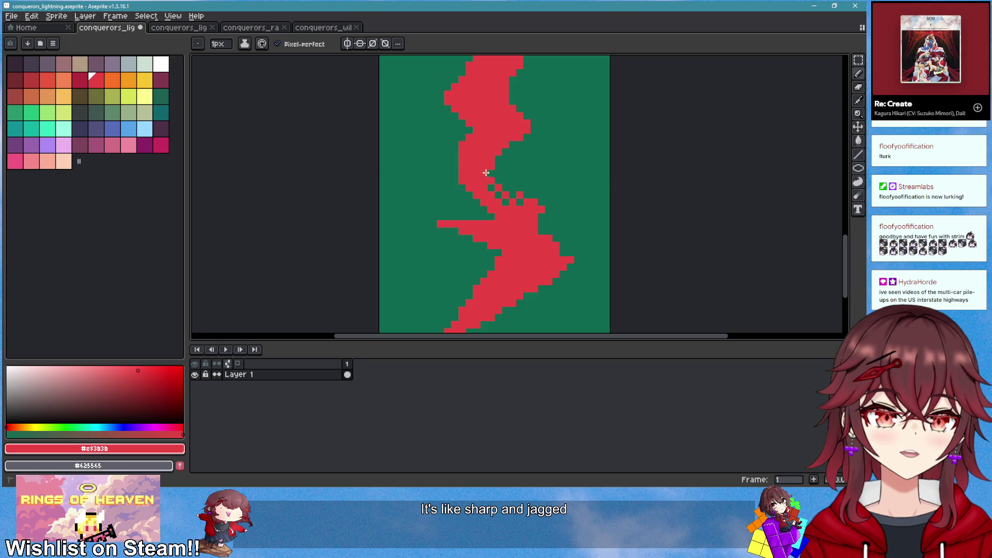
{"action": "key", "text": "e"}
{"action": "left_click_drag", "start_coordinate": [546, 215], "coordinate": [505, 181]}
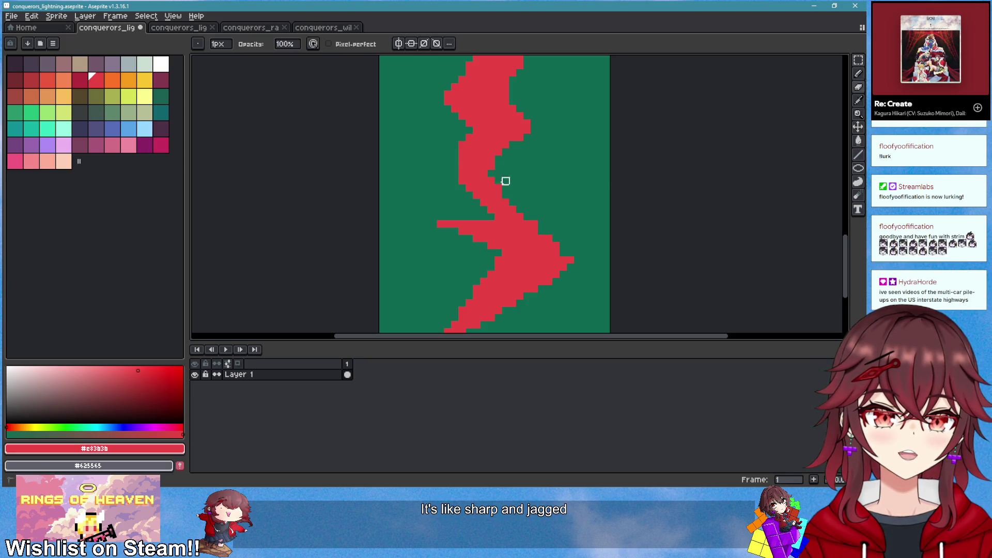
{"action": "scroll", "coordinate": [553, 230], "scroll_direction": "down", "scroll_amount": 3}
{"action": "scroll", "coordinate": [560, 236], "scroll_direction": "down", "scroll_amount": 3}
{"action": "scroll", "coordinate": [573, 245], "scroll_direction": "up", "scroll_amount": 4}
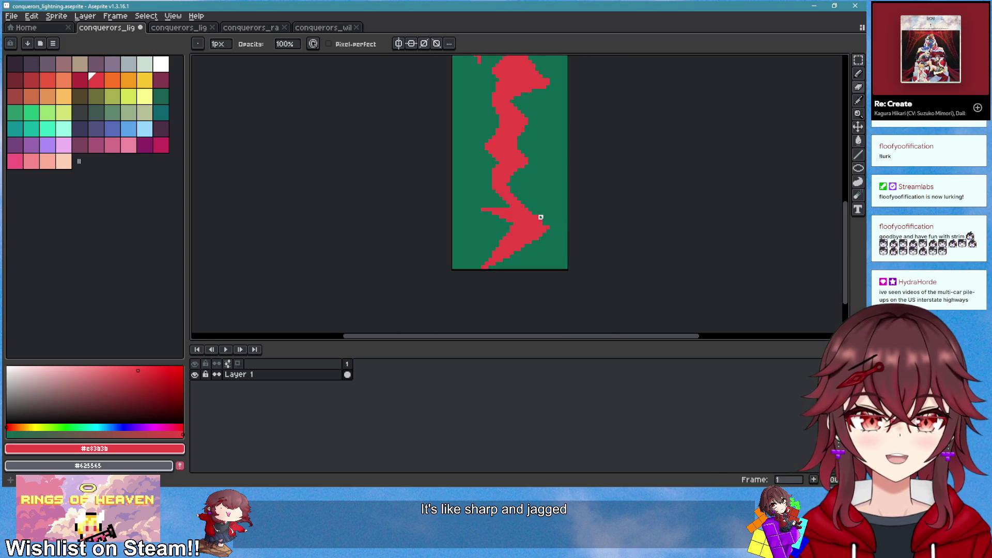
{"action": "scroll", "coordinate": [540, 217], "scroll_direction": "up", "scroll_amount": 1}
{"action": "scroll", "coordinate": [538, 219], "scroll_direction": "down", "scroll_amount": 1}
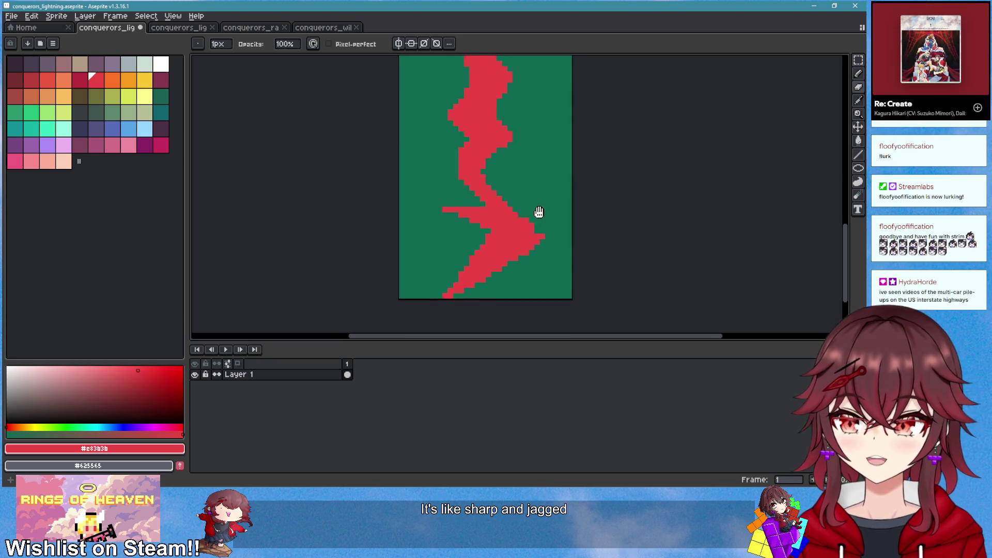
{"action": "scroll", "coordinate": [527, 212], "scroll_direction": "up", "scroll_amount": 1}
Erase red pixels near the horizontal spike and remove a stray red dash beside the bolt
{"action": "key", "text": "b"}
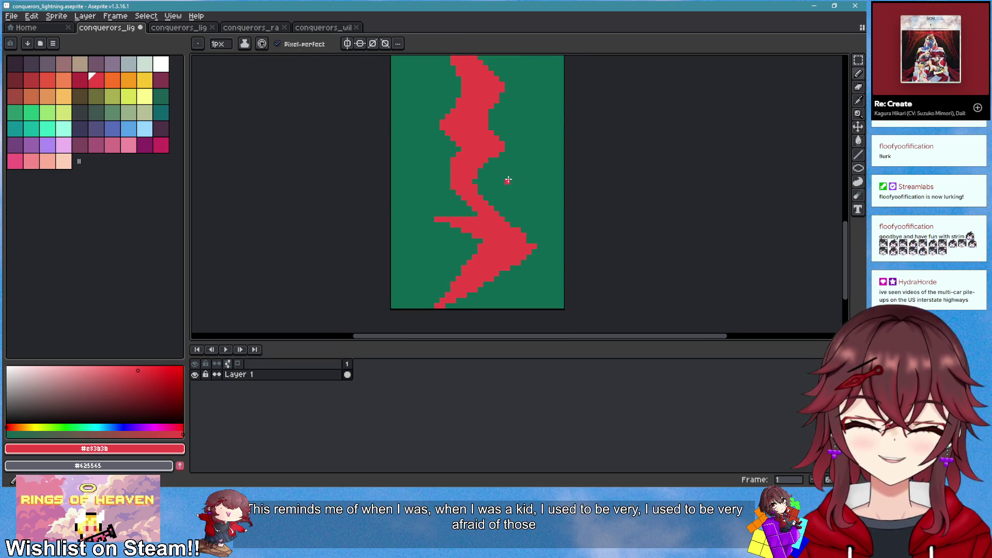
{"action": "scroll", "coordinate": [465, 207], "scroll_direction": "up", "scroll_amount": 1}
{"action": "scroll", "coordinate": [435, 235], "scroll_direction": "right", "scroll_amount": 1}
{"action": "key", "text": "e"}
{"action": "mouse_move", "coordinate": [422, 250]}
{"action": "left_mouse_down"}
{"action": "mouse_move", "coordinate": [449, 288]}
{"action": "mouse_move", "coordinate": [503, 226]}
{"action": "mouse_move", "coordinate": [416, 204]}
{"action": "mouse_move", "coordinate": [413, 231]}
{"action": "mouse_move", "coordinate": [446, 233]}
{"action": "mouse_move", "coordinate": [414, 206]}
{"action": "mouse_move", "coordinate": [447, 246]}
{"action": "left_mouse_up"}
{"action": "left_click", "coordinate": [452, 204]}
{"action": "scroll", "coordinate": [481, 196], "scroll_direction": "up", "scroll_amount": 2}
{"action": "key", "text": "b"}
Draw a jagged red fork off the bolt's right side and add red to its left tip
{"action": "scroll", "coordinate": [471, 265], "scroll_direction": "down", "scroll_amount": 2}
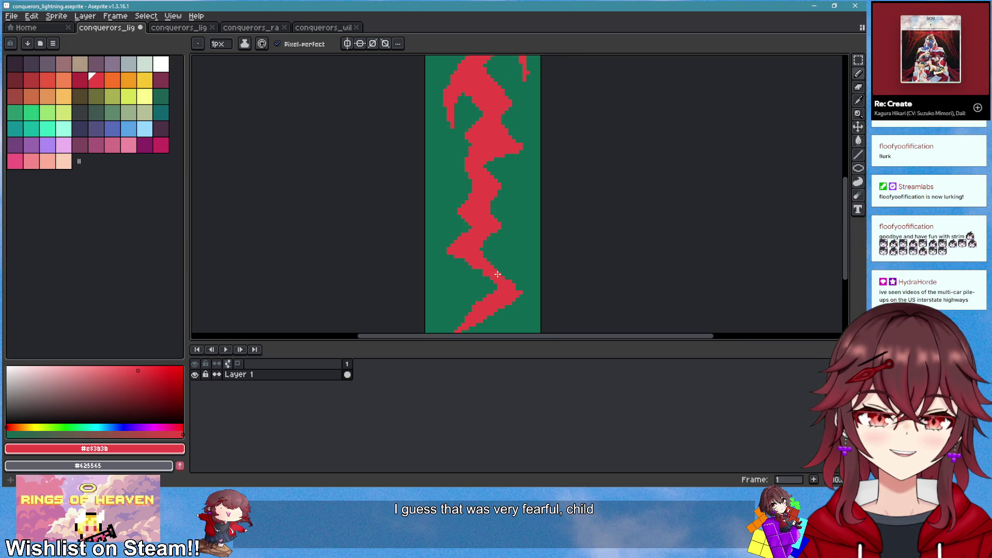
{"action": "scroll", "coordinate": [529, 258], "scroll_direction": "right", "scroll_amount": 2}
{"action": "scroll", "coordinate": [529, 258], "scroll_direction": "down", "scroll_amount": 1}
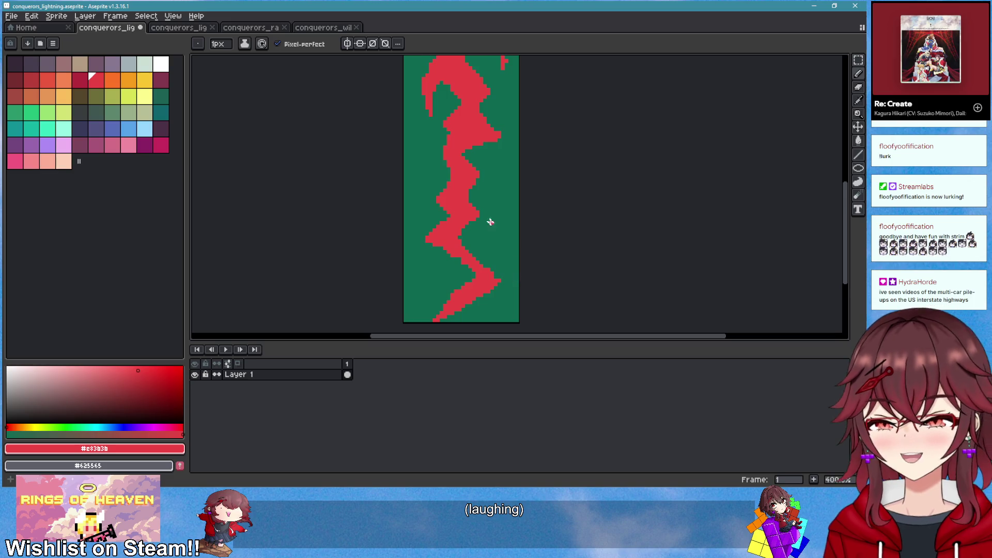
{"action": "scroll", "coordinate": [490, 222], "scroll_direction": "up", "scroll_amount": 2}
{"action": "scroll", "coordinate": [469, 206], "scroll_direction": "left", "scroll_amount": 2}
{"action": "mouse_move", "coordinate": [515, 199]}
{"action": "left_mouse_down"}
{"action": "mouse_move", "coordinate": [538, 250]}
{"action": "mouse_move", "coordinate": [498, 258]}
{"action": "mouse_move", "coordinate": [529, 238]}
{"action": "left_mouse_up"}
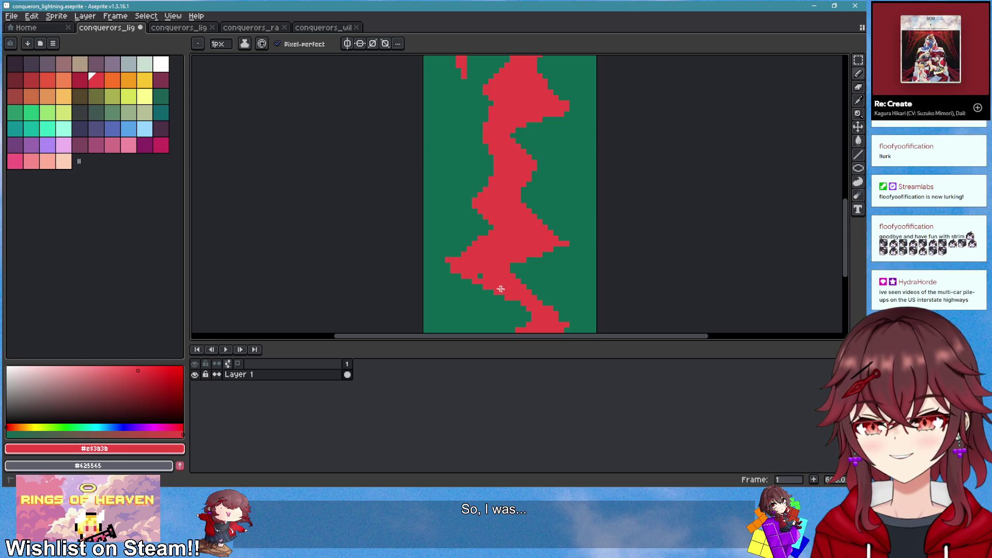
{"action": "left_click_drag", "start_coordinate": [476, 274], "coordinate": [445, 257]}
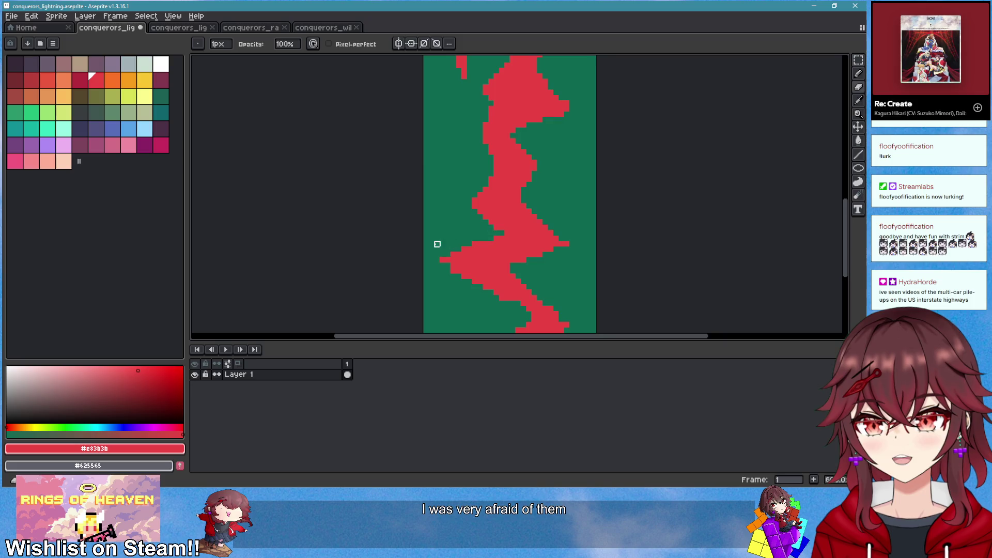
{"action": "scroll", "coordinate": [538, 253], "scroll_direction": "down", "scroll_amount": 4}
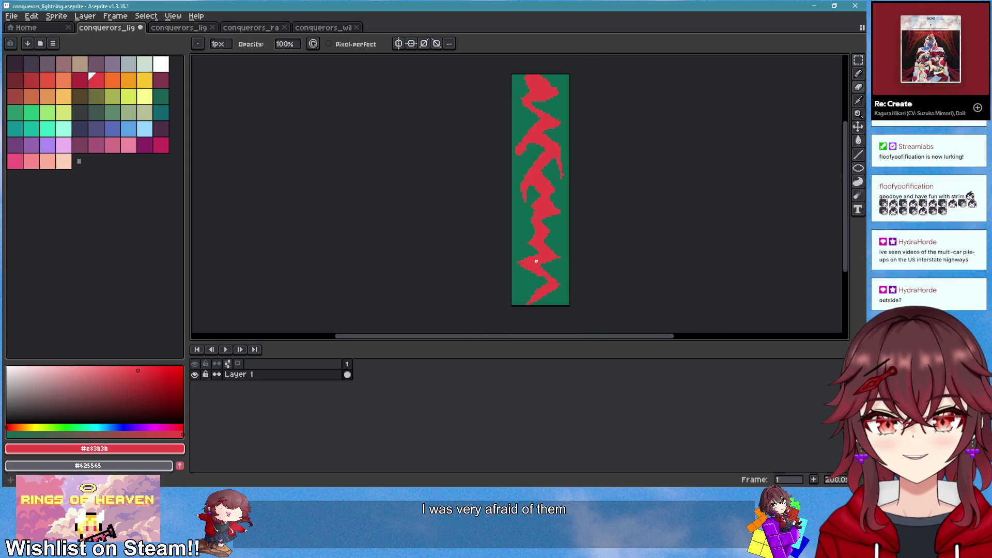
{"action": "scroll", "coordinate": [526, 262], "scroll_direction": "up", "scroll_amount": 3}
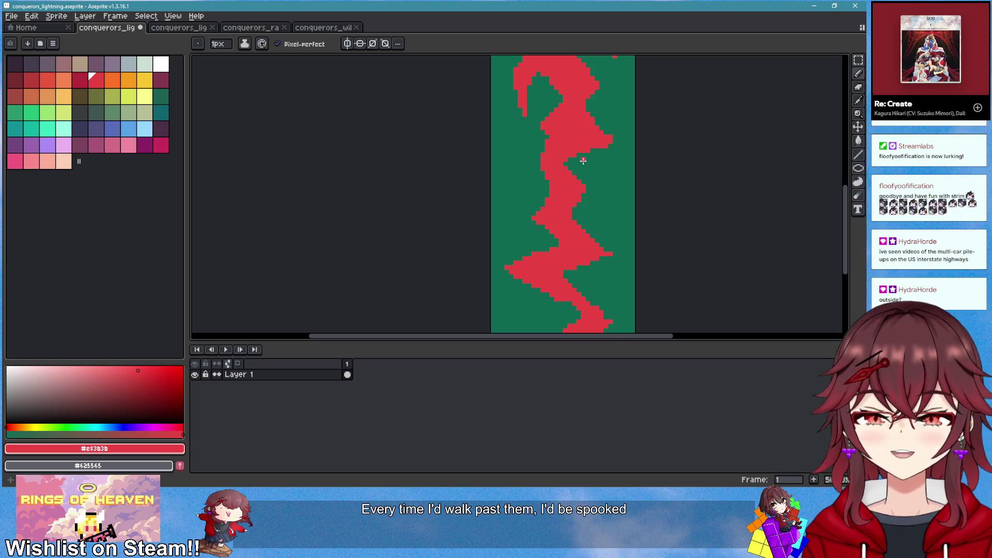
{"action": "scroll", "coordinate": [580, 217], "scroll_direction": "up", "scroll_amount": 2}
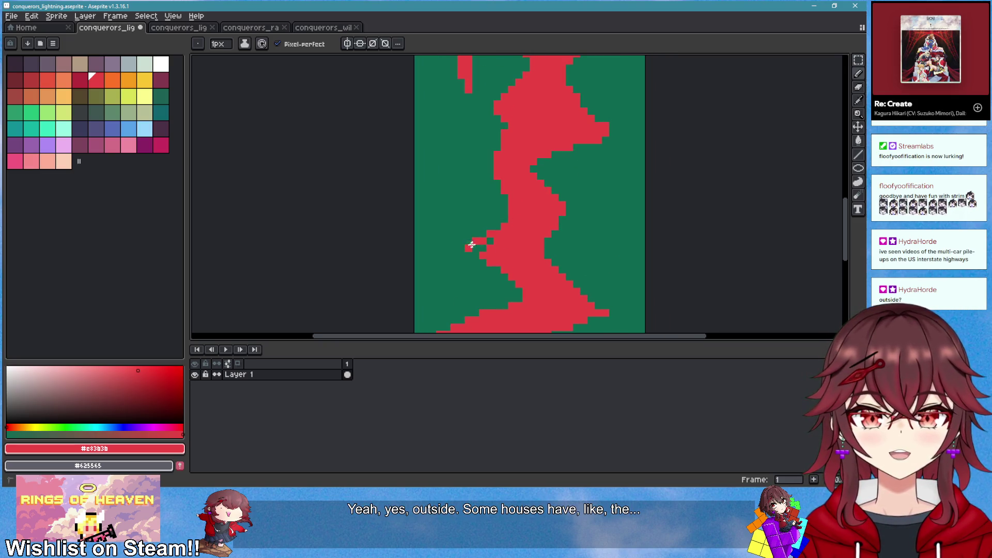
{"action": "scroll", "coordinate": [538, 272], "scroll_direction": "down", "scroll_amount": 3}
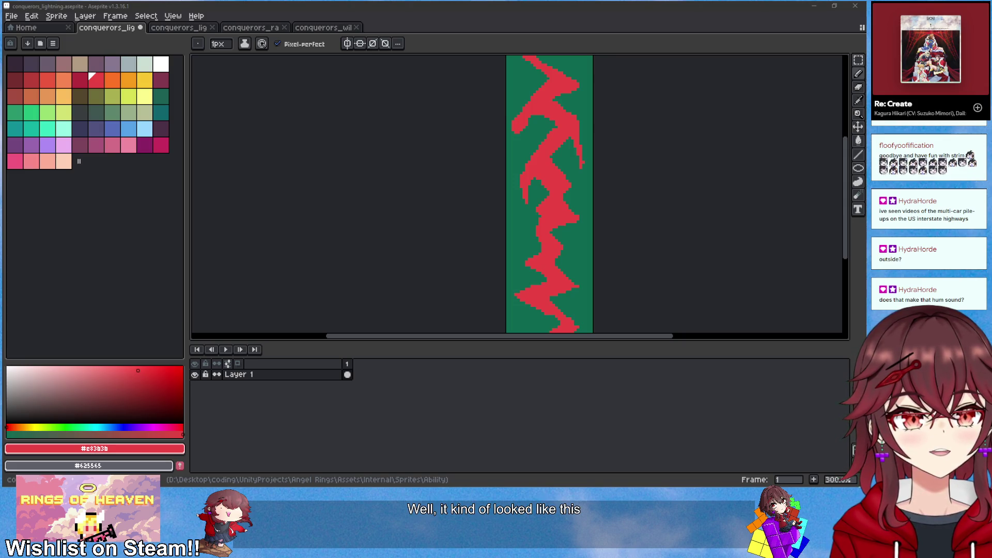
Bring Opera GX's Google Images results over the canvas and preview an outdoor utility box image
{"action": "key", "text": "alt+Tab"}
{"action": "left_click_drag", "start_coordinate": [598, 100], "coordinate": [569, 106]}
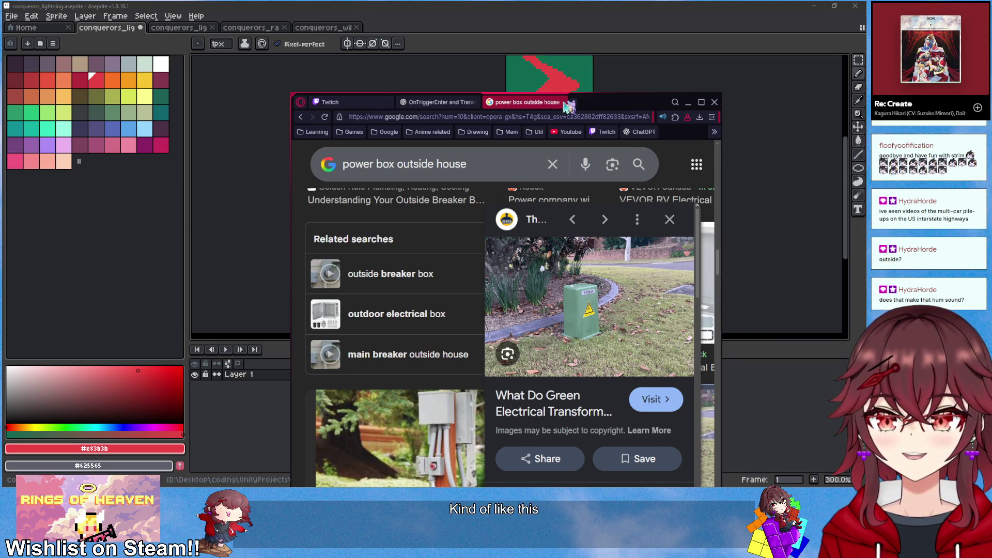
{"action": "scroll", "coordinate": [457, 319], "scroll_direction": "down", "scroll_amount": 10}
{"action": "scroll", "coordinate": [457, 319], "scroll_direction": "down", "scroll_amount": 5}
{"action": "left_click", "coordinate": [360, 307]}
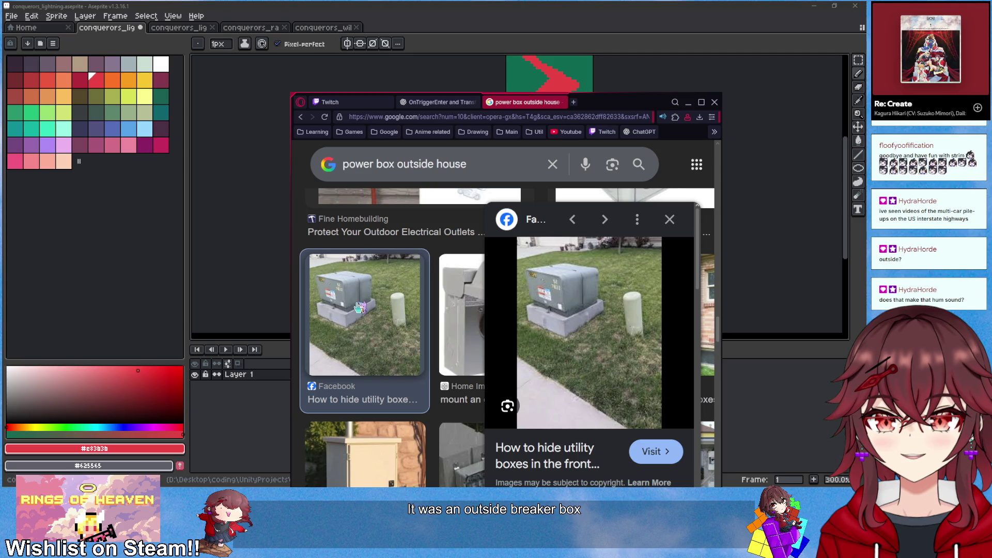
Browse related electrical-box images, expand See more, then move the browser off the sprite
{"action": "scroll", "coordinate": [380, 326], "scroll_direction": "down", "scroll_amount": 1}
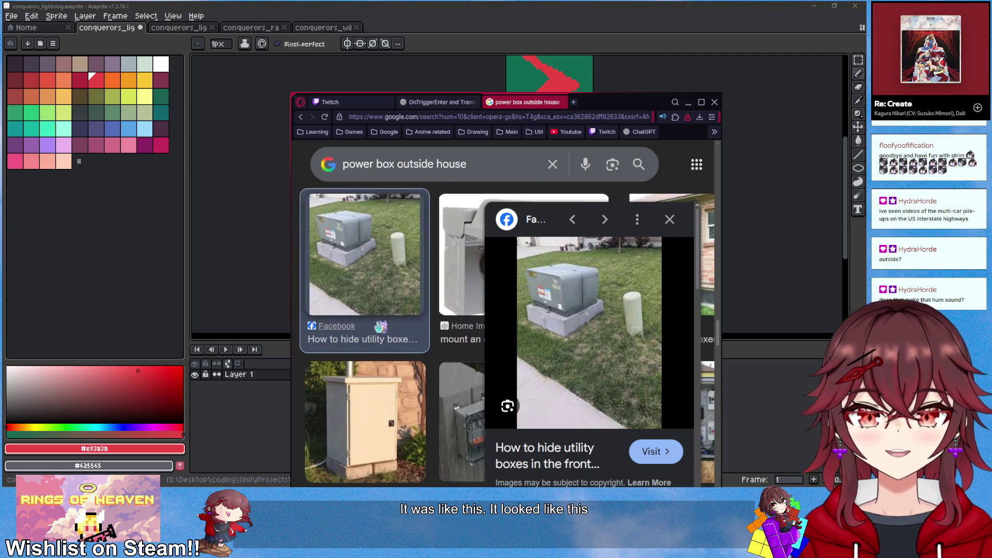
{"action": "scroll", "coordinate": [379, 325], "scroll_direction": "down", "scroll_amount": 5}
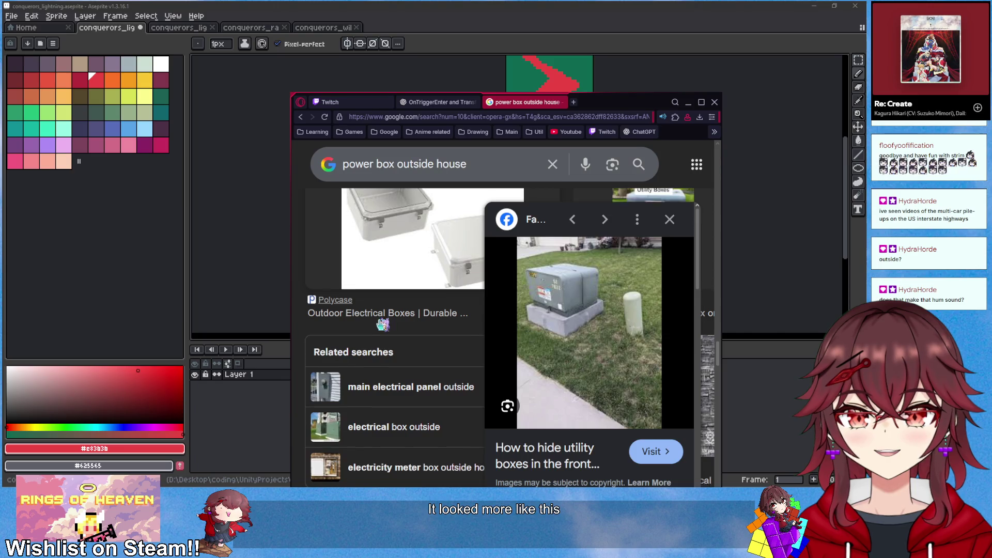
{"action": "scroll", "coordinate": [383, 325], "scroll_direction": "down", "scroll_amount": 5}
{"action": "scroll", "coordinate": [382, 324], "scroll_direction": "down", "scroll_amount": 6}
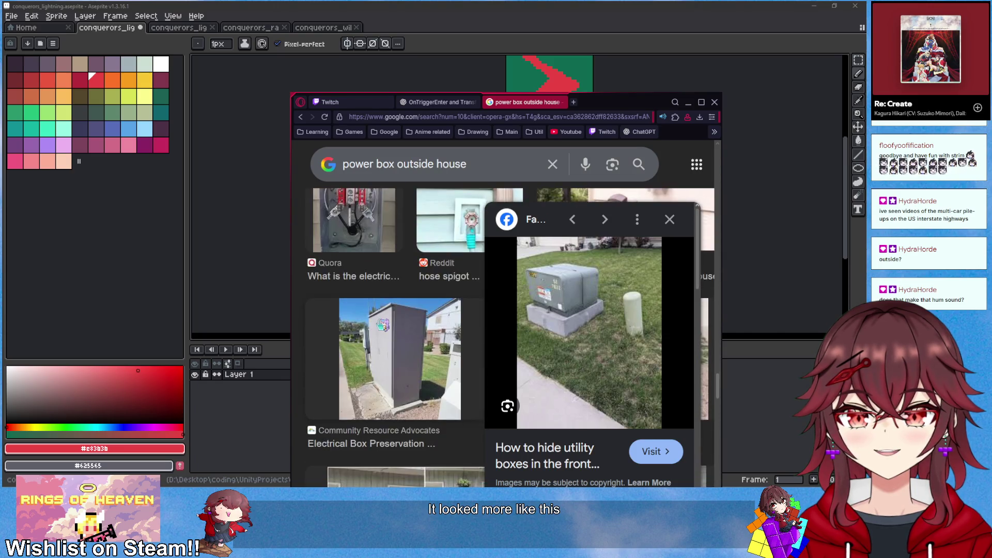
{"action": "scroll", "coordinate": [419, 335], "scroll_direction": "down", "scroll_amount": 4}
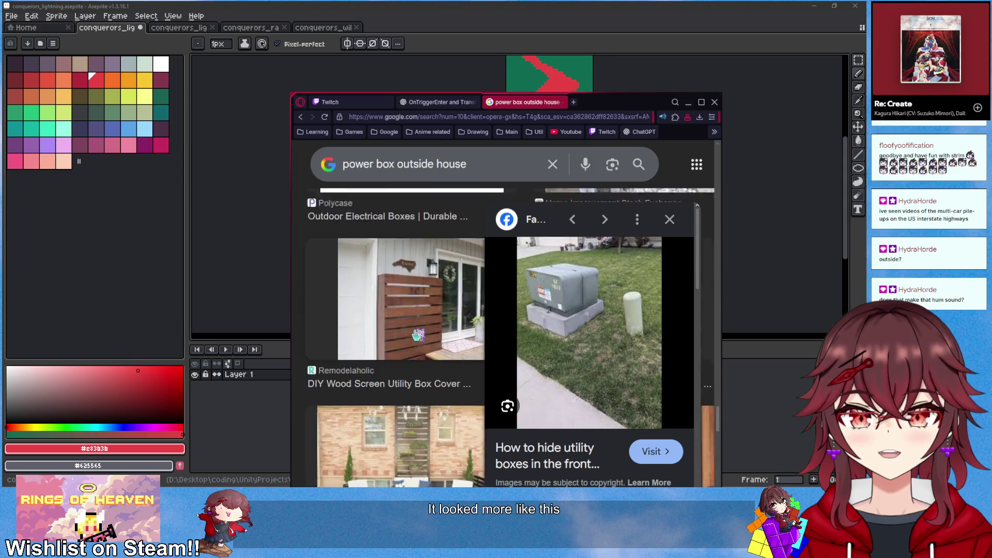
{"action": "scroll", "coordinate": [475, 328], "scroll_direction": "down", "scroll_amount": 5}
{"action": "scroll", "coordinate": [594, 336], "scroll_direction": "up", "scroll_amount": 3}
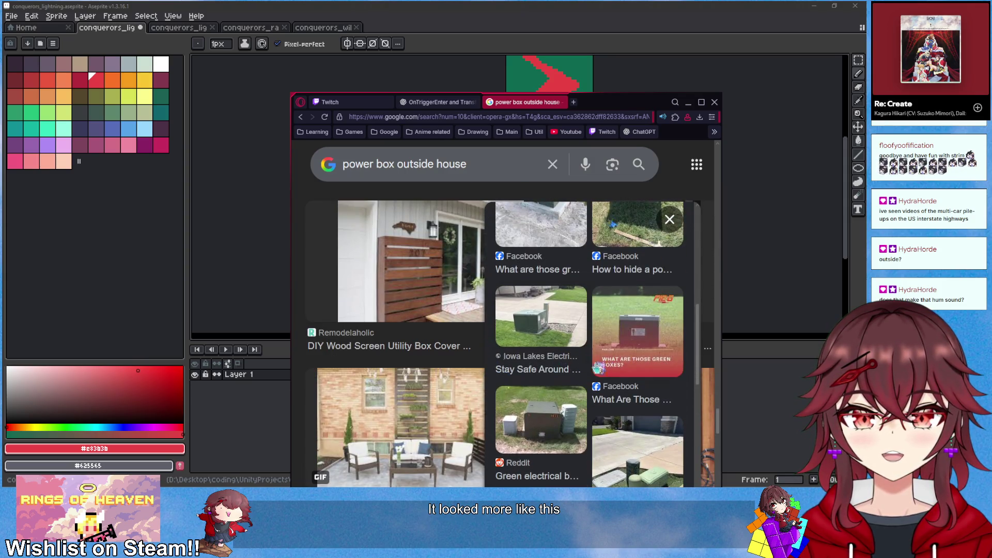
{"action": "scroll", "coordinate": [611, 367], "scroll_direction": "down", "scroll_amount": 1}
{"action": "scroll", "coordinate": [611, 366], "scroll_direction": "down", "scroll_amount": 2}
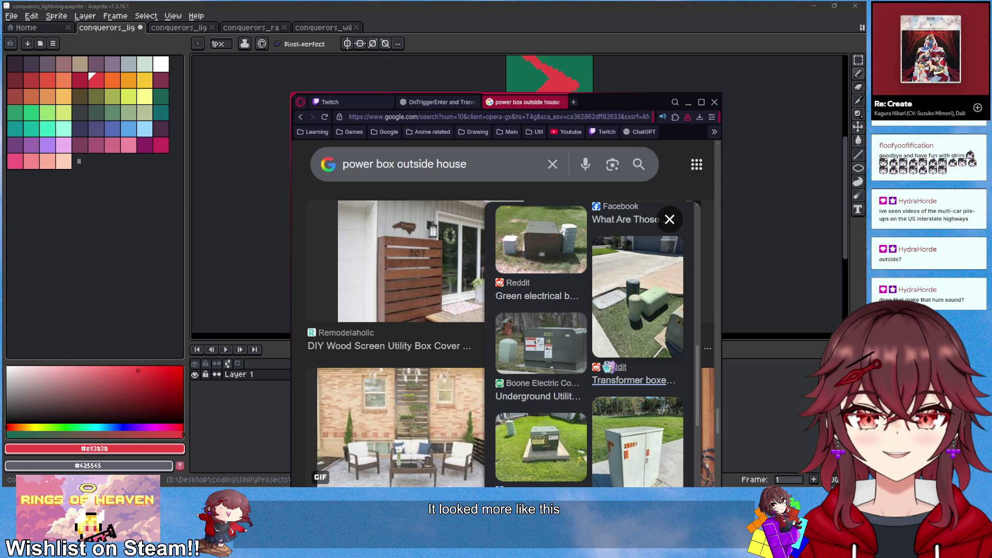
{"action": "scroll", "coordinate": [589, 368], "scroll_direction": "down", "scroll_amount": 3}
{"action": "scroll", "coordinate": [632, 324], "scroll_direction": "down", "scroll_amount": 3}
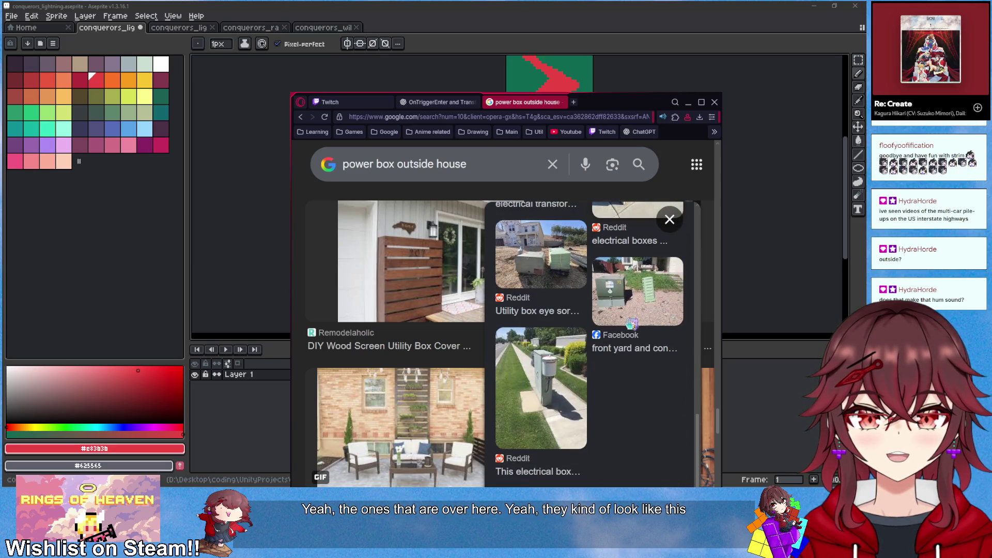
{"action": "scroll", "coordinate": [615, 310], "scroll_direction": "down", "scroll_amount": 2}
{"action": "scroll", "coordinate": [607, 311], "scroll_direction": "down", "scroll_amount": 2}
{"action": "left_click", "coordinate": [607, 312]}
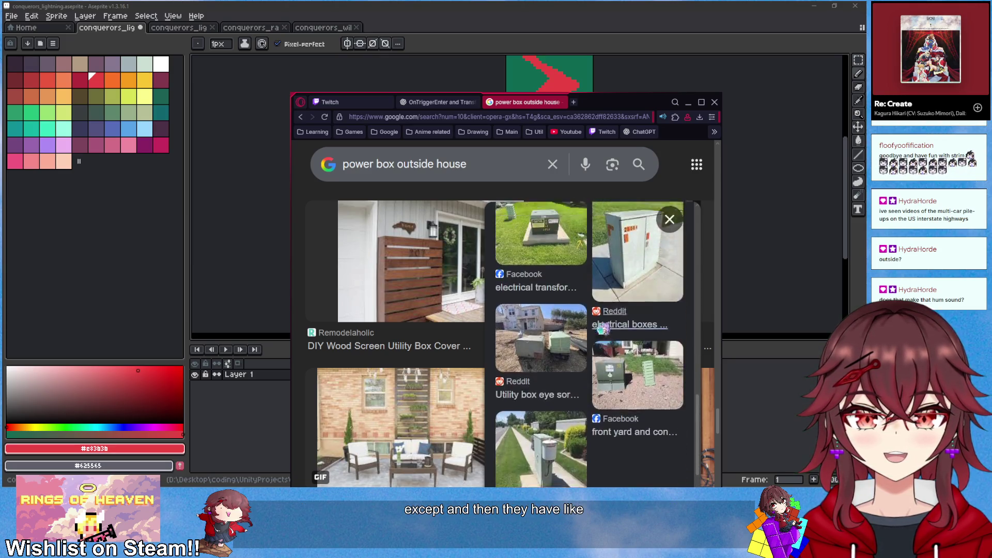
{"action": "scroll", "coordinate": [589, 336], "scroll_direction": "up", "scroll_amount": 2}
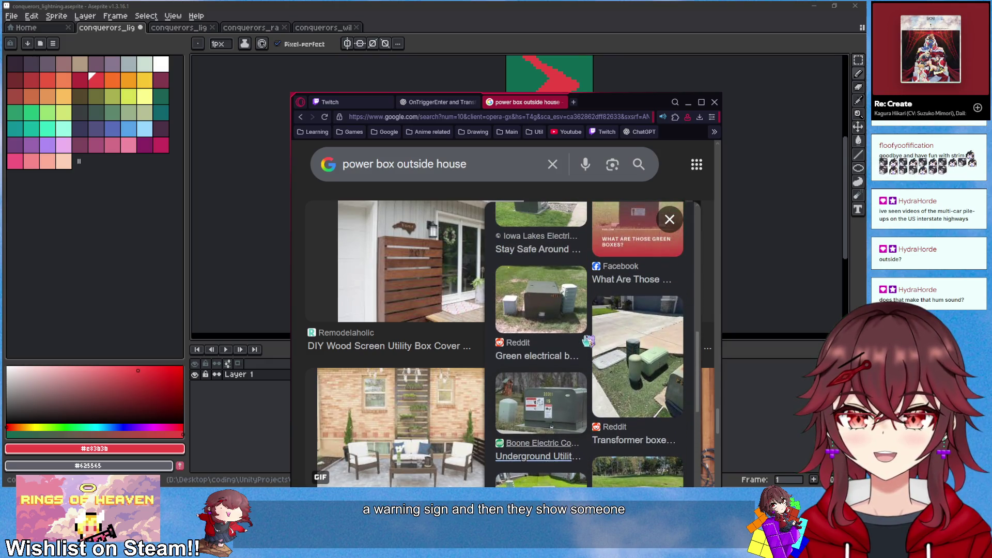
{"action": "left_click_drag", "start_coordinate": [614, 110], "coordinate": [991, 123]}
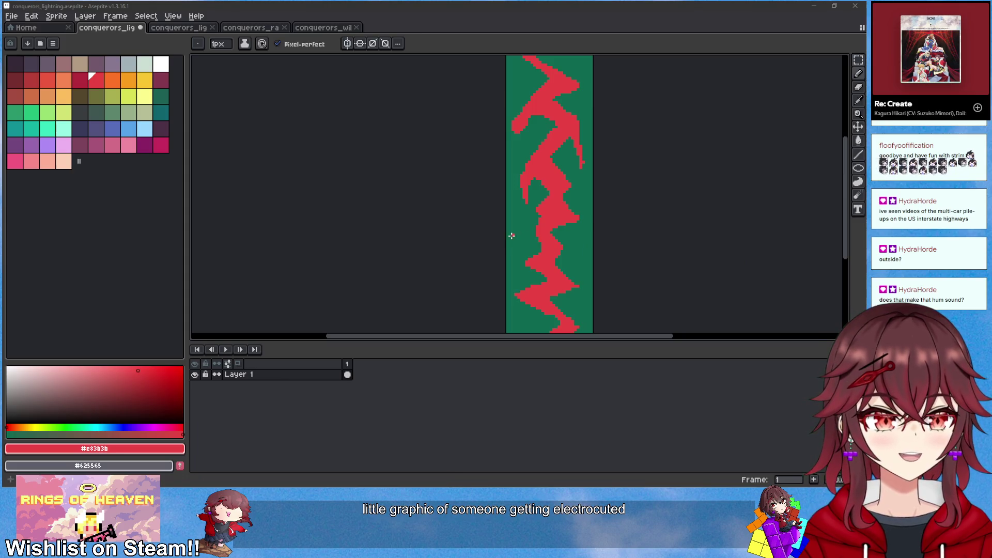
Repaint the bolt's thin left branch as a solid red diagonal
{"action": "left_click_drag", "start_coordinate": [511, 233], "coordinate": [468, 232]}
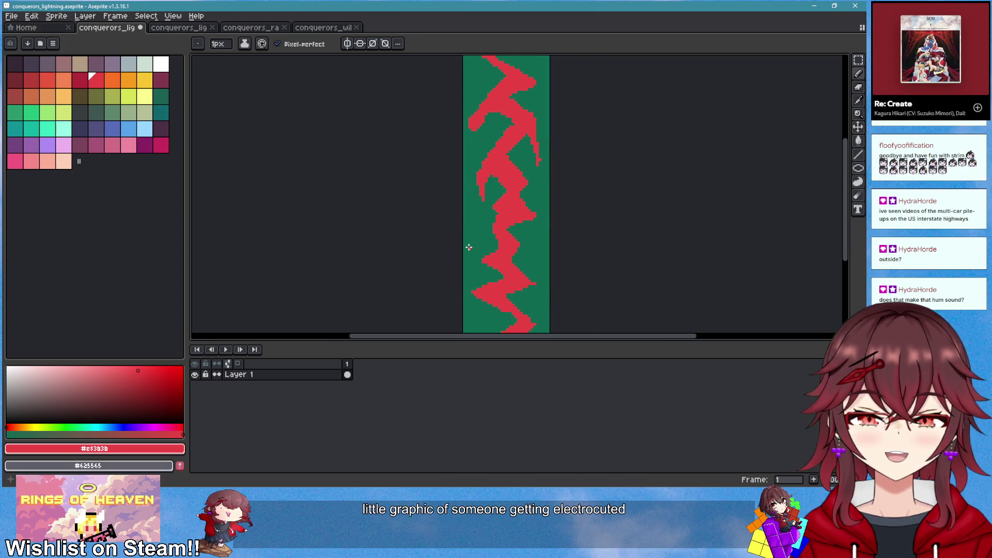
{"action": "scroll", "coordinate": [499, 237], "scroll_direction": "up", "scroll_amount": 1}
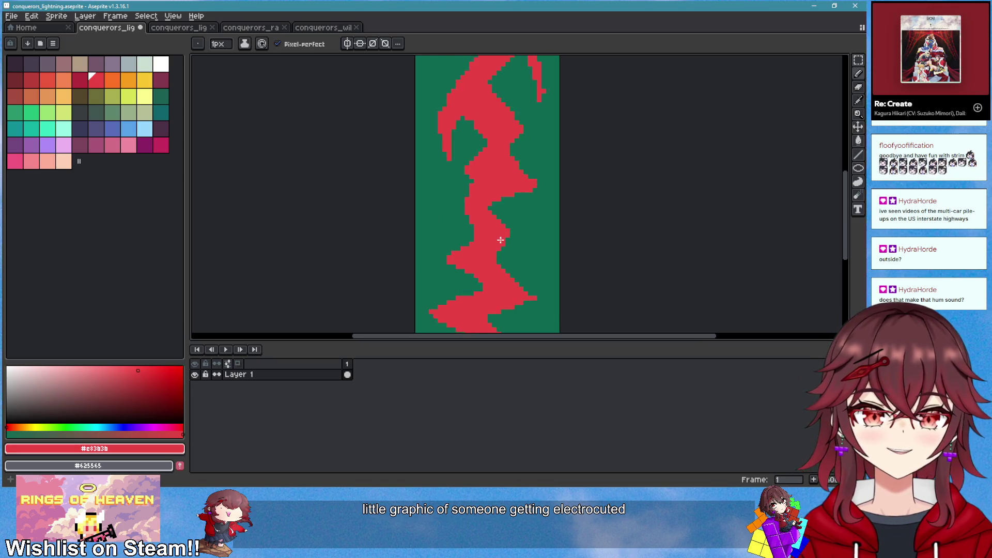
{"action": "scroll", "coordinate": [494, 222], "scroll_direction": "up", "scroll_amount": 1}
{"action": "mouse_move", "coordinate": [509, 255]}
{"action": "left_mouse_down"}
{"action": "mouse_move", "coordinate": [414, 212]}
{"action": "mouse_move", "coordinate": [502, 254]}
{"action": "left_mouse_up"}
{"action": "mouse_move", "coordinate": [452, 225]}
{"action": "left_mouse_down"}
{"action": "mouse_move", "coordinate": [461, 217]}
{"action": "mouse_move", "coordinate": [399, 193]}
{"action": "left_mouse_up"}
{"action": "key", "text": "e"}
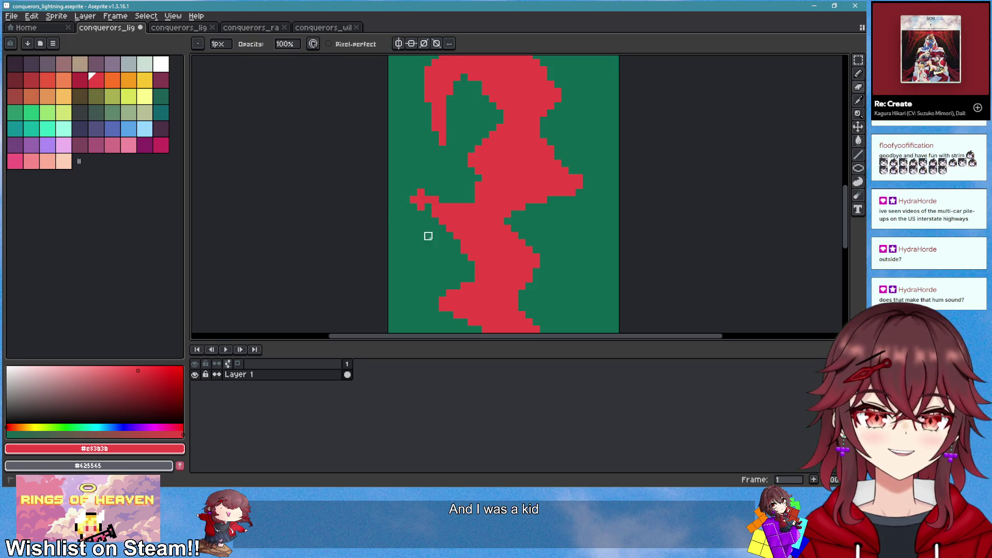
{"action": "key", "text": "b"}
{"action": "mouse_move", "coordinate": [443, 217]}
{"action": "left_mouse_down"}
{"action": "mouse_move", "coordinate": [406, 192]}
{"action": "mouse_move", "coordinate": [474, 239]}
{"action": "left_mouse_up"}
Erase excess red from the left branch and bridge the gap in the bolt
{"action": "scroll", "coordinate": [542, 279], "scroll_direction": "down", "scroll_amount": 3}
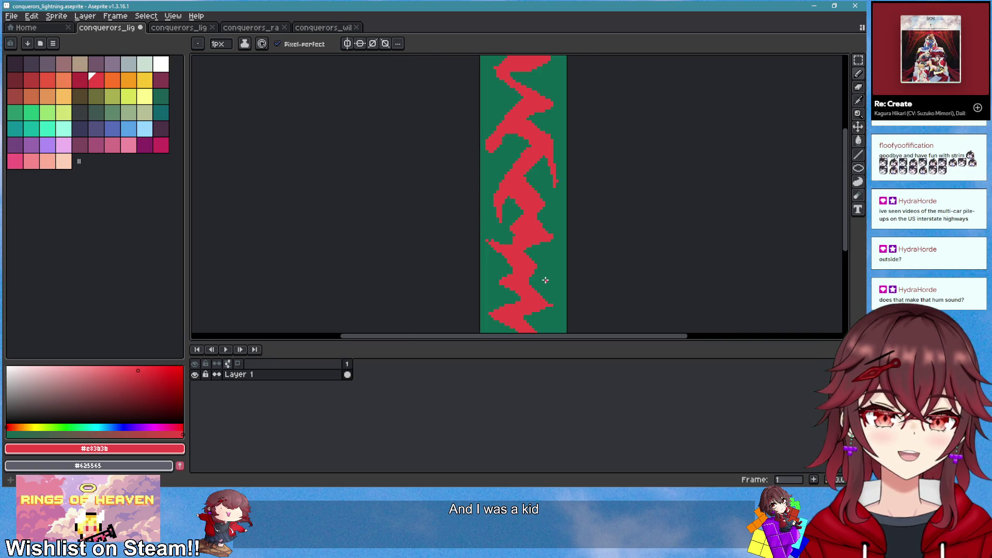
{"action": "scroll", "coordinate": [569, 285], "scroll_direction": "down", "scroll_amount": 4}
{"action": "scroll", "coordinate": [563, 284], "scroll_direction": "up", "scroll_amount": 4}
{"action": "scroll", "coordinate": [568, 240], "scroll_direction": "up", "scroll_amount": 1}
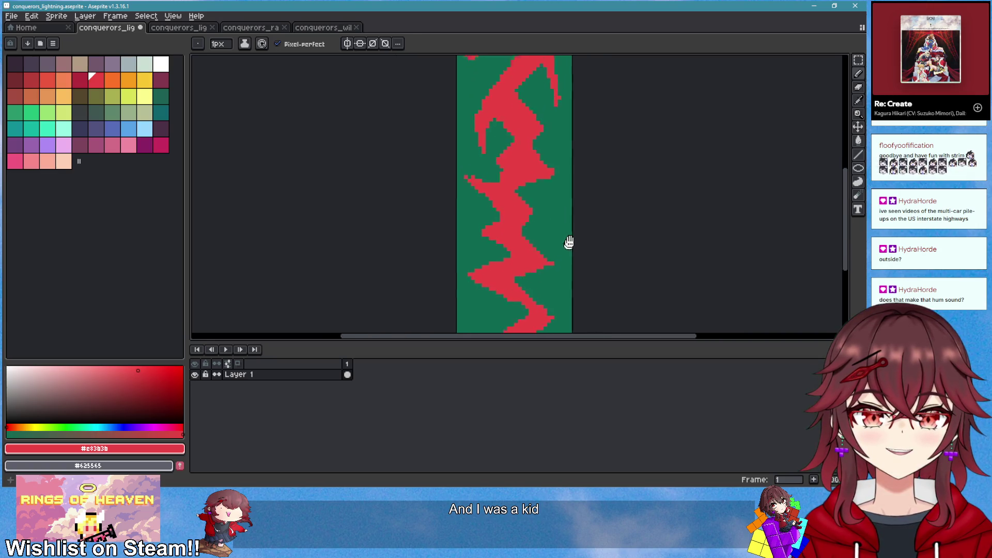
{"action": "scroll", "coordinate": [532, 207], "scroll_direction": "up", "scroll_amount": 1}
{"action": "key", "text": "e"}
{"action": "mouse_move", "coordinate": [464, 186]}
{"action": "left_mouse_down"}
{"action": "mouse_move", "coordinate": [476, 175]}
{"action": "mouse_move", "coordinate": [491, 185]}
{"action": "mouse_move", "coordinate": [481, 115]}
{"action": "left_mouse_up"}
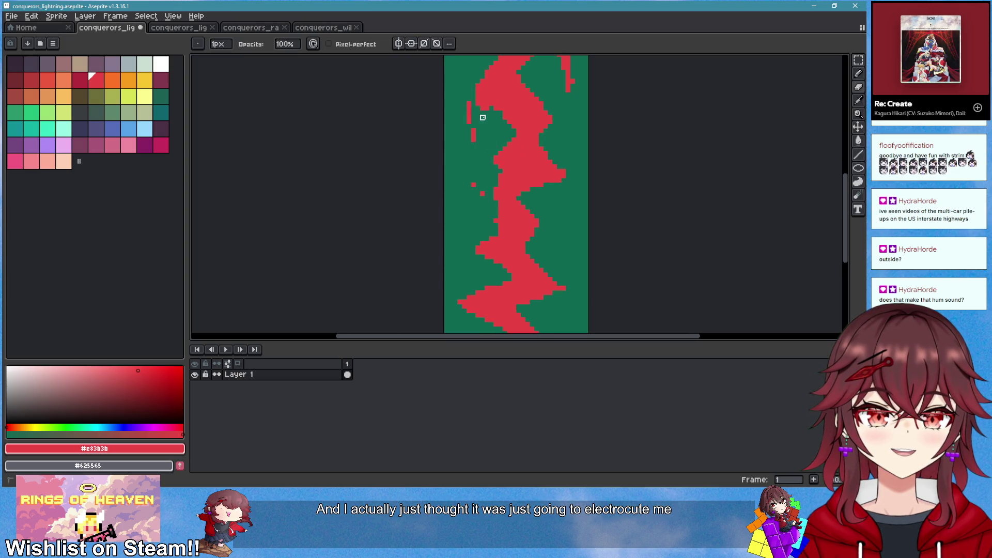
{"action": "key", "text": "b"}
{"action": "mouse_move", "coordinate": [500, 169]}
{"action": "left_mouse_down"}
{"action": "mouse_move", "coordinate": [532, 141]}
{"action": "mouse_move", "coordinate": [492, 157]}
{"action": "mouse_move", "coordinate": [483, 184]}
{"action": "mouse_move", "coordinate": [472, 171]}
{"action": "mouse_move", "coordinate": [505, 165]}
{"action": "mouse_move", "coordinate": [518, 149]}
{"action": "mouse_move", "coordinate": [509, 134]}
{"action": "left_mouse_up"}
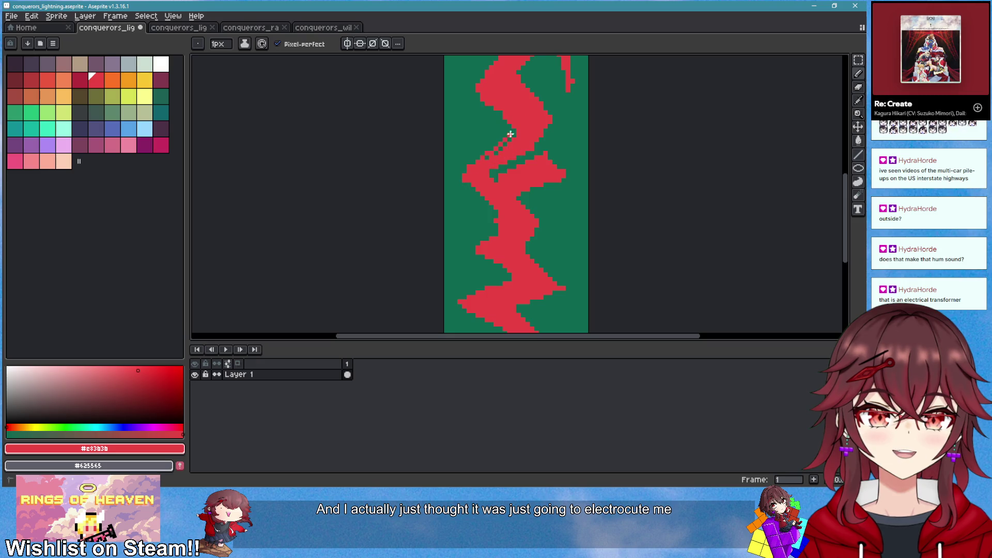
Trim a red strip and a stray fragment, and fill the green gaps in the bolt
{"action": "key", "text": "e"}
{"action": "mouse_move", "coordinate": [498, 179]}
{"action": "left_mouse_down"}
{"action": "mouse_move", "coordinate": [559, 158]}
{"action": "mouse_move", "coordinate": [533, 165]}
{"action": "mouse_move", "coordinate": [537, 181]}
{"action": "mouse_move", "coordinate": [554, 171]}
{"action": "left_mouse_up"}
{"action": "key", "text": "b"}
{"action": "left_click_drag", "start_coordinate": [497, 150], "coordinate": [482, 153]}
{"action": "key", "text": "e"}
{"action": "left_click", "coordinate": [550, 180]}
{"action": "key", "text": "b"}
{"action": "right_click", "coordinate": [496, 171]}
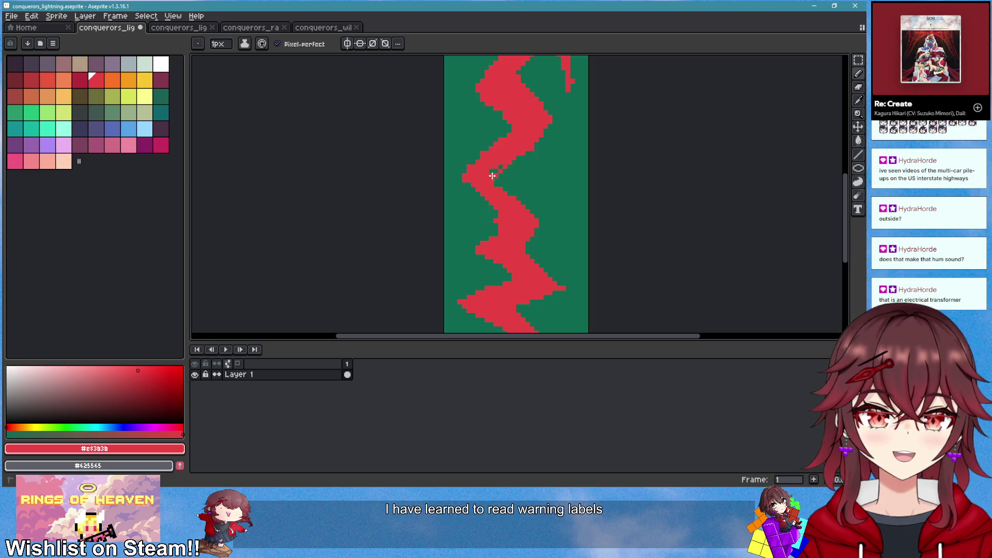
Draw a red spur jutting right from the bolt and zoom out to check
{"action": "mouse_move", "coordinate": [508, 192]}
{"action": "left_mouse_down"}
{"action": "mouse_move", "coordinate": [557, 217]}
{"action": "mouse_move", "coordinate": [535, 206]}
{"action": "mouse_move", "coordinate": [543, 215]}
{"action": "left_mouse_up"}
{"action": "key", "text": "e"}
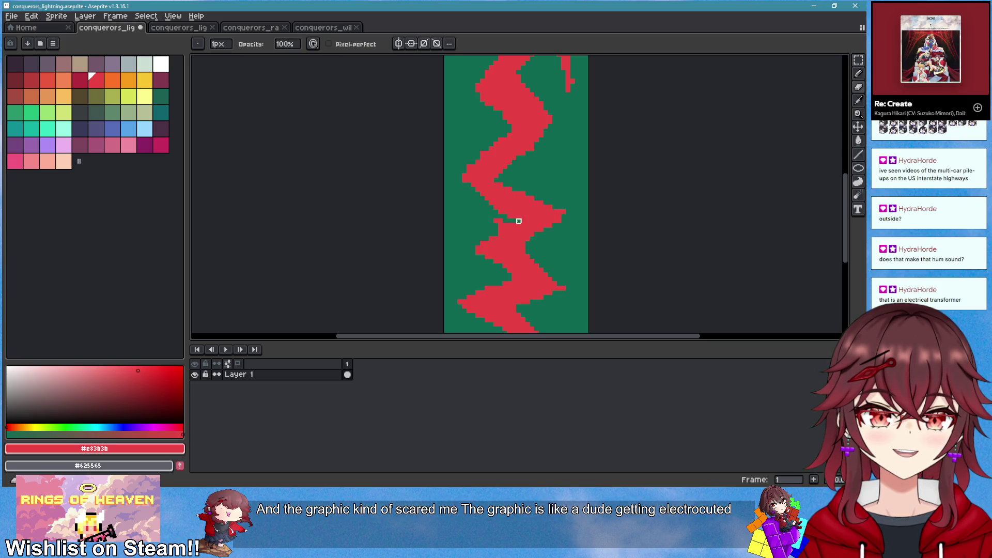
{"action": "scroll", "coordinate": [535, 237], "scroll_direction": "down", "scroll_amount": 4}
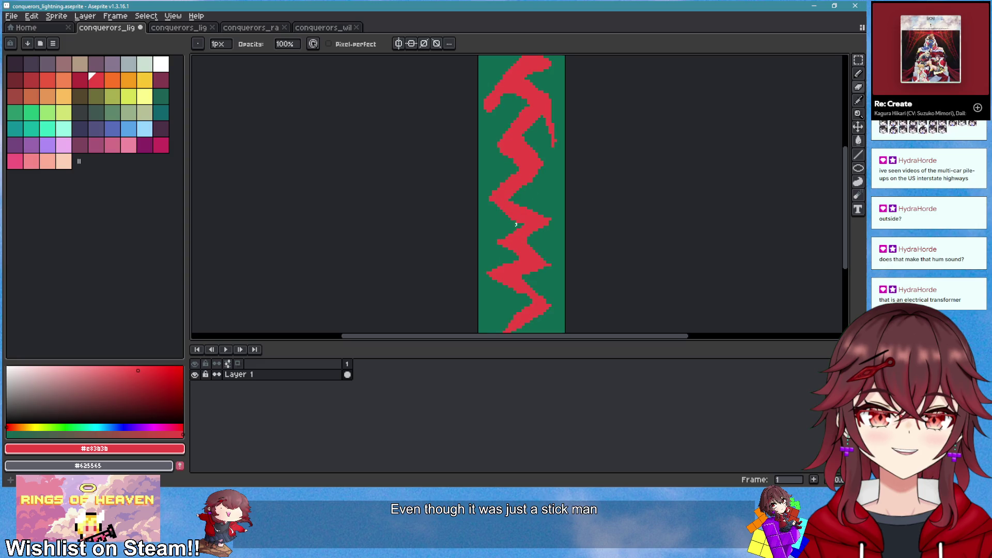
{"action": "key", "text": "b"}
{"action": "scroll", "coordinate": [568, 248], "scroll_direction": "down", "scroll_amount": 4}
{"action": "scroll", "coordinate": [568, 247], "scroll_direction": "up", "scroll_amount": 4}
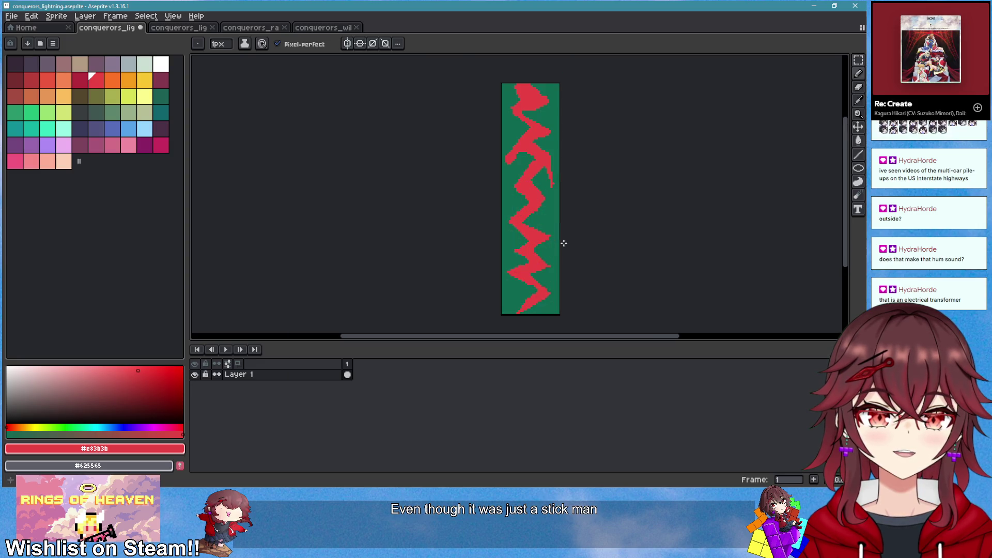
Add a small red stroke to the bolt, then trim part of it back
{"action": "scroll", "coordinate": [537, 225], "scroll_direction": "up", "scroll_amount": 1}
{"action": "left_click_drag", "start_coordinate": [560, 190], "coordinate": [547, 187]}
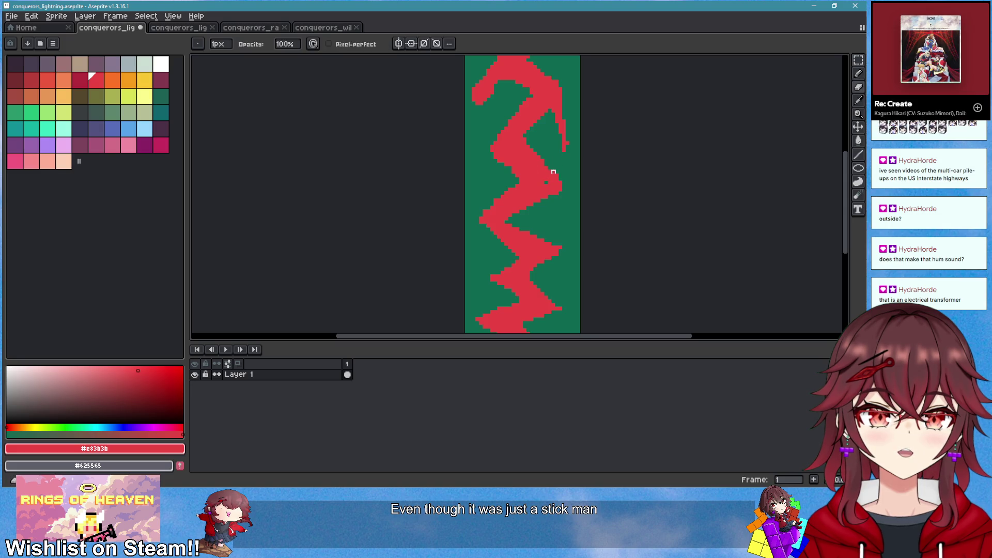
{"action": "scroll", "coordinate": [548, 176], "scroll_direction": "up", "scroll_amount": 2}
{"action": "key", "text": "e"}
{"action": "mouse_move", "coordinate": [556, 192]}
{"action": "left_mouse_down"}
{"action": "mouse_move", "coordinate": [564, 162]}
{"action": "mouse_move", "coordinate": [545, 194]}
{"action": "left_mouse_up"}
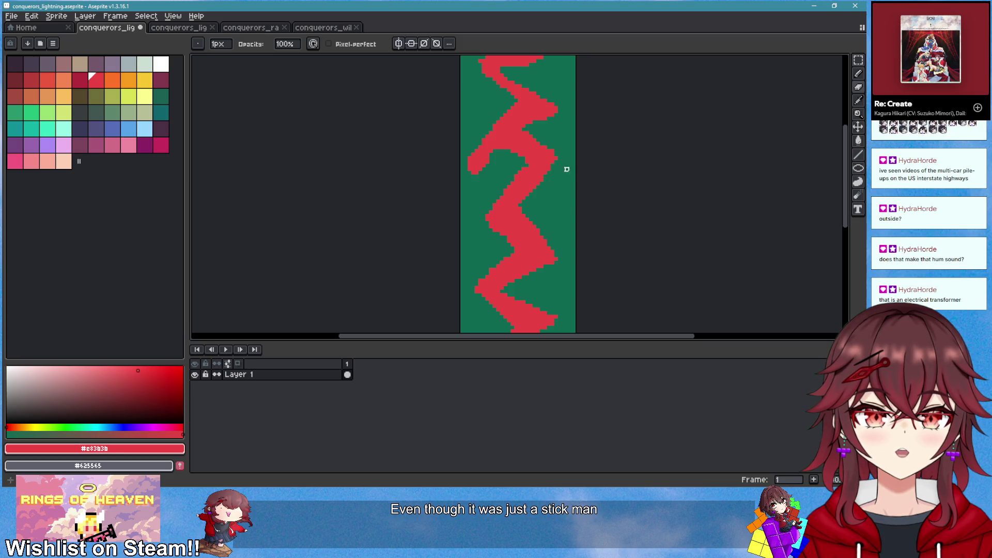
Erase the detached red blob and stray pixels near the bolt's upper part
{"action": "scroll", "coordinate": [566, 169], "scroll_direction": "up", "scroll_amount": 1}
{"action": "left_click_drag", "start_coordinate": [505, 224], "coordinate": [498, 193]}
{"action": "left_click_drag", "start_coordinate": [480, 232], "coordinate": [488, 236]}
{"action": "left_click", "coordinate": [498, 218]}
{"action": "key", "text": "b"}
Draw red along the sprite's top edge and clear the top-left corner pixels
{"action": "mouse_move", "coordinate": [537, 85]}
{"action": "left_mouse_down"}
{"action": "mouse_move", "coordinate": [564, 89]}
{"action": "mouse_move", "coordinate": [483, 81]}
{"action": "mouse_move", "coordinate": [496, 101]}
{"action": "mouse_move", "coordinate": [523, 70]}
{"action": "mouse_move", "coordinate": [549, 84]}
{"action": "left_mouse_up"}
{"action": "key", "text": "e"}
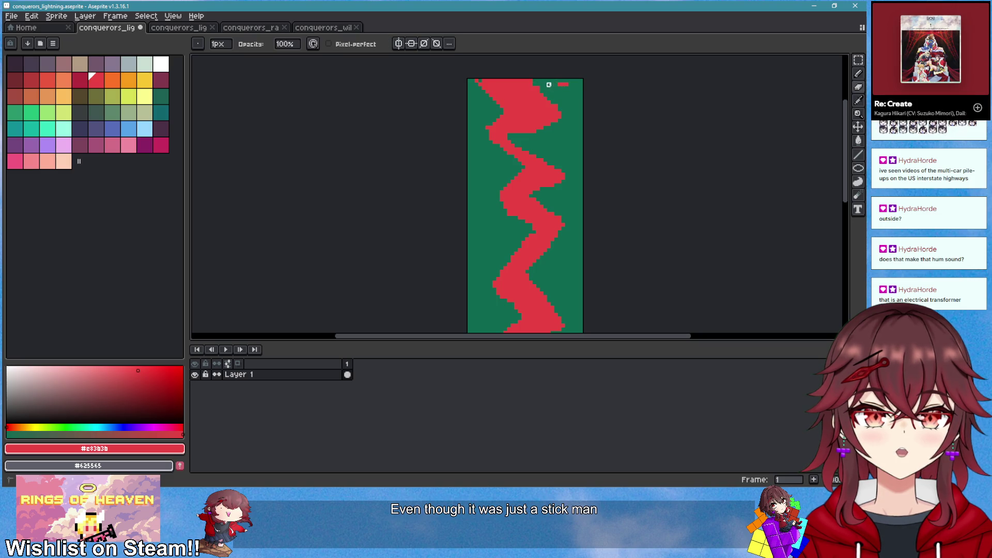
{"action": "mouse_move", "coordinate": [479, 79]}
{"action": "left_mouse_down"}
{"action": "mouse_move", "coordinate": [483, 86]}
{"action": "mouse_move", "coordinate": [535, 78]}
{"action": "left_mouse_up"}
{"action": "key", "text": "b"}
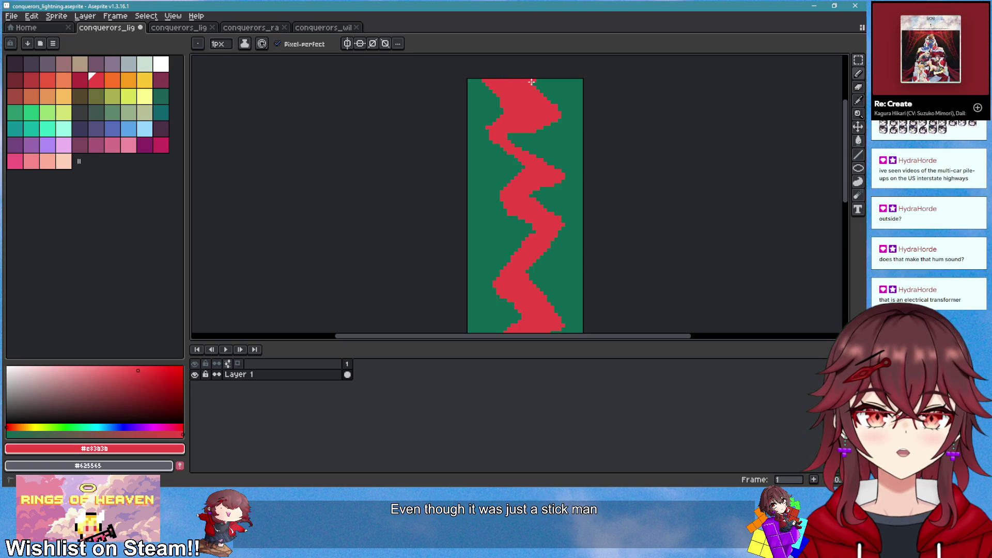
Fill the green notch near the top with red, then erase much of the upper-left red area
{"action": "left_click_drag", "start_coordinate": [524, 135], "coordinate": [509, 138]}
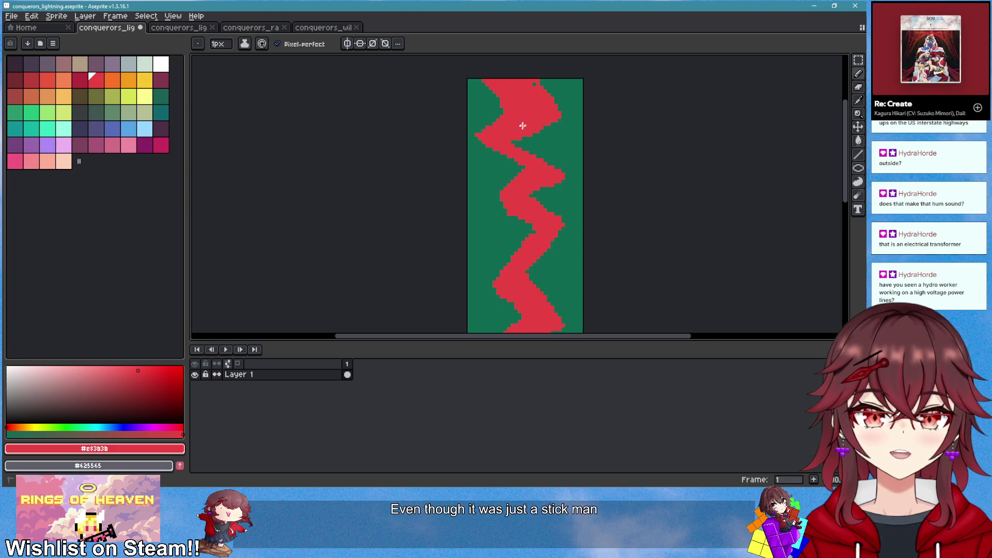
{"action": "scroll", "coordinate": [500, 112], "scroll_direction": "up", "scroll_amount": 1}
{"action": "scroll", "coordinate": [496, 108], "scroll_direction": "down", "scroll_amount": 3}
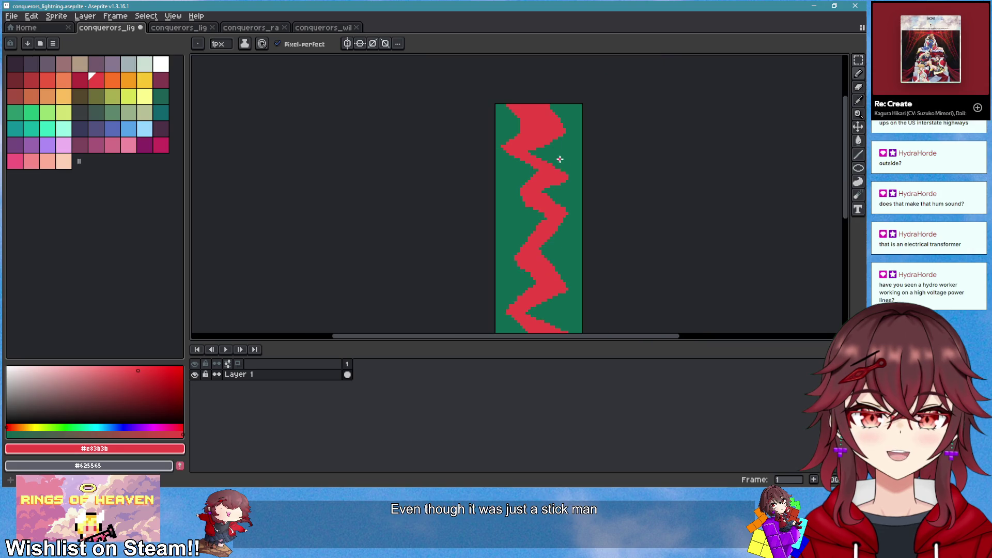
{"action": "scroll", "coordinate": [518, 111], "scroll_direction": "up", "scroll_amount": 3}
{"action": "key", "text": "e"}
{"action": "mouse_move", "coordinate": [505, 142]}
{"action": "left_mouse_down"}
{"action": "mouse_move", "coordinate": [511, 173]}
{"action": "mouse_move", "coordinate": [497, 169]}
{"action": "left_mouse_up"}
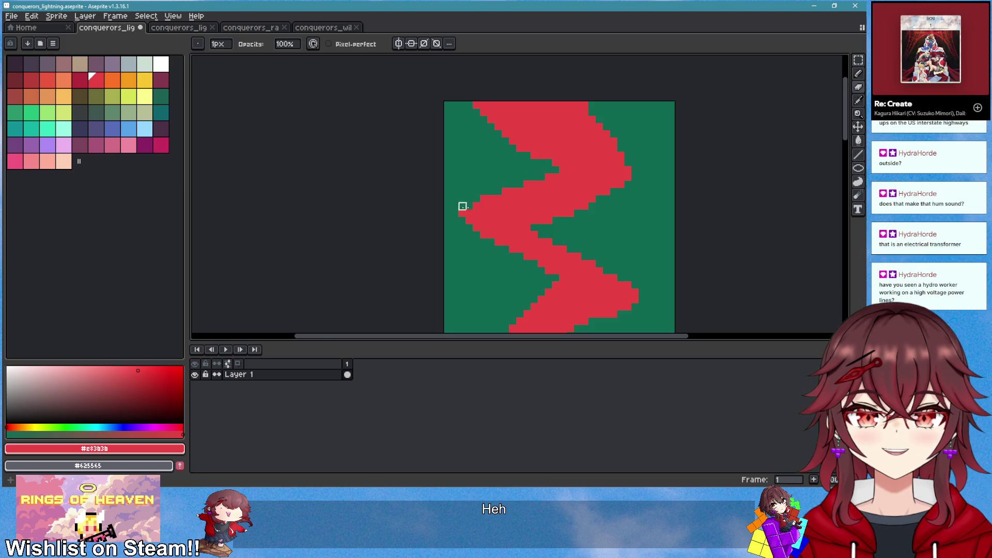
Widen the bolt's upper-right and left edges with red
{"action": "key", "text": "b"}
{"action": "scroll", "coordinate": [607, 246], "scroll_direction": "down", "scroll_amount": 3}
{"action": "scroll", "coordinate": [598, 185], "scroll_direction": "up", "scroll_amount": 3}
{"action": "left_click_drag", "start_coordinate": [518, 122], "coordinate": [563, 167]}
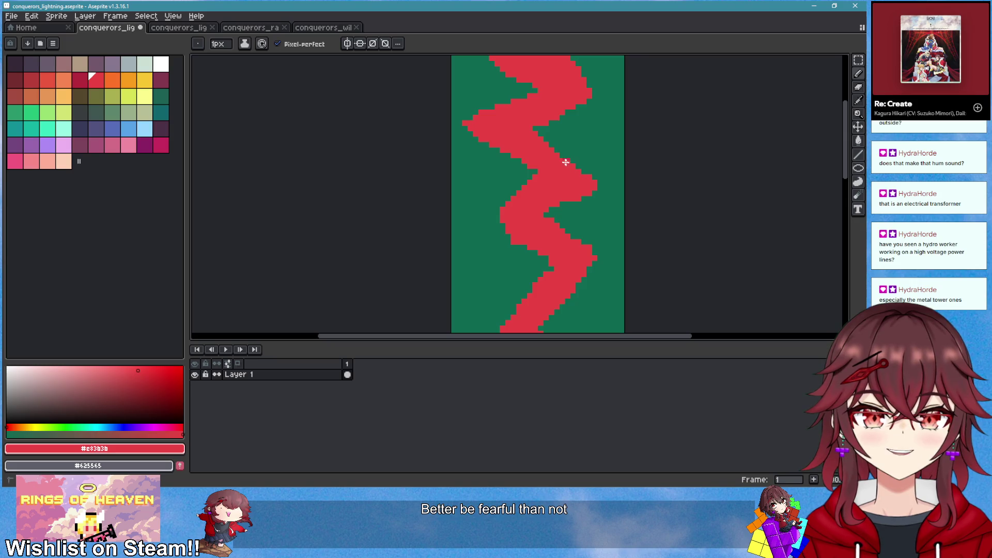
{"action": "mouse_move", "coordinate": [544, 202]}
{"action": "left_mouse_down"}
{"action": "mouse_move", "coordinate": [486, 219]}
{"action": "mouse_move", "coordinate": [528, 243]}
{"action": "left_mouse_up"}
Widen the zigzag's left edge, undo it, and extend a red diagonal instead
{"action": "scroll", "coordinate": [523, 240], "scroll_direction": "down", "scroll_amount": 1}
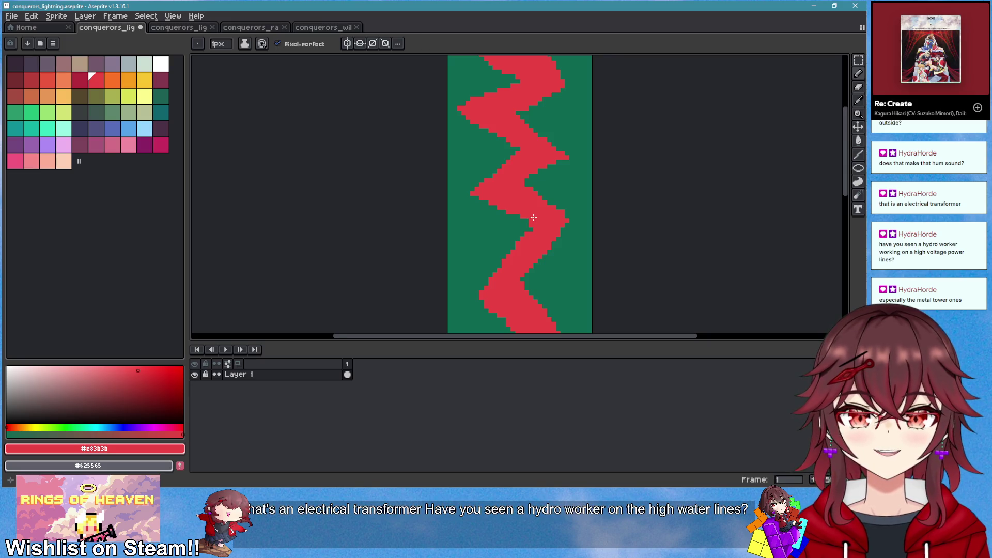
{"action": "scroll", "coordinate": [525, 191], "scroll_direction": "down", "scroll_amount": 1}
{"action": "scroll", "coordinate": [525, 186], "scroll_direction": "up", "scroll_amount": 2}
{"action": "mouse_move", "coordinate": [476, 170]}
{"action": "left_mouse_down"}
{"action": "mouse_move", "coordinate": [457, 186]}
{"action": "mouse_move", "coordinate": [484, 200]}
{"action": "mouse_move", "coordinate": [511, 184]}
{"action": "mouse_move", "coordinate": [571, 215]}
{"action": "left_mouse_up"}
{"action": "key", "text": "ctrl+z"}
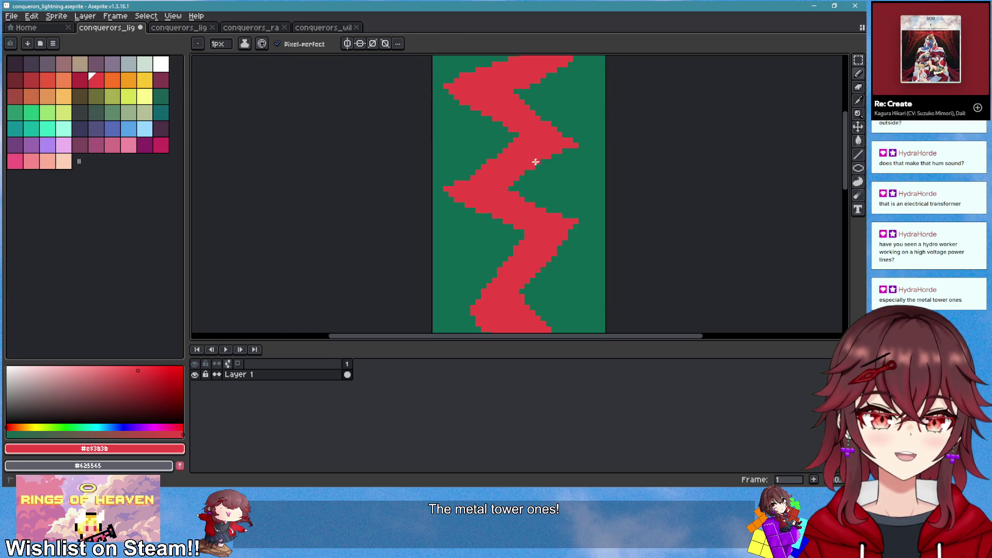
{"action": "left_click", "coordinate": [504, 140], "text": "shift"}
Draw a thin red stroke on the lower bolt
{"action": "key", "text": "e"}
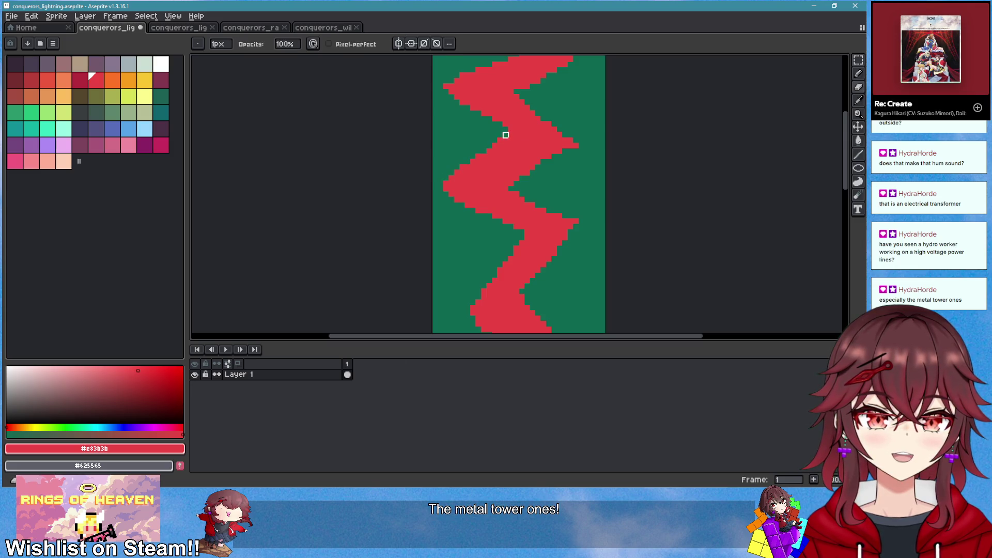
{"action": "scroll", "coordinate": [460, 224], "scroll_direction": "down", "scroll_amount": 3}
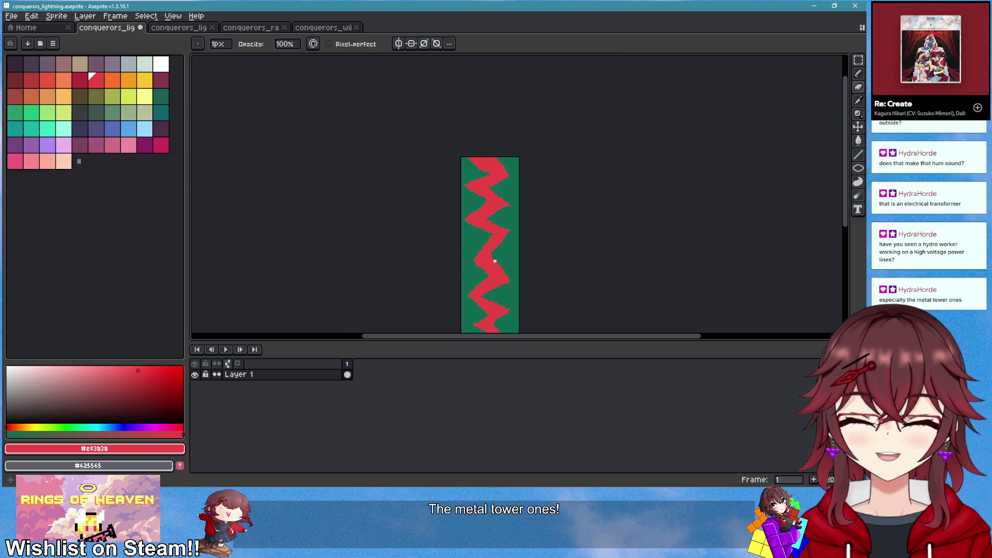
{"action": "scroll", "coordinate": [494, 261], "scroll_direction": "up", "scroll_amount": 2}
{"action": "key", "text": "b"}
{"action": "left_click_drag", "start_coordinate": [451, 209], "coordinate": [476, 228]}
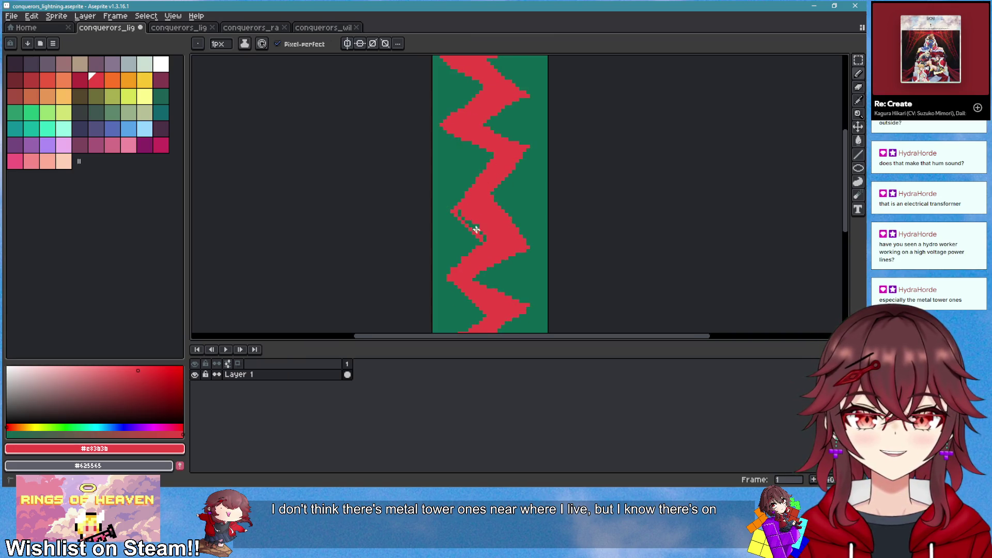
{"action": "scroll", "coordinate": [538, 258], "scroll_direction": "down", "scroll_amount": 4}
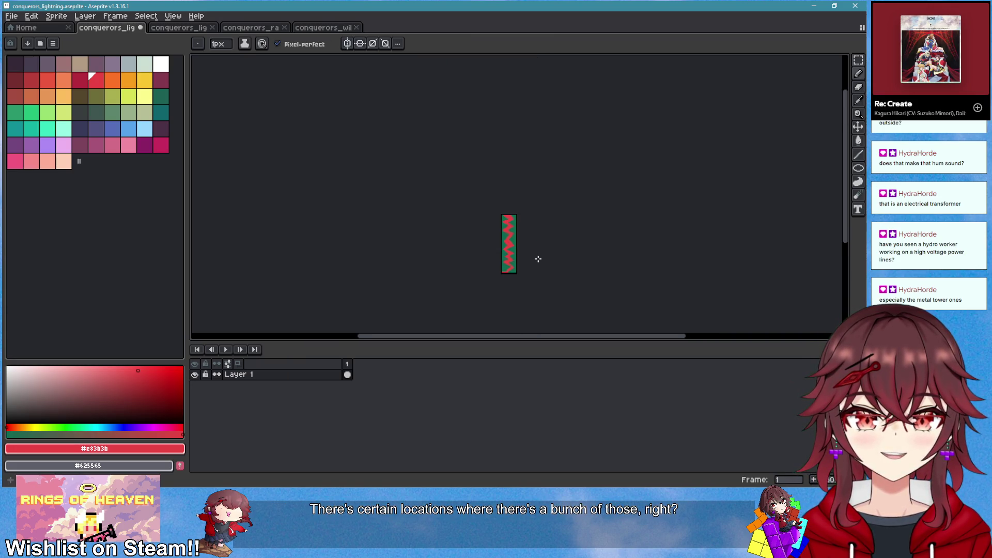
{"action": "scroll", "coordinate": [531, 261], "scroll_direction": "up", "scroll_amount": 3}
{"action": "scroll", "coordinate": [513, 245], "scroll_direction": "down", "scroll_amount": 3}
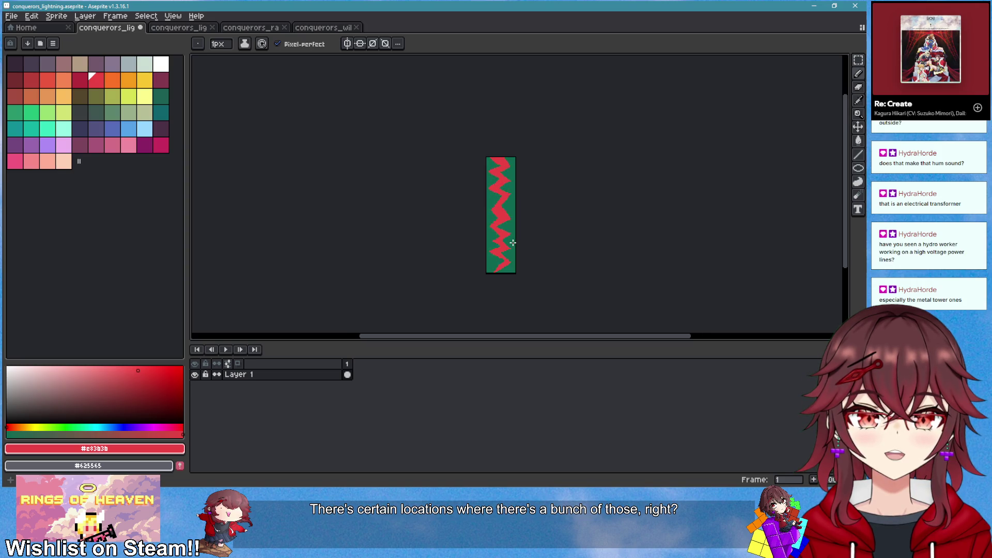
{"action": "scroll", "coordinate": [510, 256], "scroll_direction": "up", "scroll_amount": 2}
{"action": "scroll", "coordinate": [509, 264], "scroll_direction": "up", "scroll_amount": 2}
Try redrawing the lower lightning as a jagged line, then revert to the earlier zigzag
{"action": "key", "text": "e"}
{"action": "mouse_move", "coordinate": [509, 264]}
{"action": "left_mouse_down"}
{"action": "mouse_move", "coordinate": [476, 257]}
{"action": "mouse_move", "coordinate": [529, 226]}
{"action": "mouse_move", "coordinate": [520, 217]}
{"action": "mouse_move", "coordinate": [472, 273]}
{"action": "mouse_move", "coordinate": [521, 242]}
{"action": "left_mouse_up"}
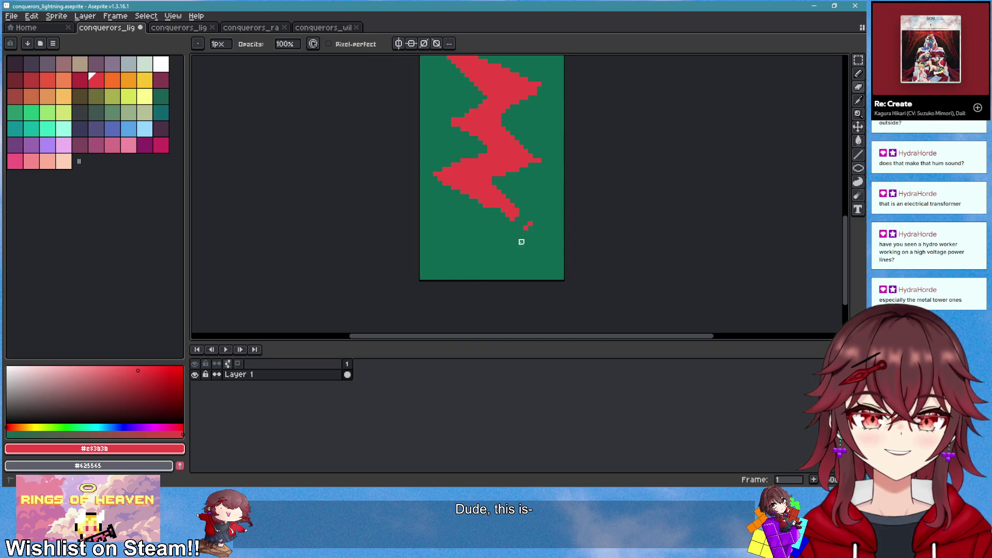
{"action": "key", "text": "b"}
{"action": "mouse_move", "coordinate": [521, 207]}
{"action": "left_mouse_down"}
{"action": "mouse_move", "coordinate": [461, 290]}
{"action": "mouse_move", "coordinate": [488, 221]}
{"action": "left_mouse_up"}
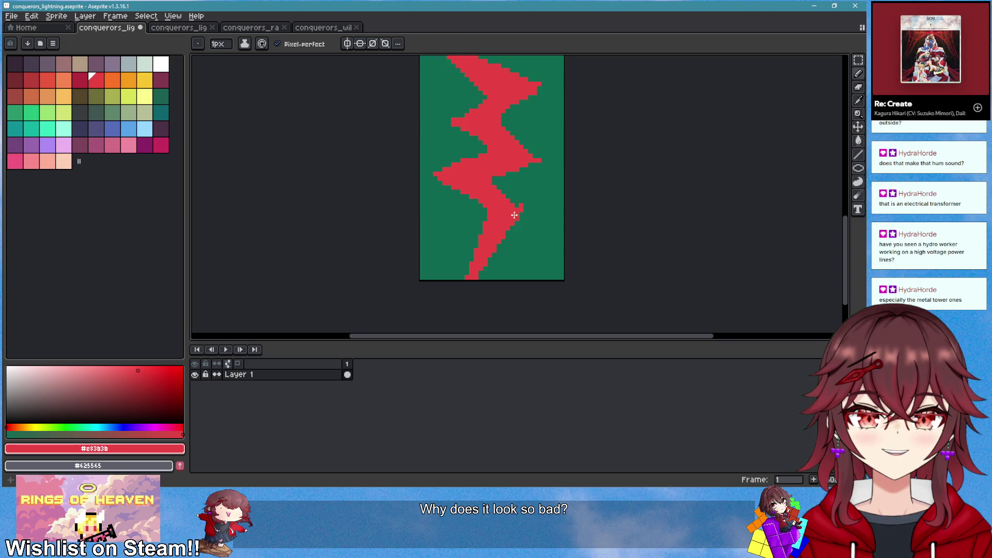
{"action": "key", "text": "e"}
{"action": "key", "text": "ctrl+z"}
{"action": "scroll", "coordinate": [554, 250], "scroll_direction": "down", "scroll_amount": 2}
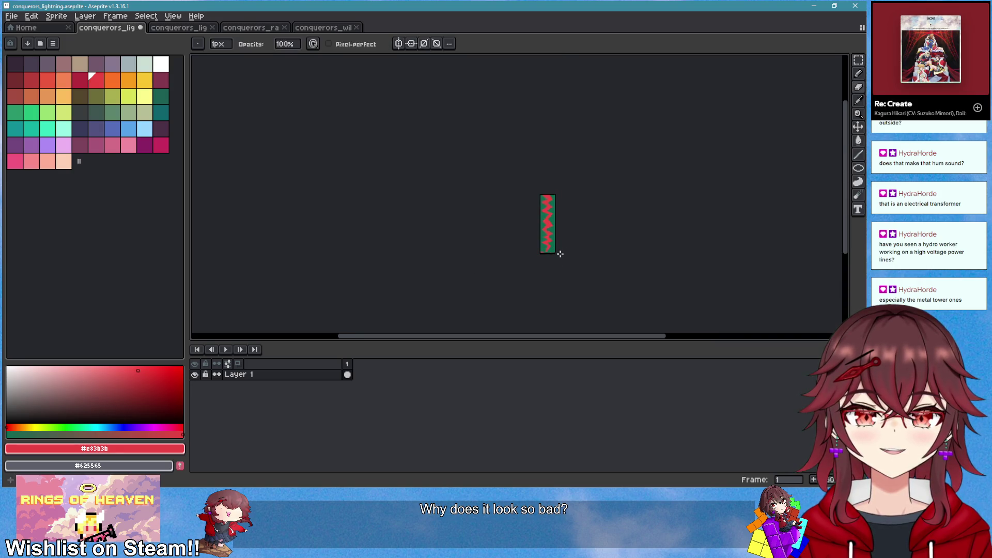
{"action": "scroll", "coordinate": [544, 186], "scroll_direction": "up", "scroll_amount": 2}
{"action": "scroll", "coordinate": [540, 197], "scroll_direction": "up", "scroll_amount": 1}
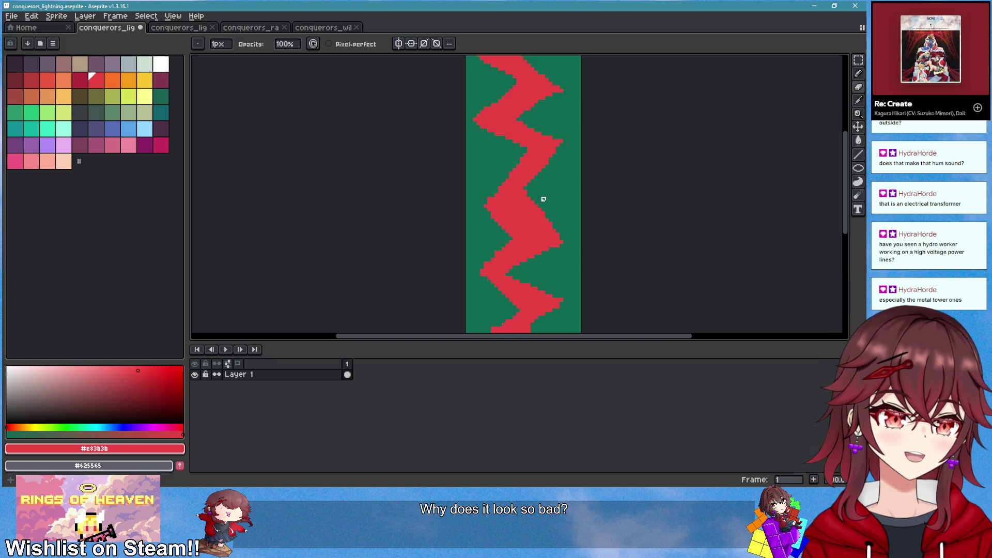
{"action": "scroll", "coordinate": [546, 233], "scroll_direction": "down", "scroll_amount": 3}
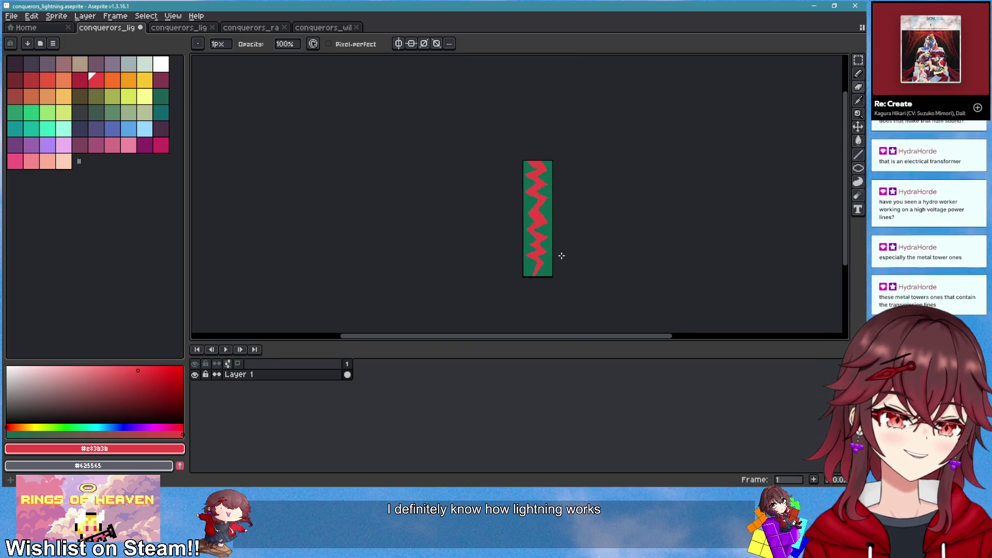
{"action": "scroll", "coordinate": [560, 250], "scroll_direction": "up", "scroll_amount": 3}
Dot green specks inside the red zigzag
{"action": "key", "text": "b"}
{"action": "left_click_drag", "start_coordinate": [479, 182], "coordinate": [498, 220]}
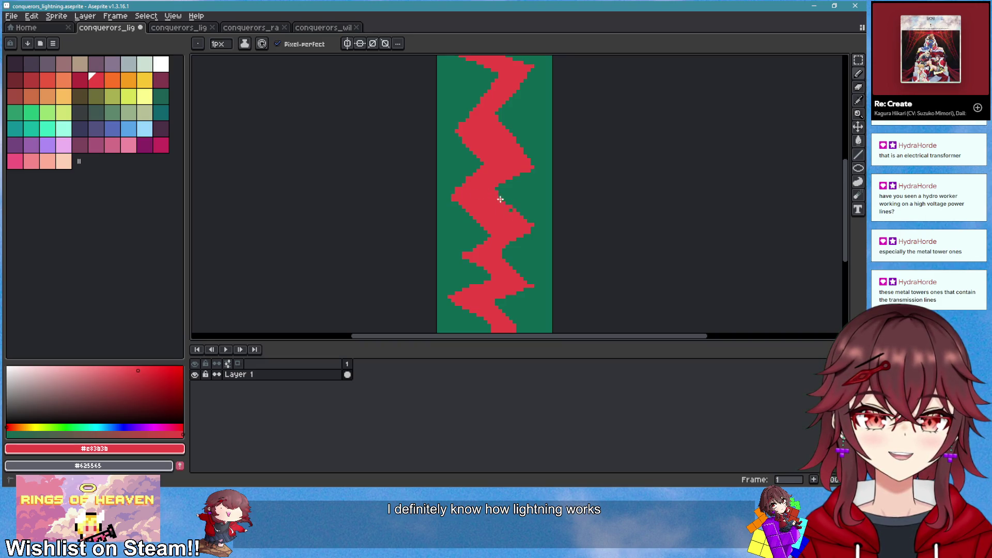
{"action": "scroll", "coordinate": [512, 219], "scroll_direction": "down", "scroll_amount": 3}
{"action": "scroll", "coordinate": [526, 269], "scroll_direction": "up", "scroll_amount": 2}
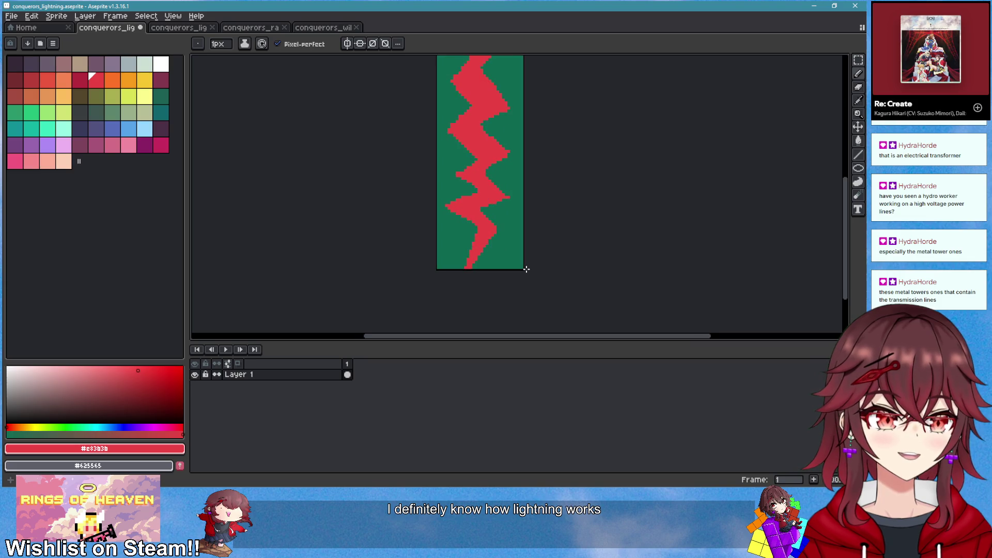
{"action": "scroll", "coordinate": [519, 196], "scroll_direction": "down", "scroll_amount": 3}
Pick a dark colour and trace a thin dark guide line down the red bolt's upper bend
{"action": "left_click_drag", "start_coordinate": [524, 184], "coordinate": [503, 243]}
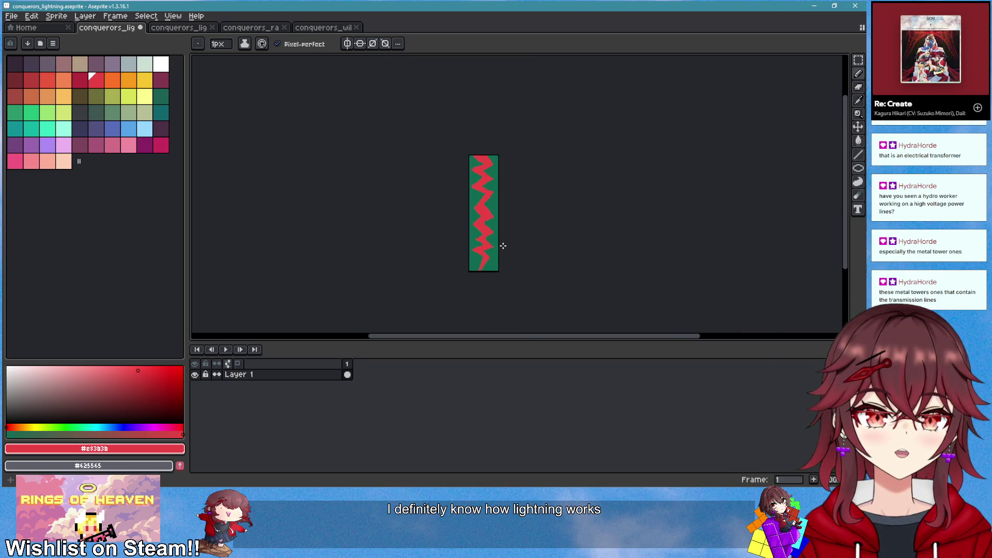
{"action": "scroll", "coordinate": [489, 178], "scroll_direction": "up", "scroll_amount": 3}
{"action": "scroll", "coordinate": [488, 174], "scroll_direction": "up", "scroll_amount": 1}
{"action": "left_click_drag", "start_coordinate": [480, 161], "coordinate": [466, 226]}
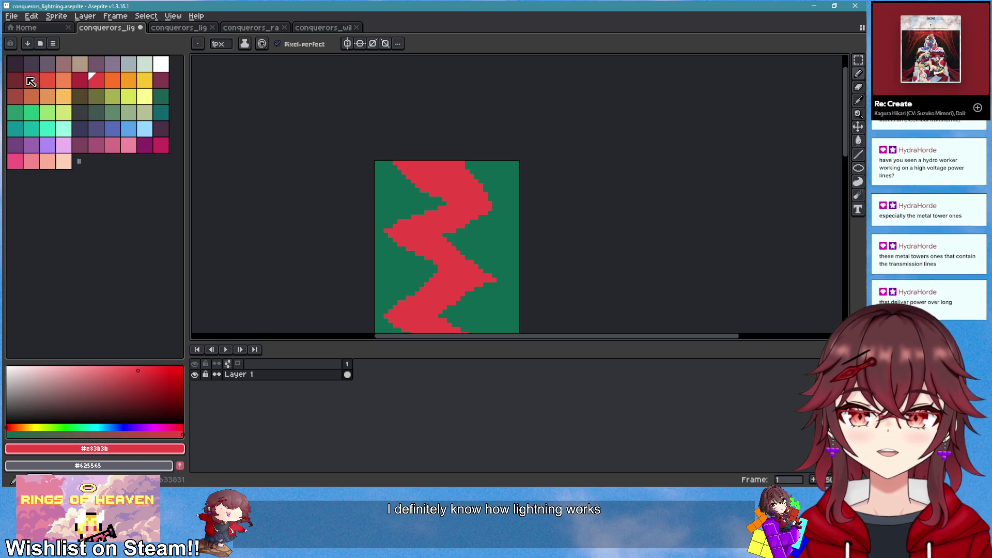
{"action": "scroll", "coordinate": [399, 180], "scroll_direction": "up", "scroll_amount": 1}
{"action": "mouse_move", "coordinate": [412, 144]}
{"action": "left_mouse_down"}
{"action": "mouse_move", "coordinate": [447, 177]}
{"action": "mouse_move", "coordinate": [420, 244]}
{"action": "left_mouse_up"}
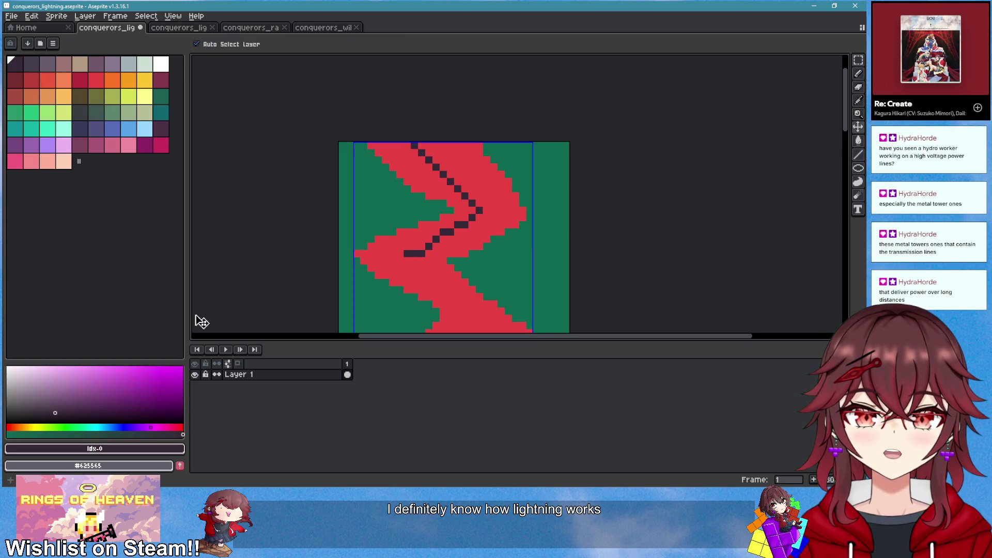
Repaint a thick black band down the upper bolt and set Ink to Lock Alpha
{"action": "key", "text": "ctrl+z"}
{"action": "mouse_move", "coordinate": [412, 143]}
{"action": "left_mouse_down"}
{"action": "mouse_move", "coordinate": [470, 199]}
{"action": "mouse_move", "coordinate": [434, 132]}
{"action": "mouse_move", "coordinate": [482, 191]}
{"action": "mouse_move", "coordinate": [387, 258]}
{"action": "mouse_move", "coordinate": [467, 214]}
{"action": "mouse_move", "coordinate": [404, 265]}
{"action": "left_mouse_up"}
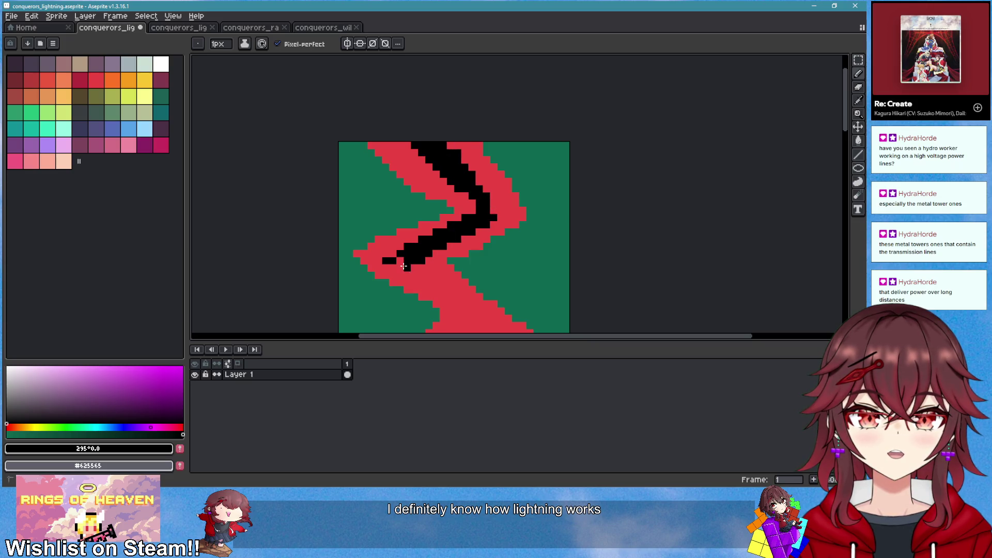
{"action": "left_click", "coordinate": [247, 45]}
{"action": "left_click", "coordinate": [267, 88]}
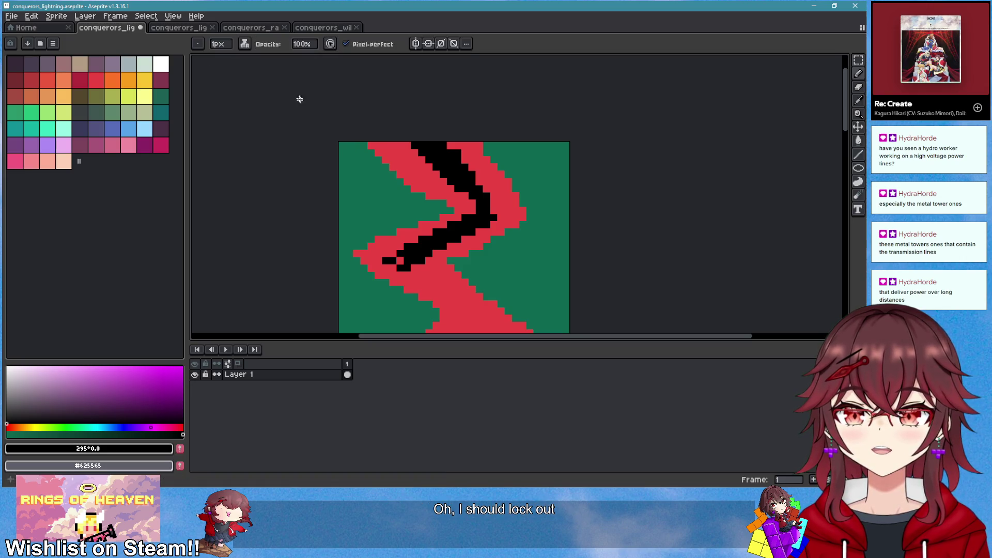
{"action": "scroll", "coordinate": [351, 129], "scroll_direction": "down", "scroll_amount": 3}
Paint the black core along the upper bend through the middle and lower zigzag
{"action": "left_click_drag", "start_coordinate": [410, 166], "coordinate": [465, 213]}
{"action": "mouse_move", "coordinate": [465, 213]}
{"action": "left_mouse_down"}
{"action": "mouse_move", "coordinate": [392, 154]}
{"action": "mouse_move", "coordinate": [460, 214]}
{"action": "left_mouse_up"}
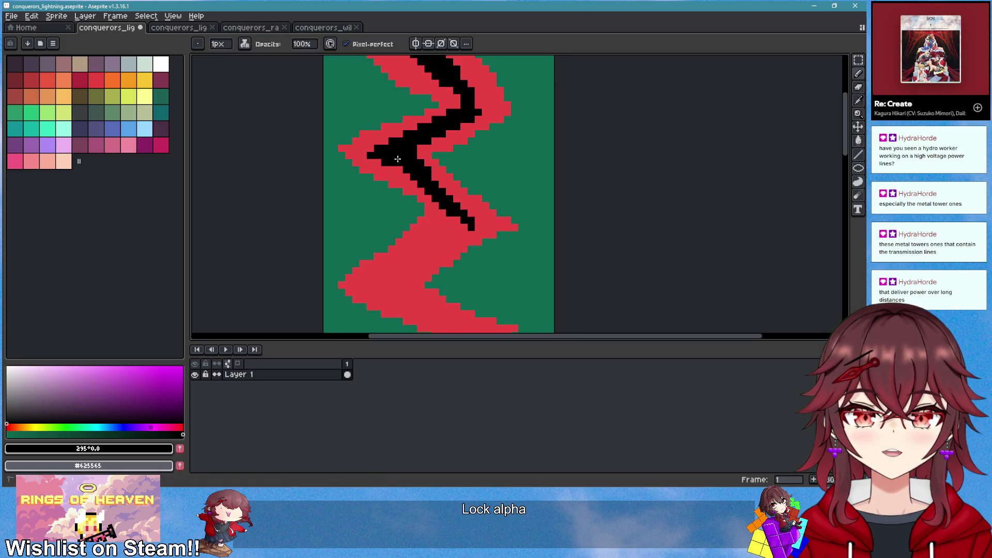
{"action": "scroll", "coordinate": [459, 214], "scroll_direction": "down", "scroll_amount": 1}
{"action": "left_click_drag", "start_coordinate": [411, 186], "coordinate": [417, 184]}
{"action": "mouse_move", "coordinate": [416, 182]}
{"action": "left_mouse_down"}
{"action": "mouse_move", "coordinate": [413, 269]}
{"action": "mouse_move", "coordinate": [448, 222]}
{"action": "mouse_move", "coordinate": [467, 227]}
{"action": "mouse_move", "coordinate": [408, 267]}
{"action": "mouse_move", "coordinate": [439, 289]}
{"action": "mouse_move", "coordinate": [395, 271]}
{"action": "mouse_move", "coordinate": [457, 301]}
{"action": "left_mouse_up"}
{"action": "mouse_move", "coordinate": [458, 301]}
{"action": "left_mouse_down"}
{"action": "mouse_move", "coordinate": [437, 175]}
{"action": "mouse_move", "coordinate": [457, 183]}
{"action": "mouse_move", "coordinate": [414, 233]}
{"action": "left_mouse_up"}
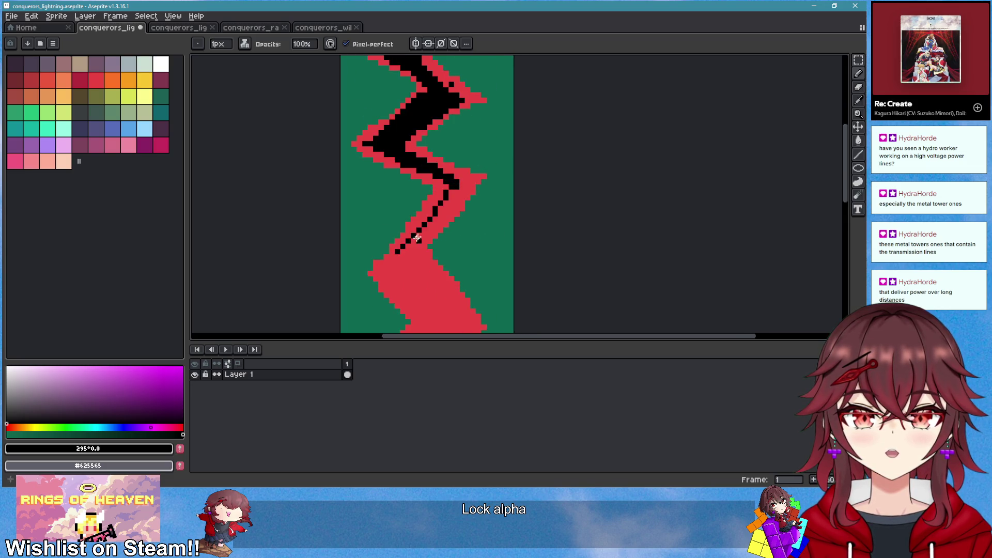
Undo the lower core strokes after trying a thin diagonal black line there
{"action": "scroll", "coordinate": [443, 250], "scroll_direction": "down", "scroll_amount": 2}
{"action": "scroll", "coordinate": [436, 151], "scroll_direction": "up", "scroll_amount": 2}
{"action": "scroll", "coordinate": [374, 152], "scroll_direction": "up", "scroll_amount": 1}
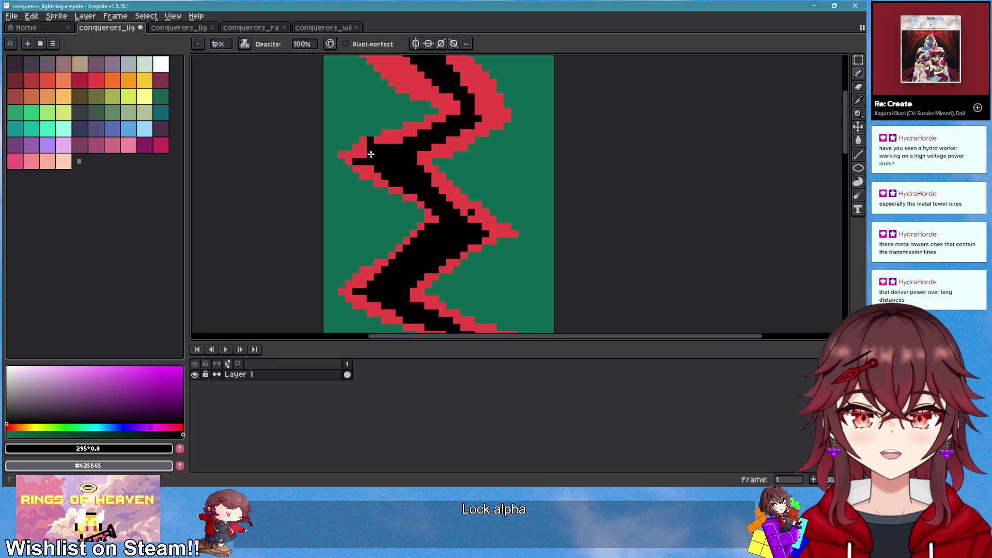
{"action": "scroll", "coordinate": [464, 214], "scroll_direction": "down", "scroll_amount": 1}
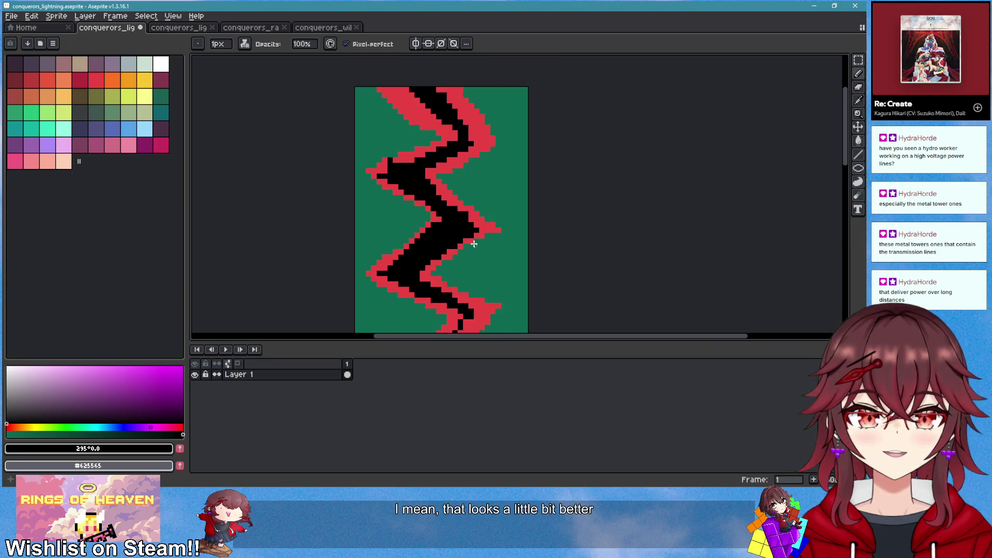
{"action": "key", "text": "ctrl+z"}
{"action": "mouse_move", "coordinate": [419, 224]}
{"action": "left_mouse_down"}
{"action": "mouse_move", "coordinate": [483, 160]}
{"action": "mouse_move", "coordinate": [421, 230]}
{"action": "mouse_move", "coordinate": [430, 216]}
{"action": "mouse_move", "coordinate": [433, 282]}
{"action": "mouse_move", "coordinate": [464, 300]}
{"action": "mouse_move", "coordinate": [461, 311]}
{"action": "left_mouse_up"}
{"action": "key", "text": "ctrl+z"}
Paint black across the lower zigzag, the upper-middle diagonal and up the left bend
{"action": "mouse_move", "coordinate": [454, 212]}
{"action": "left_mouse_down"}
{"action": "mouse_move", "coordinate": [470, 209]}
{"action": "mouse_move", "coordinate": [387, 255]}
{"action": "mouse_move", "coordinate": [436, 199]}
{"action": "mouse_move", "coordinate": [441, 207]}
{"action": "mouse_move", "coordinate": [392, 252]}
{"action": "mouse_move", "coordinate": [433, 212]}
{"action": "mouse_move", "coordinate": [448, 219]}
{"action": "left_mouse_up"}
{"action": "mouse_move", "coordinate": [432, 133]}
{"action": "left_mouse_down"}
{"action": "mouse_move", "coordinate": [462, 191]}
{"action": "mouse_move", "coordinate": [458, 173]}
{"action": "left_mouse_up"}
{"action": "mouse_move", "coordinate": [460, 212]}
{"action": "left_mouse_down"}
{"action": "mouse_move", "coordinate": [468, 207]}
{"action": "mouse_move", "coordinate": [409, 145]}
{"action": "left_mouse_up"}
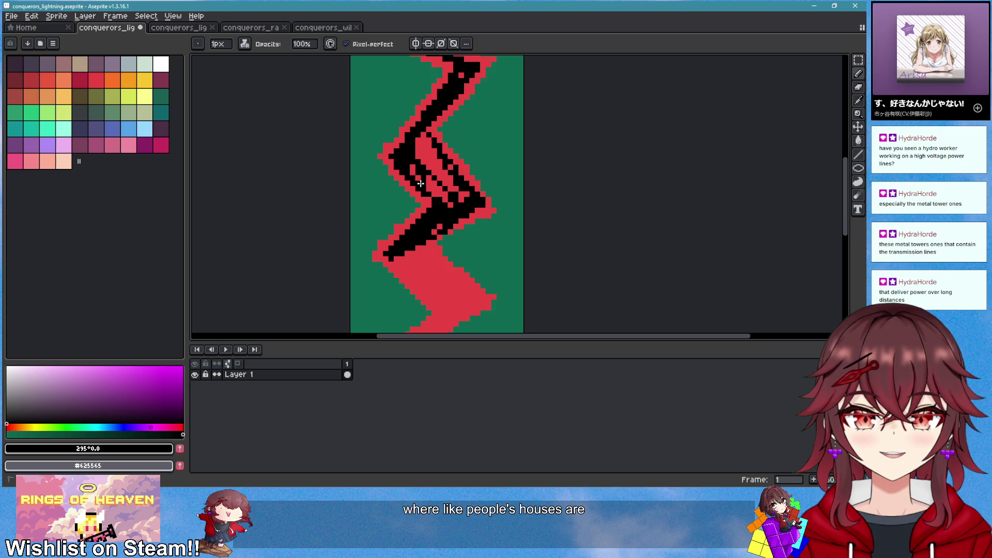
Flood-fill the black area inside the zigzag with the bolt's red
{"action": "key", "text": "e"}
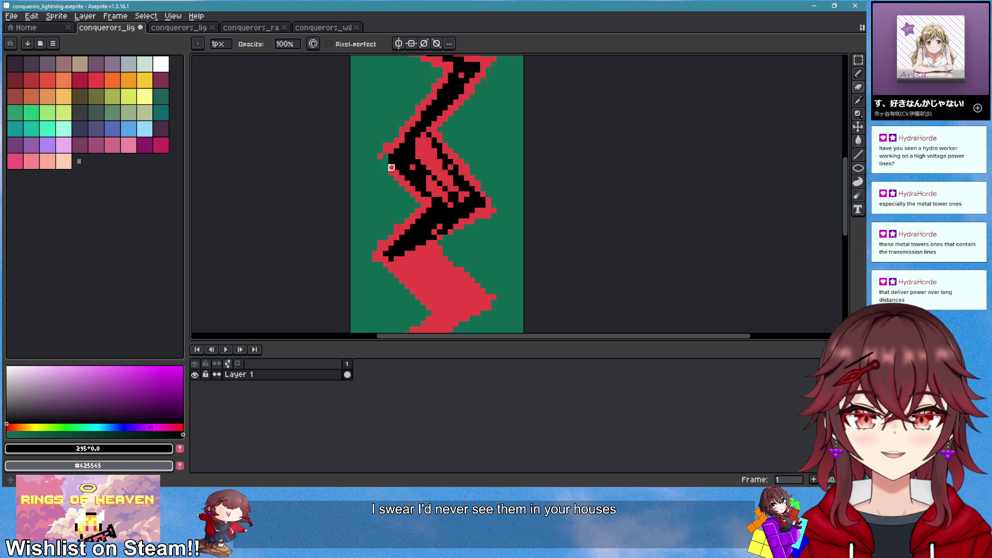
{"action": "scroll", "coordinate": [391, 167], "scroll_direction": "up", "scroll_amount": 2}
{"action": "key", "text": "b"}
{"action": "left_click", "coordinate": [384, 155], "text": "alt"}
{"action": "key", "text": "g"}
{"action": "left_click", "coordinate": [448, 206]}
Sample black from the core and stroke it diagonally across the red interior
{"action": "key", "text": "b"}
{"action": "key", "text": "alt"}
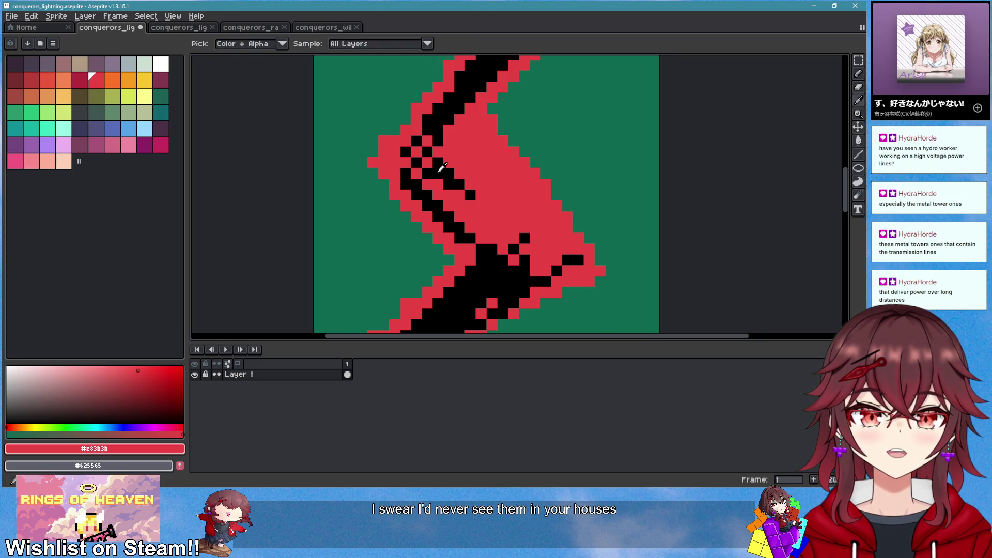
{"action": "left_click", "coordinate": [442, 167], "text": "alt"}
{"action": "mouse_move", "coordinate": [417, 173]}
{"action": "left_mouse_down"}
{"action": "mouse_move", "coordinate": [454, 129]}
{"action": "mouse_move", "coordinate": [568, 256]}
{"action": "mouse_move", "coordinate": [511, 257]}
{"action": "mouse_move", "coordinate": [469, 223]}
{"action": "mouse_move", "coordinate": [438, 152]}
{"action": "mouse_move", "coordinate": [467, 185]}
{"action": "mouse_move", "coordinate": [407, 167]}
{"action": "mouse_move", "coordinate": [443, 179]}
{"action": "mouse_move", "coordinate": [463, 144]}
{"action": "mouse_move", "coordinate": [480, 214]}
{"action": "mouse_move", "coordinate": [457, 216]}
{"action": "mouse_move", "coordinate": [519, 215]}
{"action": "mouse_move", "coordinate": [535, 248]}
{"action": "left_mouse_up"}
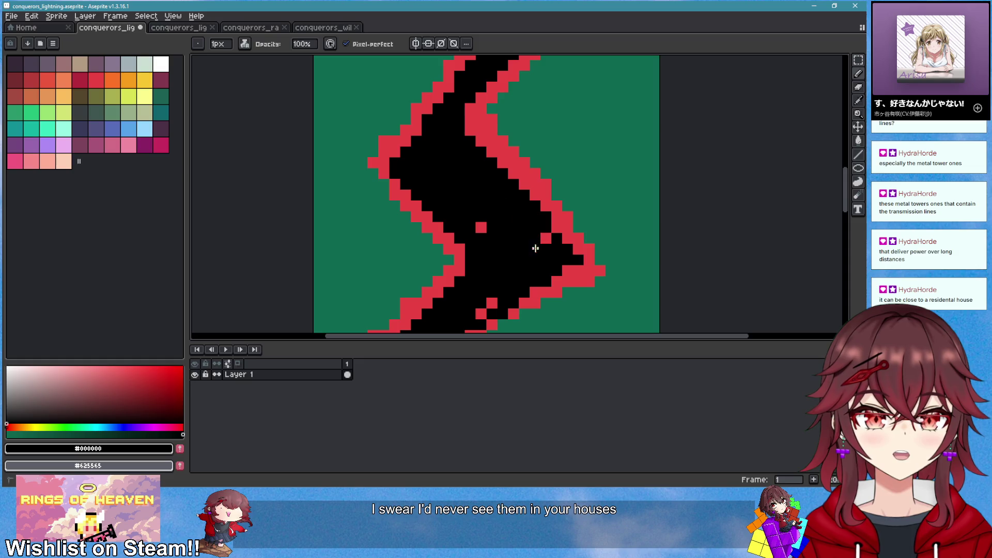
{"action": "left_click_drag", "start_coordinate": [486, 228], "coordinate": [552, 227]}
{"action": "scroll", "coordinate": [549, 225], "scroll_direction": "down", "scroll_amount": 1}
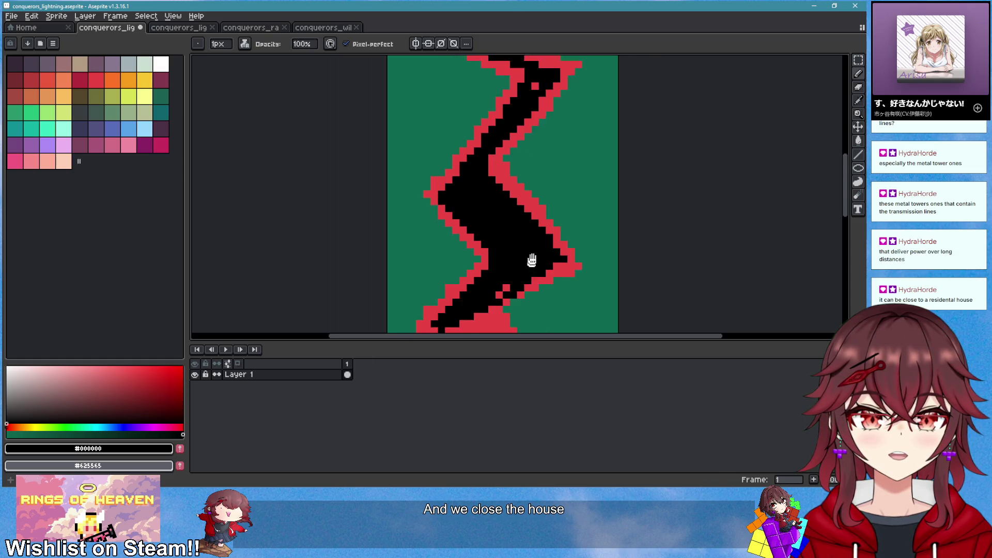
Extend the black core down the middle bend, blacking out remaining red interior pixels
{"action": "mouse_move", "coordinate": [539, 163]}
{"action": "left_mouse_down"}
{"action": "mouse_move", "coordinate": [565, 161]}
{"action": "mouse_move", "coordinate": [496, 202]}
{"action": "mouse_move", "coordinate": [564, 271]}
{"action": "mouse_move", "coordinate": [517, 102]}
{"action": "mouse_move", "coordinate": [466, 140]}
{"action": "mouse_move", "coordinate": [514, 187]}
{"action": "mouse_move", "coordinate": [455, 146]}
{"action": "mouse_move", "coordinate": [525, 197]}
{"action": "mouse_move", "coordinate": [480, 138]}
{"action": "mouse_move", "coordinate": [507, 130]}
{"action": "mouse_move", "coordinate": [539, 93]}
{"action": "left_mouse_up"}
{"action": "scroll", "coordinate": [538, 93], "scroll_direction": "up", "scroll_amount": 2}
{"action": "mouse_move", "coordinate": [460, 153]}
{"action": "left_mouse_down"}
{"action": "mouse_move", "coordinate": [524, 214]}
{"action": "mouse_move", "coordinate": [465, 268]}
{"action": "mouse_move", "coordinate": [483, 209]}
{"action": "mouse_move", "coordinate": [457, 204]}
{"action": "mouse_move", "coordinate": [419, 168]}
{"action": "mouse_move", "coordinate": [429, 155]}
{"action": "mouse_move", "coordinate": [526, 215]}
{"action": "mouse_move", "coordinate": [478, 192]}
{"action": "mouse_move", "coordinate": [487, 222]}
{"action": "left_mouse_up"}
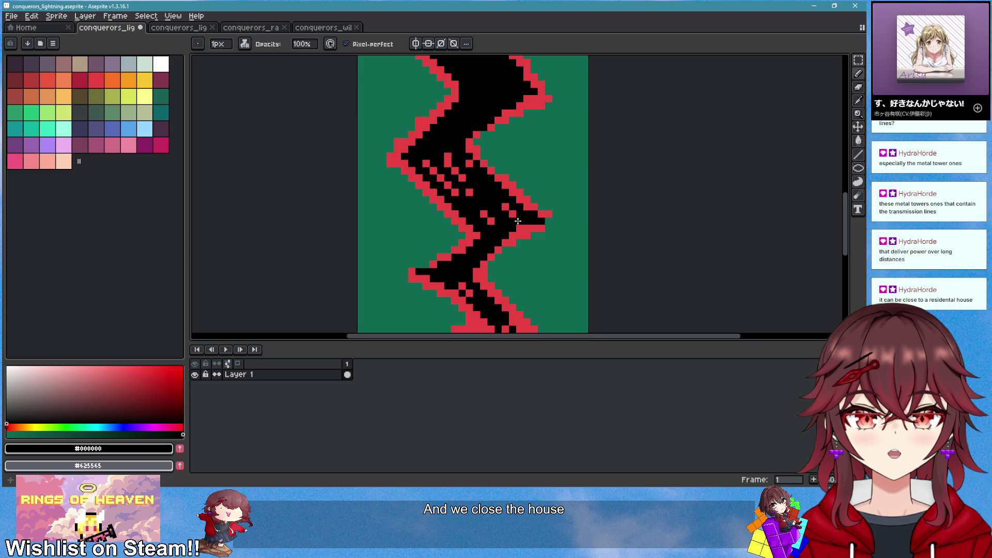
{"action": "left_click_drag", "start_coordinate": [430, 159], "coordinate": [455, 184]}
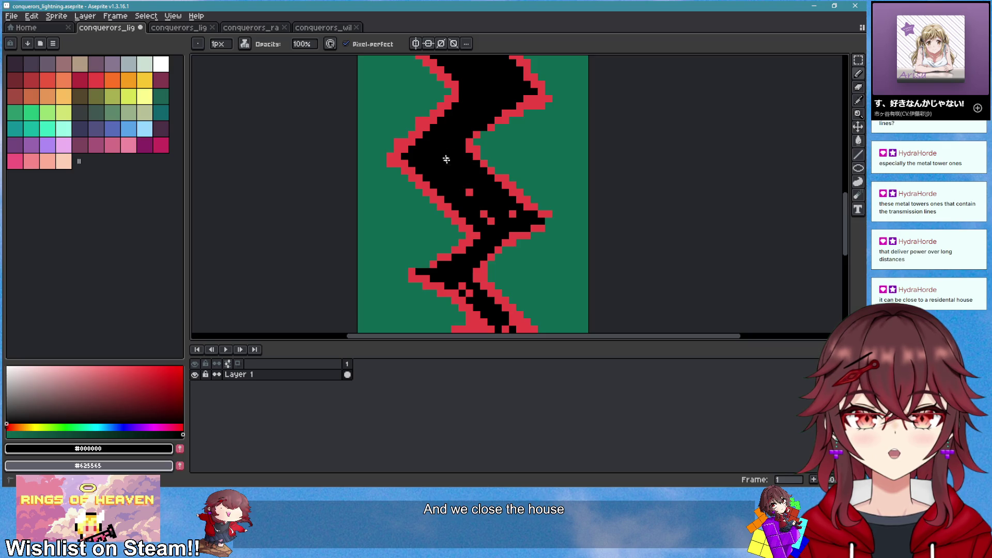
{"action": "scroll", "coordinate": [481, 209], "scroll_direction": "down", "scroll_amount": 8}
{"action": "scroll", "coordinate": [511, 243], "scroll_direction": "up", "scroll_amount": 1}
{"action": "scroll", "coordinate": [511, 242], "scroll_direction": "up", "scroll_amount": 2}
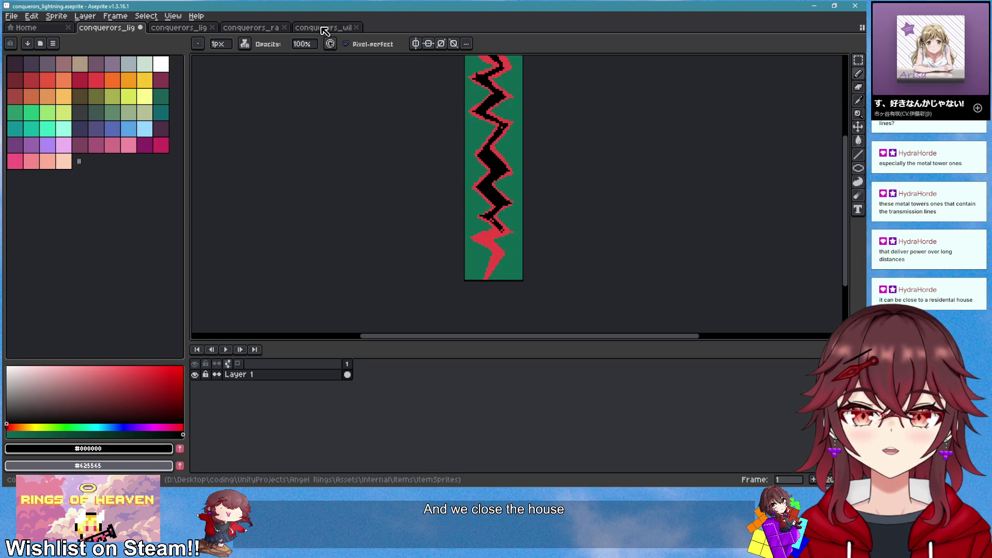
Paint black down the lower zigzag and repaint its bottom edge pixels red
{"action": "scroll", "coordinate": [507, 230], "scroll_direction": "up", "scroll_amount": 3}
{"action": "mouse_move", "coordinate": [449, 208]}
{"action": "left_mouse_down"}
{"action": "mouse_move", "coordinate": [477, 243]}
{"action": "mouse_move", "coordinate": [418, 279]}
{"action": "mouse_move", "coordinate": [489, 96]}
{"action": "mouse_move", "coordinate": [462, 137]}
{"action": "mouse_move", "coordinate": [454, 279]}
{"action": "mouse_move", "coordinate": [493, 181]}
{"action": "mouse_move", "coordinate": [483, 195]}
{"action": "left_mouse_up"}
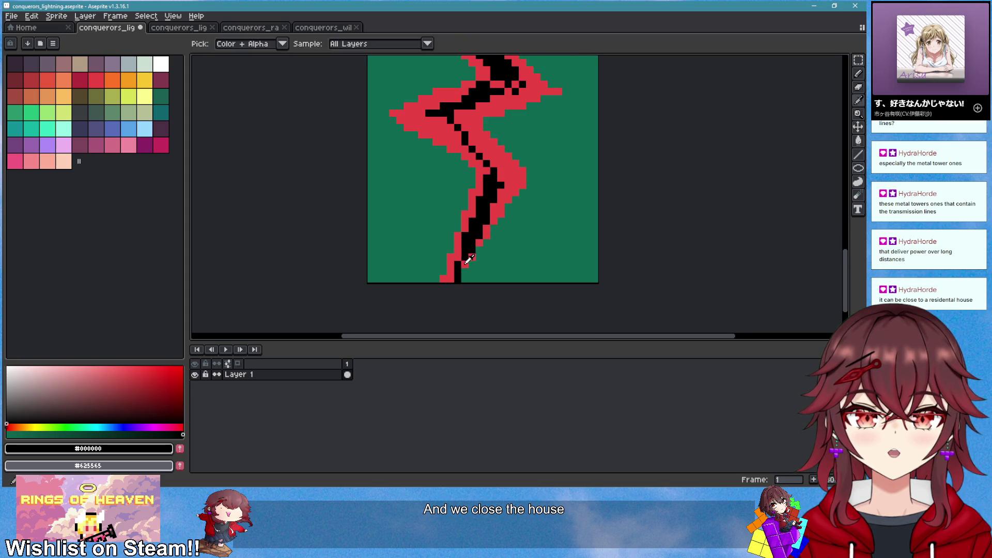
{"action": "left_click", "coordinate": [450, 276], "text": "alt"}
{"action": "left_click", "coordinate": [457, 278]}
{"action": "left_click", "coordinate": [465, 256], "text": "alt"}
{"action": "left_click", "coordinate": [456, 270]}
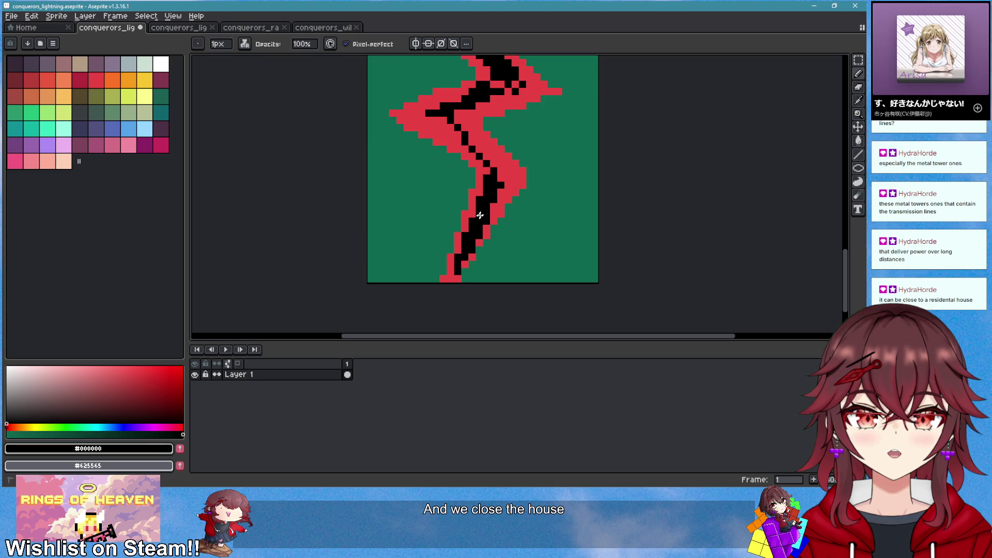
Fill the upper zigzag's left arm and the middle zigzag's gaps with black
{"action": "mouse_move", "coordinate": [494, 202]}
{"action": "left_mouse_down"}
{"action": "mouse_move", "coordinate": [495, 154]}
{"action": "mouse_move", "coordinate": [423, 113]}
{"action": "mouse_move", "coordinate": [454, 126]}
{"action": "mouse_move", "coordinate": [458, 110]}
{"action": "left_mouse_up"}
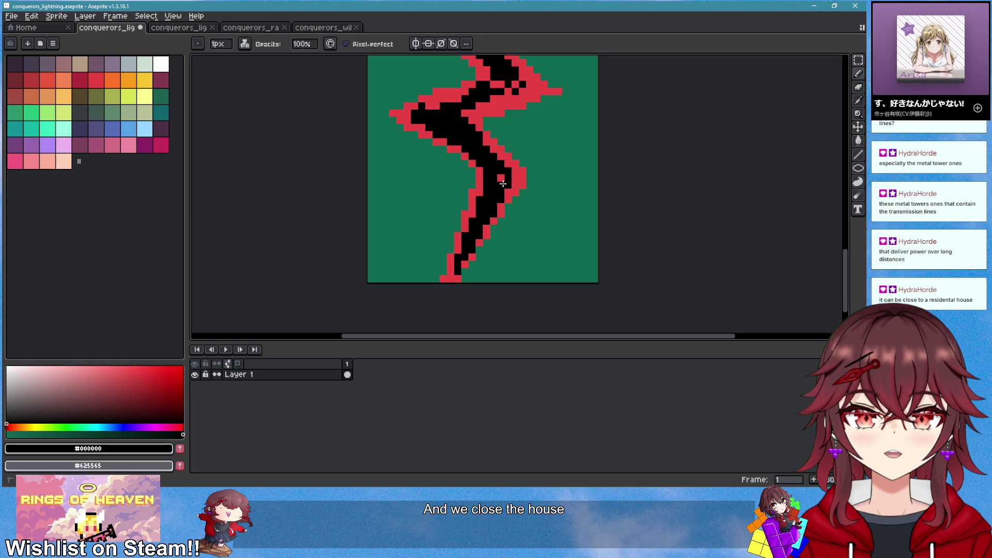
{"action": "scroll", "coordinate": [447, 196], "scroll_direction": "up", "scroll_amount": 3}
{"action": "mouse_move", "coordinate": [450, 175]}
{"action": "left_mouse_down"}
{"action": "mouse_move", "coordinate": [509, 167]}
{"action": "mouse_move", "coordinate": [514, 148]}
{"action": "left_mouse_up"}
{"action": "scroll", "coordinate": [521, 160], "scroll_direction": "up", "scroll_amount": 4}
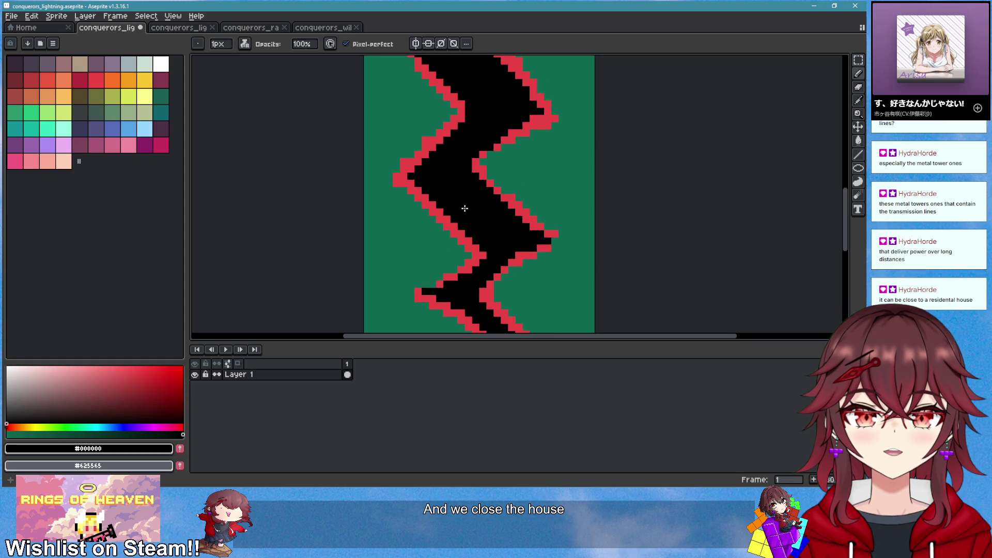
{"action": "scroll", "coordinate": [463, 206], "scroll_direction": "up", "scroll_amount": 1}
Eyedrop the red and widen the red edges along the black zigzag
{"action": "left_click", "coordinate": [442, 128], "text": "alt"}
{"action": "left_click_drag", "start_coordinate": [416, 190], "coordinate": [445, 145]}
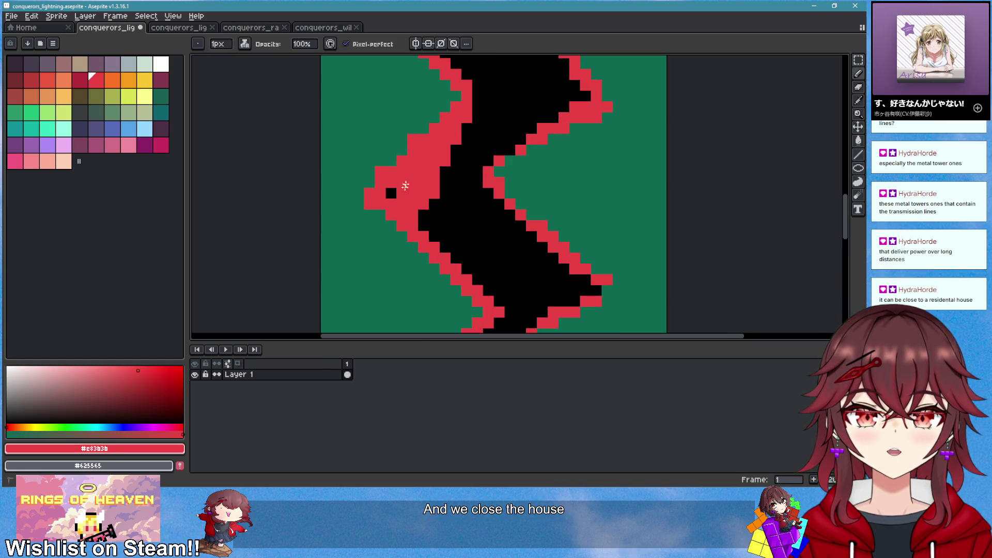
{"action": "scroll", "coordinate": [493, 147], "scroll_direction": "down", "scroll_amount": 3}
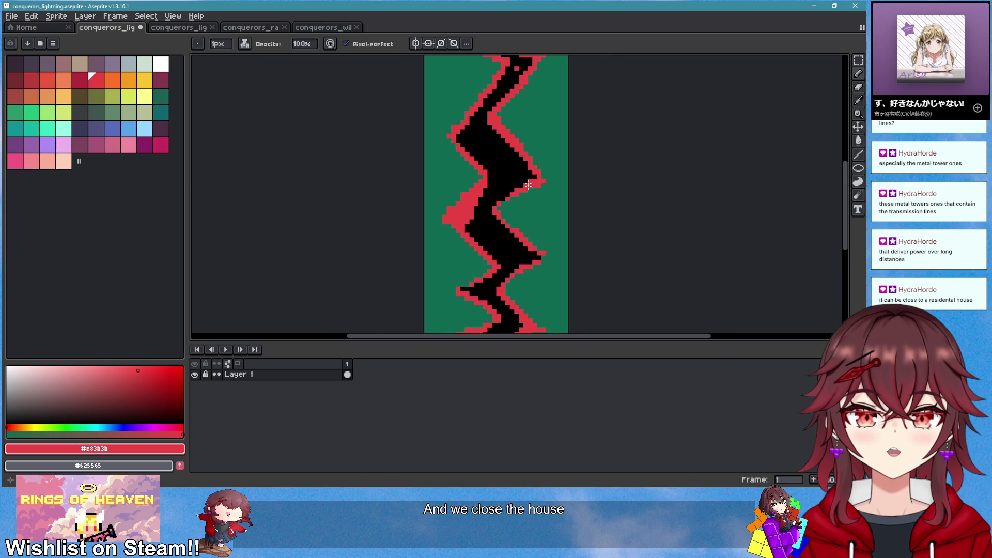
{"action": "left_click_drag", "start_coordinate": [505, 132], "coordinate": [528, 182]}
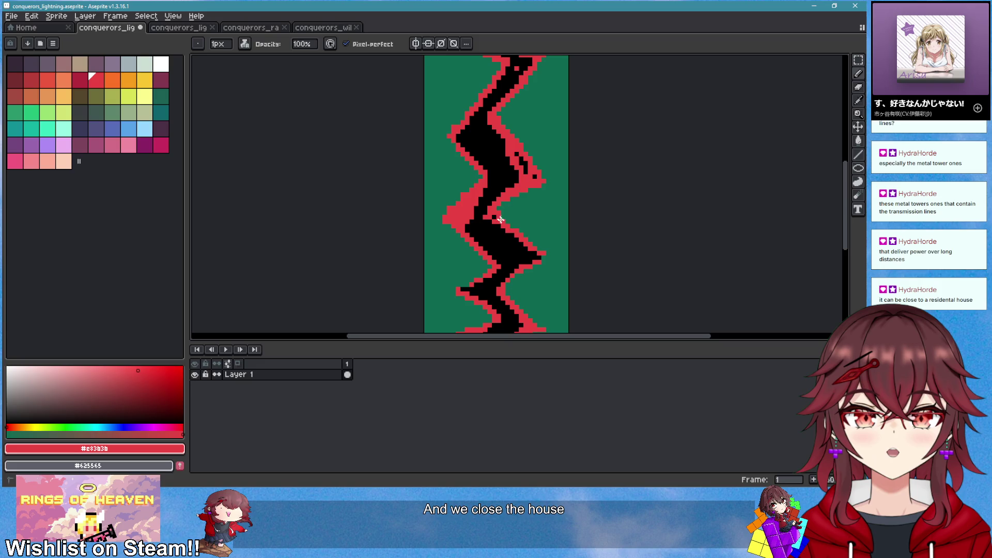
{"action": "scroll", "coordinate": [542, 180], "scroll_direction": "down", "scroll_amount": 2}
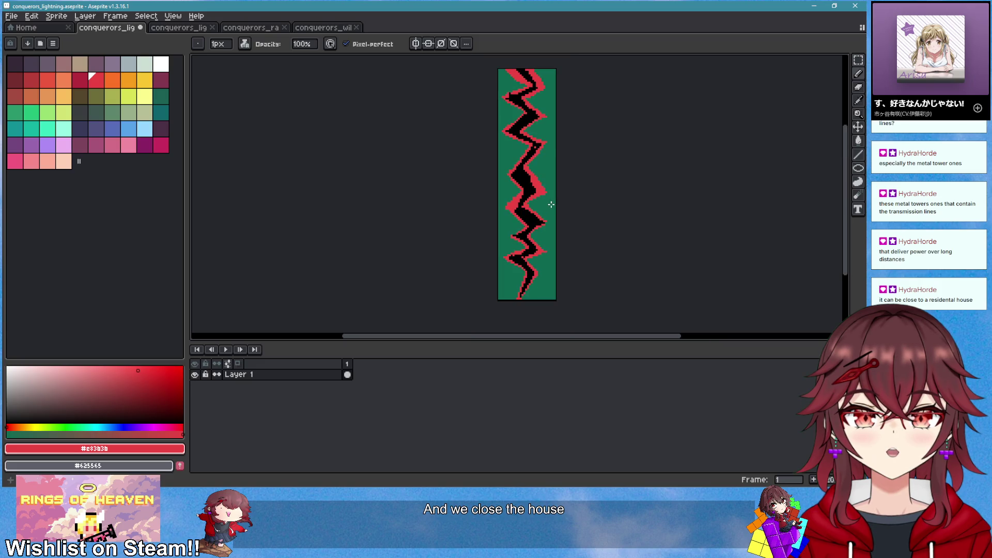
{"action": "scroll", "coordinate": [519, 183], "scroll_direction": "up", "scroll_amount": 2}
{"action": "left_click_drag", "start_coordinate": [564, 122], "coordinate": [526, 217]}
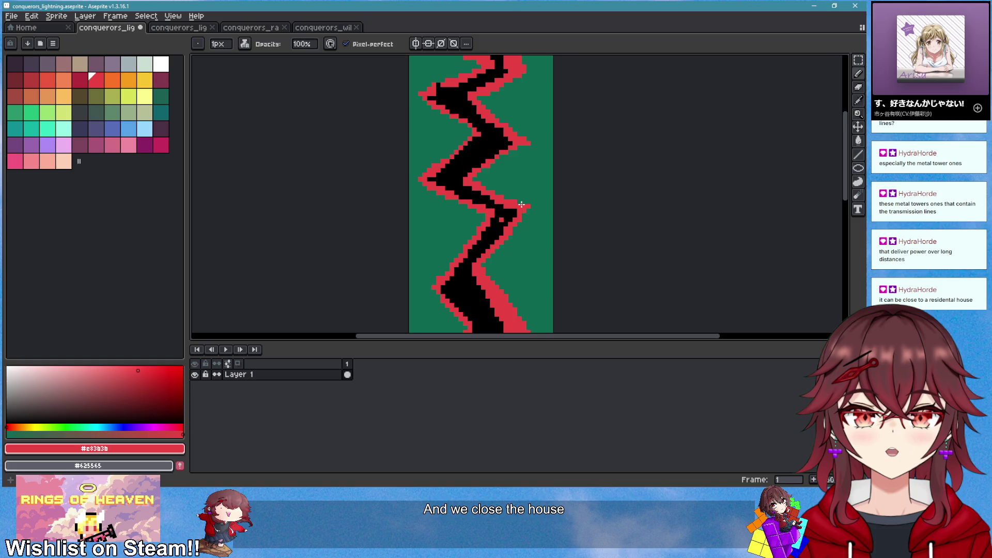
{"action": "scroll", "coordinate": [518, 214], "scroll_direction": "down", "scroll_amount": 2}
{"action": "scroll", "coordinate": [466, 180], "scroll_direction": "up", "scroll_amount": 2}
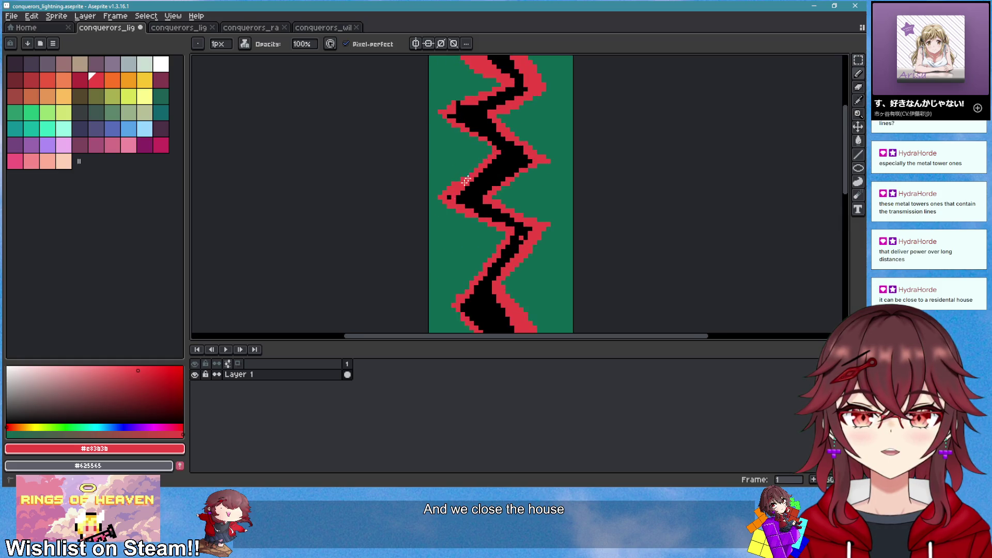
{"action": "scroll", "coordinate": [488, 104], "scroll_direction": "down", "scroll_amount": 2}
{"action": "scroll", "coordinate": [452, 195], "scroll_direction": "up", "scroll_amount": 2}
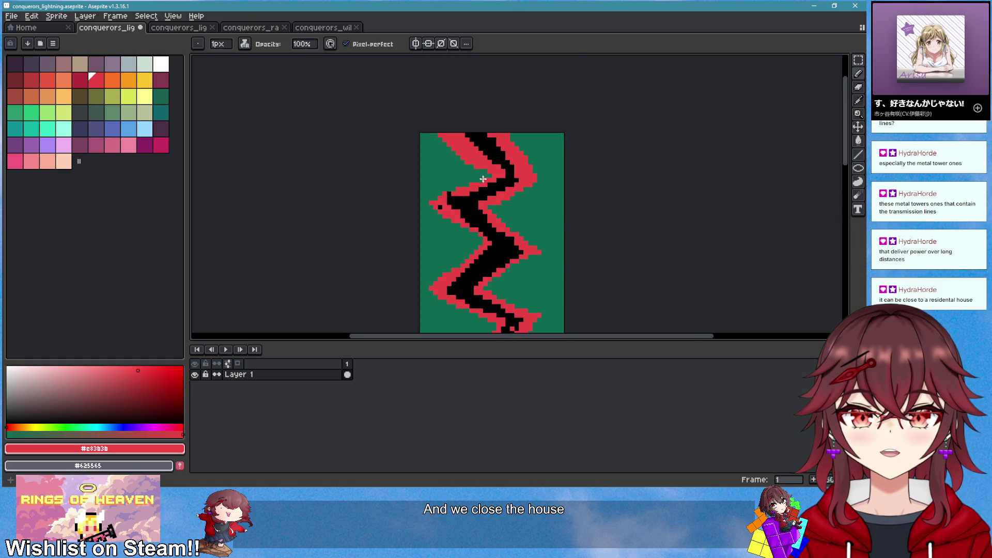
{"action": "scroll", "coordinate": [496, 210], "scroll_direction": "down", "scroll_amount": 3}
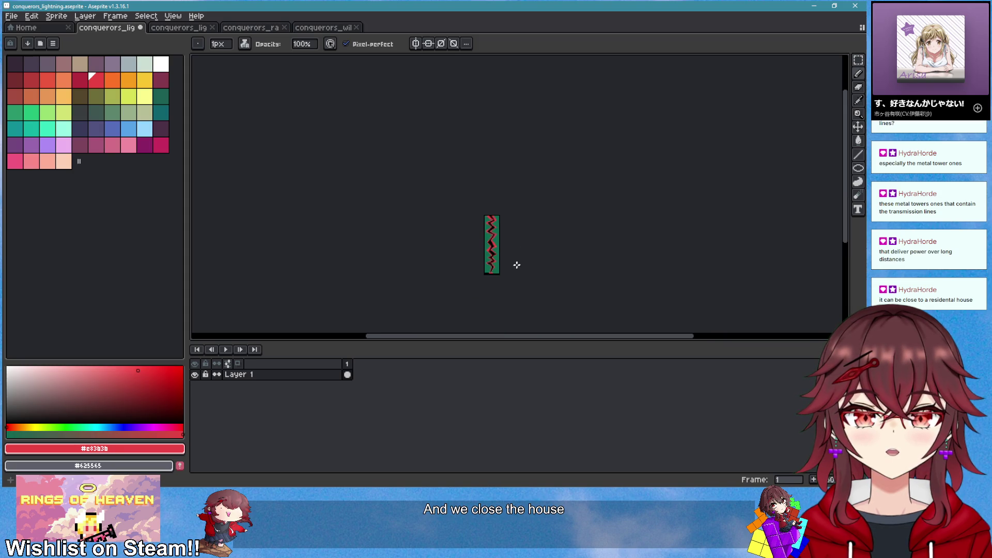
{"action": "scroll", "coordinate": [516, 263], "scroll_direction": "up", "scroll_amount": 3}
{"action": "scroll", "coordinate": [443, 280], "scroll_direction": "down", "scroll_amount": 2}
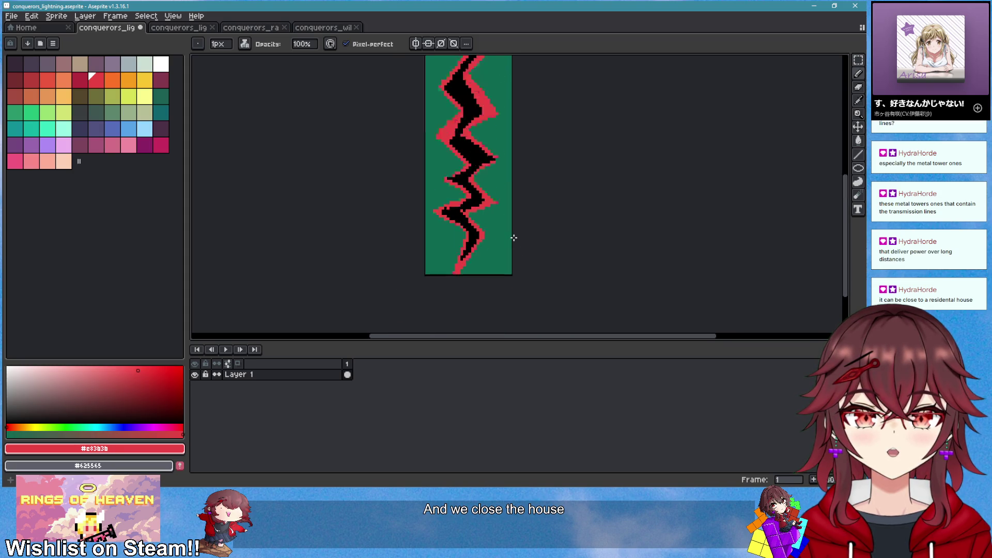
{"action": "scroll", "coordinate": [451, 222], "scroll_direction": "up", "scroll_amount": 3}
Turn stray black edge pixels red, then return to the pencil with Pixel-perfect on
{"action": "left_click_drag", "start_coordinate": [451, 222], "coordinate": [437, 214]}
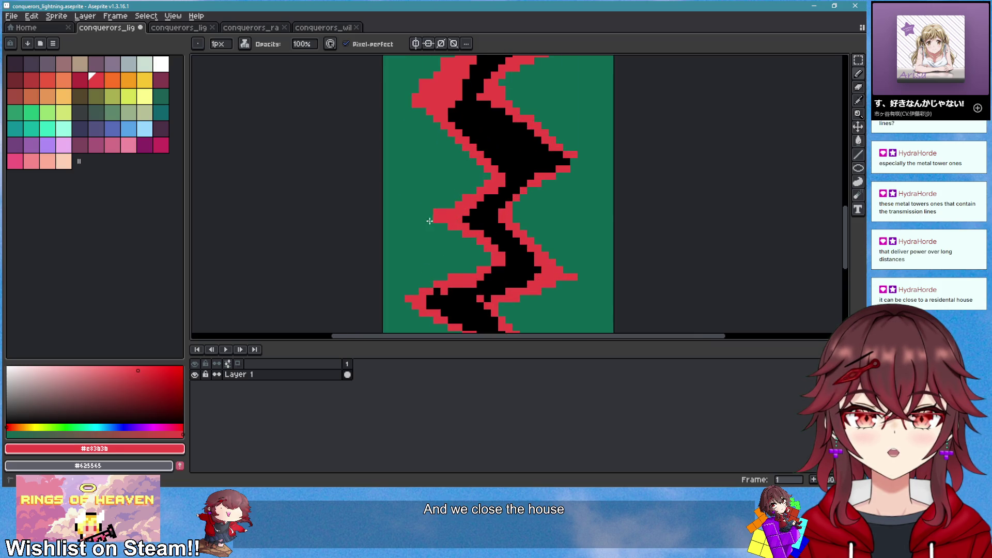
{"action": "key", "text": "e"}
{"action": "scroll", "coordinate": [439, 216], "scroll_direction": "down", "scroll_amount": 2}
{"action": "scroll", "coordinate": [454, 218], "scroll_direction": "up", "scroll_amount": 2}
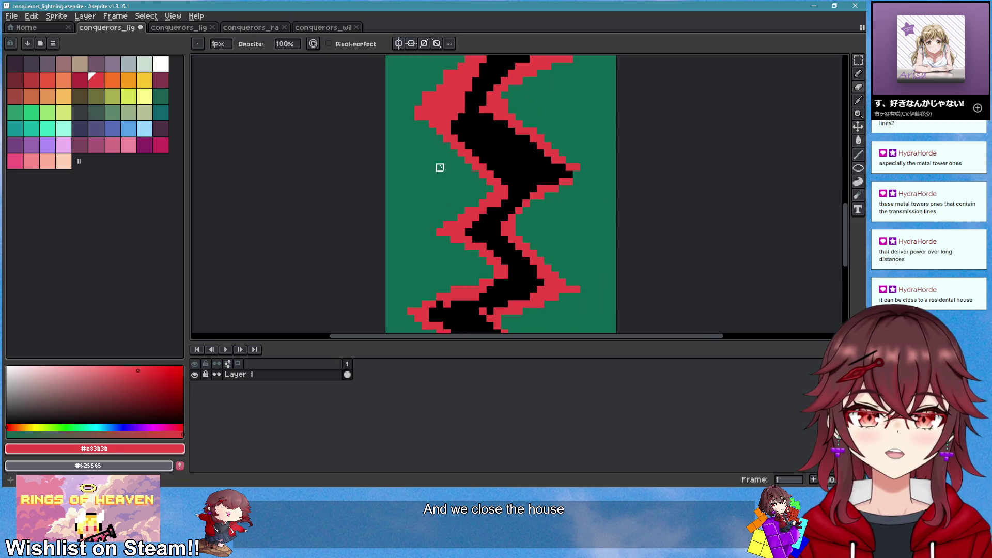
{"action": "key", "text": "b"}
{"action": "left_click", "coordinate": [244, 44]}
{"action": "left_click", "coordinate": [265, 61]}
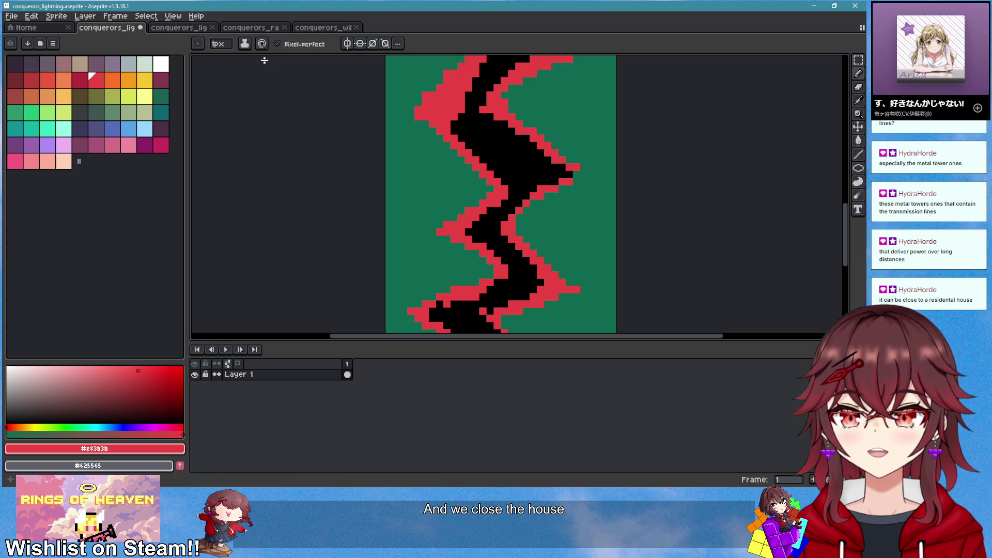
Rotate the canvas 90° CW so the lightning strip lies horizontally
{"action": "left_click", "coordinate": [56, 16]}
{"action": "mouse_move", "coordinate": [126, 88]}
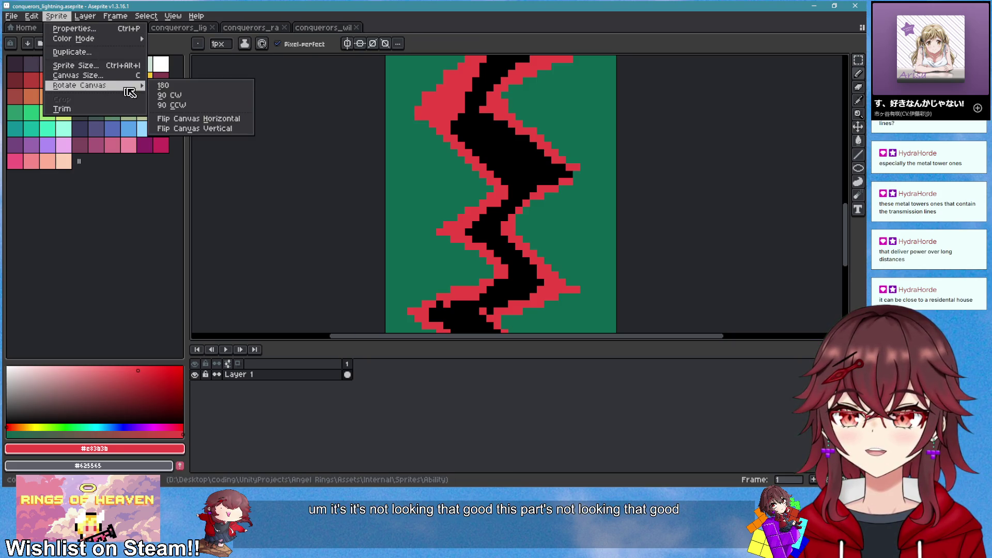
{"action": "left_click", "coordinate": [172, 105]}
{"action": "scroll", "coordinate": [501, 190], "scroll_direction": "down", "scroll_amount": 3}
{"action": "scroll", "coordinate": [580, 208], "scroll_direction": "up", "scroll_amount": 3}
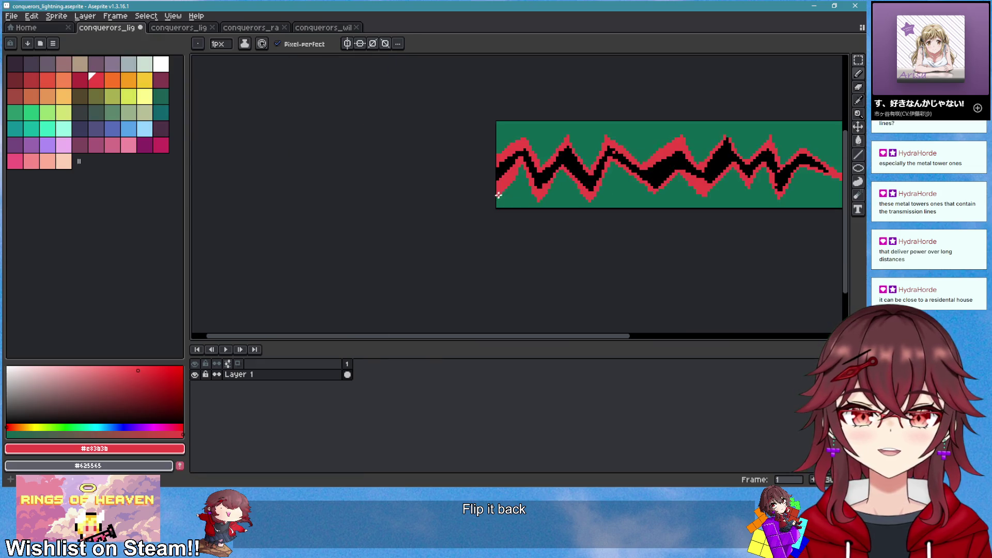
{"action": "scroll", "coordinate": [594, 155], "scroll_direction": "up", "scroll_amount": 3}
Eyedrop black from the core and darken a few pixels on the red edge
{"action": "left_click", "coordinate": [582, 140], "text": "alt"}
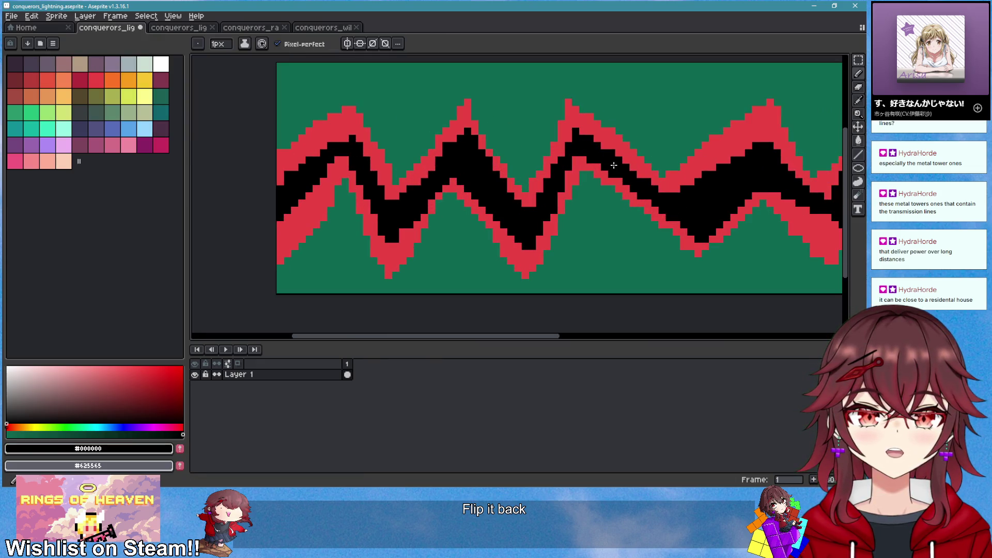
{"action": "scroll", "coordinate": [614, 189], "scroll_direction": "down", "scroll_amount": 5}
{"action": "scroll", "coordinate": [490, 237], "scroll_direction": "up", "scroll_amount": 4}
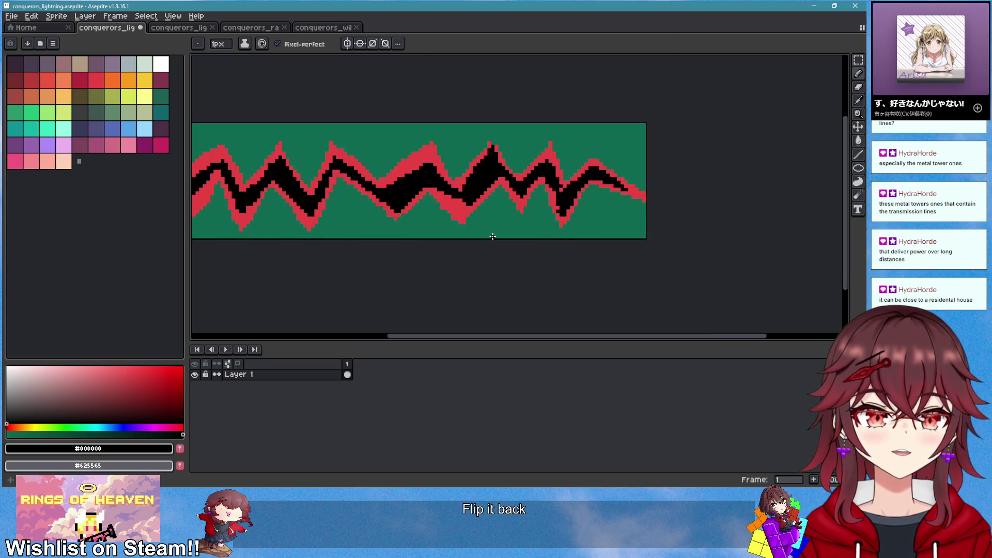
{"action": "scroll", "coordinate": [465, 225], "scroll_direction": "up", "scroll_amount": 2}
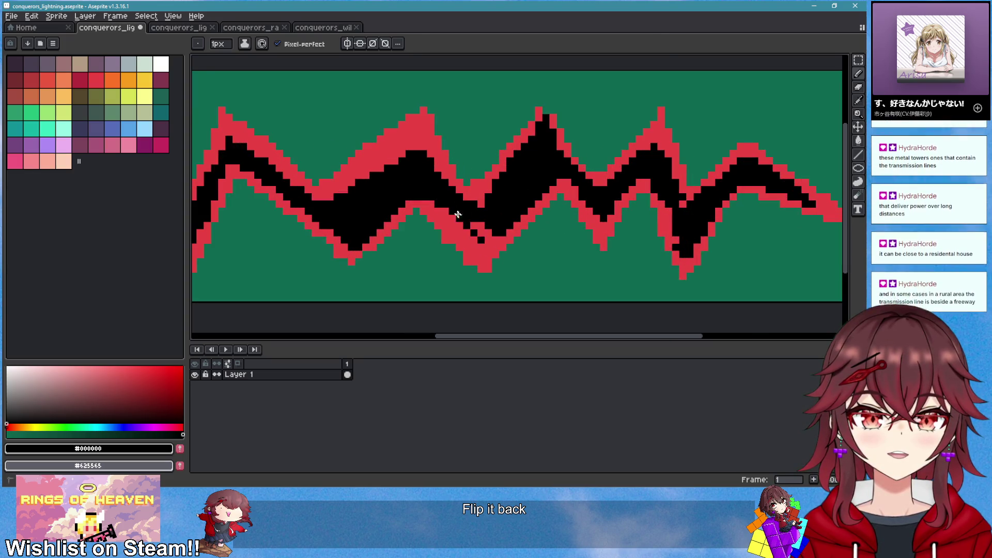
{"action": "left_click", "coordinate": [490, 237]}
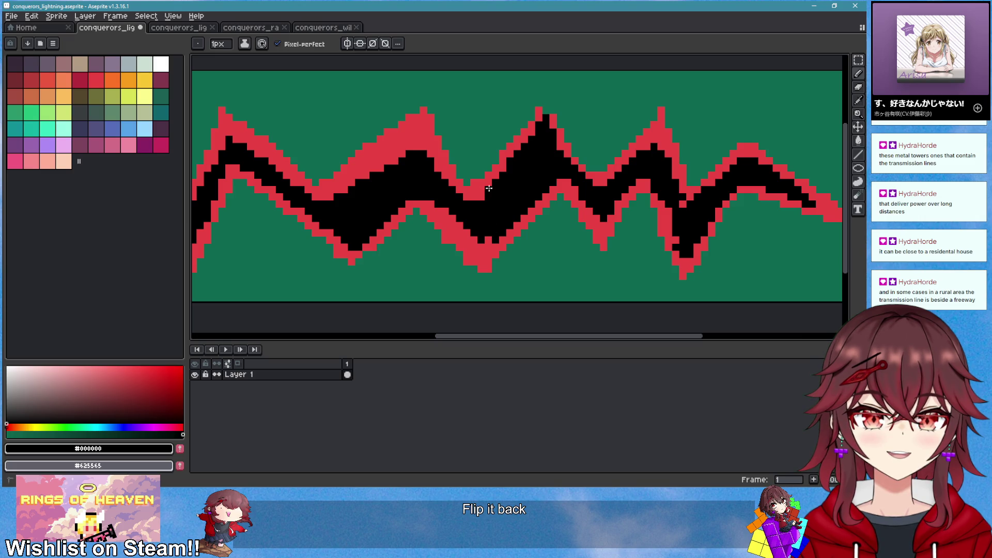
{"action": "scroll", "coordinate": [489, 240], "scroll_direction": "down", "scroll_amount": 1}
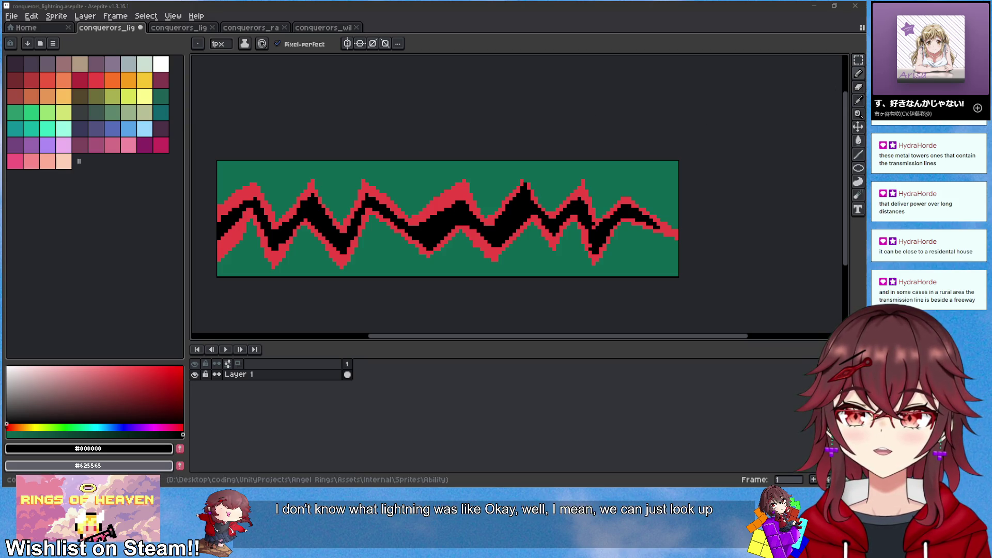
{"action": "key", "text": "alt+Tab"}
Close the old tabs and search Google for 'shanks conqueror haki'
{"action": "key", "text": "ctrl+t"}
{"action": "left_click", "coordinate": [497, 71]}
{"action": "left_click", "coordinate": [397, 71]}
{"action": "type", "text": "sh"}
{"action": "left_click", "coordinate": [497, 71]}
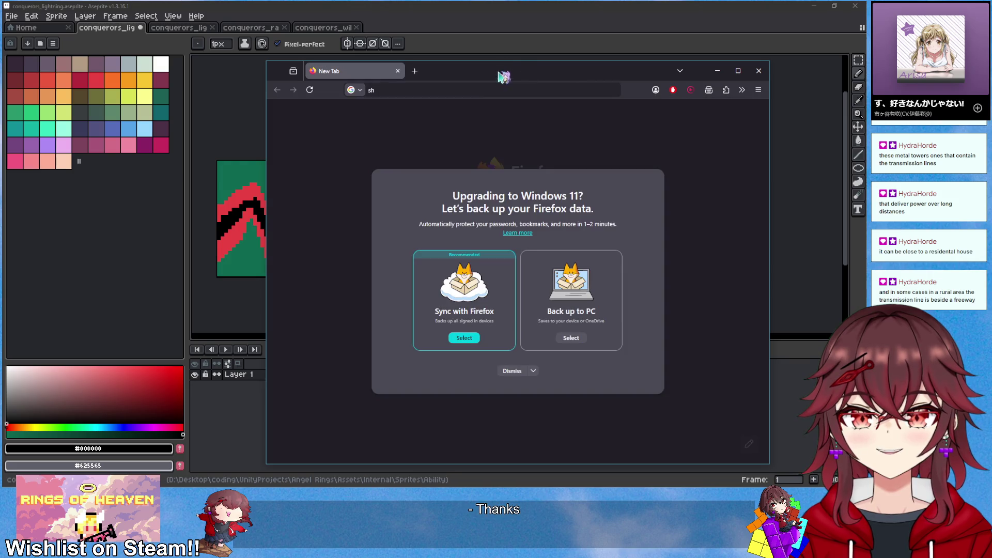
{"action": "left_click", "coordinate": [488, 89]}
{"action": "type", "text": "anks conqueror haki"}
{"action": "key", "text": "Return"}
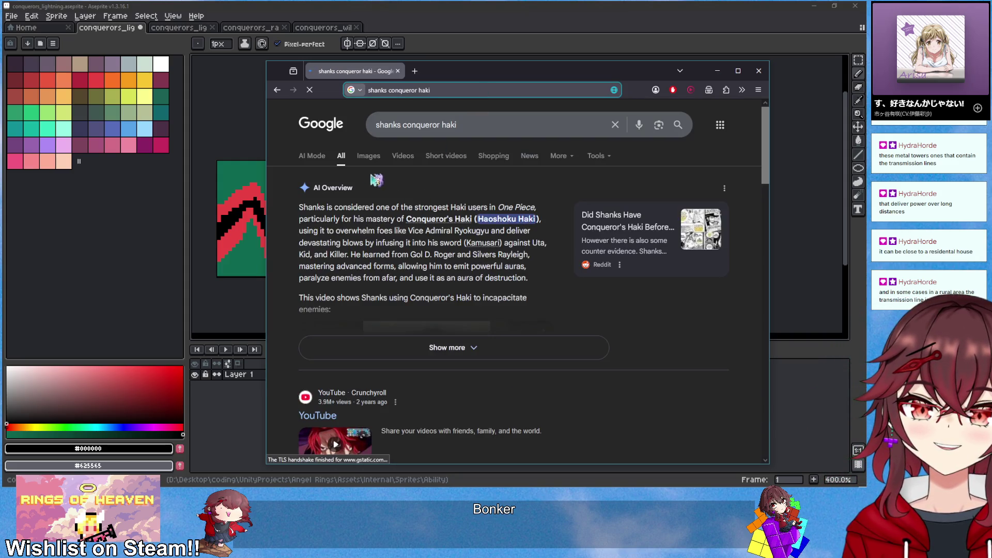
Preview several Haki image results alongside the sprite, then move the browser off the canvas
{"action": "left_click_drag", "start_coordinate": [516, 70], "coordinate": [991, 71]}
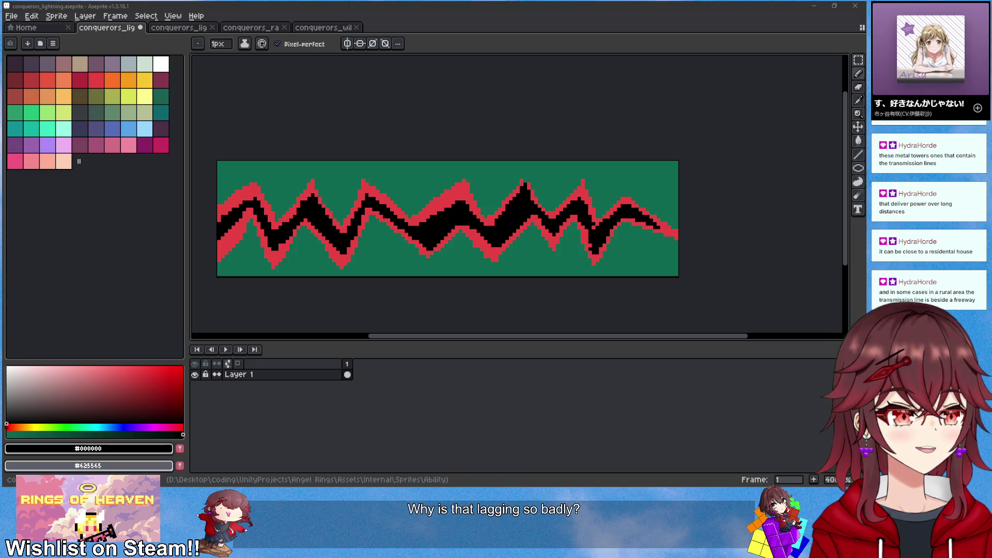
{"action": "key", "text": "alt+Tab"}
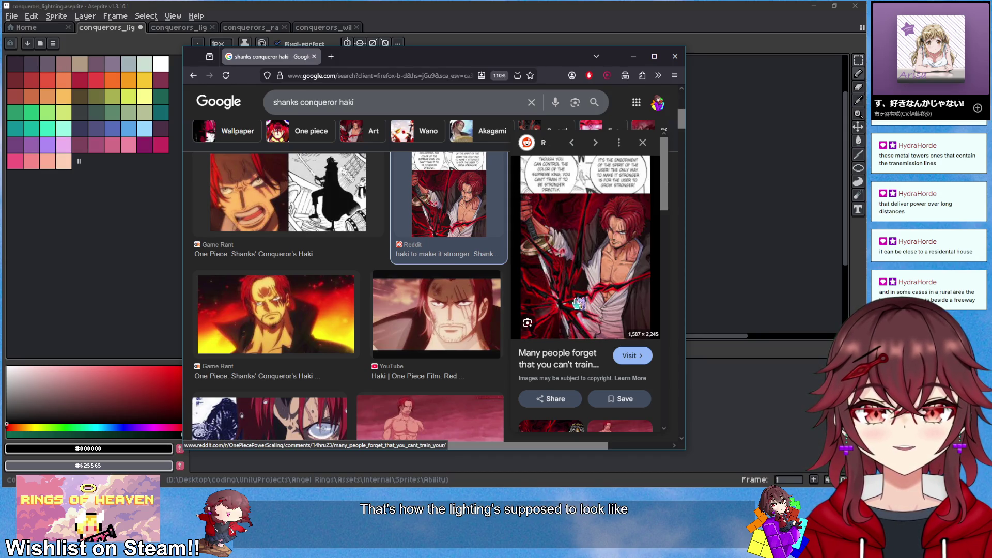
{"action": "scroll", "coordinate": [576, 303], "scroll_direction": "down", "scroll_amount": 3}
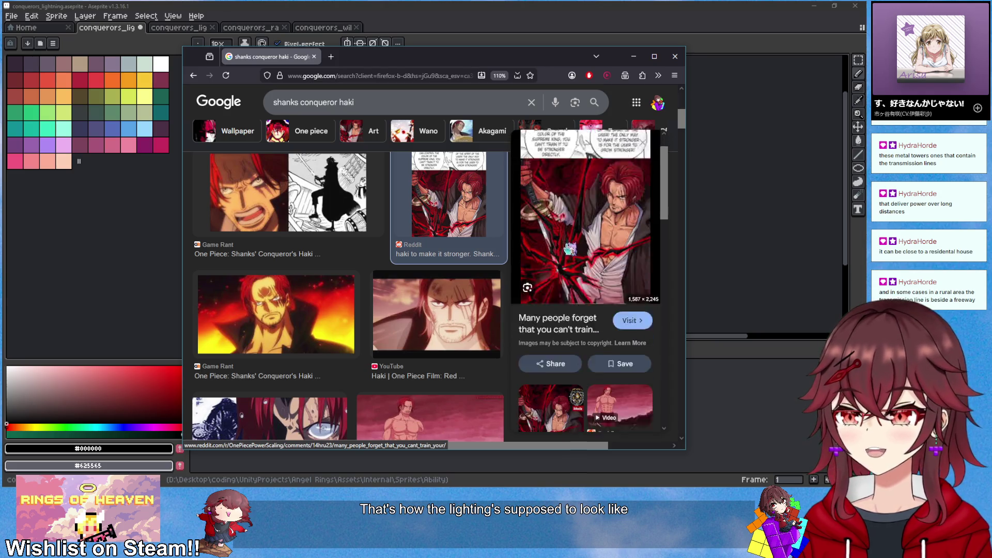
{"action": "scroll", "coordinate": [474, 289], "scroll_direction": "down", "scroll_amount": 4}
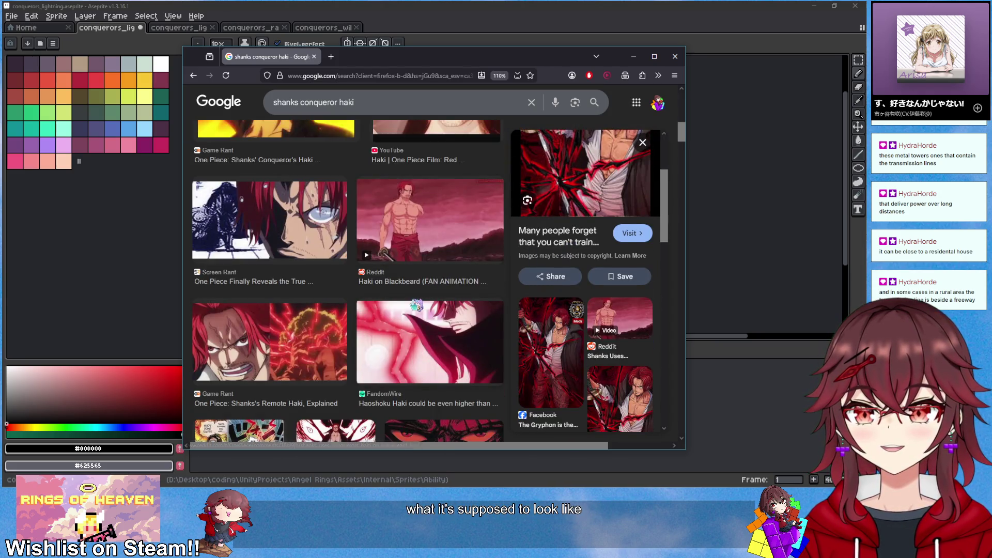
{"action": "left_click", "coordinate": [320, 345]}
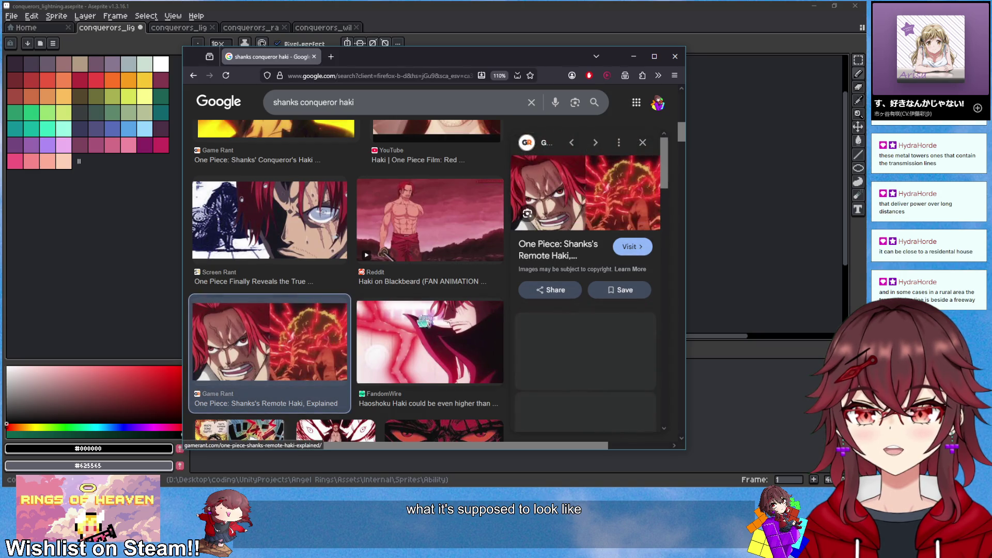
{"action": "left_click", "coordinate": [398, 342]}
{"action": "scroll", "coordinate": [413, 336], "scroll_direction": "up", "scroll_amount": 5}
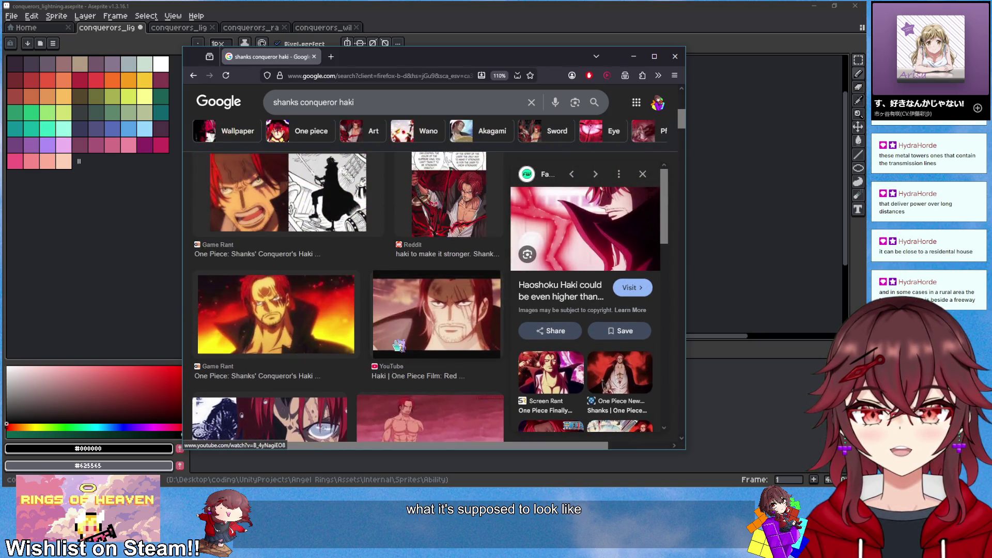
{"action": "left_click", "coordinate": [436, 328]}
{"action": "scroll", "coordinate": [436, 328], "scroll_direction": "up", "scroll_amount": 2}
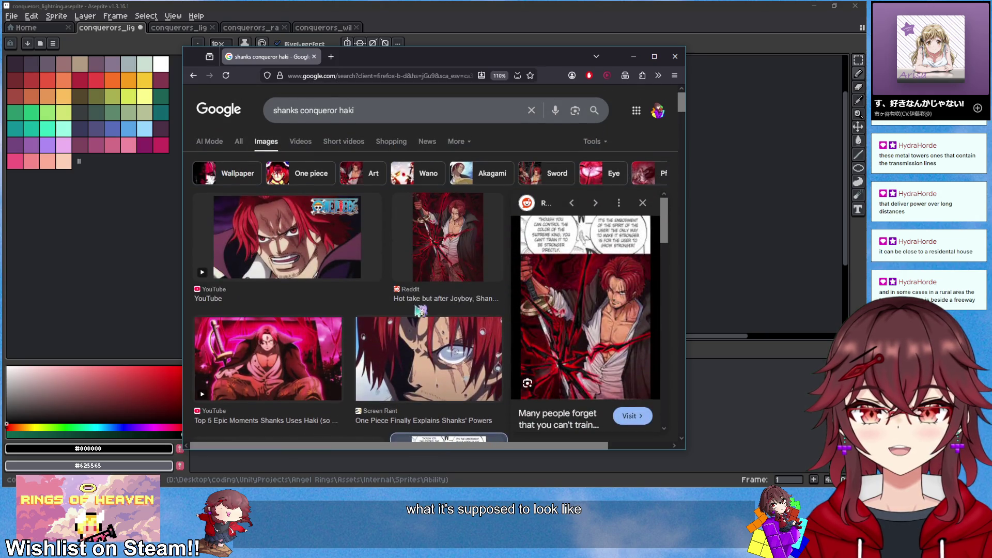
{"action": "scroll", "coordinate": [421, 310], "scroll_direction": "down", "scroll_amount": 3}
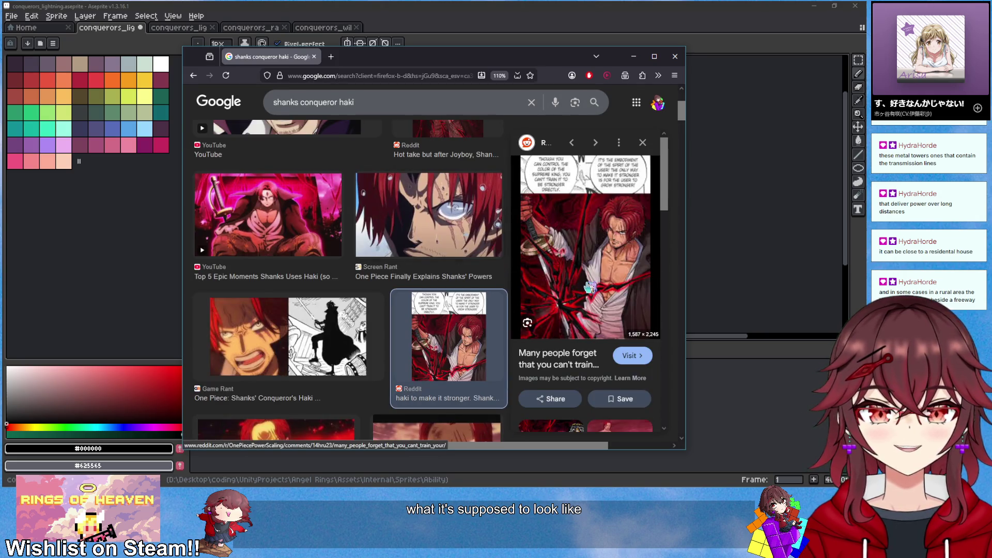
{"action": "mouse_move", "coordinate": [512, 67]}
{"action": "left_mouse_down"}
{"action": "mouse_move", "coordinate": [286, 173]}
{"action": "mouse_move", "coordinate": [214, 140]}
{"action": "mouse_move", "coordinate": [236, 156]}
{"action": "mouse_move", "coordinate": [303, 311]}
{"action": "mouse_move", "coordinate": [364, 162]}
{"action": "mouse_move", "coordinate": [371, 325]}
{"action": "mouse_move", "coordinate": [449, 88]}
{"action": "mouse_move", "coordinate": [460, 102]}
{"action": "mouse_move", "coordinate": [437, 391]}
{"action": "mouse_move", "coordinate": [573, 93]}
{"action": "mouse_move", "coordinate": [881, 133]}
{"action": "mouse_move", "coordinate": [991, 130]}
{"action": "left_mouse_up"}
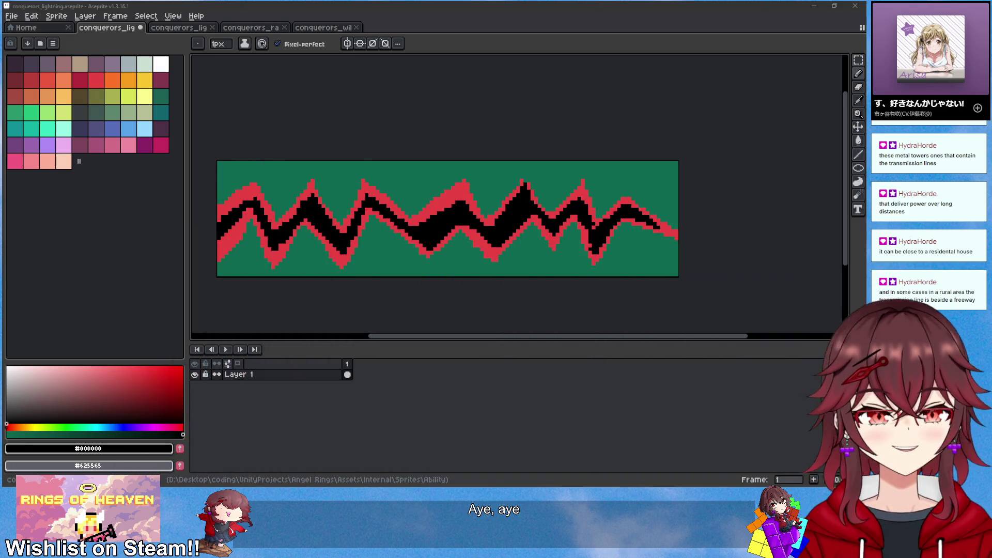
Draw a black fork off the bolt's upper slope, extending it right along the bottom
{"action": "left_click", "coordinate": [497, 6]}
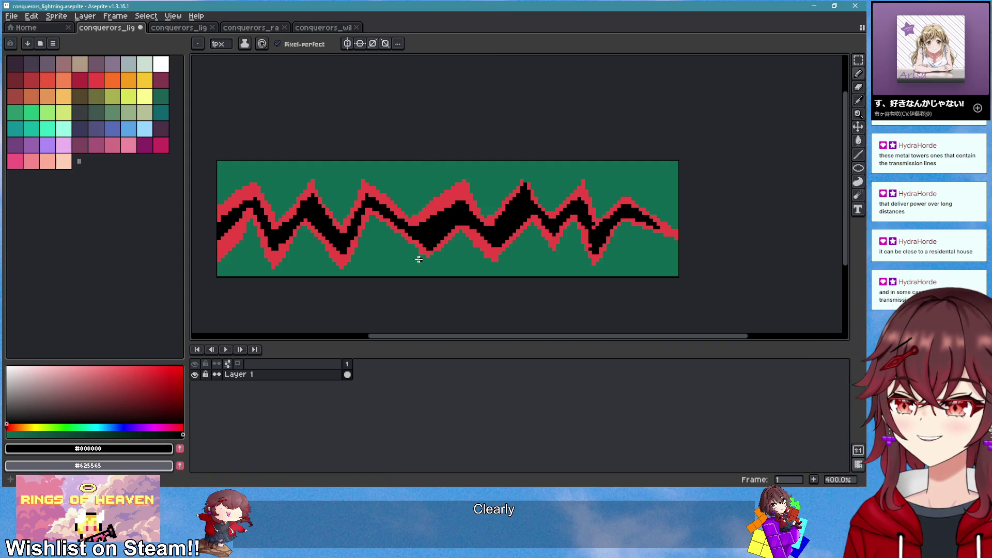
{"action": "scroll", "coordinate": [409, 241], "scroll_direction": "up", "scroll_amount": 3}
{"action": "scroll", "coordinate": [424, 206], "scroll_direction": "down", "scroll_amount": 1}
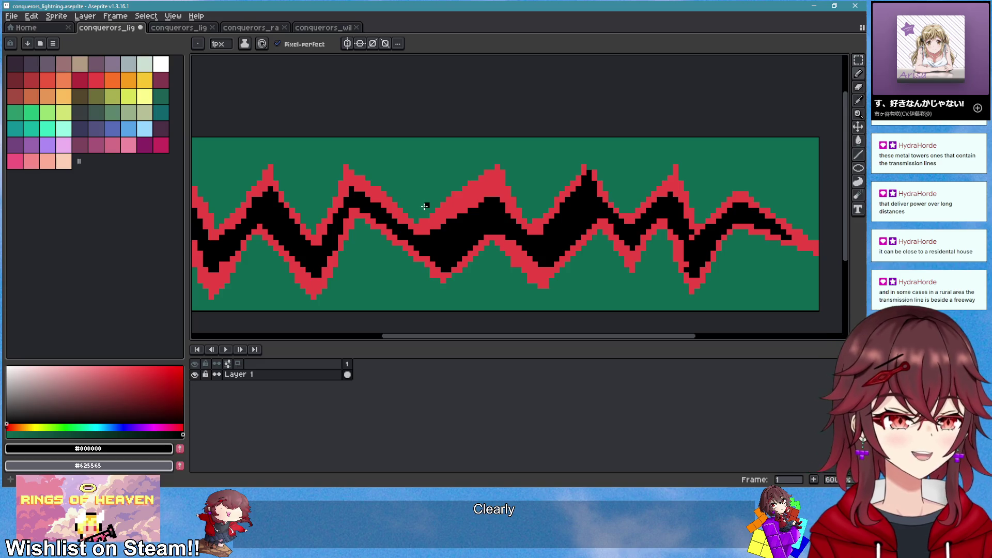
{"action": "scroll", "coordinate": [424, 206], "scroll_direction": "up", "scroll_amount": 1}
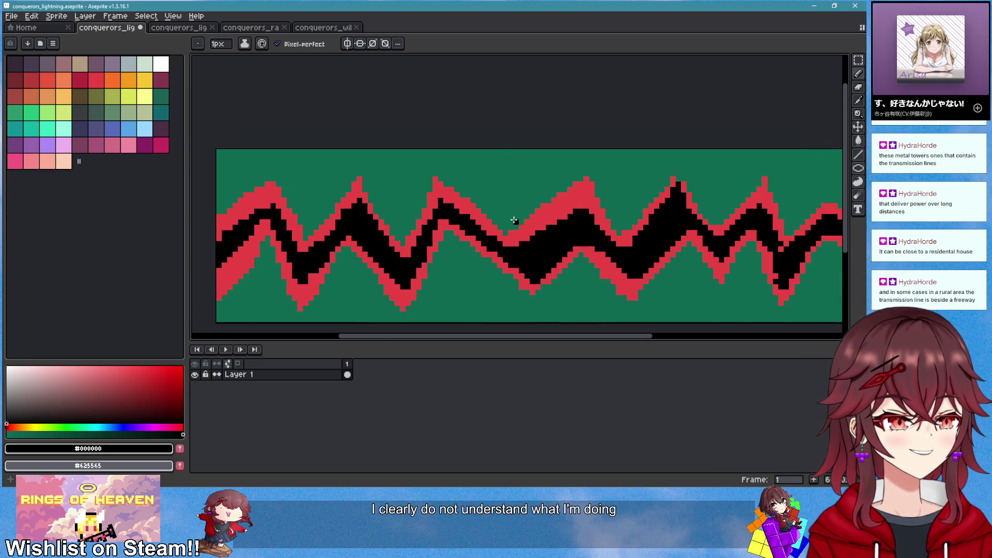
{"action": "scroll", "coordinate": [489, 217], "scroll_direction": "up", "scroll_amount": 2}
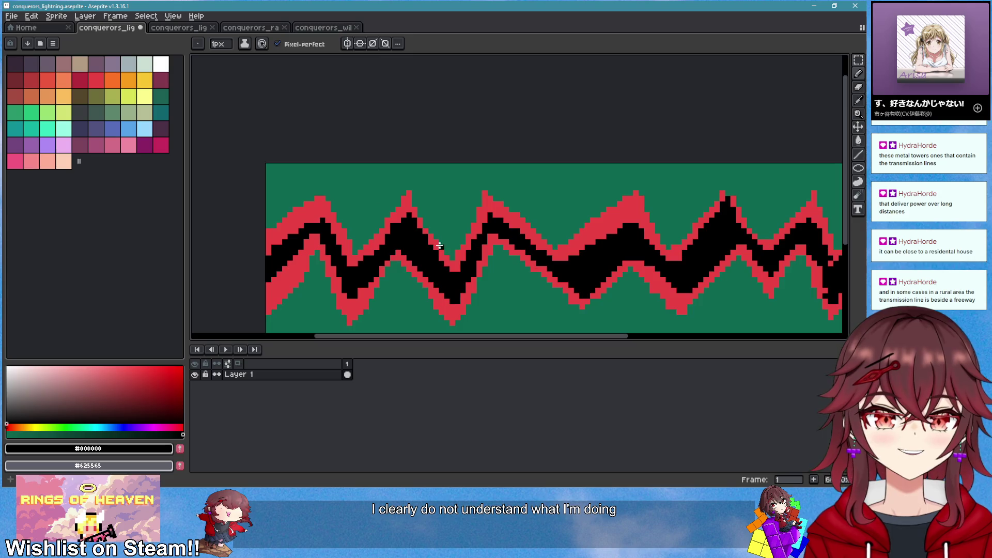
{"action": "left_click_drag", "start_coordinate": [423, 242], "coordinate": [425, 203]}
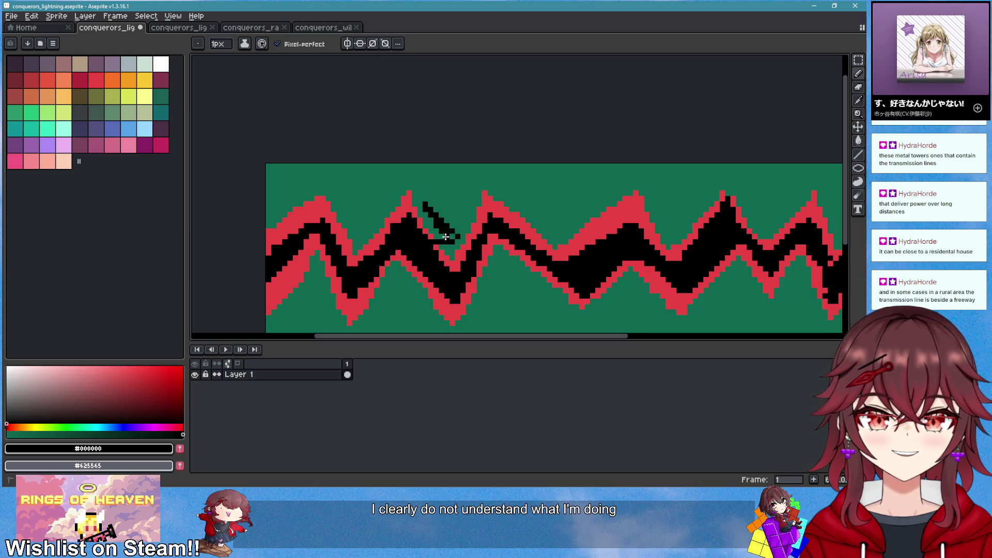
{"action": "scroll", "coordinate": [524, 269], "scroll_direction": "down", "scroll_amount": 1}
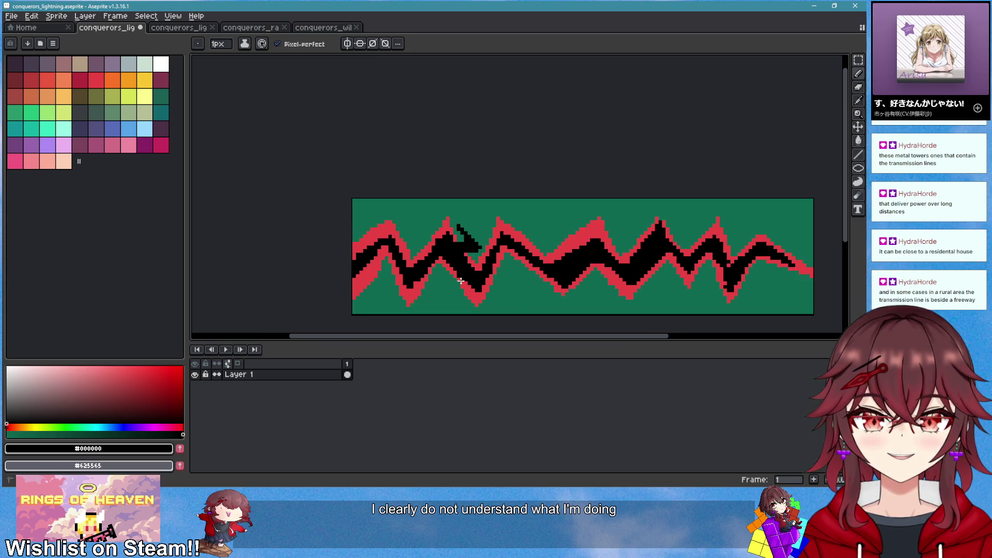
{"action": "left_click_drag", "start_coordinate": [460, 296], "coordinate": [513, 302]}
{"action": "left_click_drag", "start_coordinate": [508, 296], "coordinate": [573, 294]}
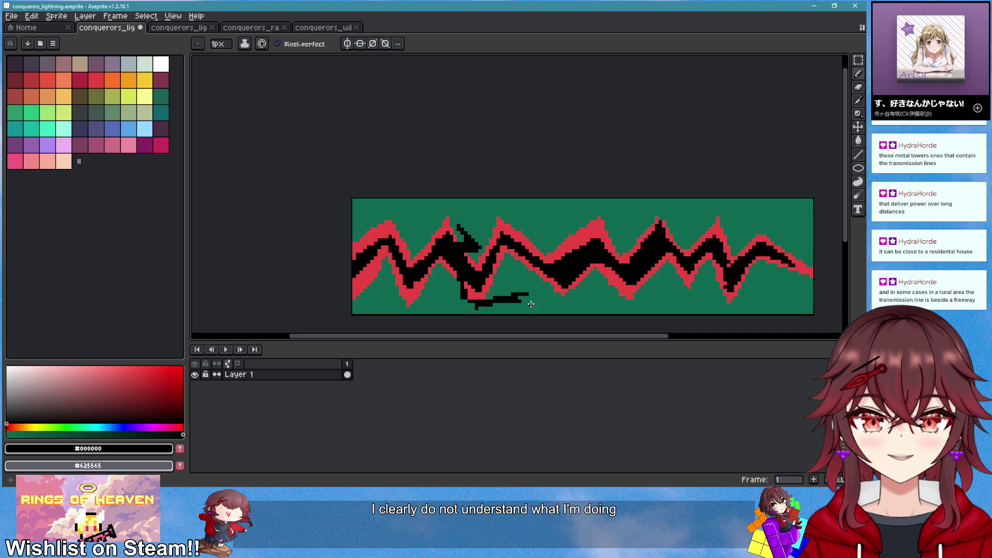
{"action": "scroll", "coordinate": [481, 267], "scroll_direction": "up", "scroll_amount": 1}
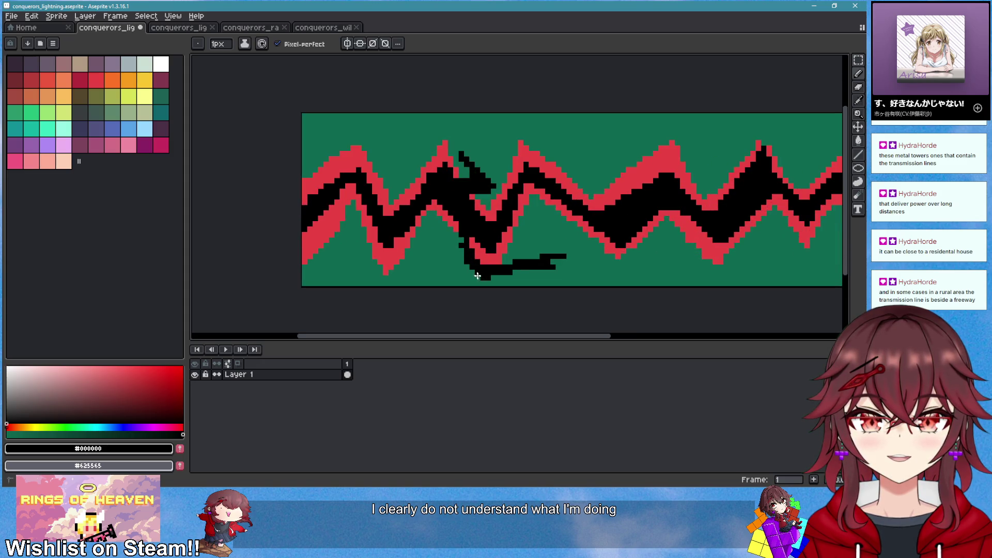
{"action": "left_click_drag", "start_coordinate": [461, 238], "coordinate": [460, 254]}
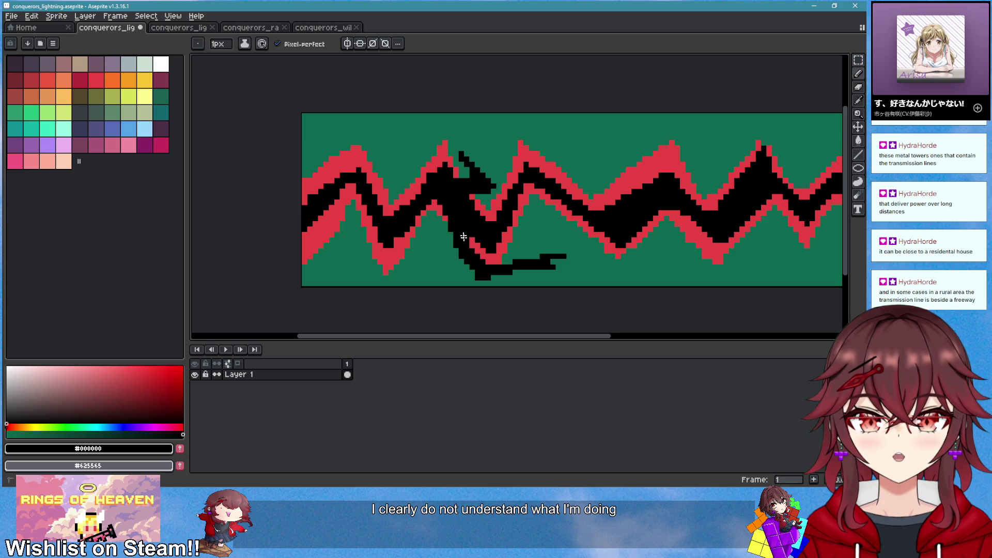
Add a black arching fork above the bolt and another fork running down-right
{"action": "scroll", "coordinate": [586, 281], "scroll_direction": "down", "scroll_amount": 2}
{"action": "scroll", "coordinate": [578, 279], "scroll_direction": "up", "scroll_amount": 3}
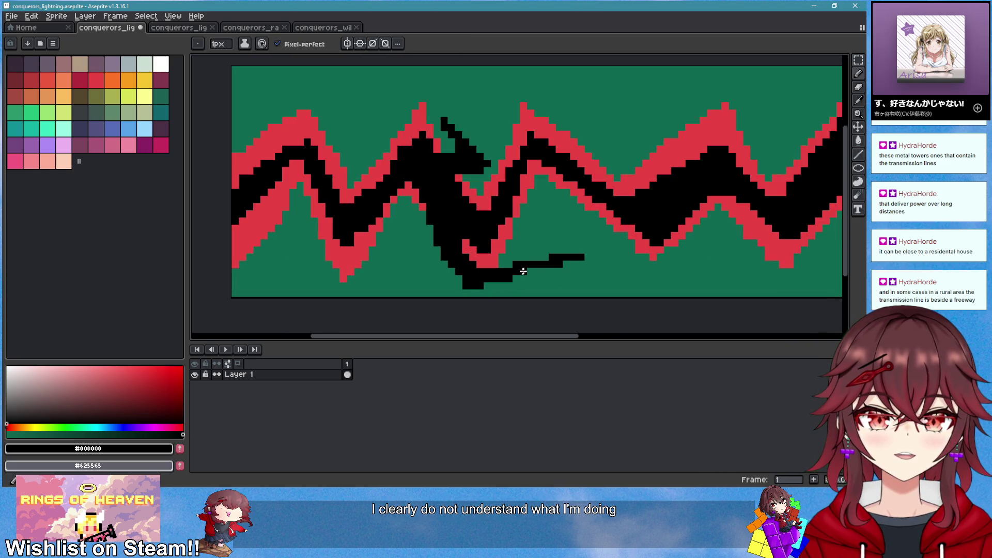
{"action": "scroll", "coordinate": [523, 271], "scroll_direction": "down", "scroll_amount": 3}
{"action": "scroll", "coordinate": [514, 228], "scroll_direction": "up", "scroll_amount": 1}
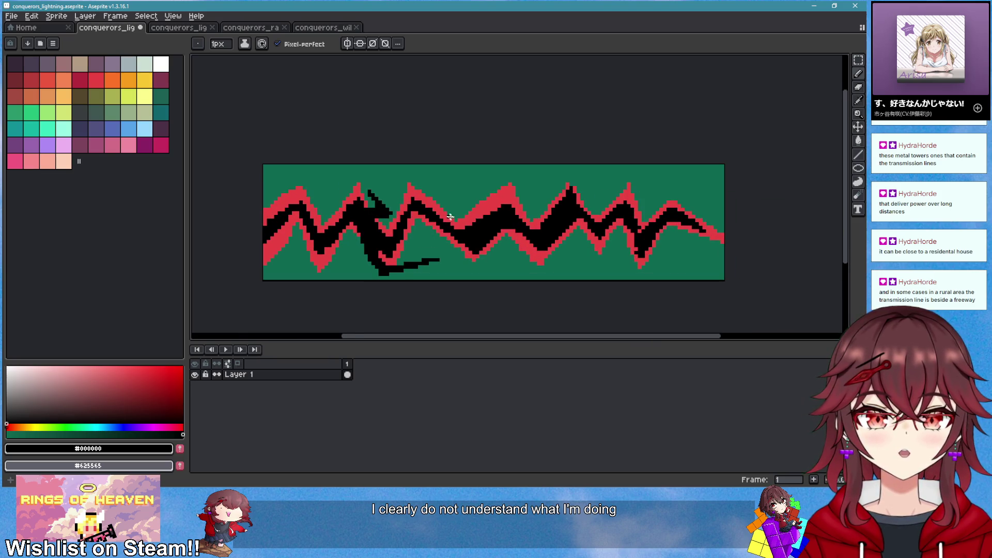
{"action": "scroll", "coordinate": [450, 217], "scroll_direction": "up", "scroll_amount": 1}
{"action": "scroll", "coordinate": [491, 215], "scroll_direction": "up", "scroll_amount": 1}
{"action": "scroll", "coordinate": [541, 208], "scroll_direction": "down", "scroll_amount": 1}
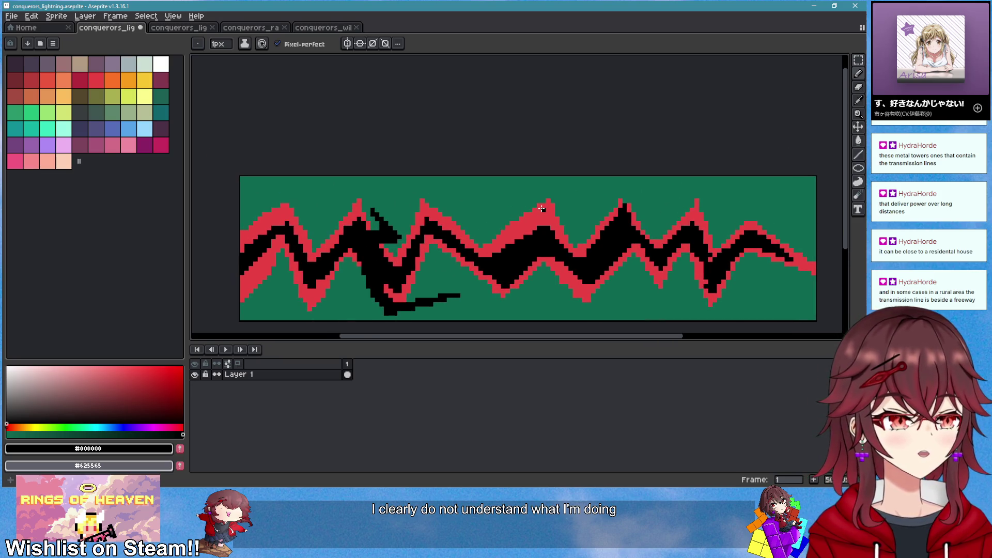
{"action": "scroll", "coordinate": [540, 208], "scroll_direction": "up", "scroll_amount": 1}
{"action": "mouse_move", "coordinate": [393, 233]}
{"action": "left_mouse_down"}
{"action": "mouse_move", "coordinate": [413, 222]}
{"action": "mouse_move", "coordinate": [497, 227]}
{"action": "mouse_move", "coordinate": [457, 204]}
{"action": "left_mouse_up"}
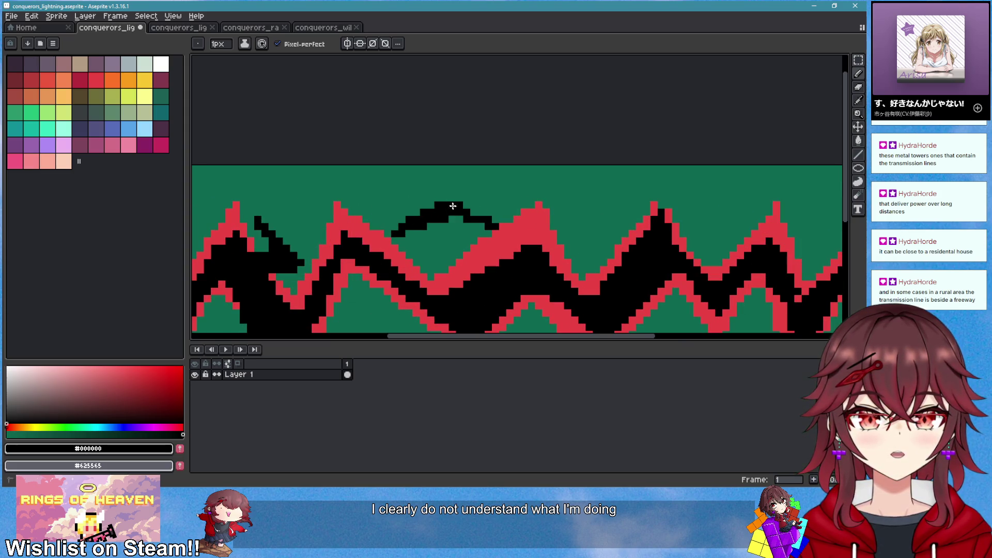
{"action": "scroll", "coordinate": [465, 221], "scroll_direction": "down", "scroll_amount": 2}
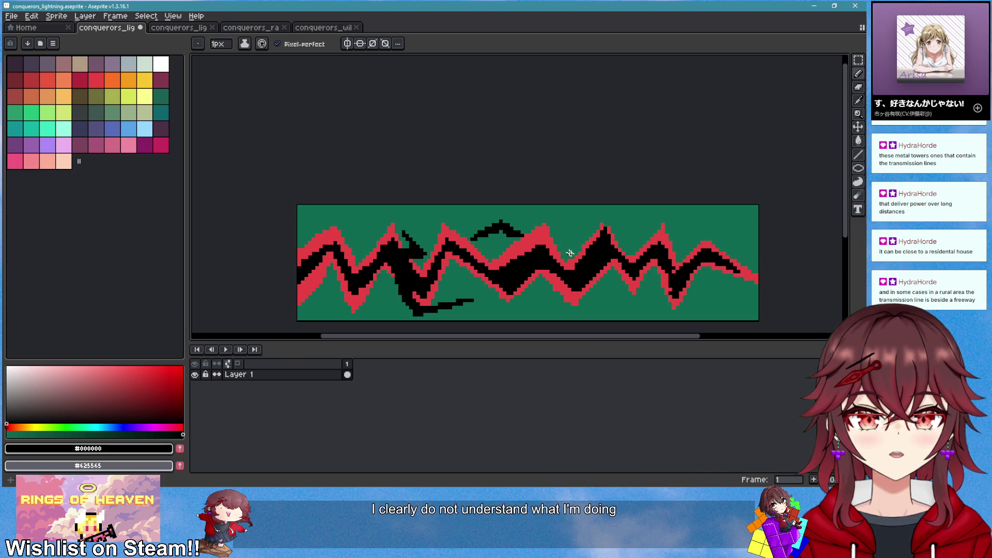
{"action": "scroll", "coordinate": [517, 227], "scroll_direction": "up", "scroll_amount": 1}
{"action": "scroll", "coordinate": [563, 227], "scroll_direction": "up", "scroll_amount": 1}
{"action": "left_click", "coordinate": [566, 225]}
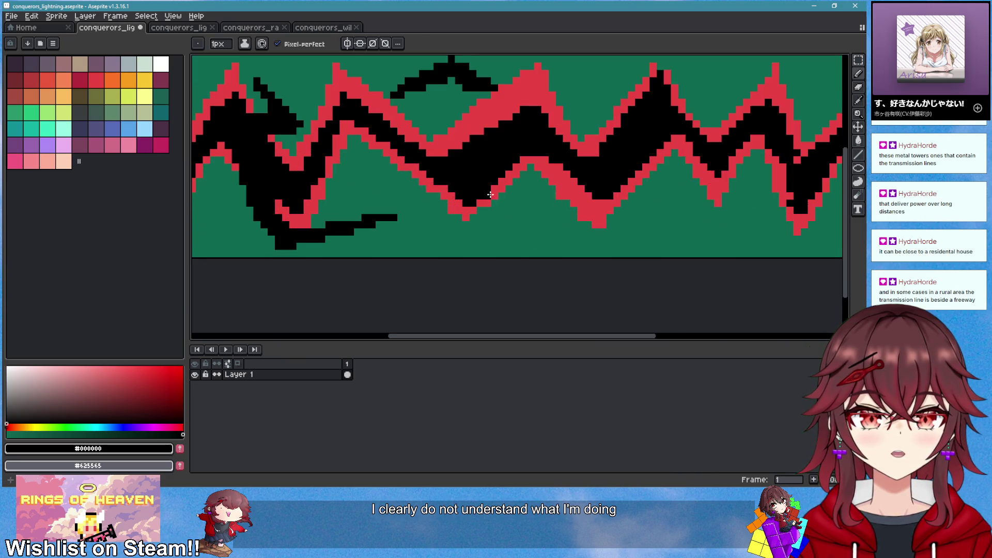
{"action": "mouse_move", "coordinate": [494, 217]}
{"action": "left_mouse_down"}
{"action": "mouse_move", "coordinate": [559, 231]}
{"action": "mouse_move", "coordinate": [592, 216]}
{"action": "left_mouse_up"}
Reshape the lower fork, add a short line up from a peak and a fork below
{"action": "mouse_move", "coordinate": [483, 204]}
{"action": "left_mouse_down"}
{"action": "mouse_move", "coordinate": [505, 222]}
{"action": "mouse_move", "coordinate": [512, 197]}
{"action": "mouse_move", "coordinate": [530, 222]}
{"action": "left_mouse_up"}
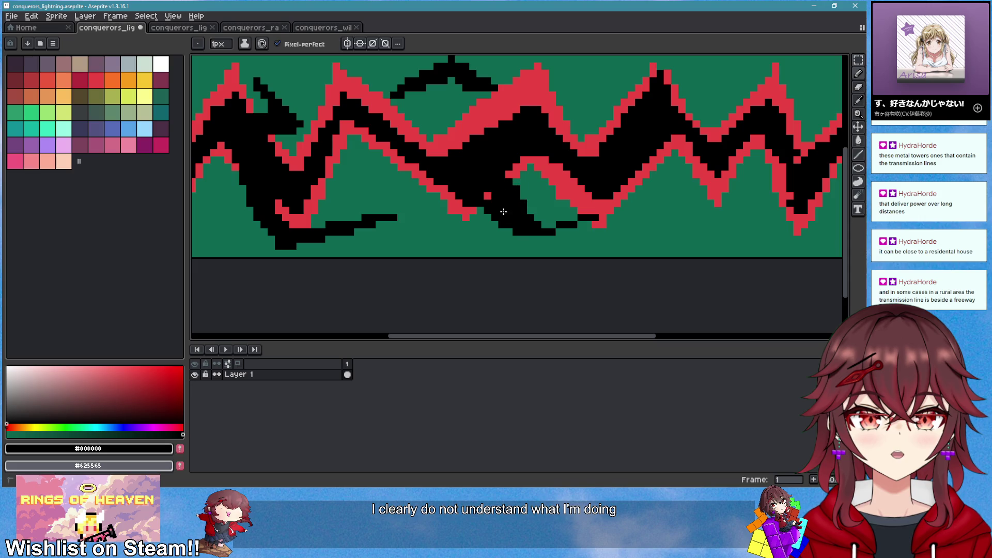
{"action": "scroll", "coordinate": [598, 215], "scroll_direction": "down", "scroll_amount": 2}
{"action": "scroll", "coordinate": [594, 215], "scroll_direction": "up", "scroll_amount": 1}
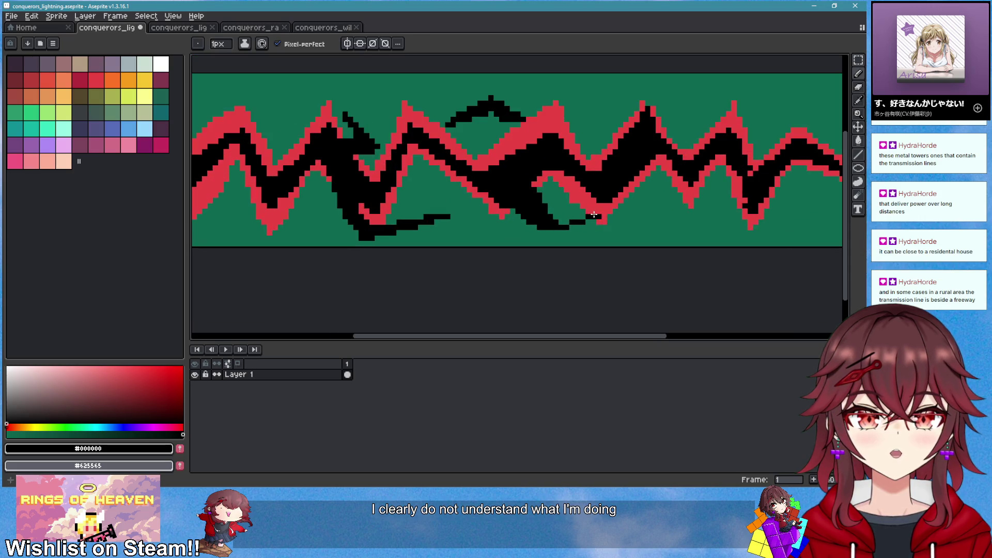
{"action": "scroll", "coordinate": [639, 187], "scroll_direction": "down", "scroll_amount": 1}
{"action": "mouse_move", "coordinate": [517, 156]}
{"action": "left_mouse_down"}
{"action": "mouse_move", "coordinate": [548, 133]}
{"action": "mouse_move", "coordinate": [517, 136]}
{"action": "left_mouse_up"}
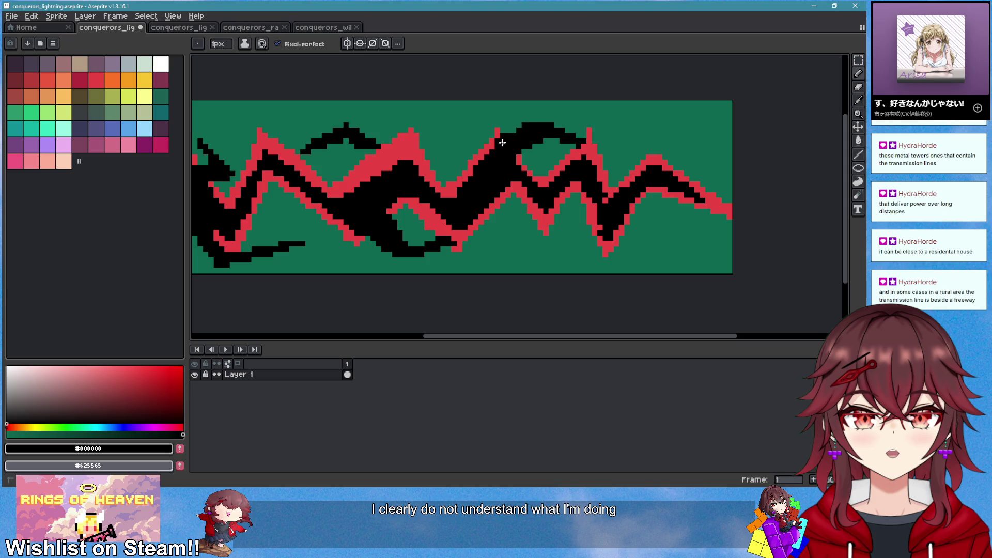
{"action": "scroll", "coordinate": [502, 142], "scroll_direction": "down", "scroll_amount": 3}
{"action": "scroll", "coordinate": [553, 212], "scroll_direction": "up", "scroll_amount": 2}
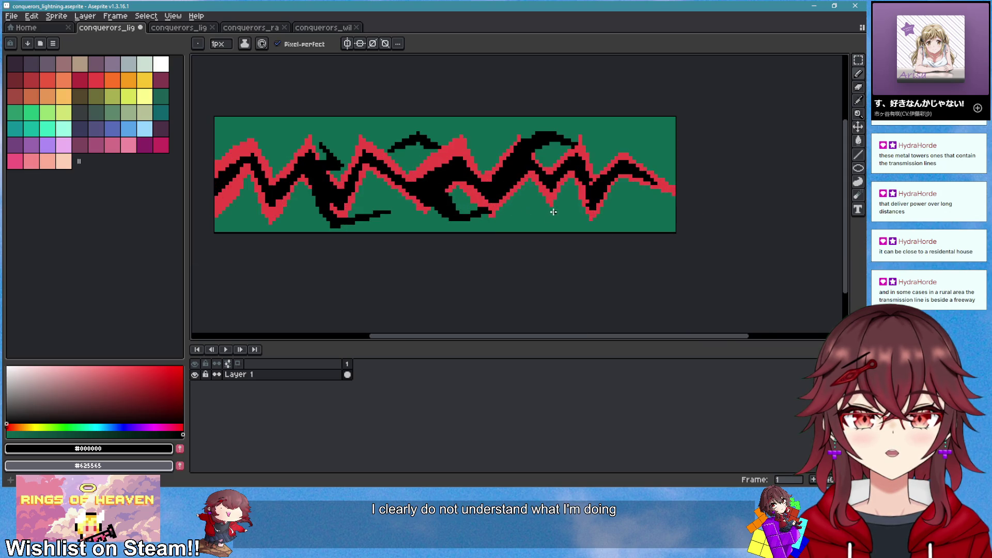
{"action": "scroll", "coordinate": [553, 212], "scroll_direction": "up", "scroll_amount": 1}
{"action": "scroll", "coordinate": [562, 209], "scroll_direction": "down", "scroll_amount": 1}
{"action": "scroll", "coordinate": [536, 215], "scroll_direction": "up", "scroll_amount": 2}
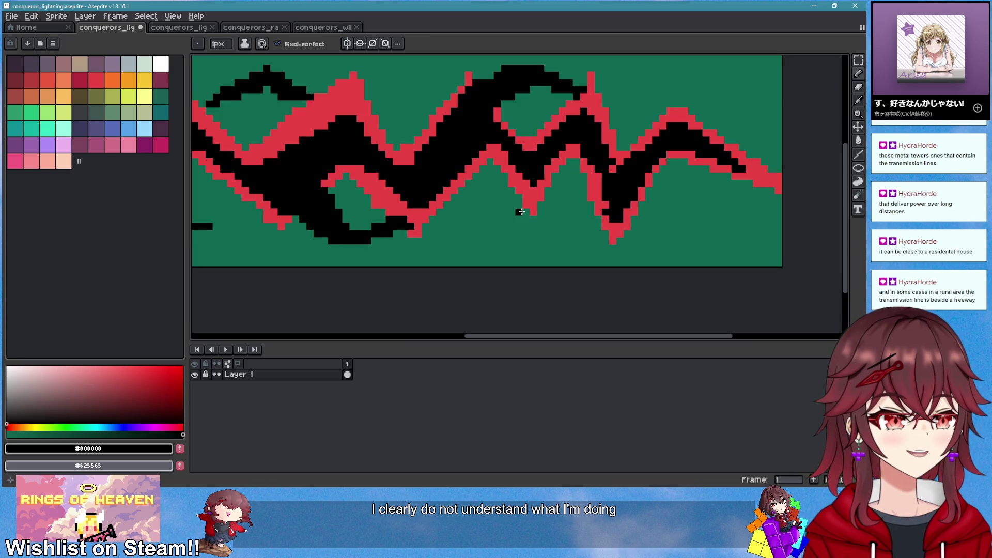
{"action": "mouse_move", "coordinate": [487, 218]}
{"action": "left_mouse_down"}
{"action": "mouse_move", "coordinate": [529, 239]}
{"action": "mouse_move", "coordinate": [510, 234]}
{"action": "left_mouse_up"}
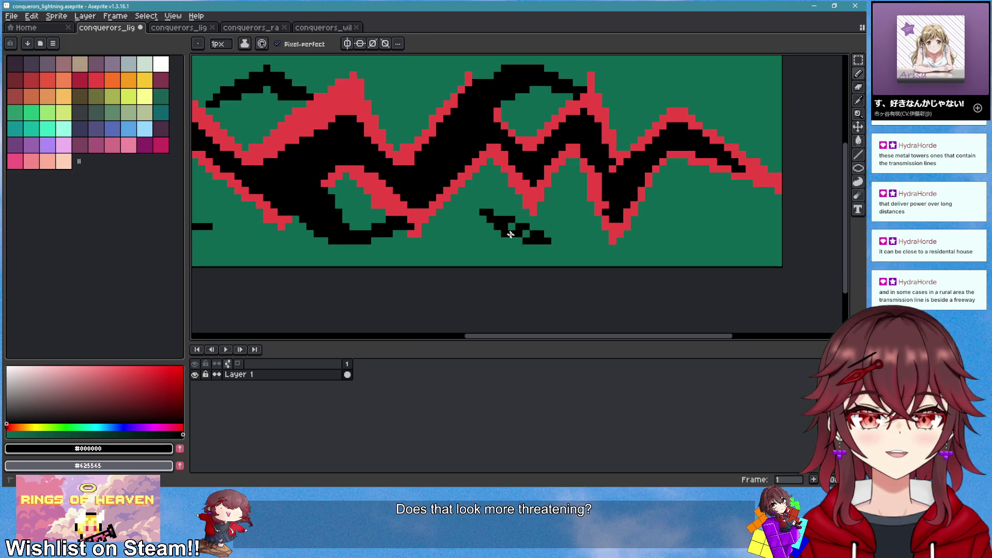
{"action": "scroll", "coordinate": [529, 236], "scroll_direction": "down", "scroll_amount": 1}
{"action": "scroll", "coordinate": [436, 206], "scroll_direction": "up", "scroll_amount": 1}
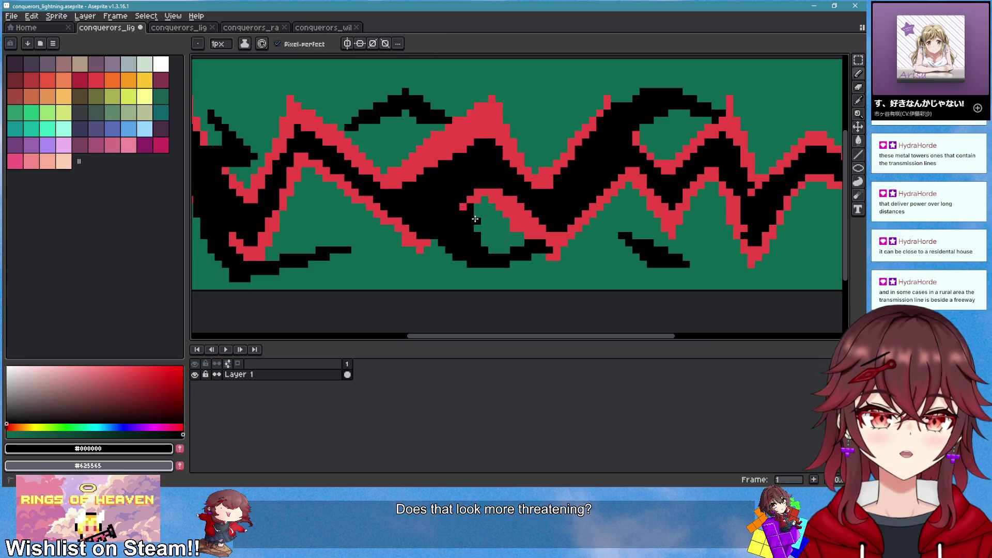
{"action": "scroll", "coordinate": [475, 219], "scroll_direction": "up", "scroll_amount": 1}
{"action": "left_click", "coordinate": [481, 192], "text": "alt"}
Edge the new fork, the lower black shape and the small fork's left diagonal in red #e83b3b
{"action": "mouse_move", "coordinate": [476, 207]}
{"action": "left_mouse_down"}
{"action": "mouse_move", "coordinate": [498, 274]}
{"action": "mouse_move", "coordinate": [581, 261]}
{"action": "mouse_move", "coordinate": [500, 283]}
{"action": "mouse_move", "coordinate": [457, 230]}
{"action": "left_mouse_up"}
{"action": "scroll", "coordinate": [628, 178], "scroll_direction": "down", "scroll_amount": 1}
{"action": "scroll", "coordinate": [611, 243], "scroll_direction": "up", "scroll_amount": 1}
{"action": "left_click", "coordinate": [611, 243]}
{"action": "mouse_move", "coordinate": [610, 243]}
{"action": "left_mouse_down"}
{"action": "mouse_move", "coordinate": [488, 289]}
{"action": "mouse_move", "coordinate": [380, 196]}
{"action": "mouse_move", "coordinate": [487, 274]}
{"action": "left_mouse_up"}
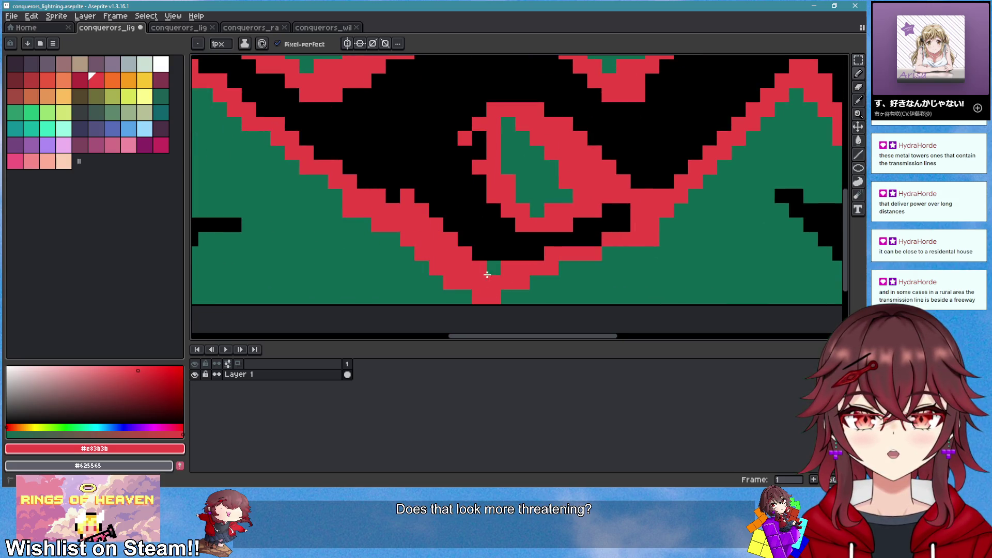
{"action": "scroll", "coordinate": [509, 271], "scroll_direction": "right", "scroll_amount": 5}
{"action": "mouse_move", "coordinate": [447, 182]}
{"action": "left_mouse_down"}
{"action": "mouse_move", "coordinate": [503, 238]}
{"action": "mouse_move", "coordinate": [592, 245]}
{"action": "mouse_move", "coordinate": [465, 173]}
{"action": "mouse_move", "coordinate": [593, 237]}
{"action": "mouse_move", "coordinate": [565, 226]}
{"action": "mouse_move", "coordinate": [581, 212]}
{"action": "left_mouse_up"}
{"action": "left_click", "coordinate": [526, 220], "text": "alt"}
Pencil a black bar into the small fork with a red bar above it
{"action": "left_click", "coordinate": [535, 212], "text": "alt"}
{"action": "left_click", "coordinate": [519, 240]}
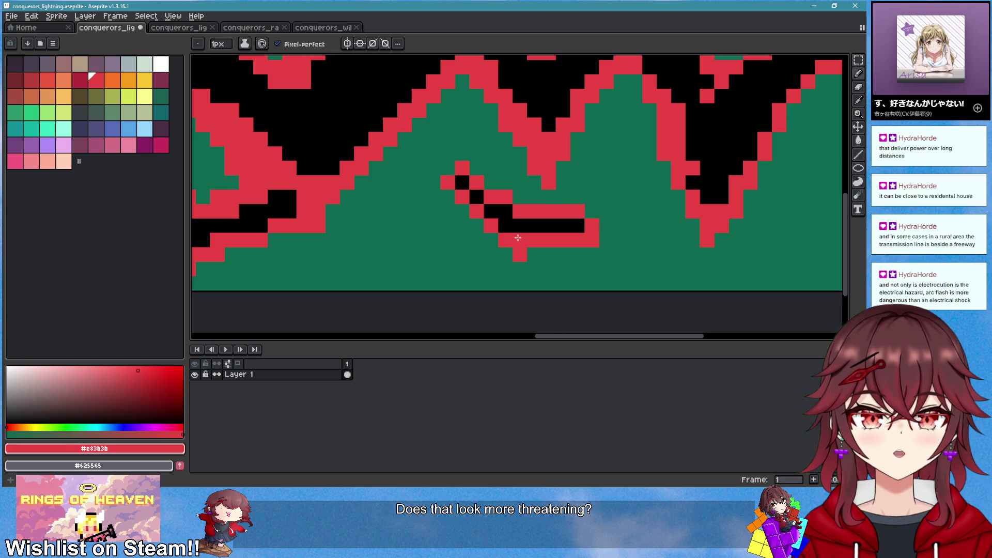
{"action": "scroll", "coordinate": [520, 254], "scroll_direction": "down", "scroll_amount": 3}
{"action": "scroll", "coordinate": [568, 255], "scroll_direction": "down", "scroll_amount": 2}
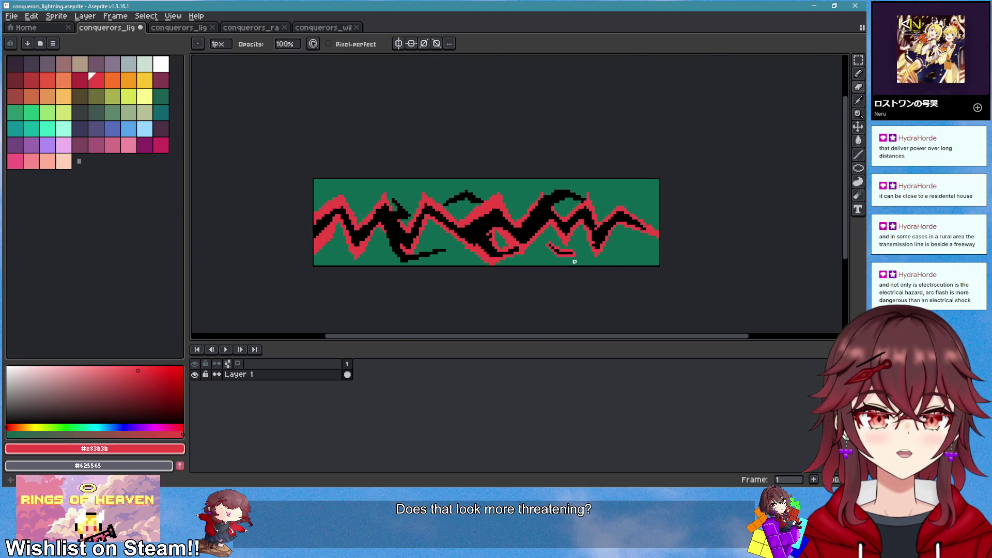
{"action": "scroll", "coordinate": [516, 235], "scroll_direction": "up", "scroll_amount": 5}
{"action": "scroll", "coordinate": [517, 233], "scroll_direction": "down", "scroll_amount": 2}
{"action": "scroll", "coordinate": [554, 238], "scroll_direction": "up", "scroll_amount": 1}
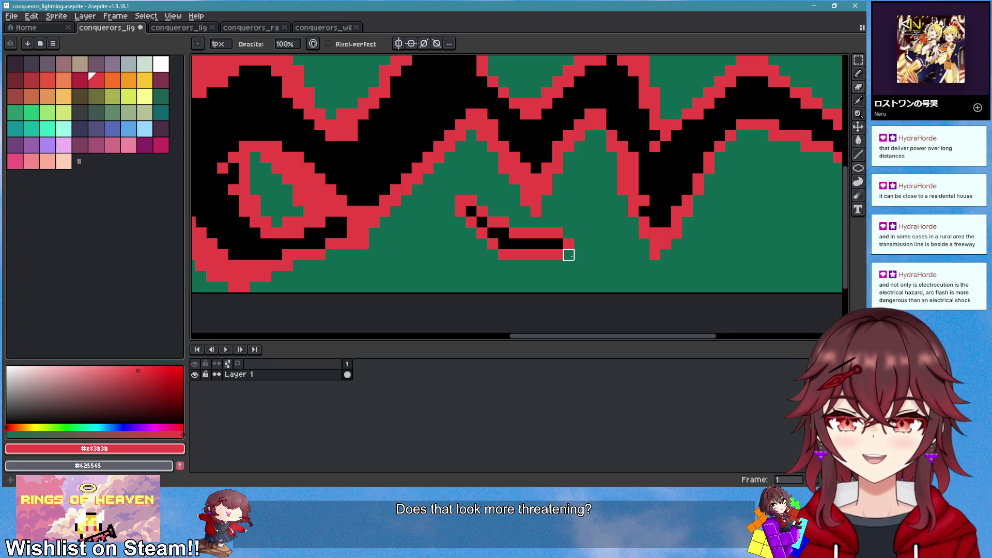
{"action": "scroll", "coordinate": [551, 217], "scroll_direction": "down", "scroll_amount": 3}
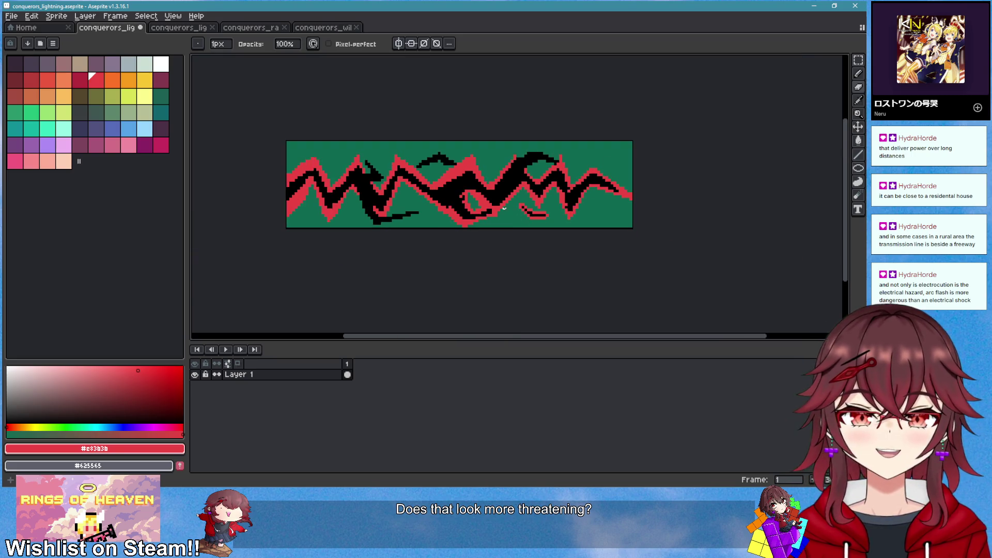
{"action": "scroll", "coordinate": [515, 191], "scroll_direction": "up", "scroll_amount": 2}
{"action": "scroll", "coordinate": [480, 217], "scroll_direction": "up", "scroll_amount": 1}
Turn one pixel of the eye shape black, then pick the red back up from the artwork
{"action": "left_click", "coordinate": [619, 202], "text": "alt"}
{"action": "left_click", "coordinate": [623, 230]}
{"action": "left_click", "coordinate": [594, 247], "text": "alt"}
{"action": "scroll", "coordinate": [613, 238], "scroll_direction": "down", "scroll_amount": 3}
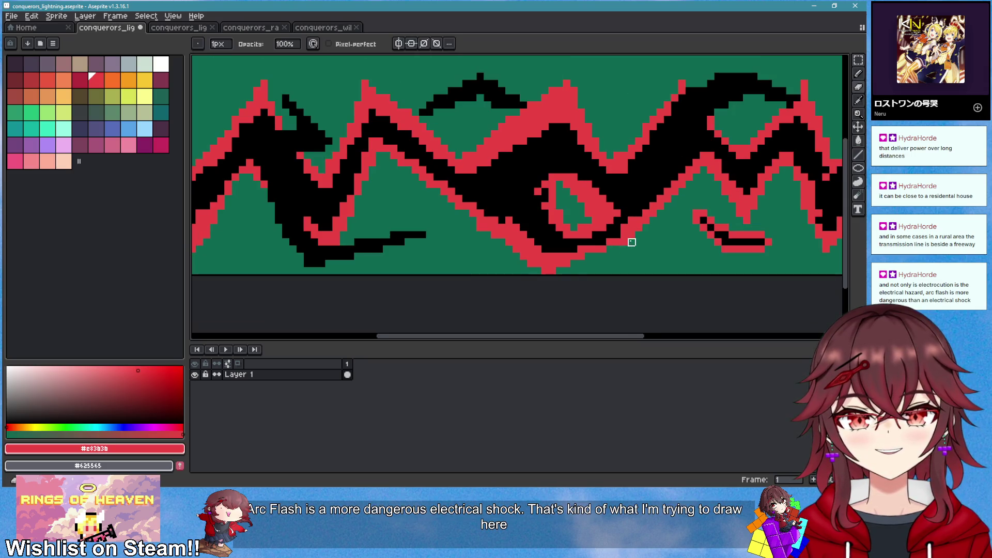
{"action": "scroll", "coordinate": [630, 262], "scroll_direction": "up", "scroll_amount": 2}
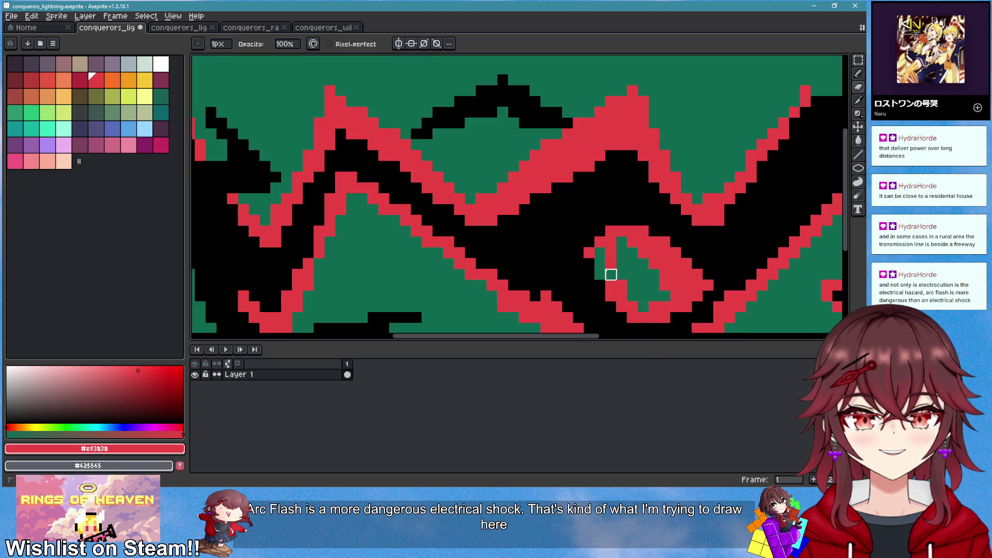
{"action": "scroll", "coordinate": [579, 209], "scroll_direction": "up", "scroll_amount": 1}
{"action": "scroll", "coordinate": [579, 209], "scroll_direction": "up", "scroll_amount": 1}
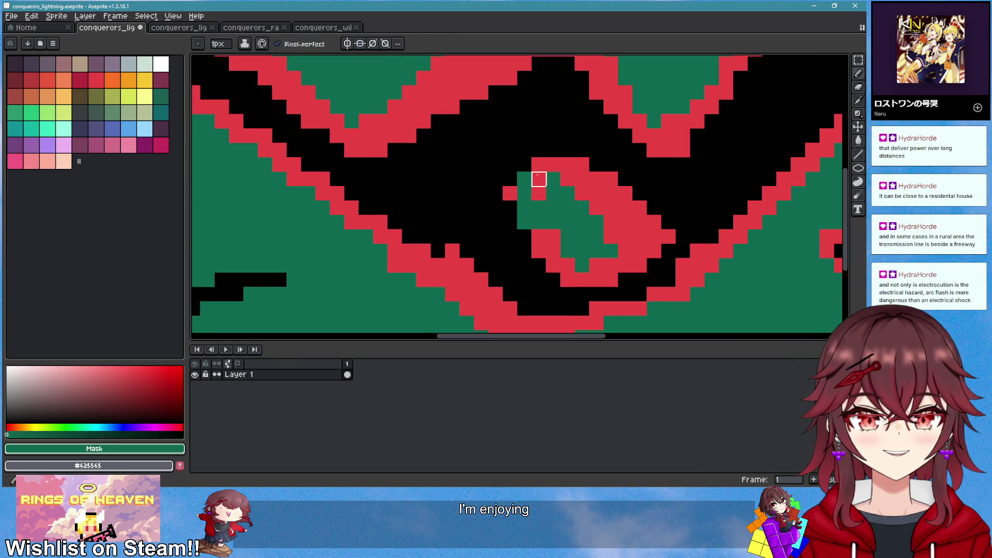
Add red pixels around the inner loop; undo a misplaced red stroke along the lower edge
{"action": "mouse_move", "coordinate": [524, 179]}
{"action": "left_mouse_down"}
{"action": "mouse_move", "coordinate": [510, 207]}
{"action": "mouse_move", "coordinate": [524, 179]}
{"action": "left_mouse_up"}
{"action": "scroll", "coordinate": [568, 249], "scroll_direction": "down", "scroll_amount": 4}
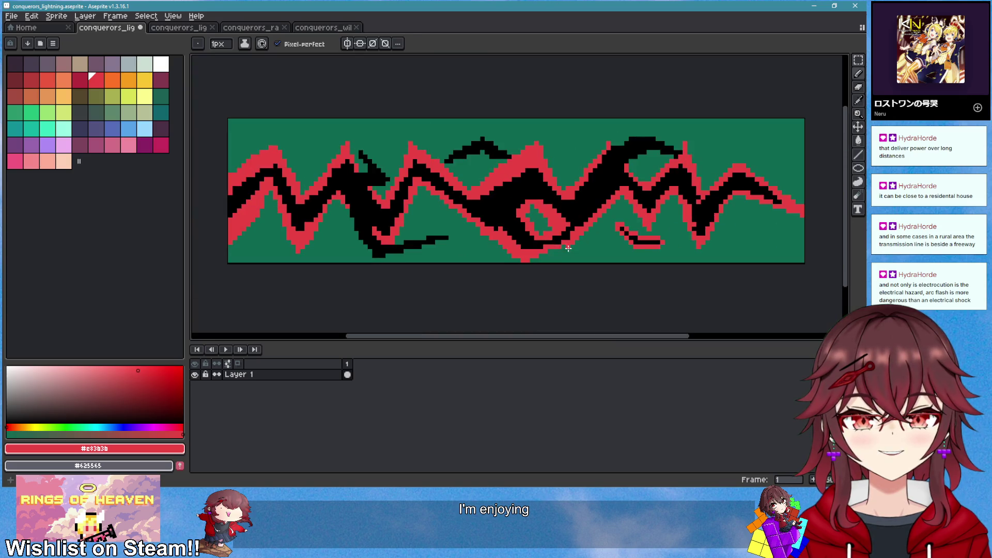
{"action": "scroll", "coordinate": [555, 220], "scroll_direction": "up", "scroll_amount": 4}
{"action": "scroll", "coordinate": [513, 218], "scroll_direction": "down", "scroll_amount": 4}
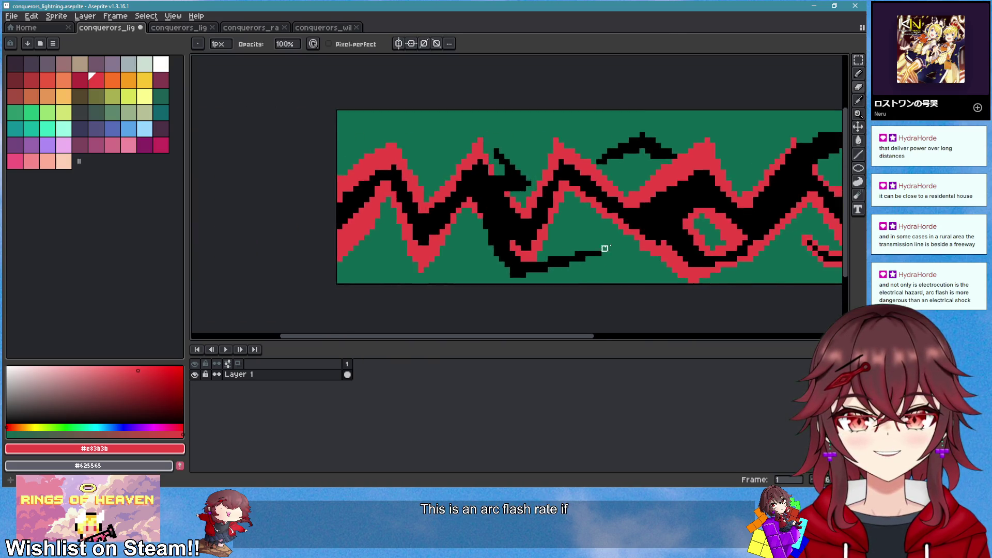
{"action": "scroll", "coordinate": [414, 183], "scroll_direction": "up", "scroll_amount": 4}
{"action": "mouse_move", "coordinate": [414, 184]}
{"action": "left_mouse_down"}
{"action": "mouse_move", "coordinate": [408, 232]}
{"action": "mouse_move", "coordinate": [384, 177]}
{"action": "mouse_move", "coordinate": [425, 215]}
{"action": "mouse_move", "coordinate": [465, 287]}
{"action": "mouse_move", "coordinate": [630, 267]}
{"action": "mouse_move", "coordinate": [704, 239]}
{"action": "mouse_move", "coordinate": [705, 227]}
{"action": "mouse_move", "coordinate": [632, 228]}
{"action": "mouse_move", "coordinate": [462, 262]}
{"action": "mouse_move", "coordinate": [486, 179]}
{"action": "mouse_move", "coordinate": [439, 194]}
{"action": "left_mouse_up"}
{"action": "key", "text": "ctrl+z"}
{"action": "scroll", "coordinate": [560, 259], "scroll_direction": "down", "scroll_amount": 5}
{"action": "scroll", "coordinate": [598, 274], "scroll_direction": "up", "scroll_amount": 5}
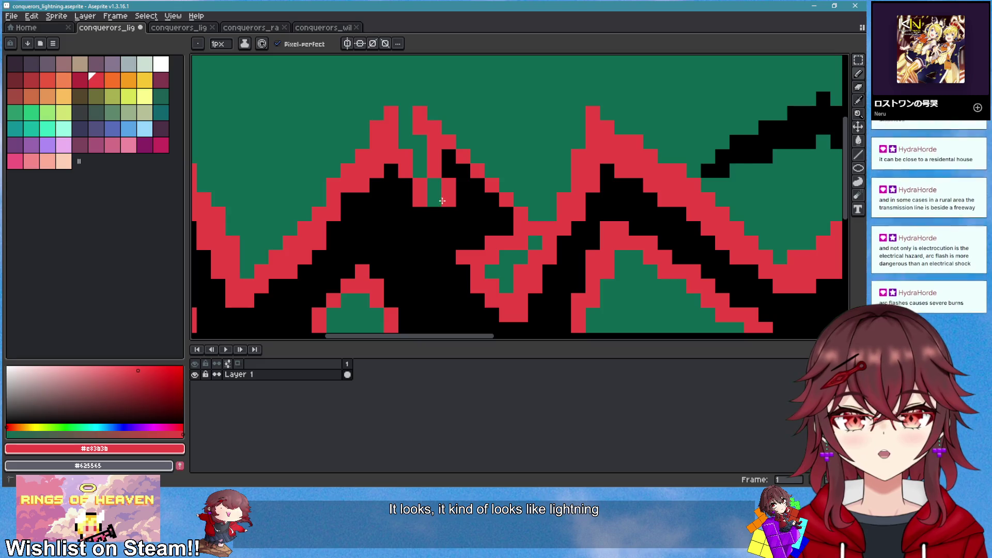
Paint black over the red stripe, then red over part of the black band
{"action": "left_click", "coordinate": [454, 212], "text": "alt"}
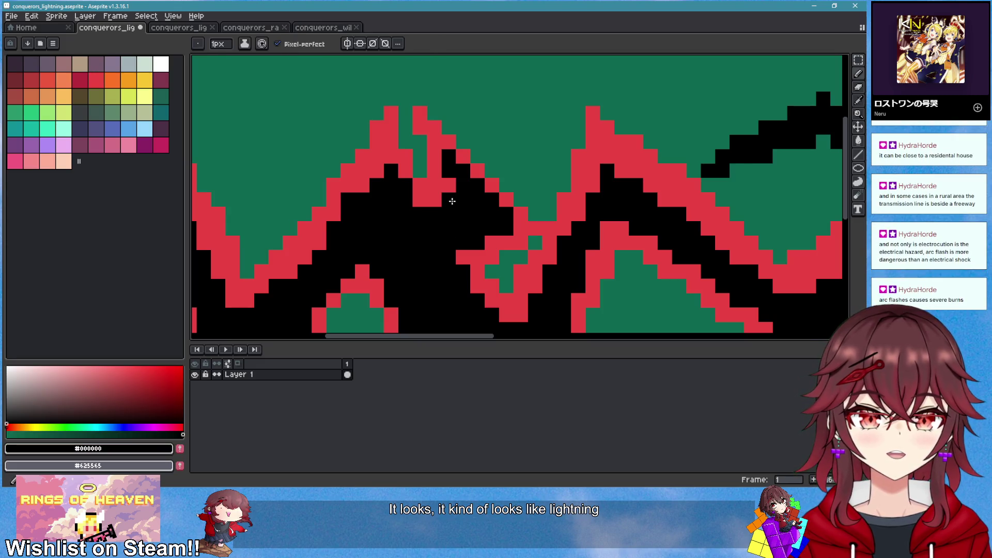
{"action": "scroll", "coordinate": [465, 220], "scroll_direction": "down", "scroll_amount": 4}
{"action": "scroll", "coordinate": [466, 219], "scroll_direction": "right", "scroll_amount": 5}
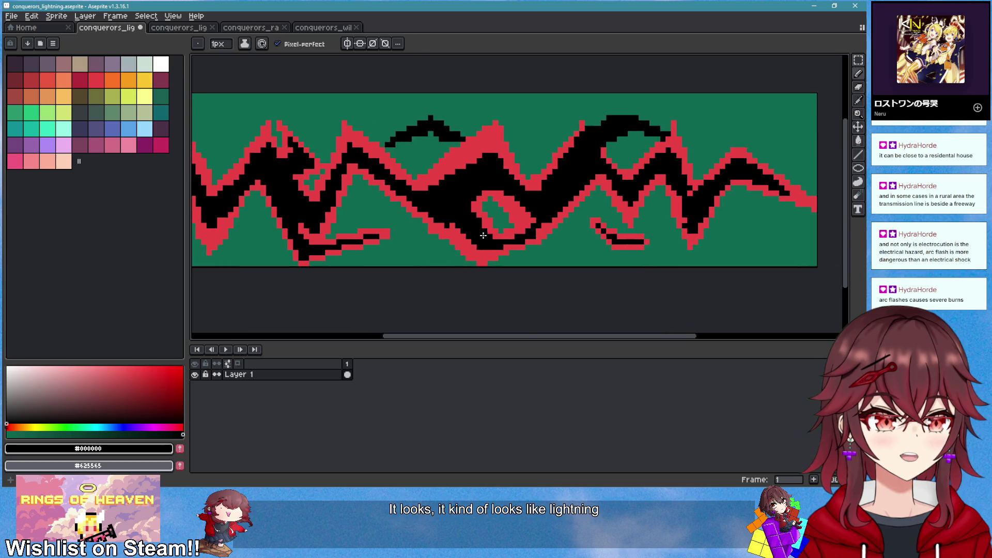
{"action": "scroll", "coordinate": [466, 230], "scroll_direction": "right", "scroll_amount": 1}
{"action": "scroll", "coordinate": [452, 222], "scroll_direction": "up", "scroll_amount": 3}
{"action": "left_click_drag", "start_coordinate": [410, 232], "coordinate": [438, 253]}
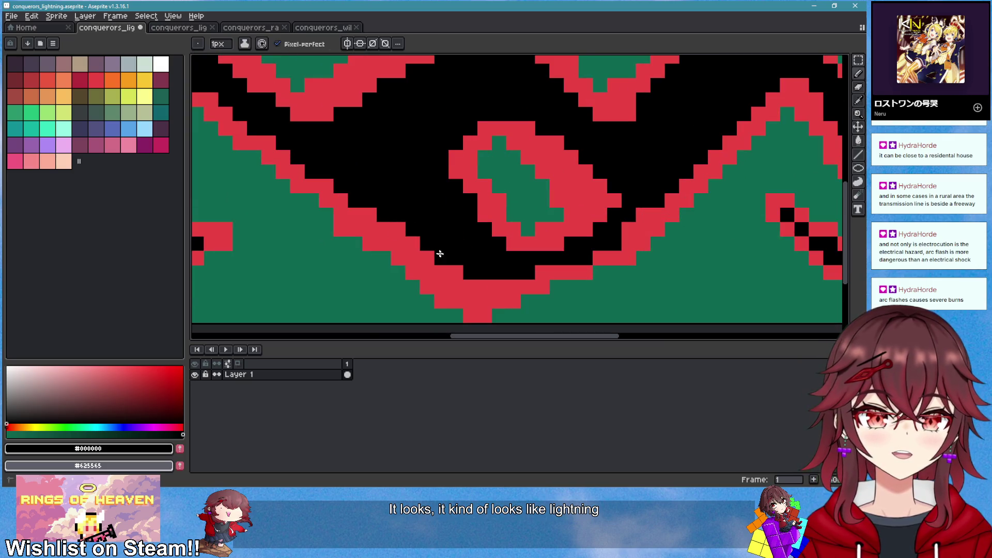
{"action": "scroll", "coordinate": [531, 276], "scroll_direction": "down", "scroll_amount": 3}
{"action": "scroll", "coordinate": [516, 243], "scroll_direction": "up", "scroll_amount": 3}
{"action": "left_click", "coordinate": [478, 207], "text": "alt"}
{"action": "mouse_move", "coordinate": [354, 178]}
{"action": "left_mouse_down"}
{"action": "mouse_move", "coordinate": [500, 178]}
{"action": "mouse_move", "coordinate": [466, 147]}
{"action": "mouse_move", "coordinate": [356, 155]}
{"action": "mouse_move", "coordinate": [344, 175]}
{"action": "left_mouse_up"}
Paint a black stroke along the red band using black eyedropped from the lightning
{"action": "scroll", "coordinate": [439, 160], "scroll_direction": "up", "scroll_amount": 1}
{"action": "left_click", "coordinate": [443, 172], "text": "alt"}
{"action": "mouse_move", "coordinate": [442, 173]}
{"action": "left_mouse_down"}
{"action": "mouse_move", "coordinate": [367, 199]}
{"action": "mouse_move", "coordinate": [381, 199]}
{"action": "mouse_move", "coordinate": [303, 195]}
{"action": "left_mouse_up"}
{"action": "scroll", "coordinate": [381, 200], "scroll_direction": "down", "scroll_amount": 2}
{"action": "scroll", "coordinate": [420, 210], "scroll_direction": "up", "scroll_amount": 1}
{"action": "scroll", "coordinate": [420, 209], "scroll_direction": "up", "scroll_amount": 1}
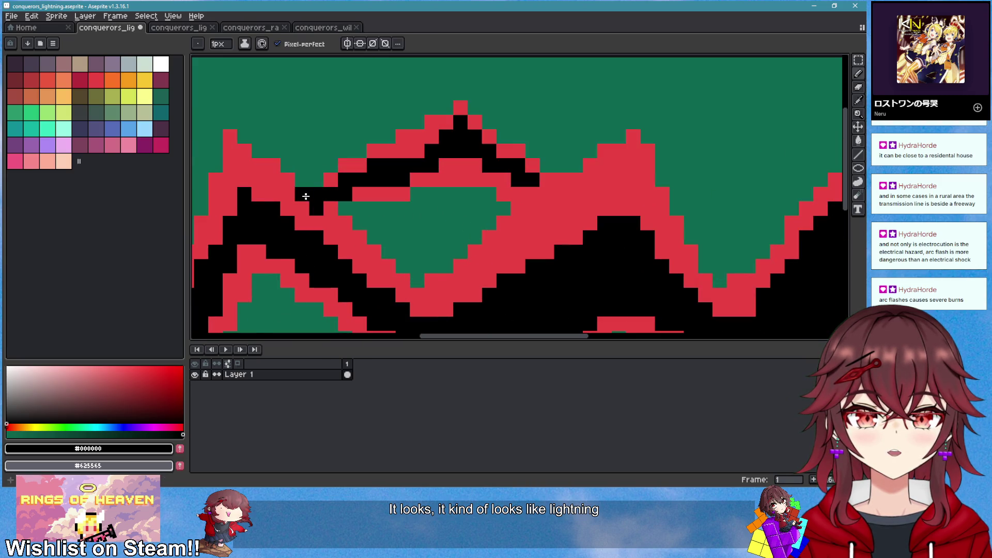
{"action": "scroll", "coordinate": [303, 195], "scroll_direction": "down", "scroll_amount": 3}
{"action": "scroll", "coordinate": [615, 196], "scroll_direction": "up", "scroll_amount": 4}
Outline the rising slope and inner green hole in red, and add black along the ridge's inner edge
{"action": "left_click", "coordinate": [454, 150], "text": "alt"}
{"action": "mouse_move", "coordinate": [455, 155]}
{"action": "left_mouse_down"}
{"action": "mouse_move", "coordinate": [536, 114]}
{"action": "mouse_move", "coordinate": [692, 173]}
{"action": "mouse_move", "coordinate": [524, 206]}
{"action": "left_mouse_up"}
{"action": "left_click", "coordinate": [575, 150], "text": "alt"}
{"action": "mouse_move", "coordinate": [571, 134]}
{"action": "left_mouse_down"}
{"action": "mouse_move", "coordinate": [644, 168]}
{"action": "mouse_move", "coordinate": [568, 157]}
{"action": "mouse_move", "coordinate": [558, 134]}
{"action": "left_mouse_up"}
{"action": "scroll", "coordinate": [591, 195], "scroll_direction": "down", "scroll_amount": 3}
{"action": "scroll", "coordinate": [591, 196], "scroll_direction": "up", "scroll_amount": 3}
{"action": "left_click", "coordinate": [558, 206], "text": "alt"}
{"action": "mouse_move", "coordinate": [557, 207]}
{"action": "left_mouse_down"}
{"action": "mouse_move", "coordinate": [599, 217]}
{"action": "mouse_move", "coordinate": [547, 207]}
{"action": "left_mouse_up"}
{"action": "scroll", "coordinate": [649, 256], "scroll_direction": "down", "scroll_amount": 4}
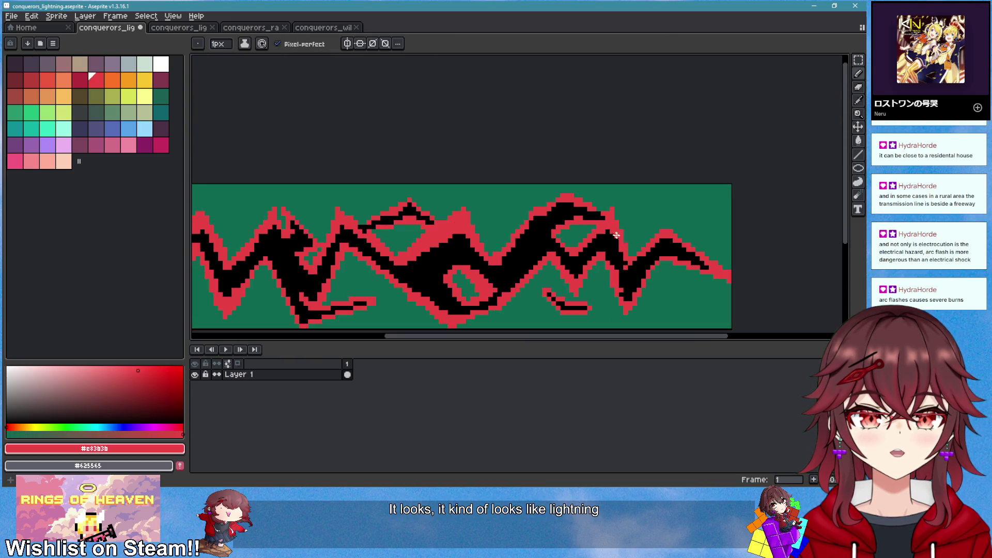
{"action": "scroll", "coordinate": [659, 284], "scroll_direction": "down", "scroll_amount": 2}
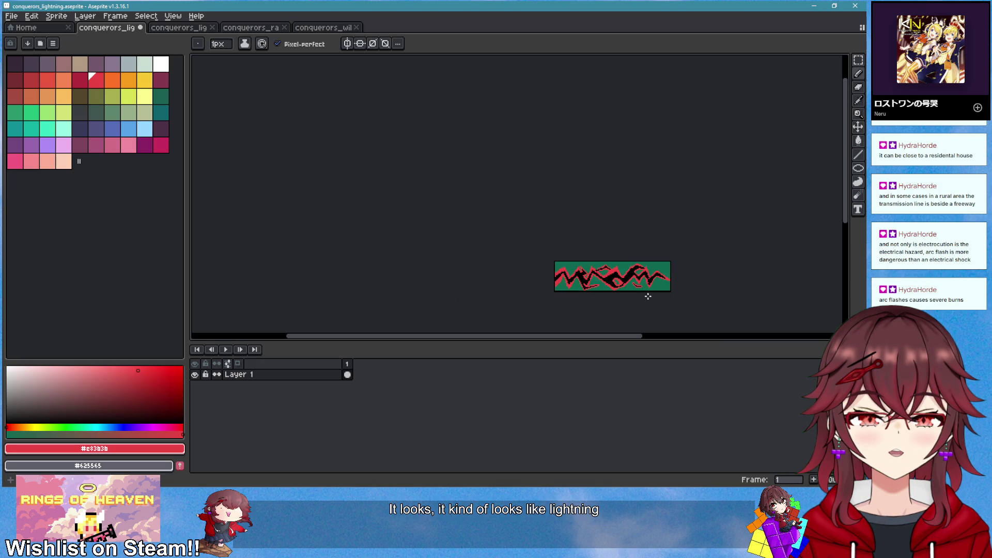
{"action": "scroll", "coordinate": [661, 301], "scroll_direction": "up", "scroll_amount": 3}
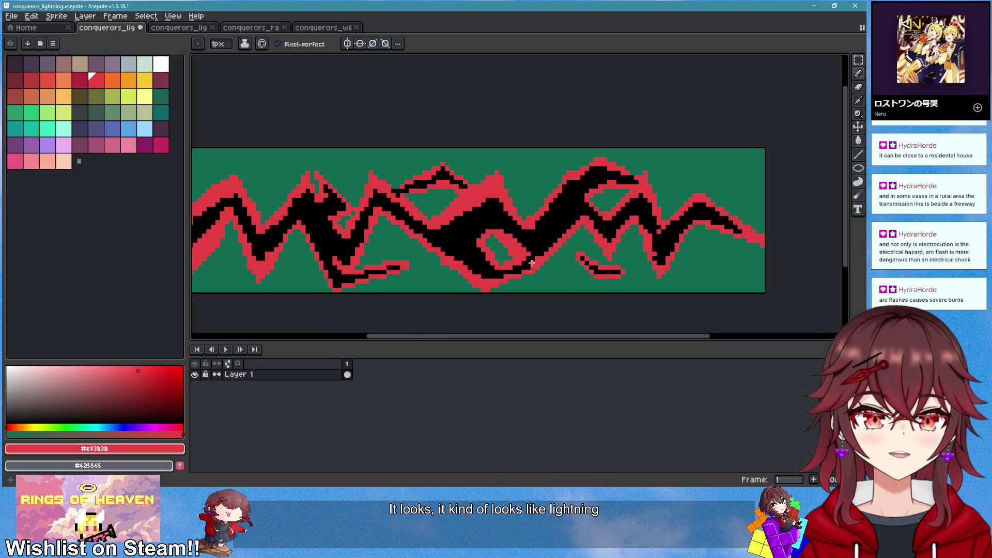
{"action": "scroll", "coordinate": [532, 263], "scroll_direction": "up", "scroll_amount": 2}
Erase stray pixels in the lightning's lower middle and repaint that area black
{"action": "key", "text": "e"}
{"action": "mouse_move", "coordinate": [469, 241]}
{"action": "left_mouse_down"}
{"action": "mouse_move", "coordinate": [545, 288]}
{"action": "mouse_move", "coordinate": [525, 242]}
{"action": "left_mouse_up"}
{"action": "key", "text": "b"}
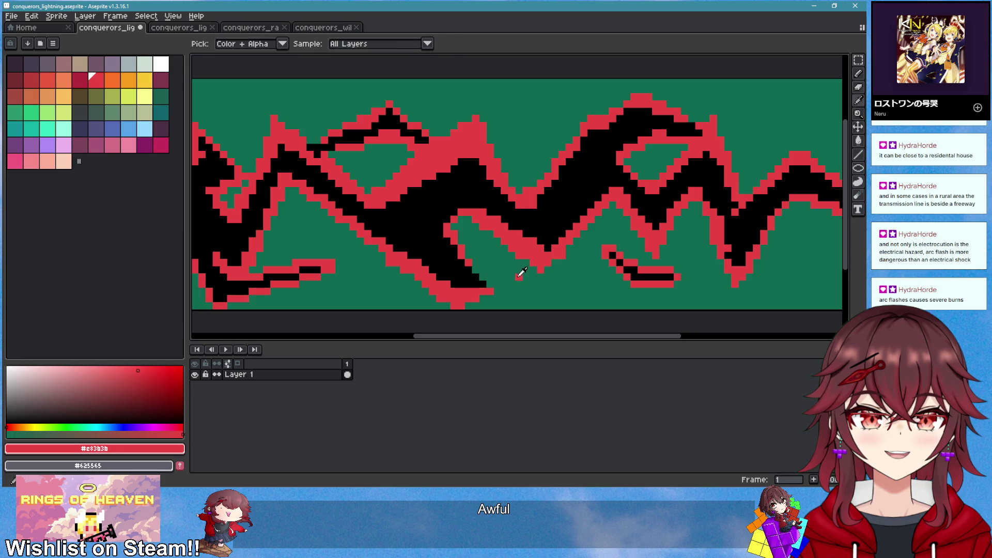
{"action": "left_click", "coordinate": [532, 219], "text": "alt"}
{"action": "left_click_drag", "start_coordinate": [532, 238], "coordinate": [538, 249]}
{"action": "scroll", "coordinate": [535, 248], "scroll_direction": "up", "scroll_amount": 1}
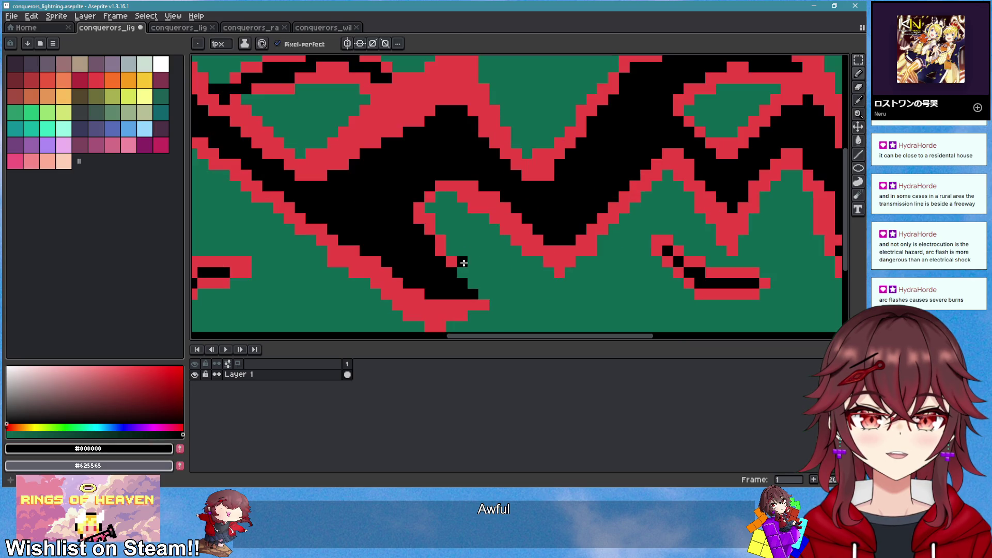
Add red pixels near the bottom edge and a horizontal red fragment strip below the bolt
{"action": "left_click", "coordinate": [445, 252], "text": "alt"}
{"action": "mouse_move", "coordinate": [450, 259]}
{"action": "left_mouse_down"}
{"action": "mouse_move", "coordinate": [505, 304]}
{"action": "mouse_move", "coordinate": [439, 321]}
{"action": "left_mouse_up"}
{"action": "left_click_drag", "start_coordinate": [490, 284], "coordinate": [538, 293]}
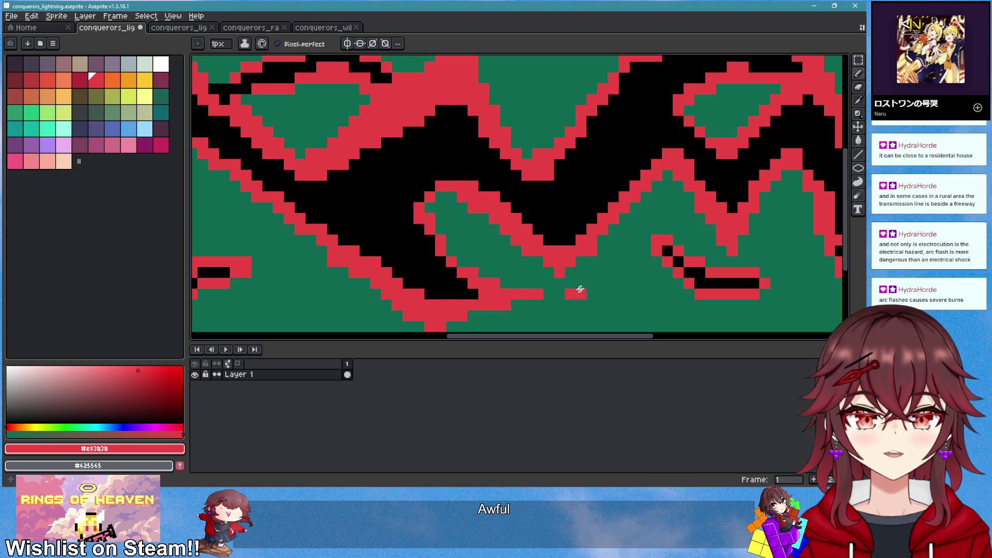
{"action": "scroll", "coordinate": [565, 267], "scroll_direction": "down", "scroll_amount": 3}
{"action": "scroll", "coordinate": [476, 269], "scroll_direction": "up", "scroll_amount": 1}
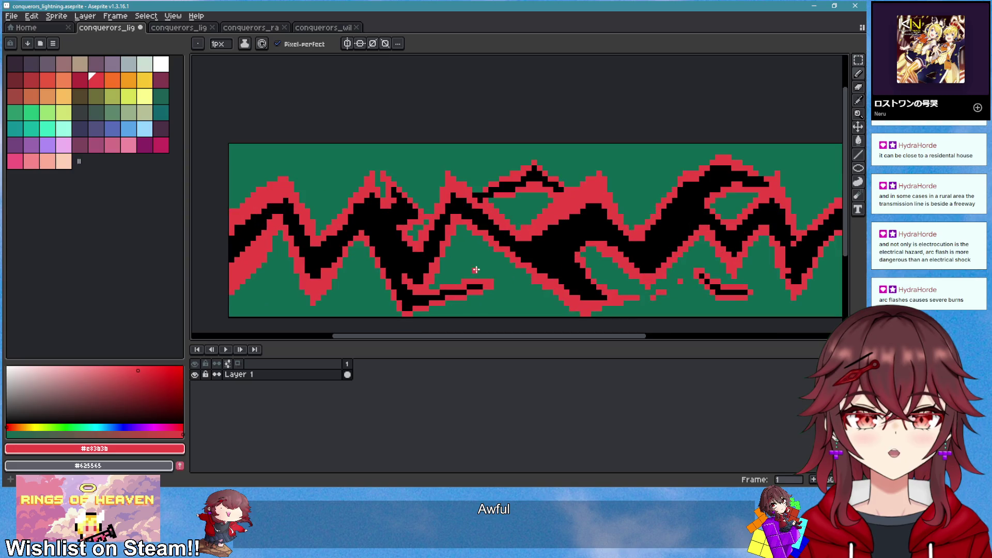
{"action": "scroll", "coordinate": [500, 296], "scroll_direction": "down", "scroll_amount": 1}
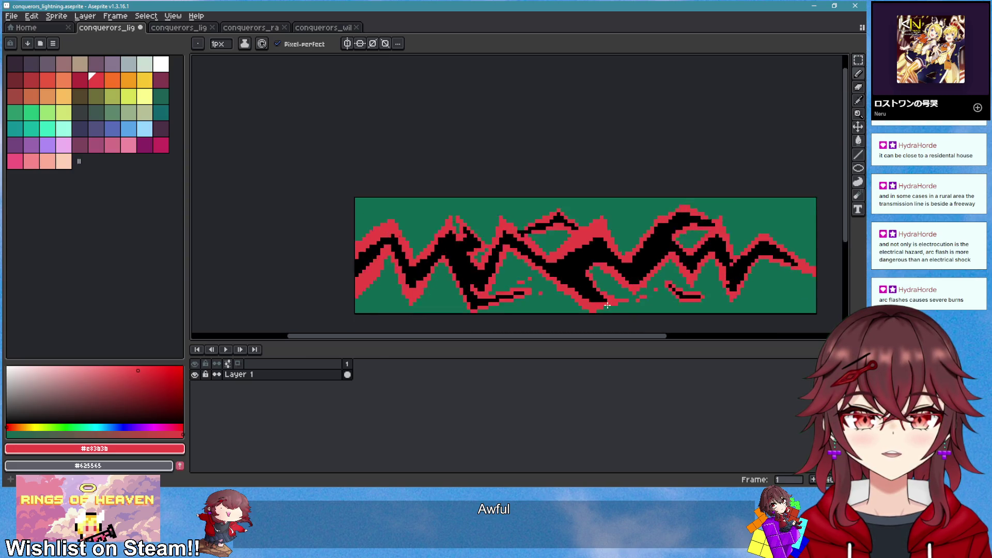
{"action": "scroll", "coordinate": [496, 317], "scroll_direction": "up", "scroll_amount": 3}
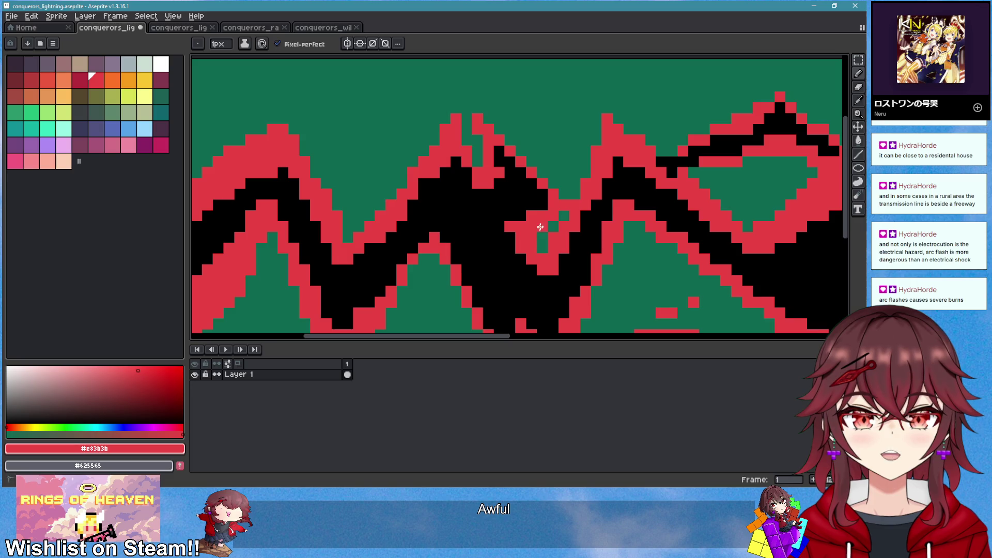
{"action": "scroll", "coordinate": [465, 223], "scroll_direction": "down", "scroll_amount": 3}
{"action": "scroll", "coordinate": [448, 177], "scroll_direction": "down", "scroll_amount": 2}
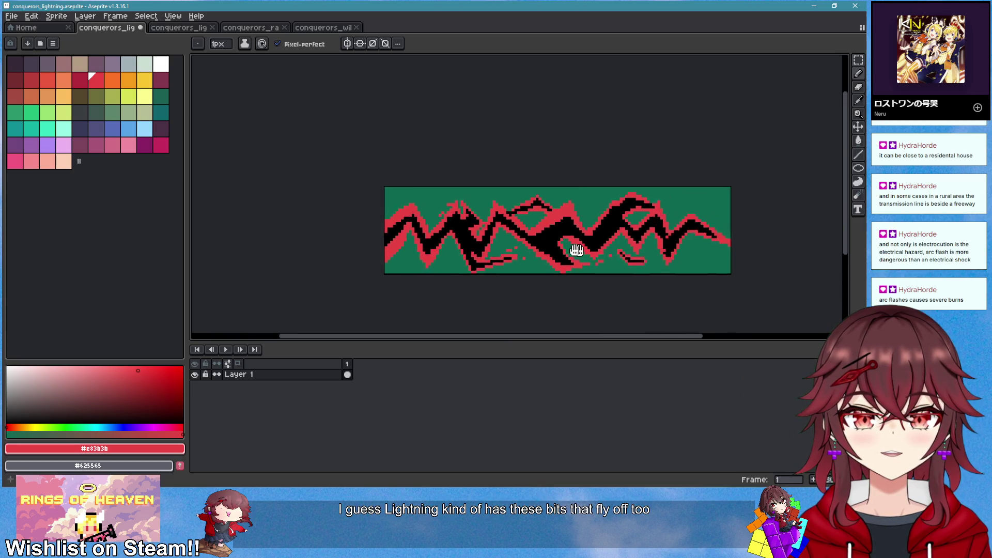
{"action": "scroll", "coordinate": [526, 200], "scroll_direction": "up", "scroll_amount": 2}
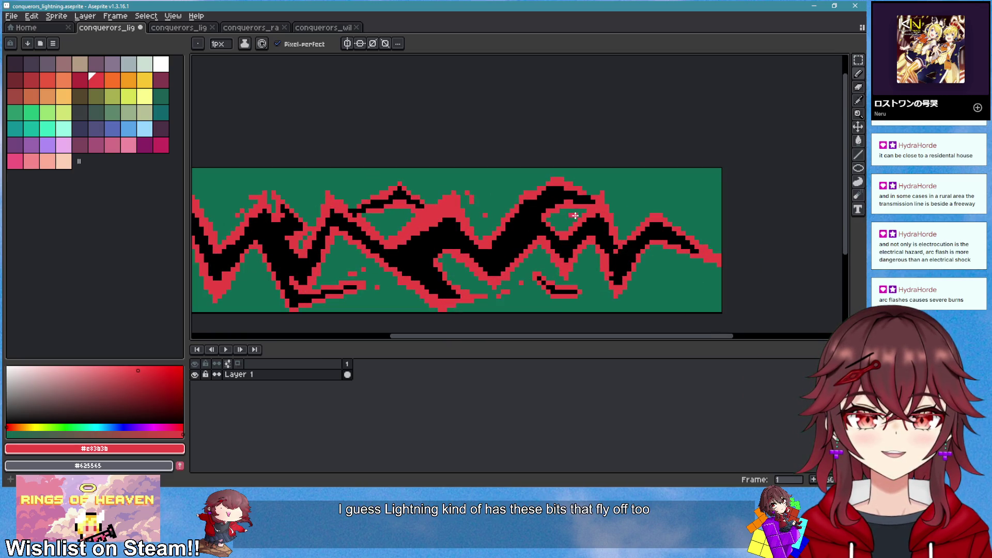
Dot a stray red fragment, paint black on the right branch, then red over it
{"action": "left_click", "coordinate": [633, 207]}
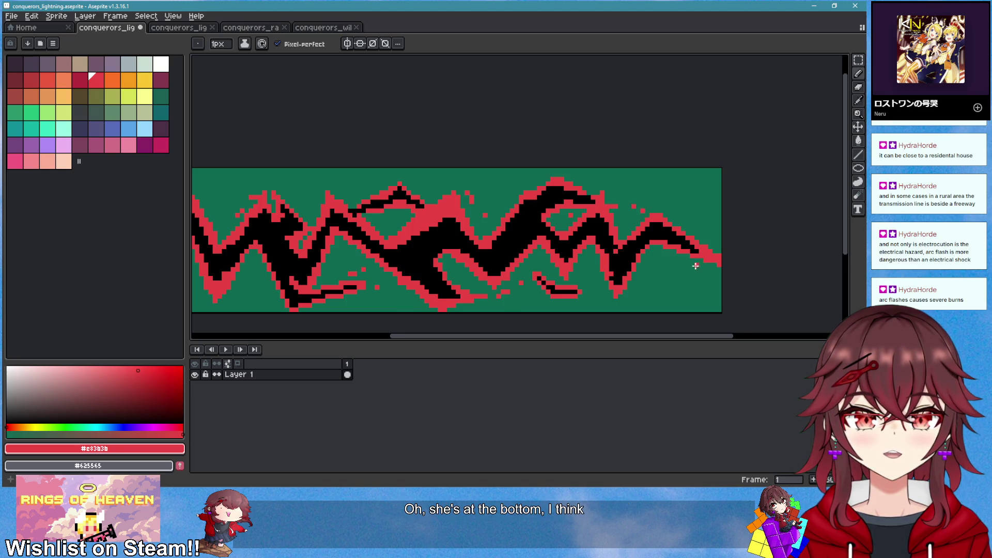
{"action": "scroll", "coordinate": [695, 265], "scroll_direction": "up", "scroll_amount": 2}
{"action": "left_click", "coordinate": [599, 248], "text": "alt"}
{"action": "mouse_move", "coordinate": [636, 253]}
{"action": "left_mouse_down"}
{"action": "mouse_move", "coordinate": [615, 268]}
{"action": "mouse_move", "coordinate": [580, 265]}
{"action": "mouse_move", "coordinate": [645, 247]}
{"action": "mouse_move", "coordinate": [587, 285]}
{"action": "left_mouse_up"}
{"action": "key", "text": "alt"}
{"action": "left_click", "coordinate": [634, 226], "text": "alt"}
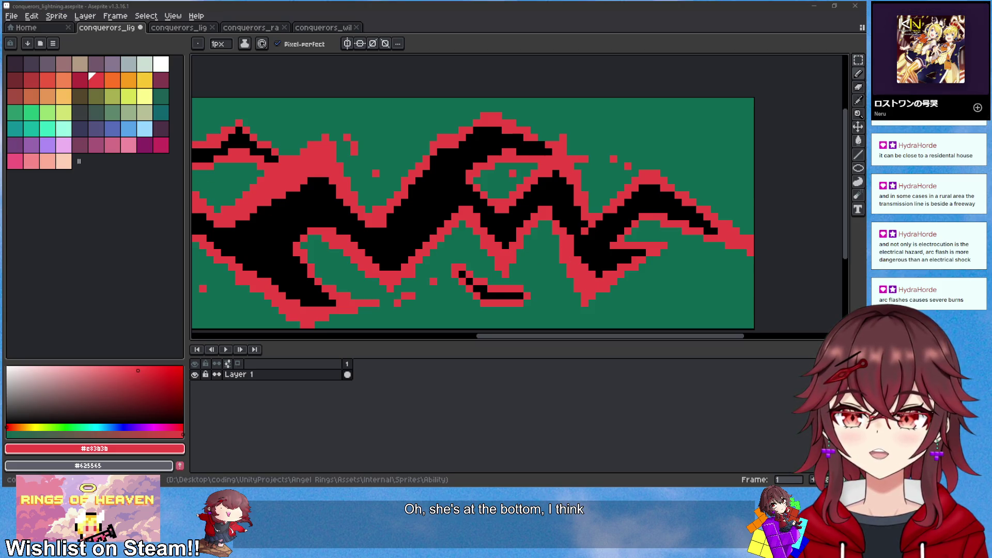
Bring up the music player and minimize it to return to the sprite
{"action": "key", "text": "alt+Tab"}
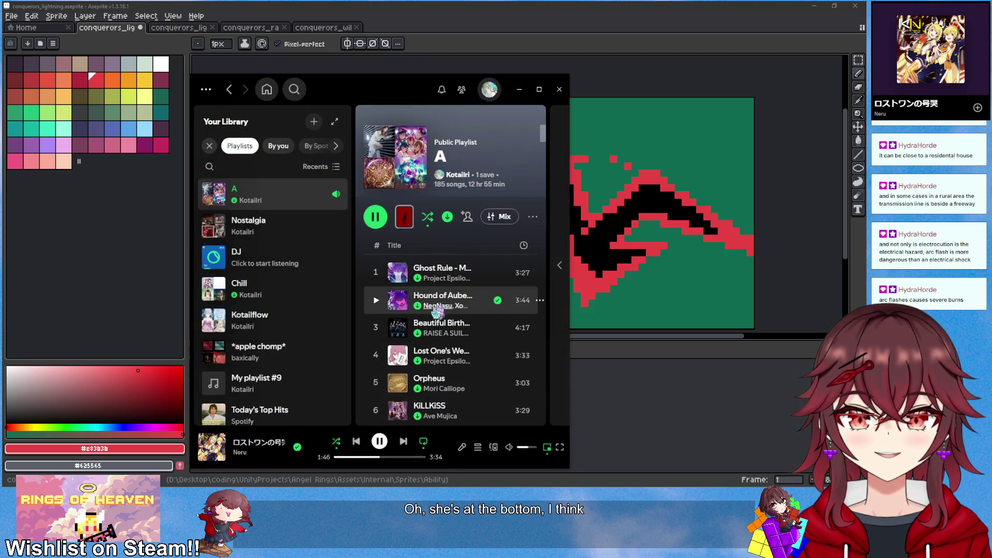
{"action": "scroll", "coordinate": [476, 304], "scroll_direction": "down", "scroll_amount": 1}
{"action": "scroll", "coordinate": [476, 329], "scroll_direction": "down", "scroll_amount": 3}
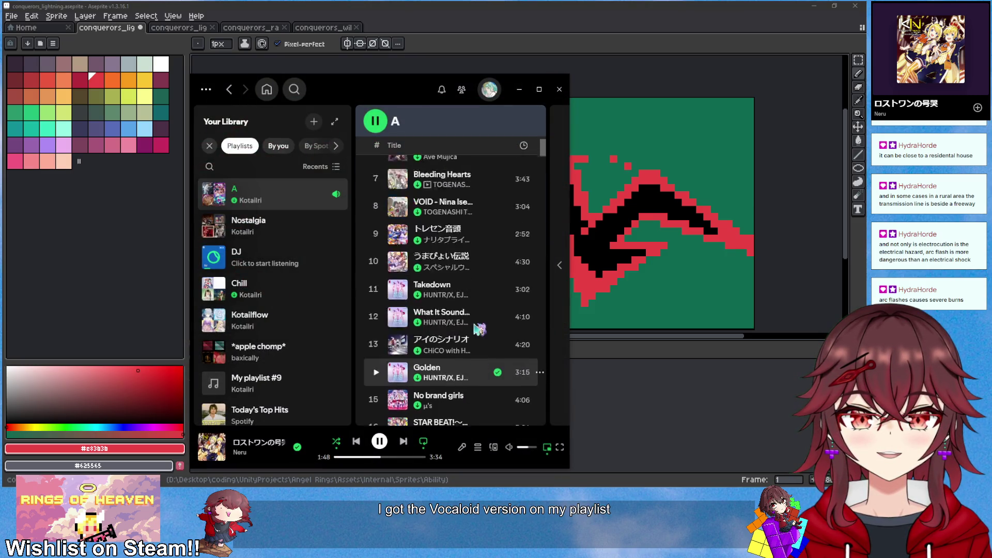
{"action": "scroll", "coordinate": [450, 325], "scroll_direction": "up", "scroll_amount": 5}
{"action": "left_click", "coordinate": [519, 90]}
{"action": "scroll", "coordinate": [522, 217], "scroll_direction": "down", "scroll_amount": 2}
{"action": "scroll", "coordinate": [523, 276], "scroll_direction": "up", "scroll_amount": 5}
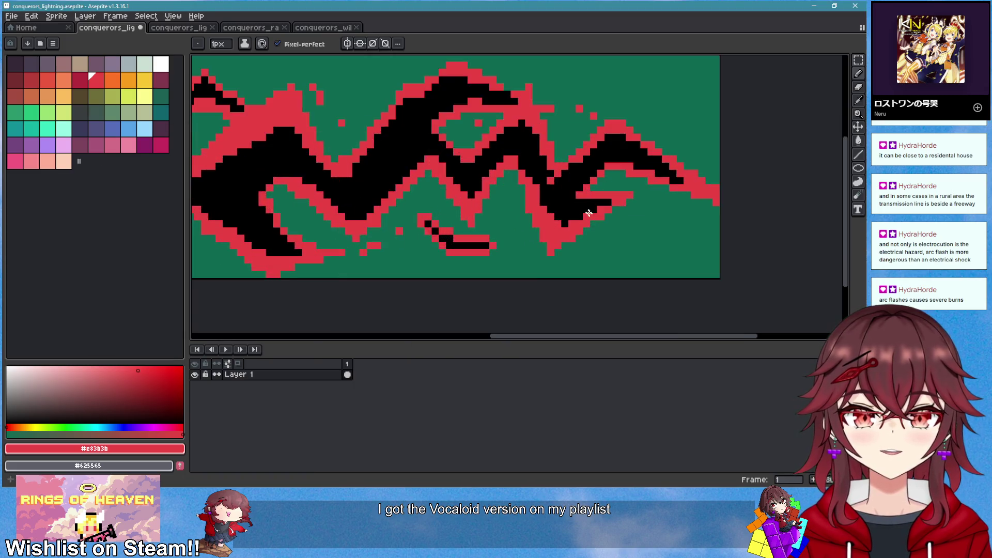
Extend the black bolt downward and along the bottom edge, then add red pixels around the new stroke
{"action": "left_click", "coordinate": [523, 275], "text": "alt"}
{"action": "left_click_drag", "start_coordinate": [523, 276], "coordinate": [532, 310]}
{"action": "scroll", "coordinate": [531, 310], "scroll_direction": "down", "scroll_amount": 3}
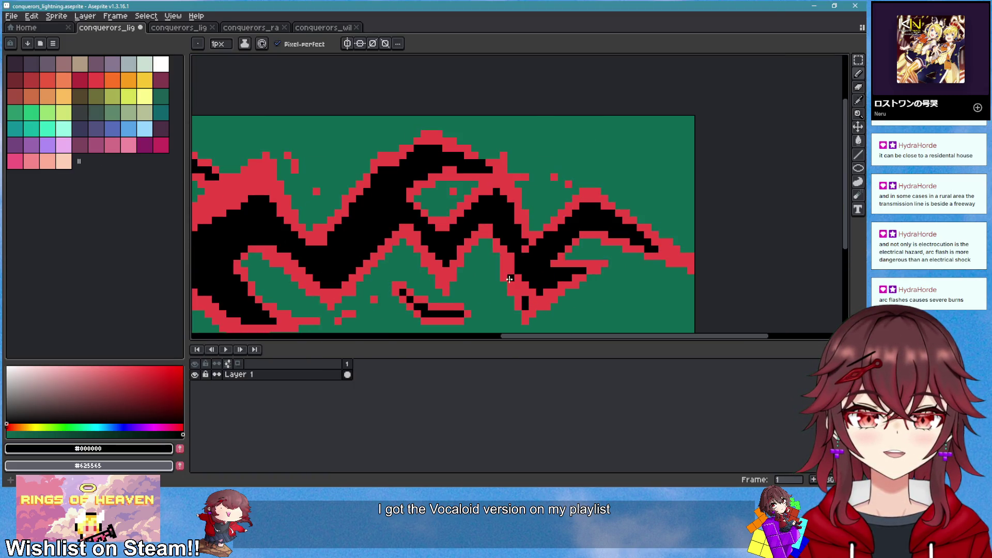
{"action": "scroll", "coordinate": [598, 288], "scroll_direction": "up", "scroll_amount": 1}
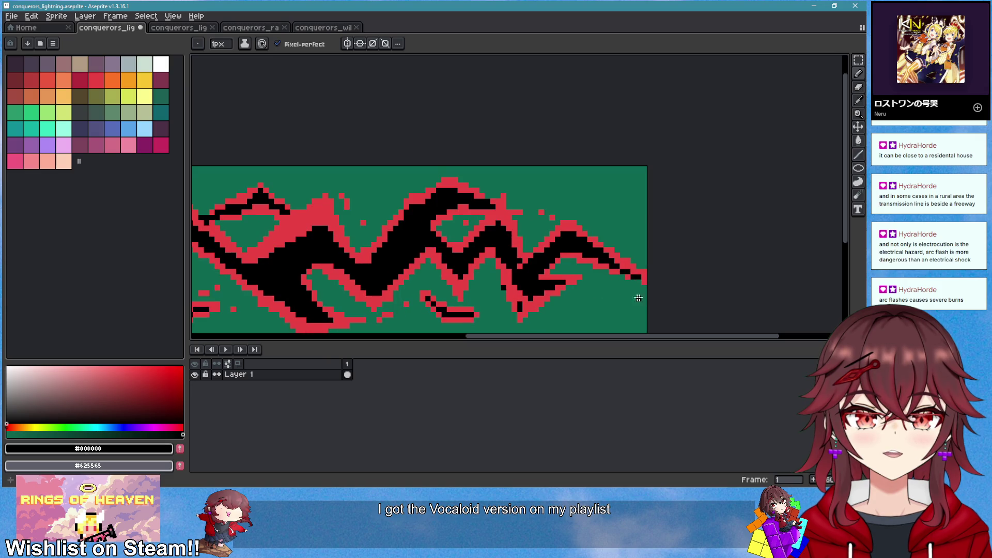
{"action": "scroll", "coordinate": [640, 279], "scroll_direction": "down", "scroll_amount": 1}
{"action": "scroll", "coordinate": [579, 284], "scroll_direction": "up", "scroll_amount": 3}
{"action": "left_click_drag", "start_coordinate": [558, 286], "coordinate": [579, 284]}
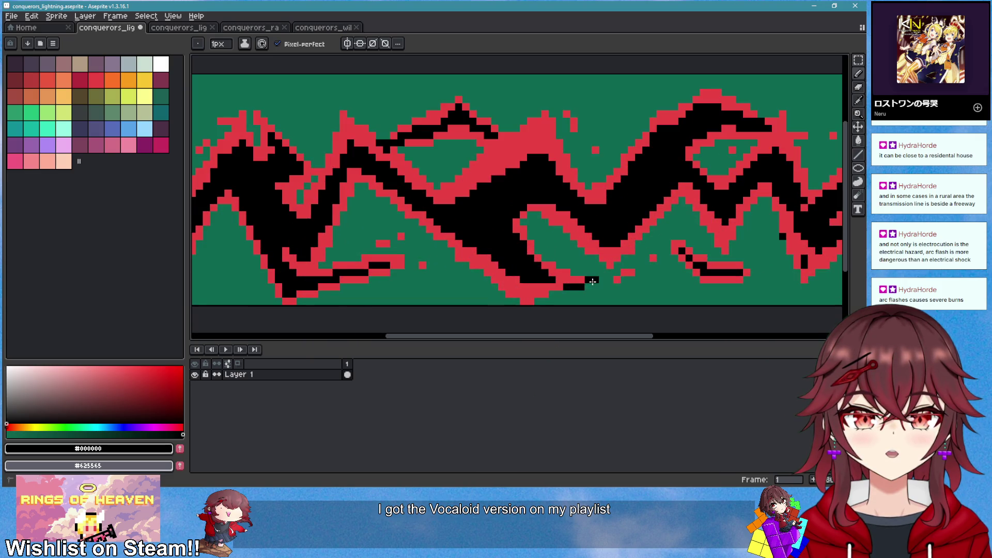
{"action": "left_click", "coordinate": [577, 278], "text": "alt"}
{"action": "left_click", "coordinate": [593, 273]}
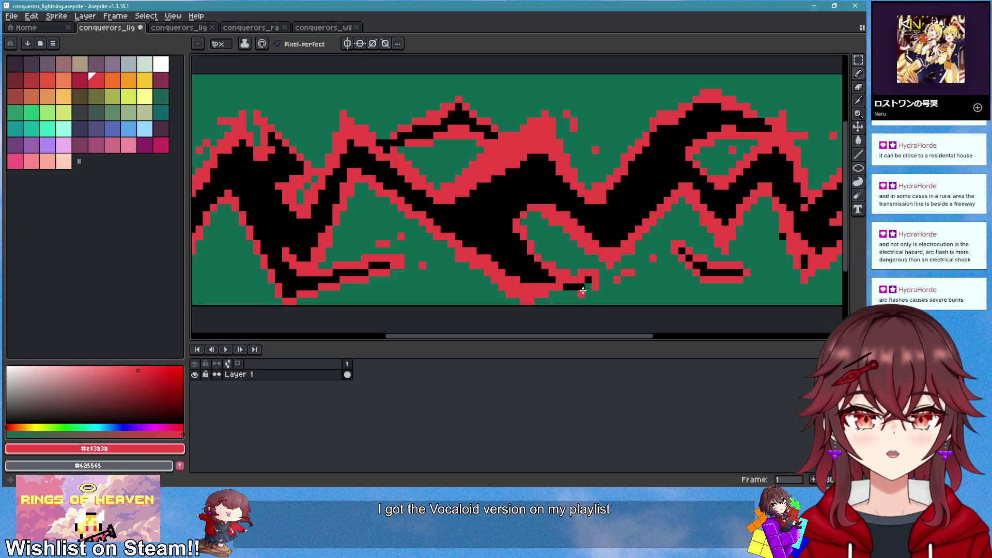
{"action": "scroll", "coordinate": [614, 272], "scroll_direction": "down", "scroll_amount": 5}
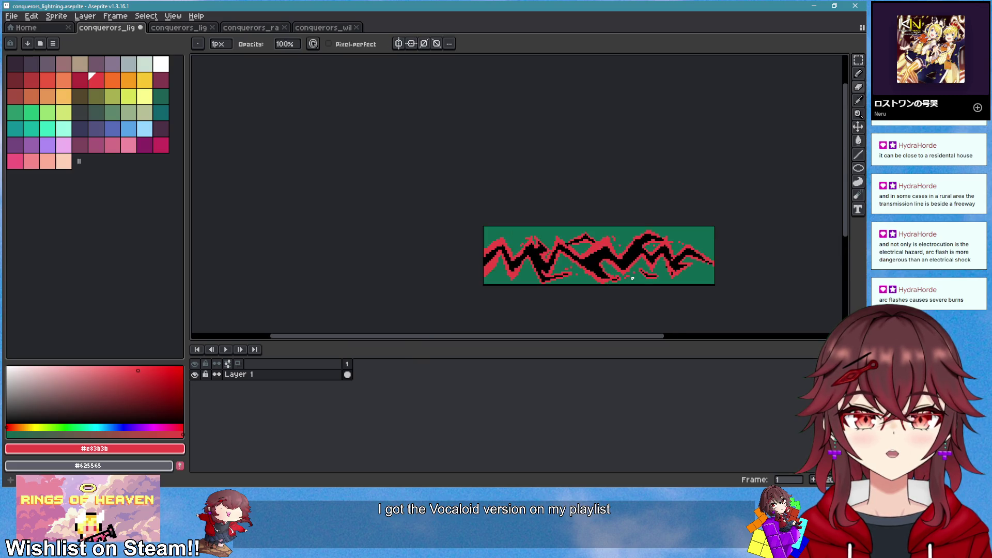
{"action": "scroll", "coordinate": [568, 276], "scroll_direction": "up", "scroll_amount": 3}
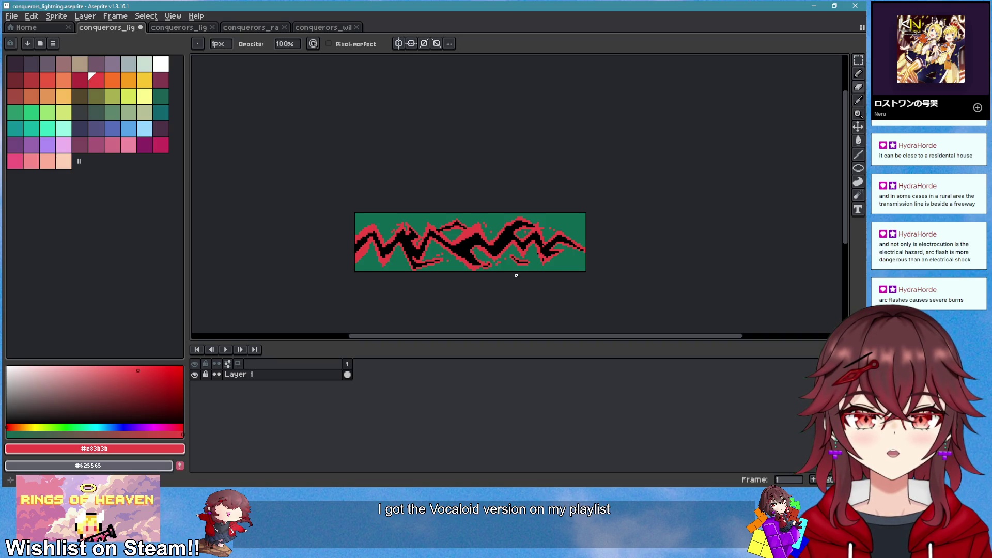
{"action": "scroll", "coordinate": [516, 273], "scroll_direction": "up", "scroll_amount": 3}
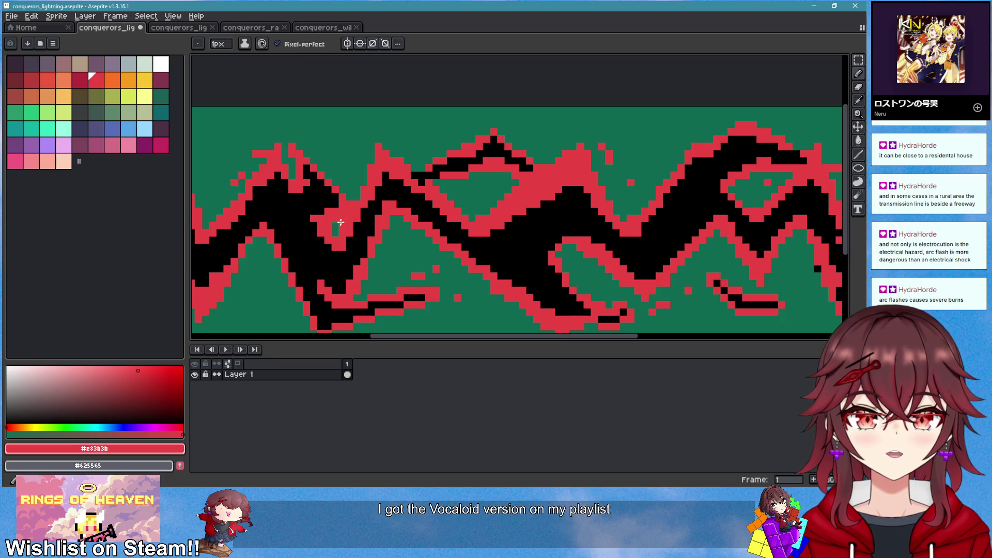
Widen the black bolt, add a short vertical black branch, and outline it and the lower-left edge in red
{"action": "left_click", "coordinate": [359, 234], "text": "alt"}
{"action": "mouse_move", "coordinate": [338, 237]}
{"action": "left_mouse_down"}
{"action": "mouse_move", "coordinate": [372, 204]}
{"action": "mouse_move", "coordinate": [328, 244]}
{"action": "mouse_move", "coordinate": [329, 229]}
{"action": "left_mouse_up"}
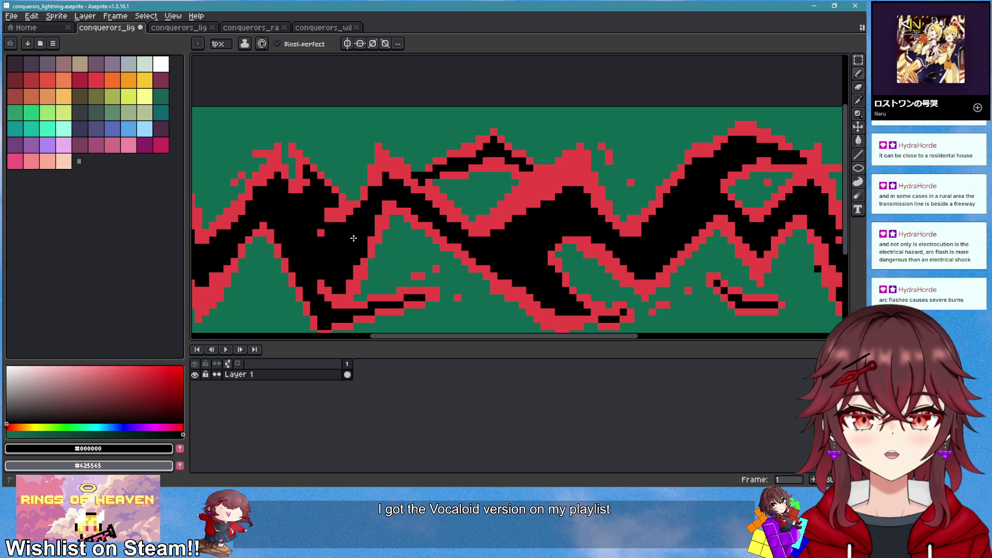
{"action": "scroll", "coordinate": [382, 232], "scroll_direction": "down", "scroll_amount": 3}
{"action": "scroll", "coordinate": [496, 217], "scroll_direction": "up", "scroll_amount": 2}
{"action": "mouse_move", "coordinate": [497, 212]}
{"action": "left_mouse_down"}
{"action": "mouse_move", "coordinate": [500, 270]}
{"action": "mouse_move", "coordinate": [497, 246]}
{"action": "left_mouse_up"}
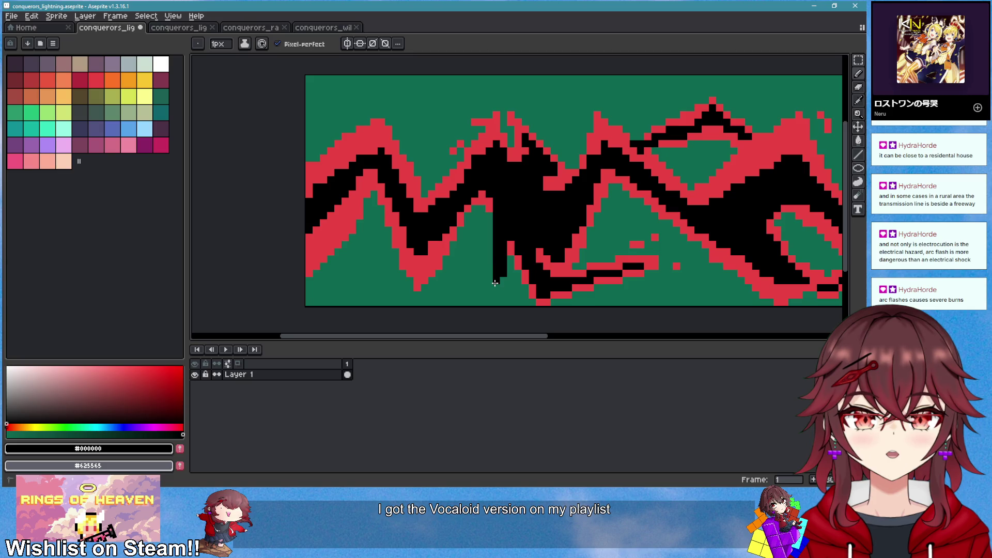
{"action": "left_click", "coordinate": [490, 204], "text": "alt"}
{"action": "left_click_drag", "start_coordinate": [490, 206], "coordinate": [493, 294]}
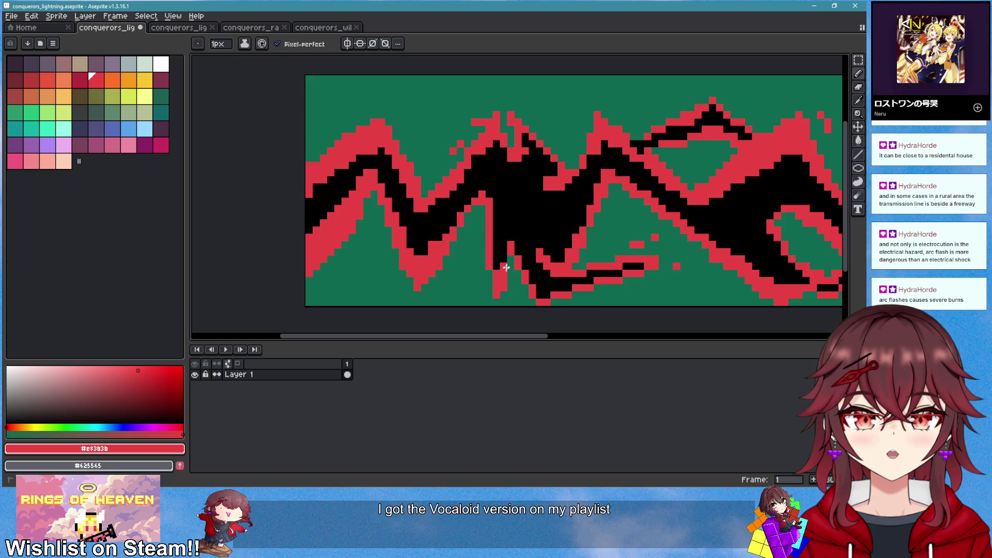
{"action": "scroll", "coordinate": [506, 267], "scroll_direction": "down", "scroll_amount": 2}
{"action": "scroll", "coordinate": [568, 263], "scroll_direction": "down", "scroll_amount": 3}
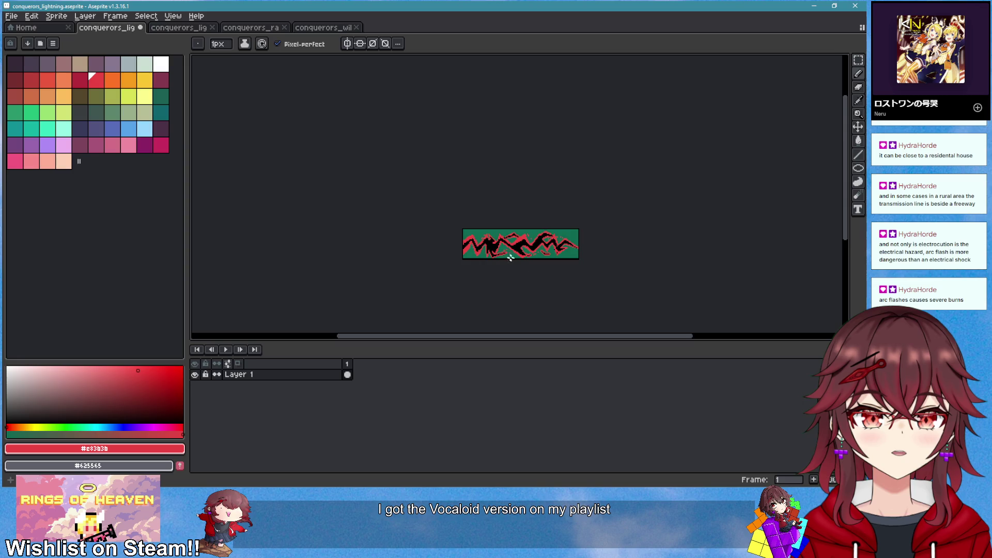
{"action": "scroll", "coordinate": [510, 257], "scroll_direction": "up", "scroll_amount": 3}
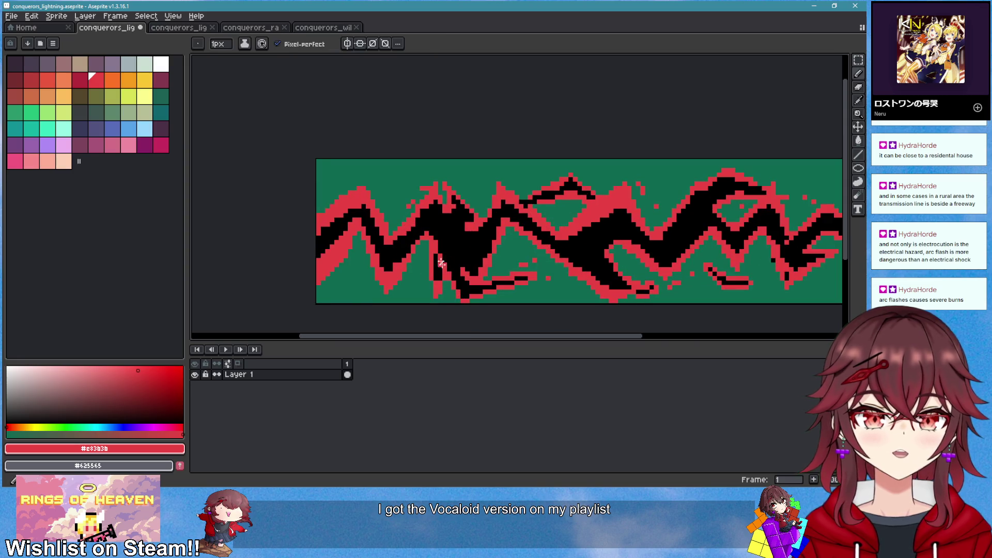
{"action": "left_click_drag", "start_coordinate": [437, 258], "coordinate": [442, 278]}
Erase the pixels inside the bolt's V back to green and redraw a red inner edge
{"action": "key", "text": "e"}
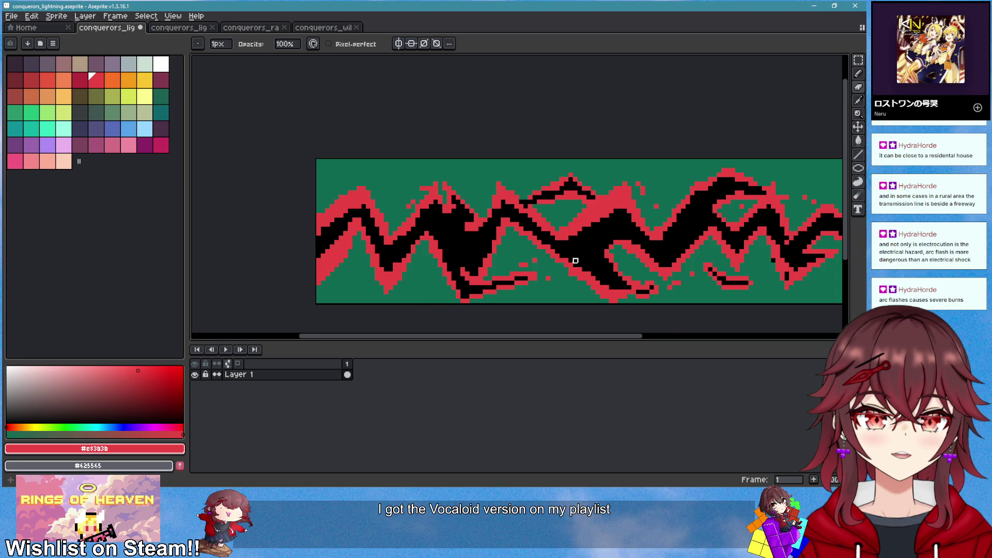
{"action": "scroll", "coordinate": [575, 260], "scroll_direction": "down", "scroll_amount": 3}
{"action": "scroll", "coordinate": [547, 255], "scroll_direction": "up", "scroll_amount": 4}
{"action": "left_click_drag", "start_coordinate": [491, 234], "coordinate": [472, 202]}
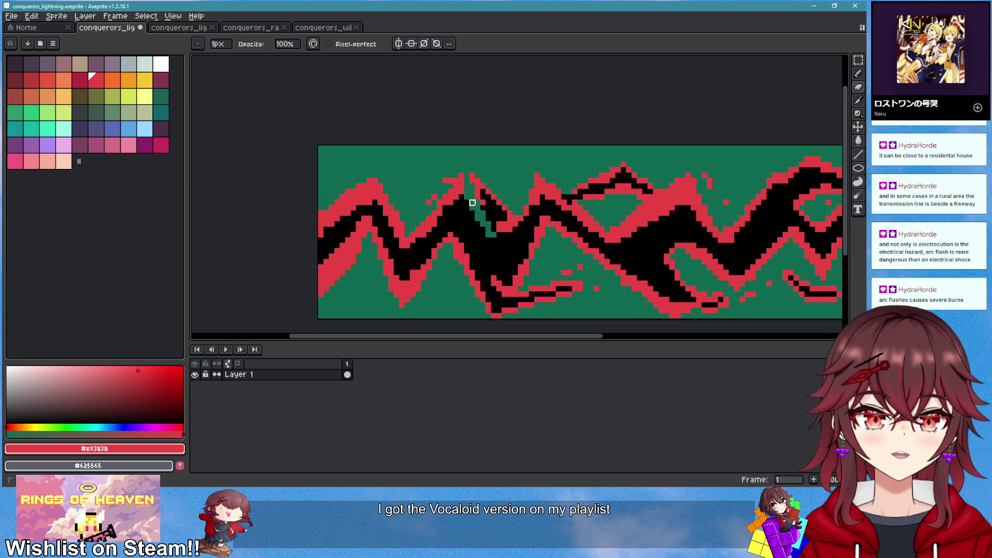
{"action": "mouse_move", "coordinate": [499, 246]}
{"action": "left_mouse_down"}
{"action": "mouse_move", "coordinate": [504, 228]}
{"action": "mouse_move", "coordinate": [472, 165]}
{"action": "mouse_move", "coordinate": [494, 214]}
{"action": "mouse_move", "coordinate": [513, 225]}
{"action": "left_mouse_up"}
{"action": "key", "text": "b"}
{"action": "left_click_drag", "start_coordinate": [464, 202], "coordinate": [493, 249]}
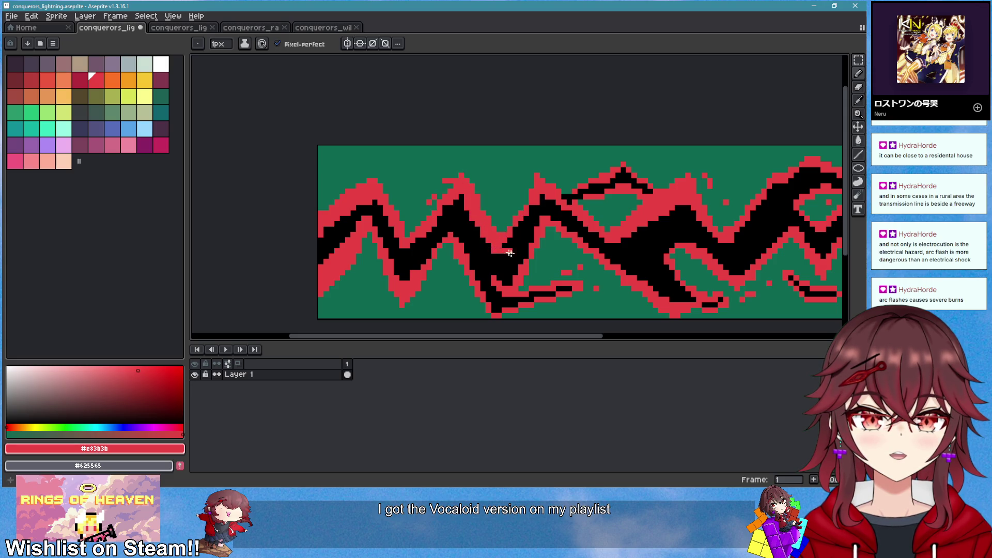
Add a thin black diagonal along the bolt's edge, cutting through the red hump
{"action": "scroll", "coordinate": [510, 253], "scroll_direction": "down", "scroll_amount": 3}
{"action": "scroll", "coordinate": [539, 296], "scroll_direction": "up", "scroll_amount": 4}
{"action": "left_click", "coordinate": [539, 296], "text": "alt"}
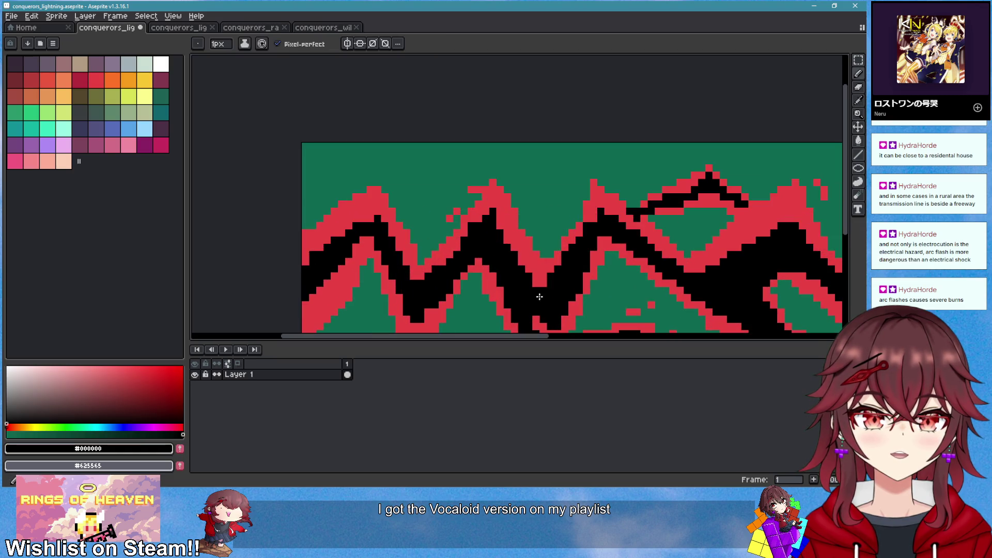
{"action": "scroll", "coordinate": [542, 295], "scroll_direction": "down", "scroll_amount": 4}
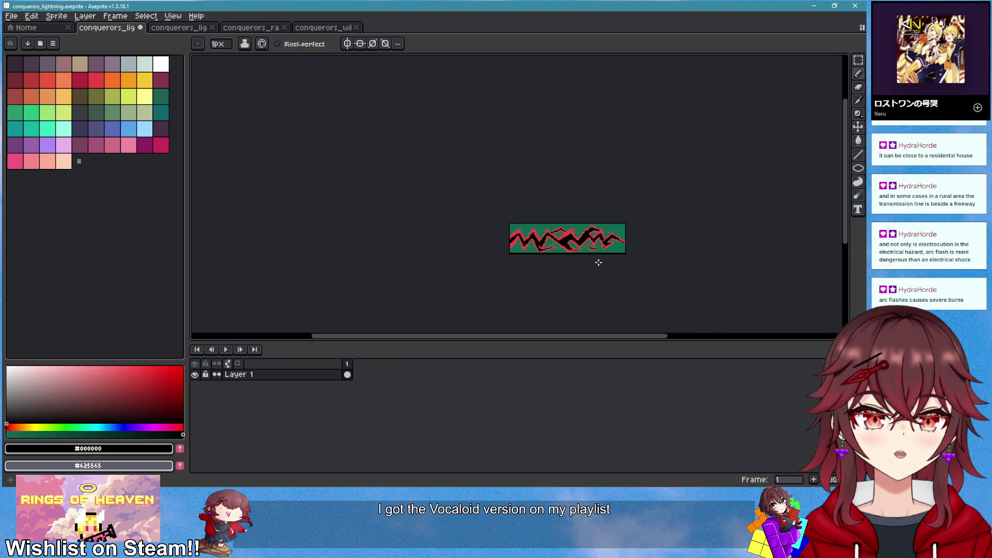
{"action": "scroll", "coordinate": [619, 247], "scroll_direction": "up", "scroll_amount": 3}
{"action": "left_click", "coordinate": [581, 250], "text": "alt"}
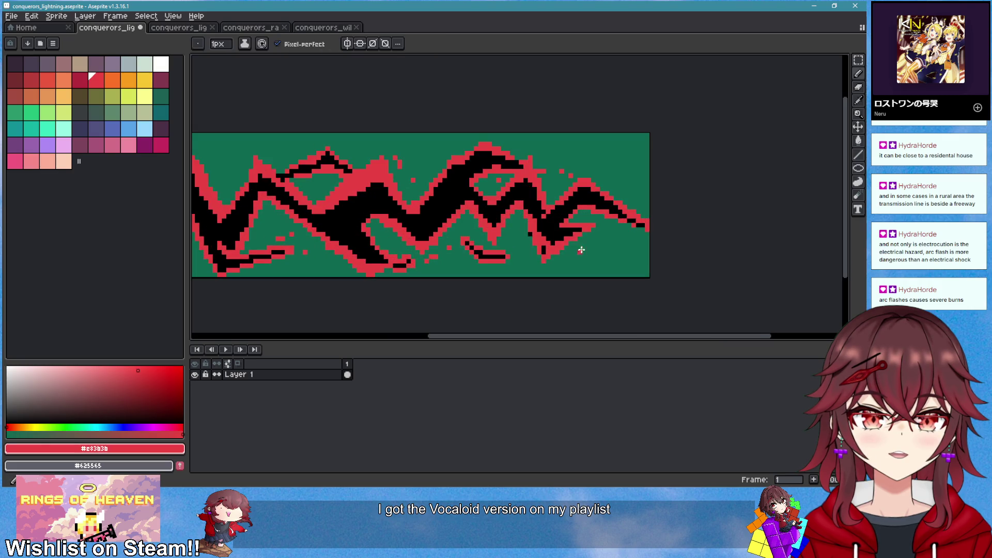
{"action": "scroll", "coordinate": [615, 238], "scroll_direction": "down", "scroll_amount": 1}
{"action": "scroll", "coordinate": [646, 274], "scroll_direction": "left", "scroll_amount": 2}
{"action": "scroll", "coordinate": [591, 269], "scroll_direction": "up", "scroll_amount": 1}
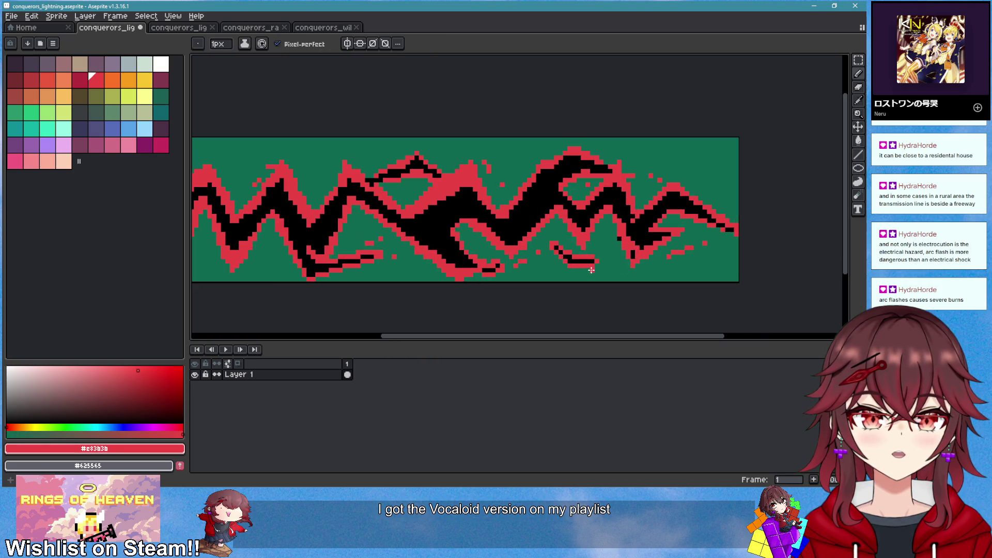
{"action": "scroll", "coordinate": [614, 271], "scroll_direction": "down", "scroll_amount": 1}
{"action": "scroll", "coordinate": [561, 270], "scroll_direction": "up", "scroll_amount": 1}
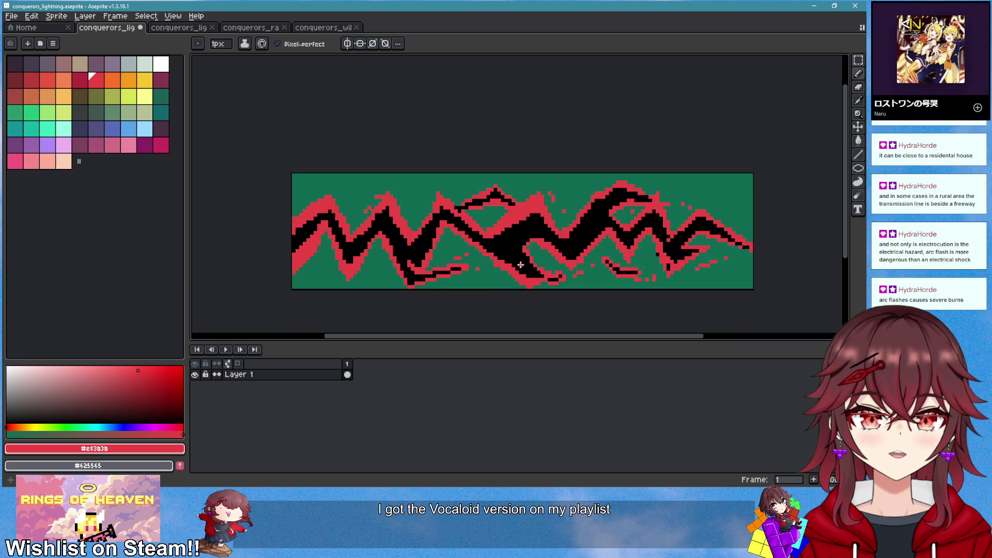
{"action": "scroll", "coordinate": [610, 279], "scroll_direction": "down", "scroll_amount": 2}
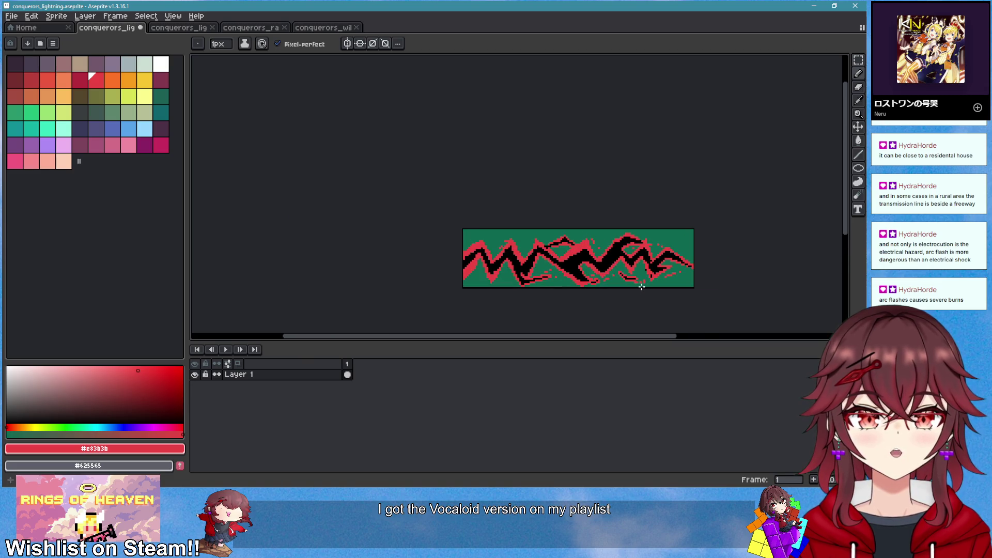
{"action": "scroll", "coordinate": [542, 267], "scroll_direction": "up", "scroll_amount": 3}
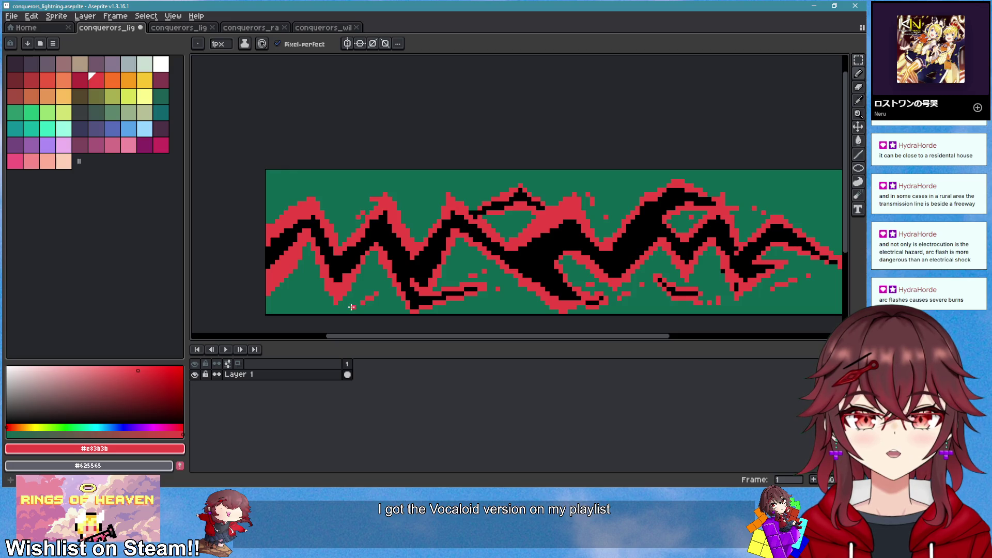
{"action": "scroll", "coordinate": [471, 289], "scroll_direction": "down", "scroll_amount": 5}
{"action": "scroll", "coordinate": [574, 289], "scroll_direction": "up", "scroll_amount": 3}
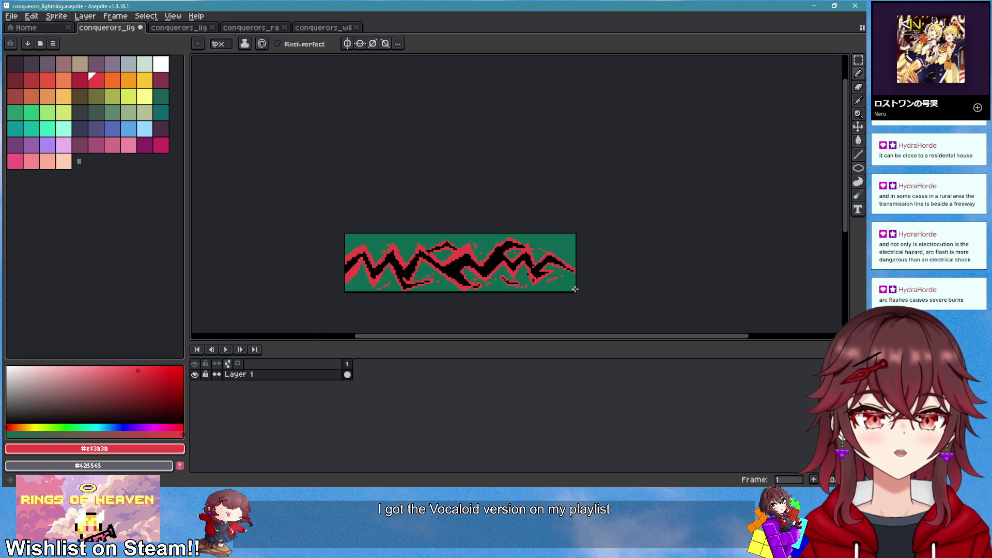
{"action": "scroll", "coordinate": [575, 289], "scroll_direction": "down", "scroll_amount": 2}
{"action": "scroll", "coordinate": [578, 287], "scroll_direction": "up", "scroll_amount": 3}
{"action": "scroll", "coordinate": [542, 287], "scroll_direction": "down", "scroll_amount": 3}
{"action": "scroll", "coordinate": [557, 291], "scroll_direction": "up", "scroll_amount": 3}
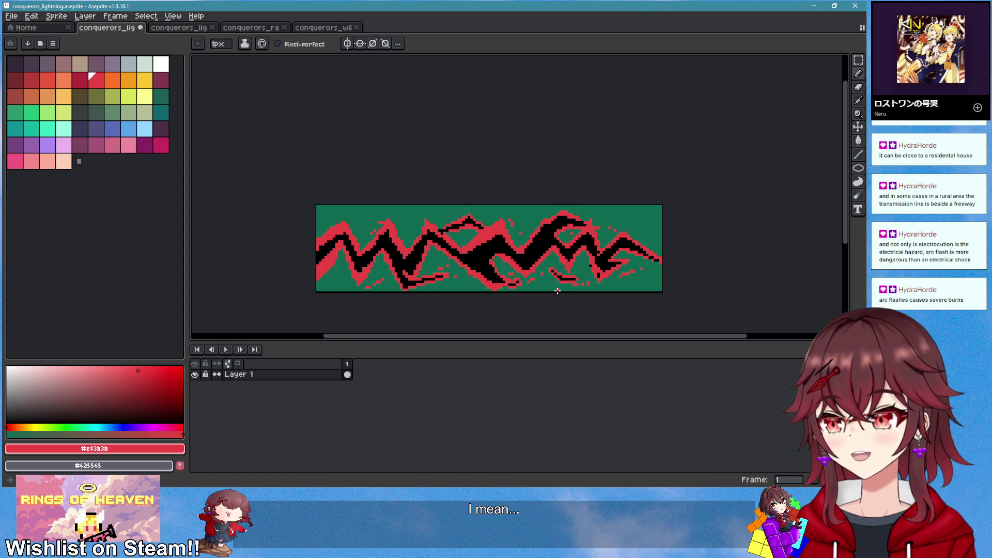
{"action": "scroll", "coordinate": [524, 261], "scroll_direction": "up", "scroll_amount": 5}
{"action": "left_click", "coordinate": [465, 237], "text": "alt"}
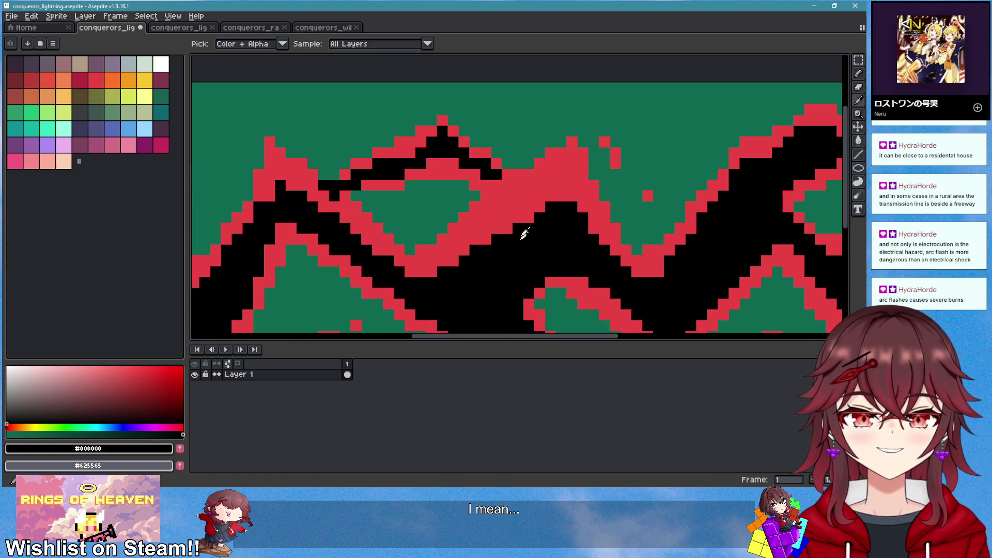
{"action": "mouse_move", "coordinate": [465, 237]}
{"action": "left_mouse_down"}
{"action": "mouse_move", "coordinate": [515, 199]}
{"action": "mouse_move", "coordinate": [526, 210]}
{"action": "mouse_move", "coordinate": [486, 238]}
{"action": "left_mouse_up"}
{"action": "scroll", "coordinate": [500, 254], "scroll_direction": "down", "scroll_amount": 2}
{"action": "scroll", "coordinate": [524, 235], "scroll_direction": "up", "scroll_amount": 1}
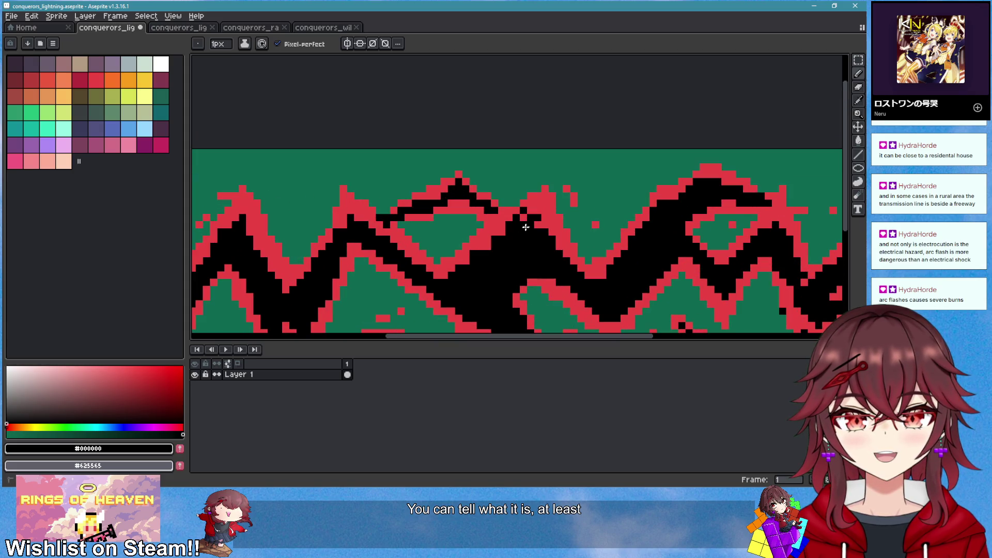
{"action": "scroll", "coordinate": [474, 254], "scroll_direction": "down", "scroll_amount": 3}
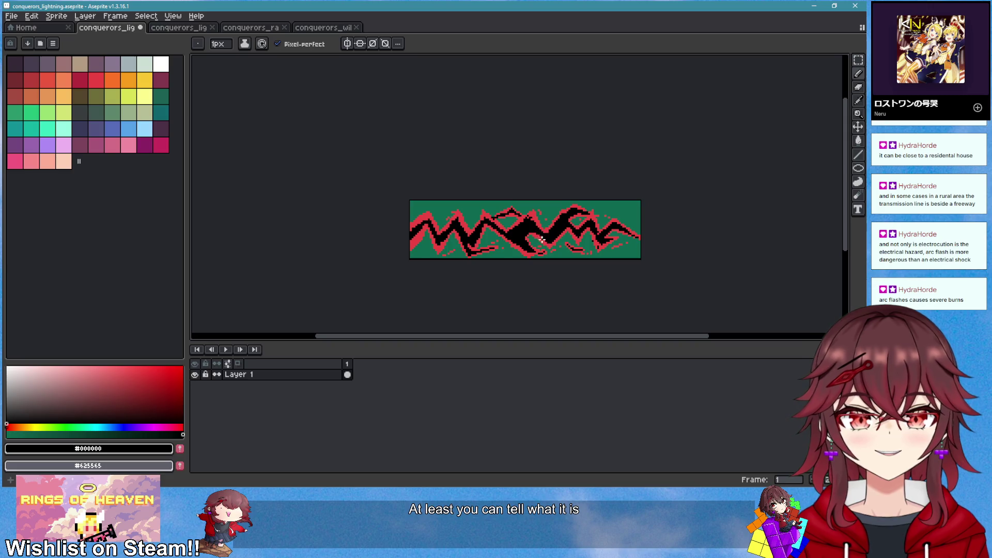
{"action": "scroll", "coordinate": [543, 239], "scroll_direction": "up", "scroll_amount": 1}
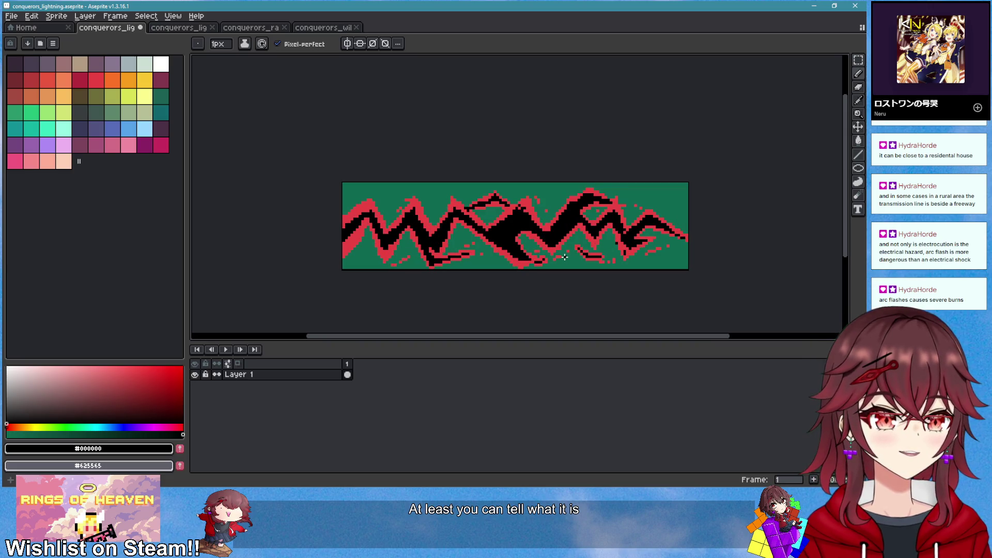
{"action": "scroll", "coordinate": [564, 257], "scroll_direction": "up", "scroll_amount": 4}
Eyedrop the darker red #ae2334 from the wil sprite and return to conquerors_lightning
{"action": "key", "text": "i"}
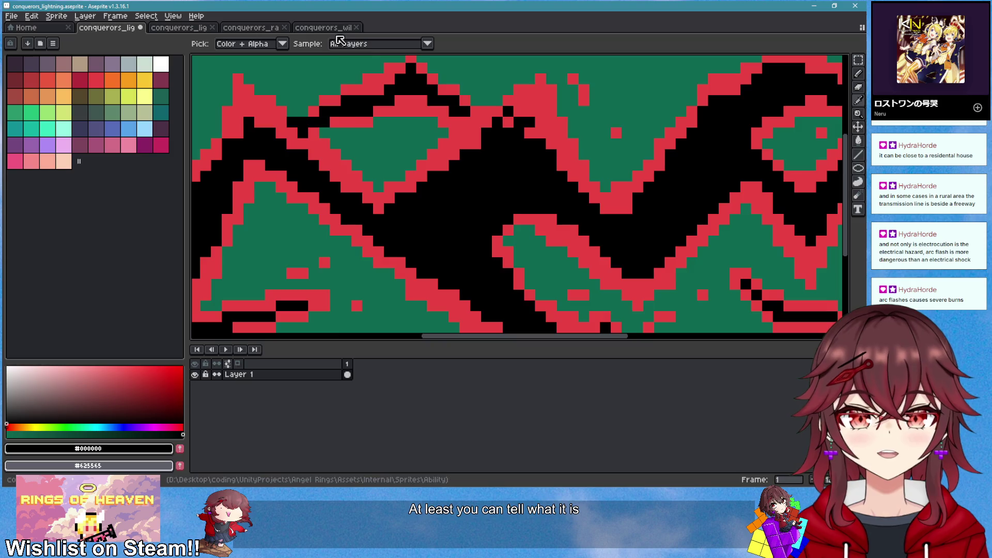
{"action": "left_click", "coordinate": [326, 28]}
{"action": "scroll", "coordinate": [345, 171], "scroll_direction": "up", "scroll_amount": 3}
{"action": "left_click", "coordinate": [345, 166]}
{"action": "left_click", "coordinate": [126, 31]}
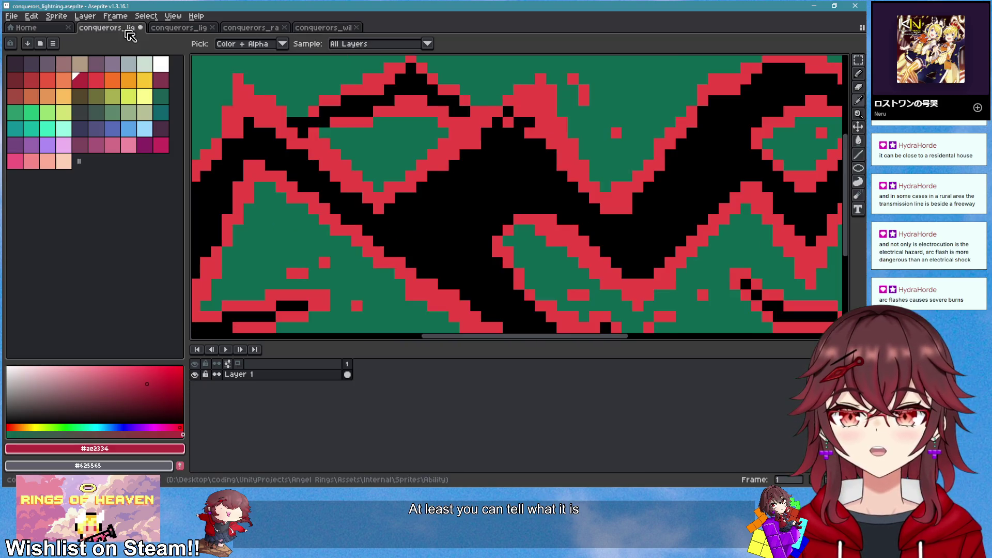
Paint #ae2334 shading along the diagonal outline edge and the lightning's lower red edge
{"action": "scroll", "coordinate": [436, 233], "scroll_direction": "down", "scroll_amount": 3}
{"action": "scroll", "coordinate": [437, 234], "scroll_direction": "up", "scroll_amount": 3}
{"action": "key", "text": "b"}
{"action": "left_click_drag", "start_coordinate": [403, 215], "coordinate": [516, 283]}
{"action": "scroll", "coordinate": [516, 283], "scroll_direction": "down", "scroll_amount": 1}
{"action": "mouse_move", "coordinate": [540, 200]}
{"action": "left_mouse_down"}
{"action": "mouse_move", "coordinate": [604, 247]}
{"action": "mouse_move", "coordinate": [630, 209]}
{"action": "mouse_move", "coordinate": [601, 183]}
{"action": "mouse_move", "coordinate": [619, 162]}
{"action": "left_mouse_up"}
{"action": "scroll", "coordinate": [663, 162], "scroll_direction": "down", "scroll_amount": 1}
{"action": "scroll", "coordinate": [583, 228], "scroll_direction": "down", "scroll_amount": 1}
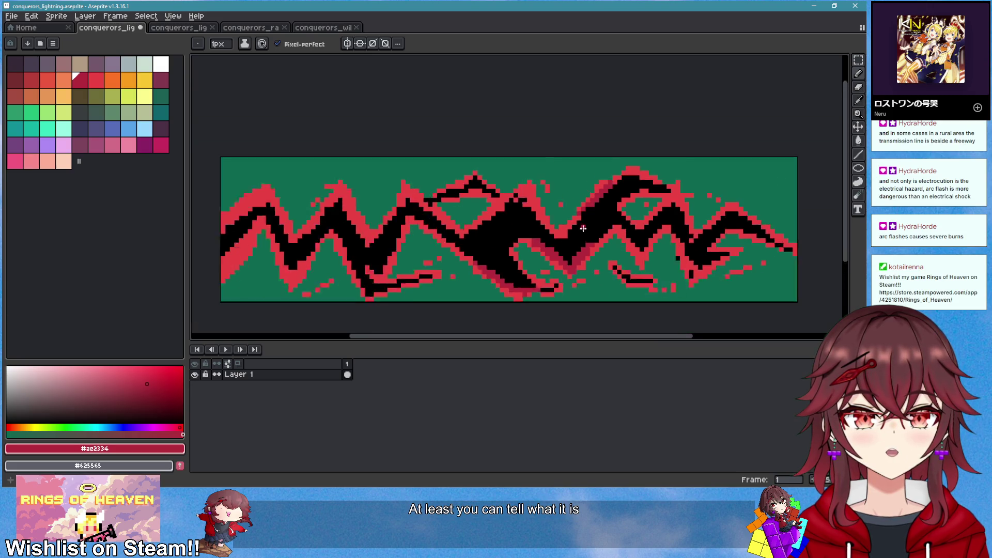
{"action": "scroll", "coordinate": [574, 259], "scroll_direction": "up", "scroll_amount": 1}
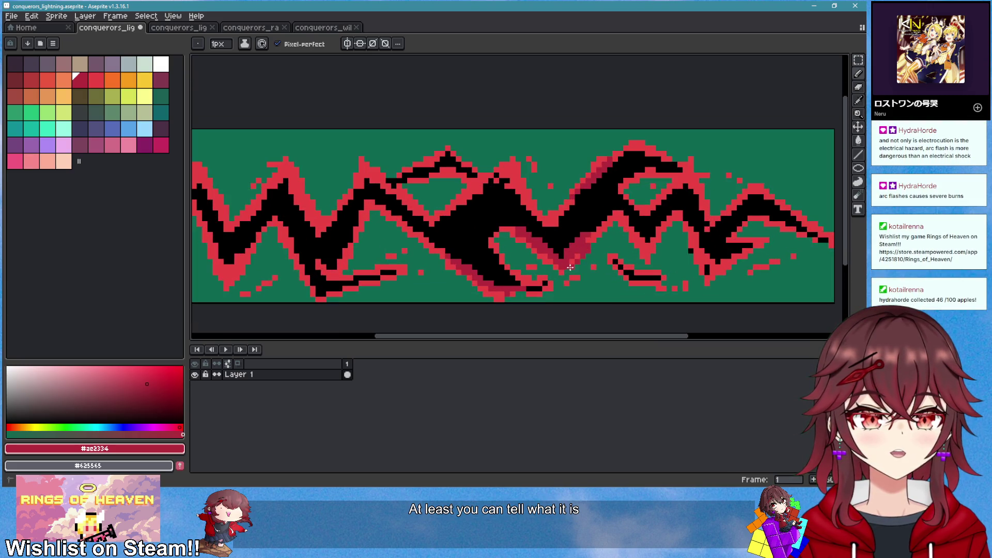
{"action": "scroll", "coordinate": [531, 228], "scroll_direction": "down", "scroll_amount": 2}
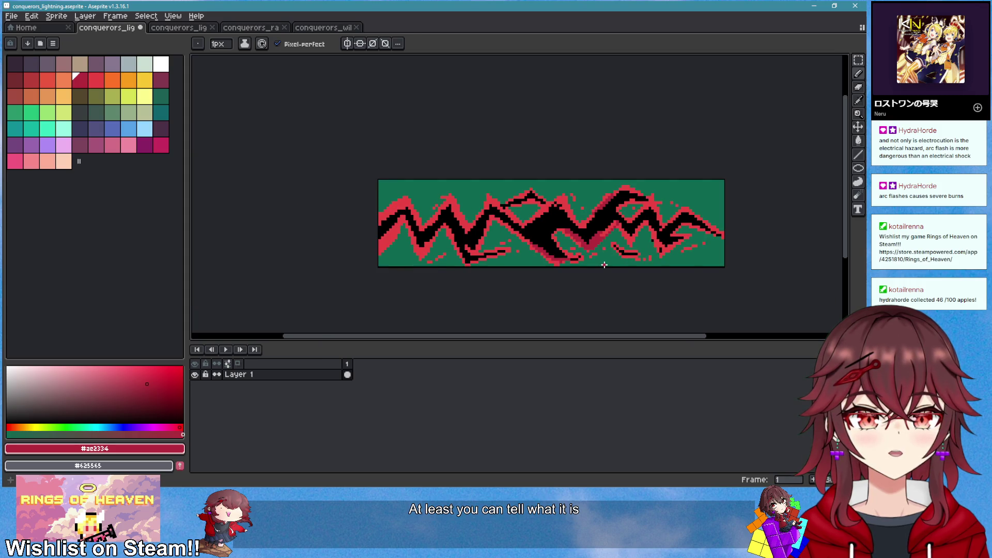
{"action": "scroll", "coordinate": [531, 229], "scroll_direction": "up", "scroll_amount": 1}
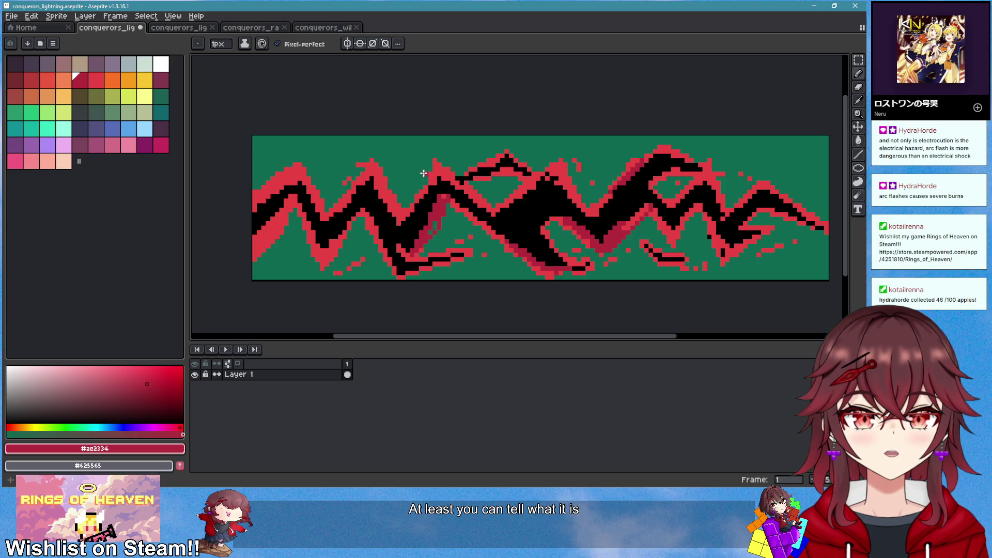
{"action": "scroll", "coordinate": [469, 253], "scroll_direction": "down", "scroll_amount": 2}
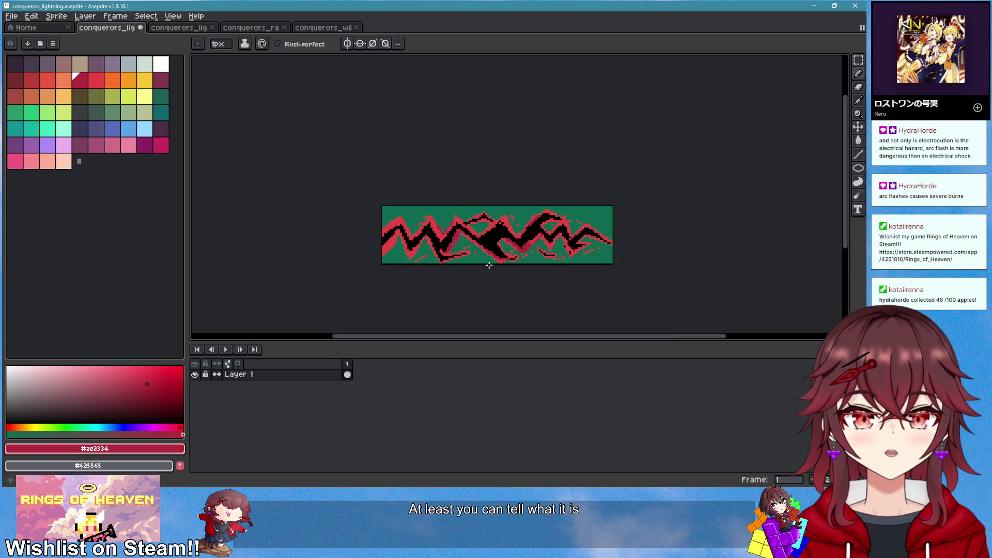
{"action": "scroll", "coordinate": [558, 251], "scroll_direction": "up", "scroll_amount": 2}
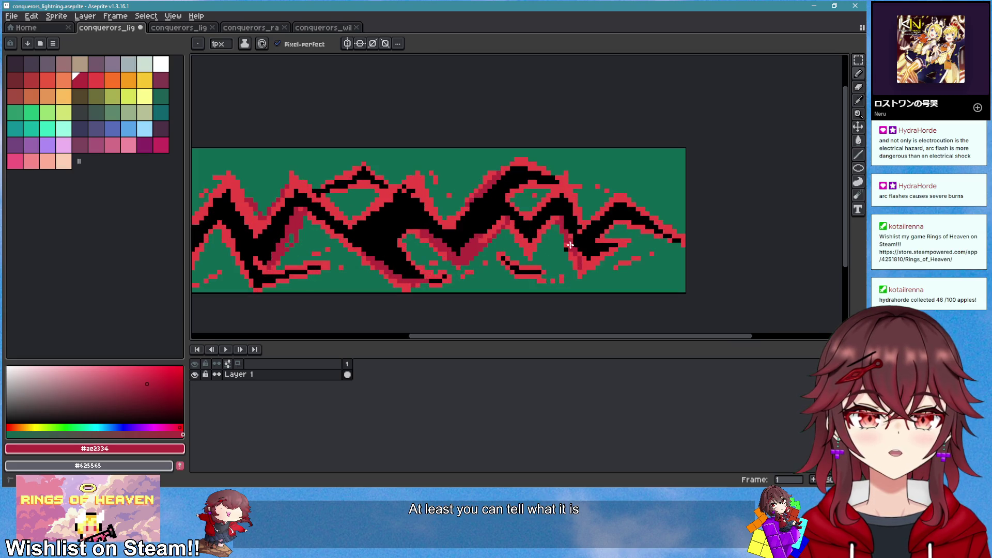
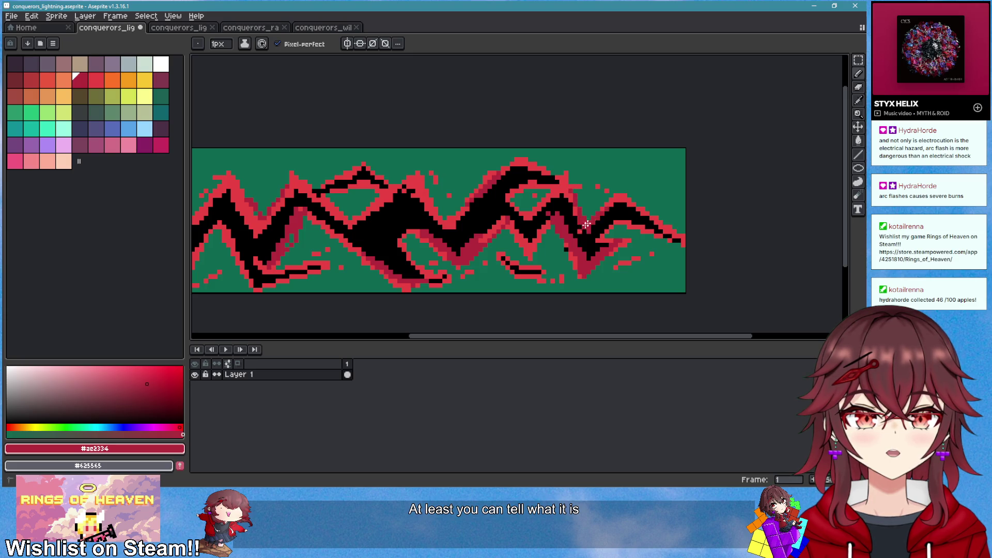
Paint a dark pencil stroke over the red and black lightning
{"action": "scroll", "coordinate": [574, 217], "scroll_direction": "down", "scroll_amount": 2}
{"action": "scroll", "coordinate": [475, 216], "scroll_direction": "up", "scroll_amount": 3}
{"action": "left_click_drag", "start_coordinate": [476, 216], "coordinate": [423, 254]}
Add a second animation frame from frame 1's timeline menu
{"action": "scroll", "coordinate": [516, 258], "scroll_direction": "down", "scroll_amount": 3}
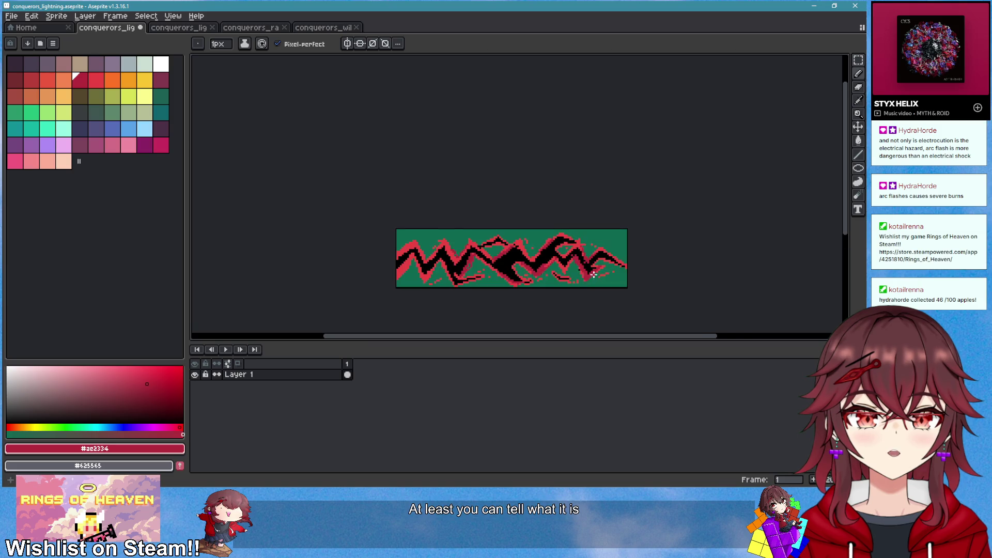
{"action": "scroll", "coordinate": [537, 259], "scroll_direction": "up", "scroll_amount": 4}
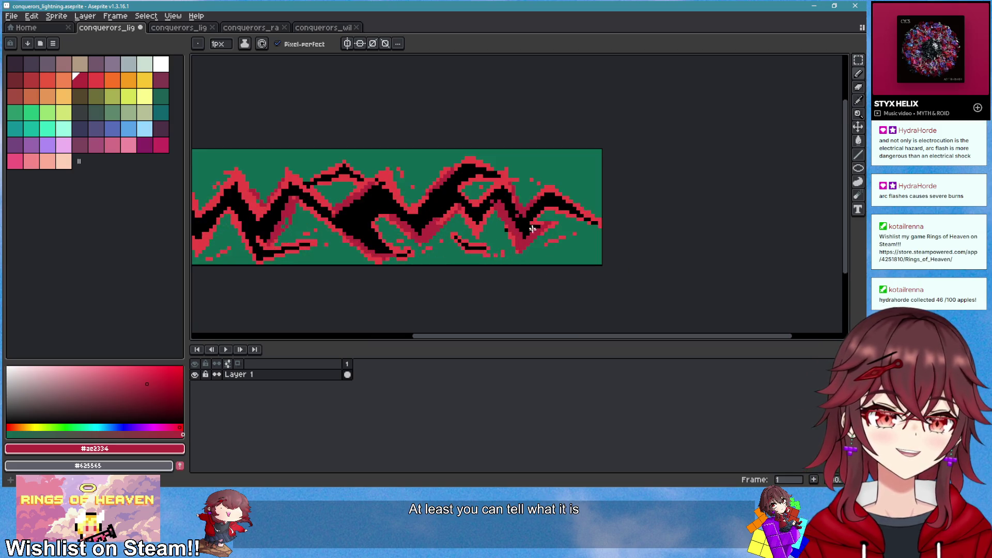
{"action": "scroll", "coordinate": [556, 223], "scroll_direction": "down", "scroll_amount": 2}
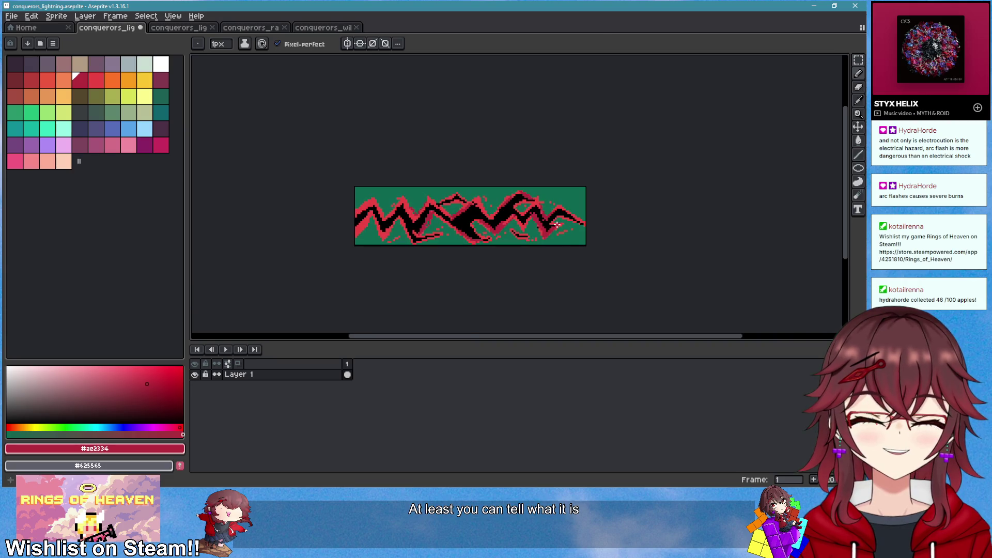
{"action": "right_click", "coordinate": [348, 373]}
{"action": "left_click", "coordinate": [382, 385]}
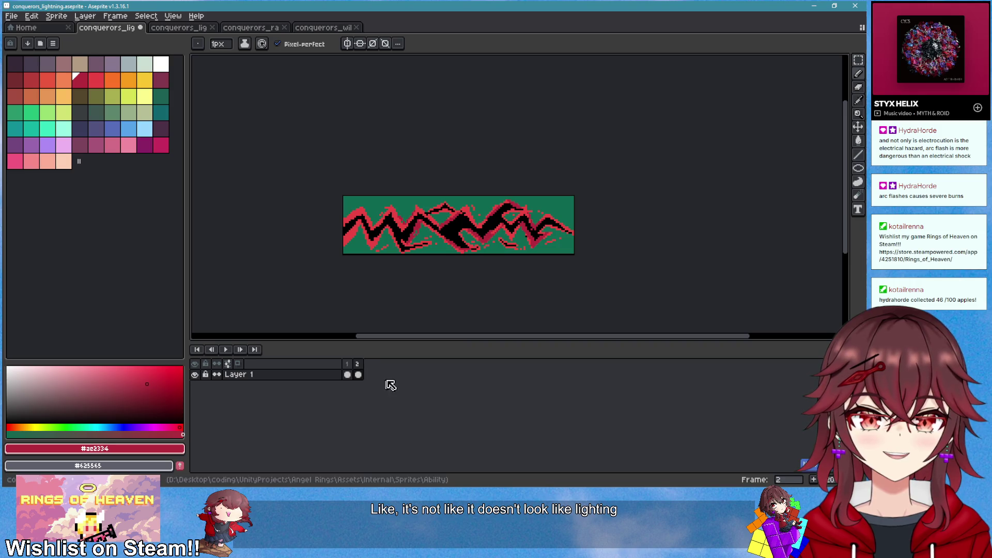
Stretch the right part of the lightning horizontally, squeeze the whole frame, and play the animation
{"action": "scroll", "coordinate": [500, 245], "scroll_direction": "up", "scroll_amount": 1}
{"action": "key", "text": "m"}
{"action": "left_click_drag", "start_coordinate": [645, 157], "coordinate": [456, 272]}
{"action": "mouse_move", "coordinate": [611, 232]}
{"action": "left_mouse_down"}
{"action": "mouse_move", "coordinate": [579, 231]}
{"action": "mouse_move", "coordinate": [610, 231]}
{"action": "mouse_move", "coordinate": [586, 222]}
{"action": "left_mouse_up"}
{"action": "key", "text": "Return"}
{"action": "key", "text": "ctrl+d"}
{"action": "key", "text": "ctrl+a"}
{"action": "left_click", "coordinate": [648, 229]}
{"action": "key", "text": "Return"}
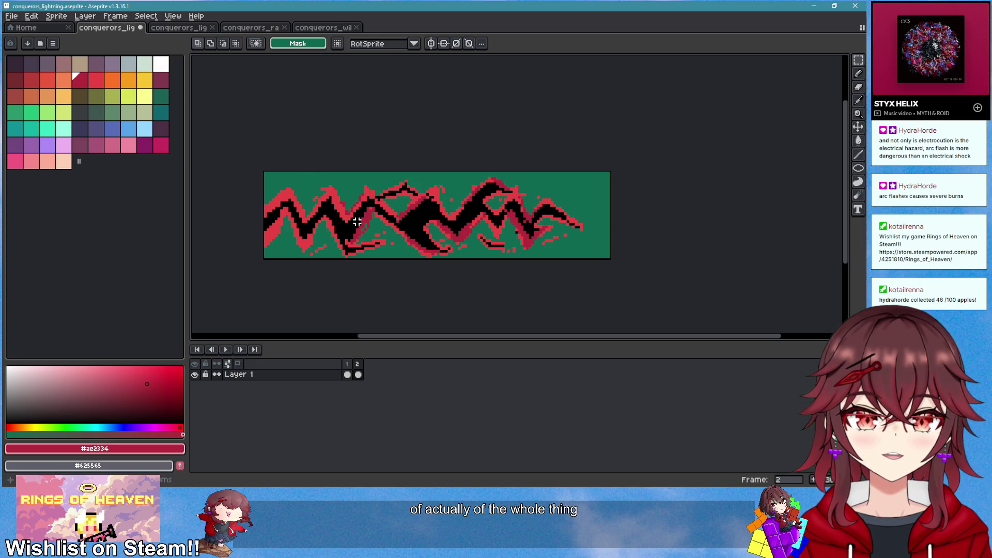
Delete all of frame 2's lightning and dismiss the console error
{"action": "left_click_drag", "start_coordinate": [270, 173], "coordinate": [606, 299]}
{"action": "key", "text": "Delete"}
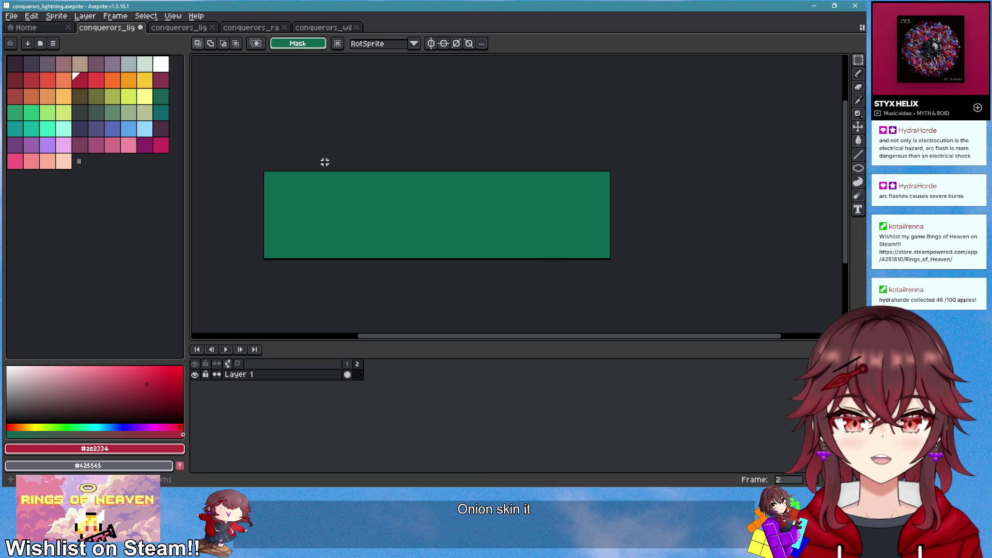
{"action": "key", "text": "F11"}
{"action": "key", "text": "F11"}
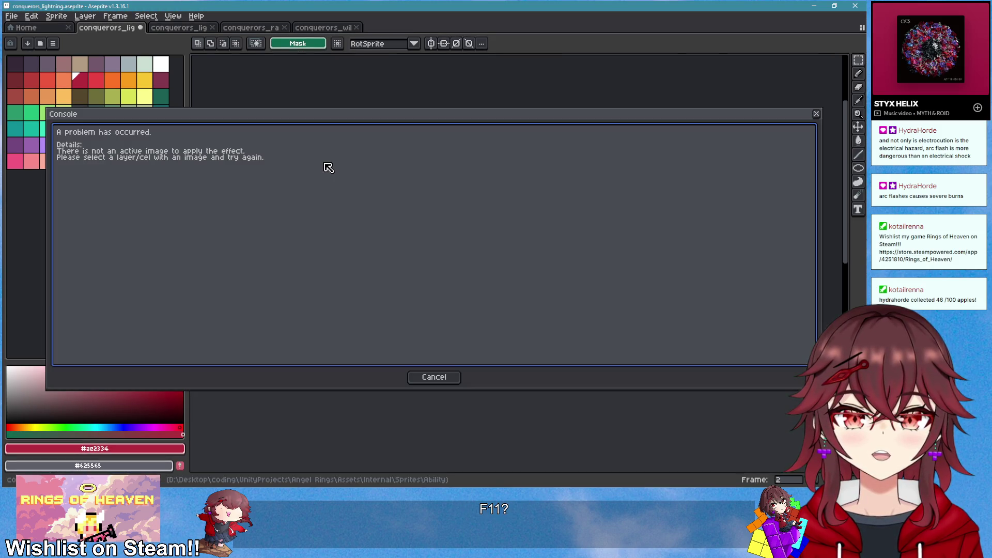
{"action": "left_click", "coordinate": [429, 376]}
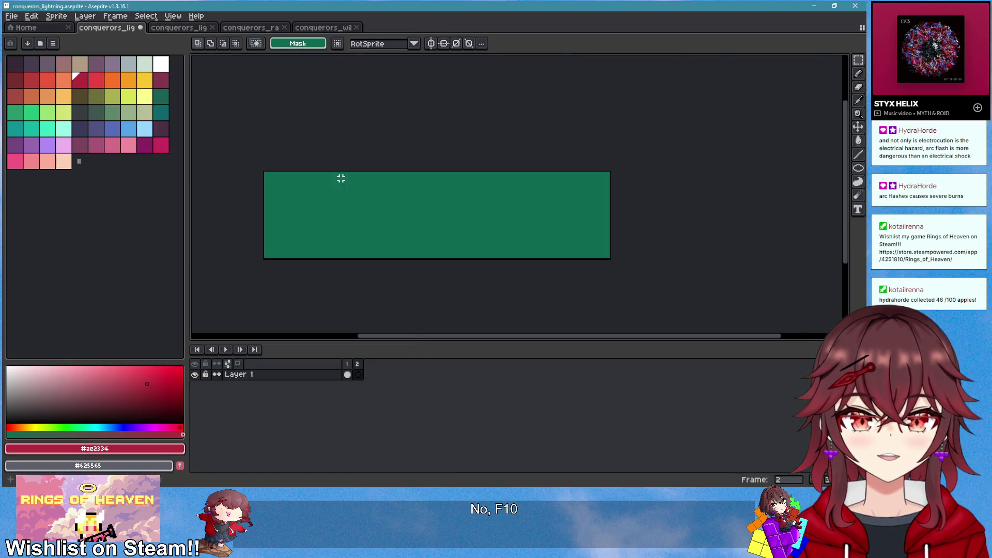
Turn on onion skinning from the View menu and go back to frame 1
{"action": "left_click", "coordinate": [168, 19]}
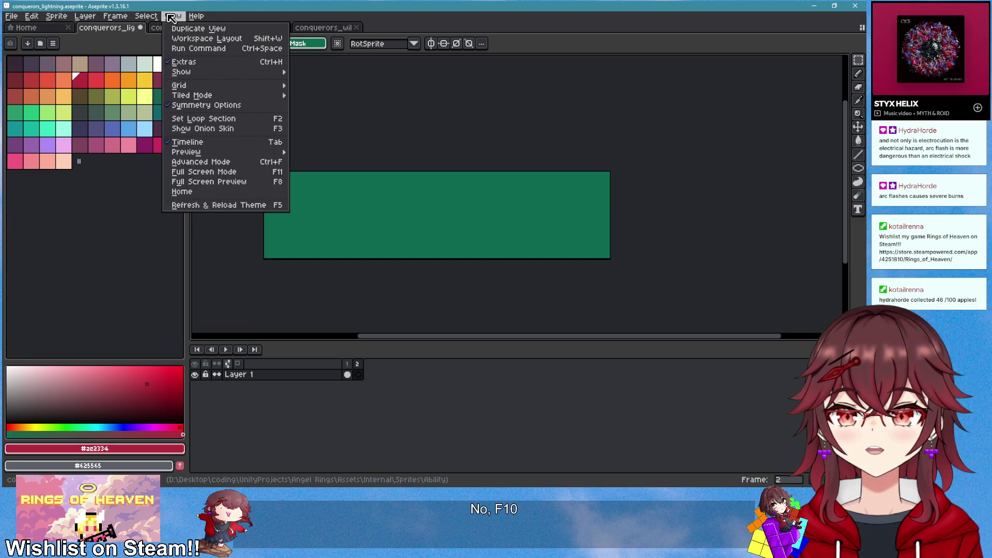
{"action": "left_click", "coordinate": [274, 118]}
{"action": "left_click", "coordinate": [173, 16]}
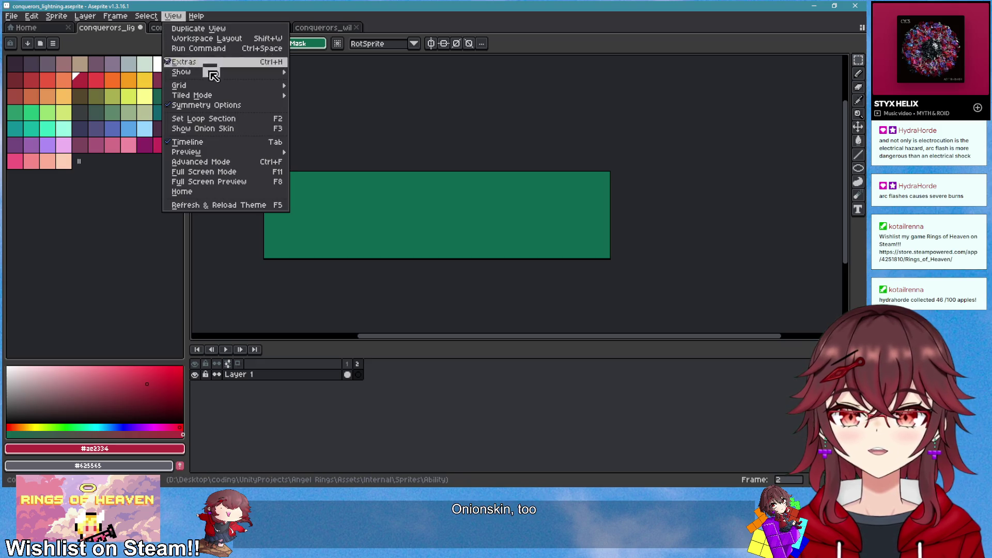
{"action": "left_click", "coordinate": [252, 129]}
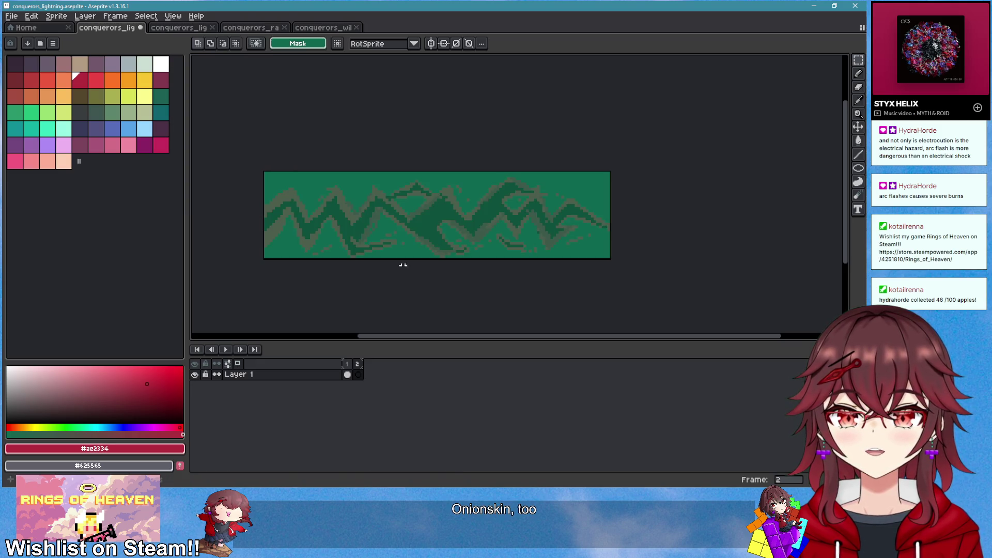
{"action": "left_click", "coordinate": [347, 374]}
{"action": "scroll", "coordinate": [383, 224], "scroll_direction": "up", "scroll_amount": 1}
Eyedrop the bright red from frame 1's lightning and move to frame 2
{"action": "key", "text": "i"}
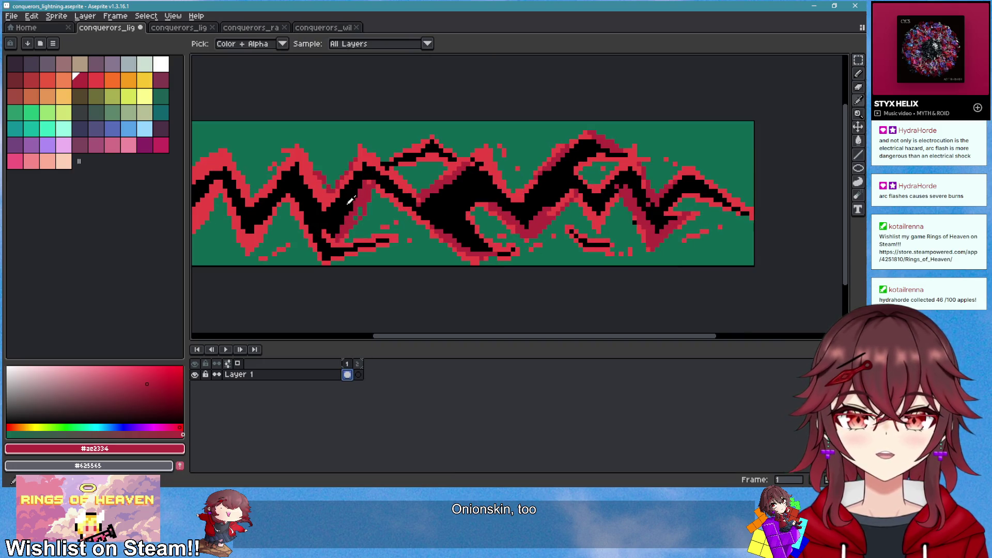
{"action": "left_click", "coordinate": [332, 236]}
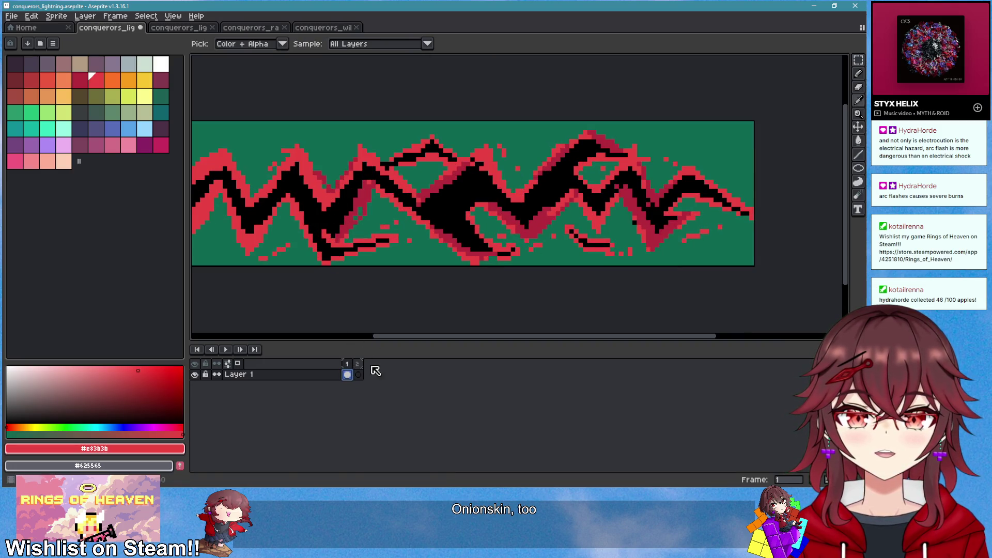
{"action": "left_click", "coordinate": [358, 374]}
Pencil a red zigzag across frame 2, doubling its rise and thickening it
{"action": "scroll", "coordinate": [522, 237], "scroll_direction": "down", "scroll_amount": 2}
{"action": "key", "text": "b"}
{"action": "mouse_move", "coordinate": [279, 237]}
{"action": "left_mouse_down"}
{"action": "mouse_move", "coordinate": [528, 248]}
{"action": "mouse_move", "coordinate": [580, 214]}
{"action": "left_mouse_up"}
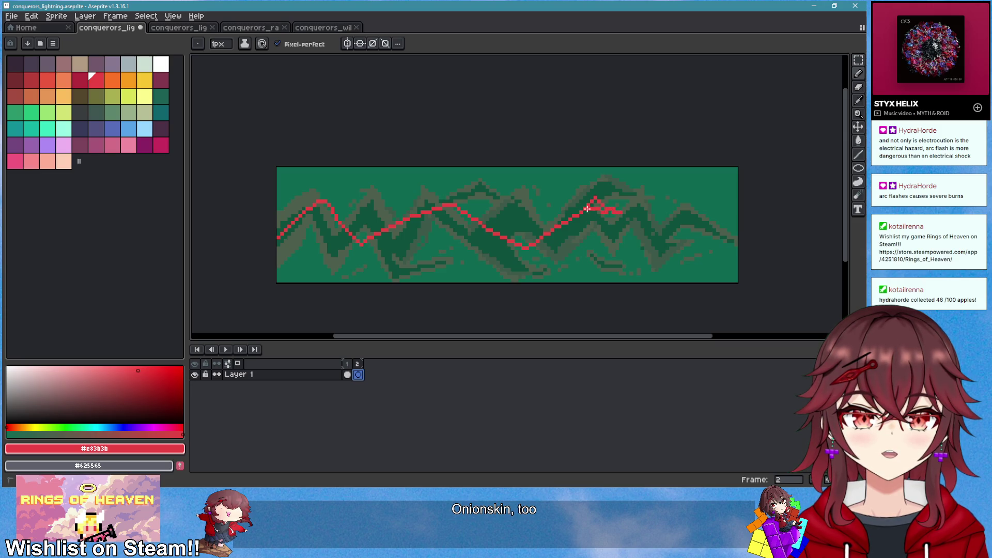
{"action": "left_click_drag", "start_coordinate": [585, 210], "coordinate": [532, 248]}
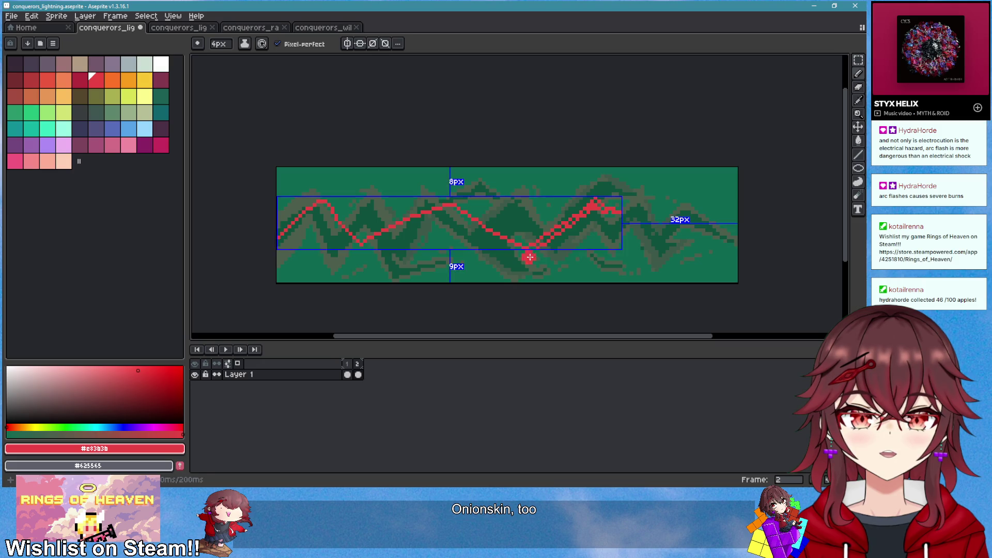
{"action": "mouse_move", "coordinate": [286, 247]}
{"action": "left_mouse_down"}
{"action": "mouse_move", "coordinate": [323, 204]}
{"action": "mouse_move", "coordinate": [376, 262]}
{"action": "mouse_move", "coordinate": [455, 209]}
{"action": "mouse_move", "coordinate": [518, 265]}
{"action": "mouse_move", "coordinate": [593, 209]}
{"action": "mouse_move", "coordinate": [628, 226]}
{"action": "mouse_move", "coordinate": [529, 252]}
{"action": "mouse_move", "coordinate": [454, 206]}
{"action": "mouse_move", "coordinate": [366, 249]}
{"action": "left_mouse_up"}
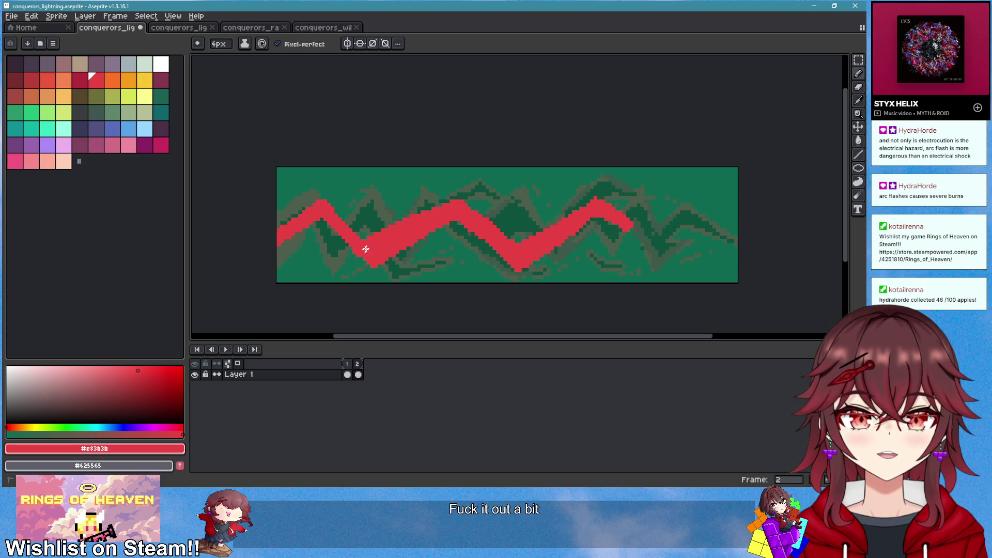
{"action": "scroll", "coordinate": [483, 275], "scroll_direction": "down", "scroll_amount": 6}
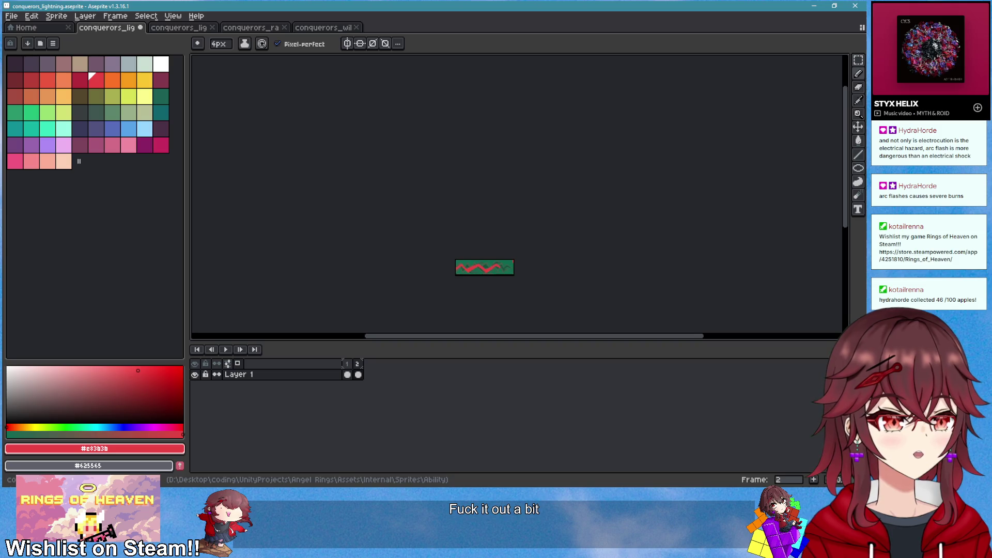
Open the Shanks Conqueror Coating Wallpaper reference image from Firefox image search in a new tab
{"action": "key", "text": "alt+Tab"}
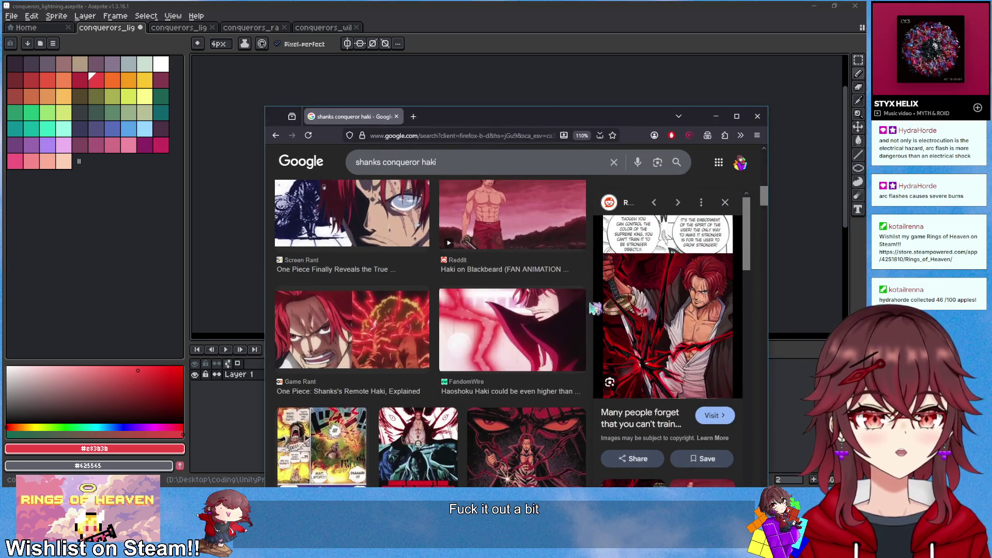
{"action": "scroll", "coordinate": [545, 233], "scroll_direction": "down", "scroll_amount": 4}
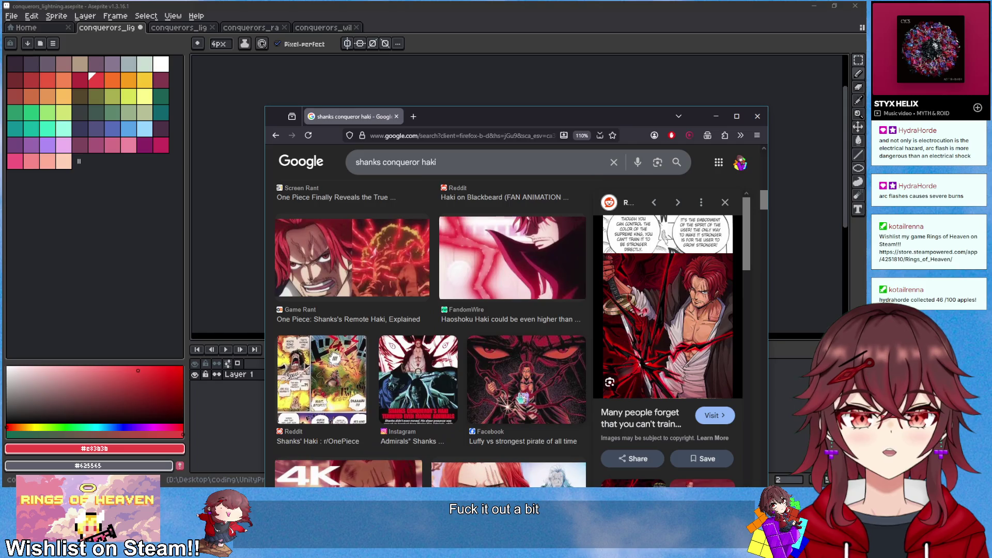
{"action": "left_click", "coordinate": [545, 232]}
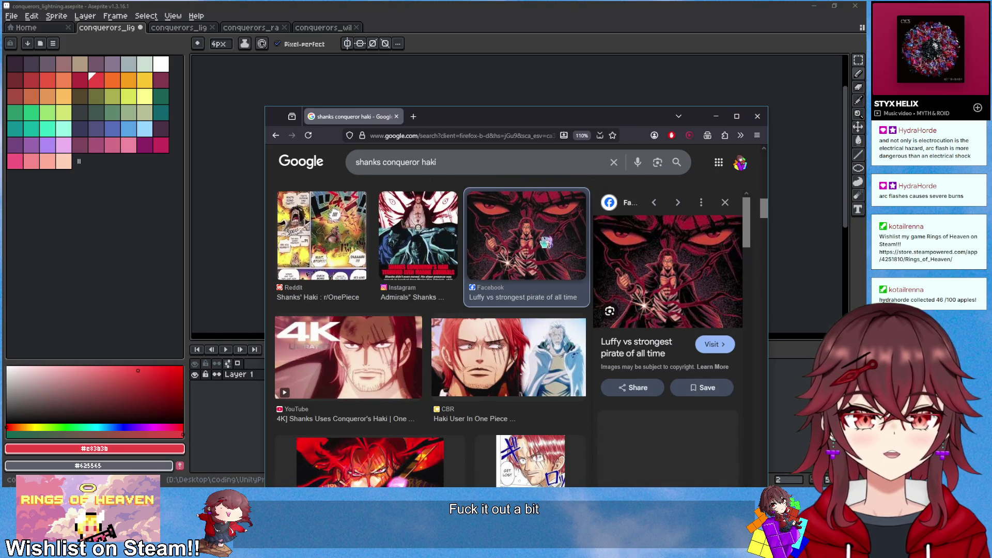
{"action": "scroll", "coordinate": [545, 268], "scroll_direction": "up", "scroll_amount": 1}
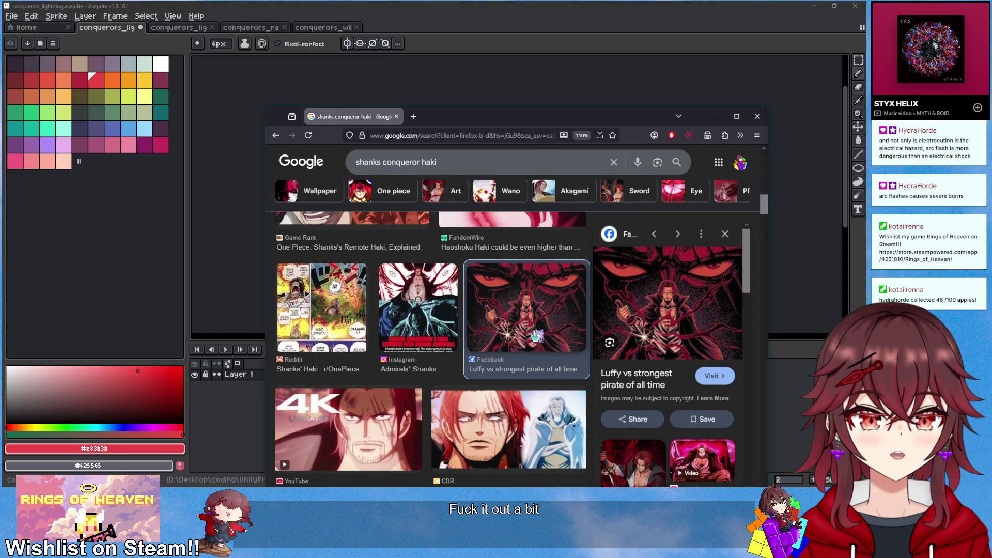
{"action": "scroll", "coordinate": [536, 336], "scroll_direction": "down", "scroll_amount": 10}
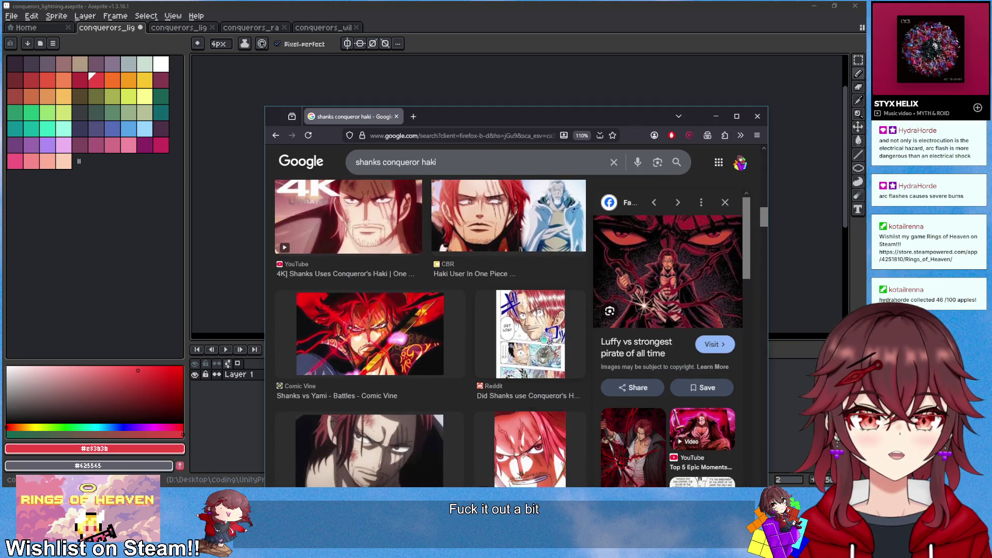
{"action": "scroll", "coordinate": [545, 338], "scroll_direction": "down", "scroll_amount": 4}
{"action": "left_click", "coordinate": [458, 242]}
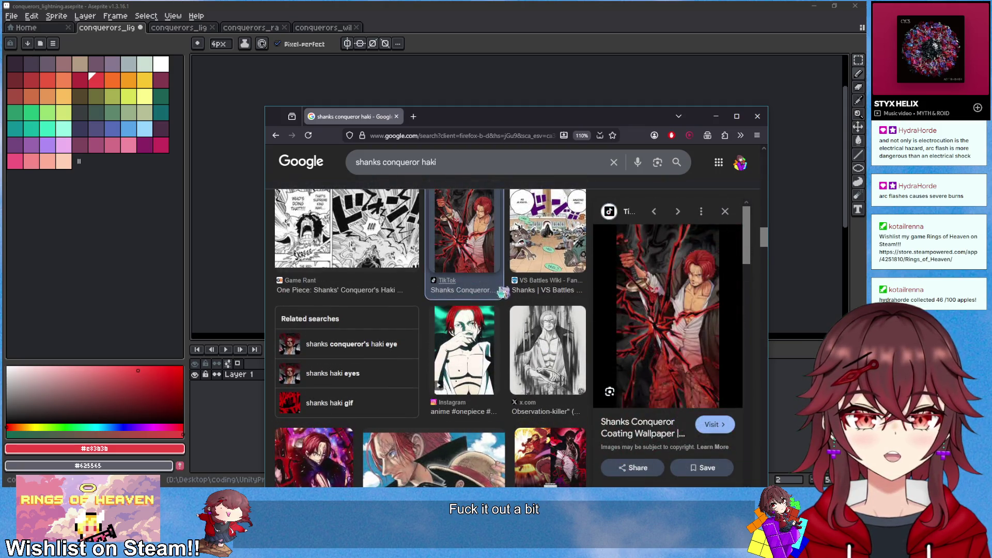
{"action": "right_click", "coordinate": [660, 319]}
{"action": "left_click", "coordinate": [690, 140]}
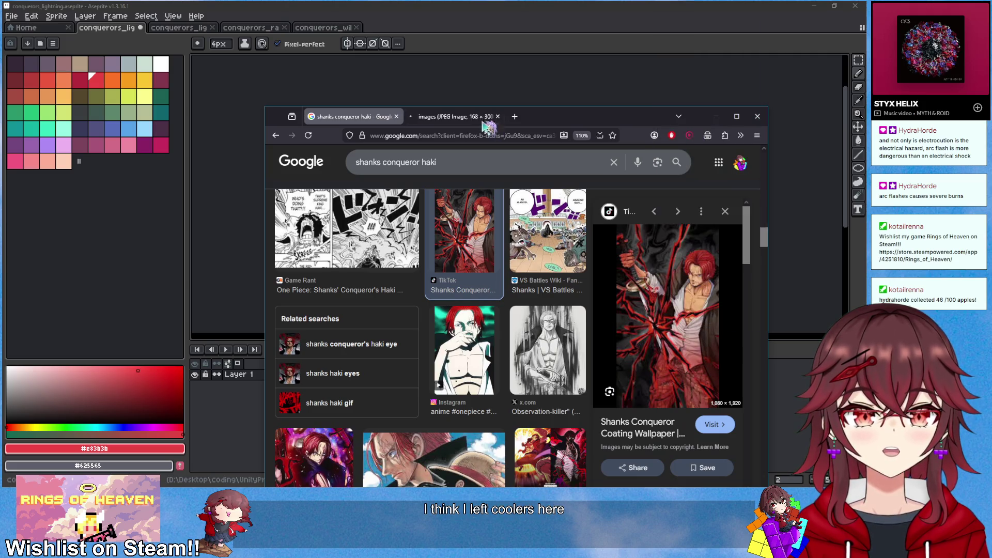
{"action": "left_click", "coordinate": [454, 116]}
Move the browser window down and show frame 1's lightning in Aseprite for comparison
{"action": "scroll", "coordinate": [521, 280], "scroll_direction": "up", "scroll_amount": 6}
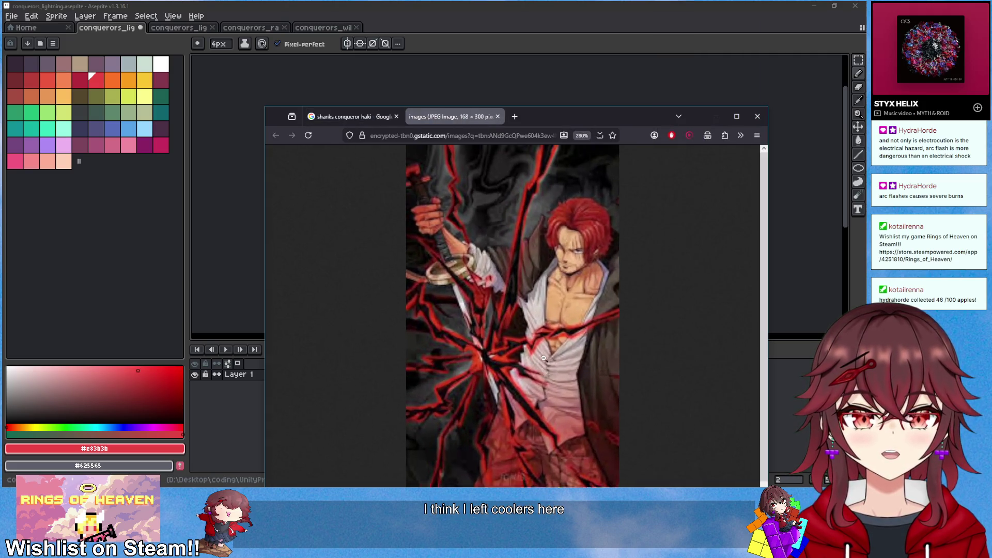
{"action": "scroll", "coordinate": [542, 356], "scroll_direction": "up", "scroll_amount": 1}
{"action": "scroll", "coordinate": [541, 346], "scroll_direction": "down", "scroll_amount": 3}
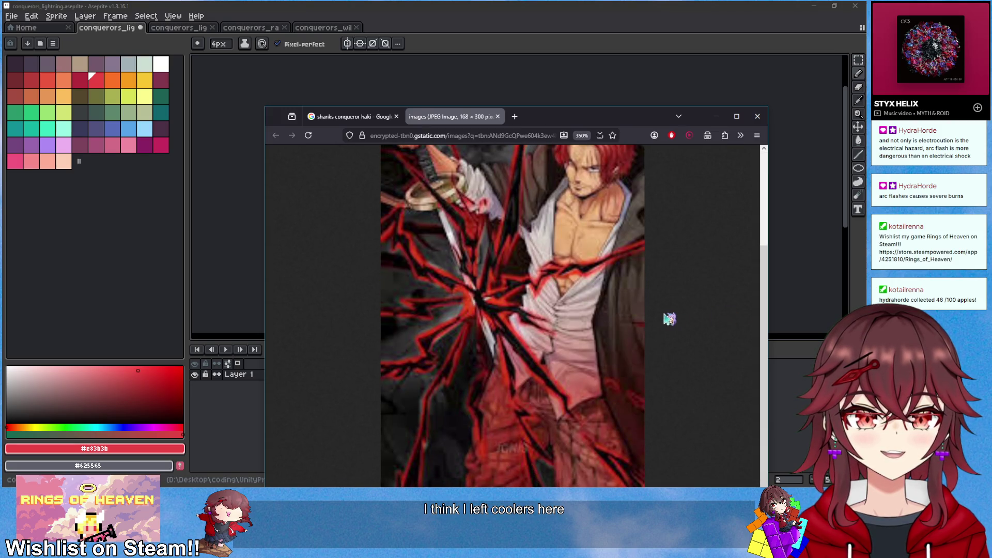
{"action": "mouse_move", "coordinate": [594, 117]}
{"action": "left_mouse_down"}
{"action": "mouse_move", "coordinate": [544, 382]}
{"action": "mouse_move", "coordinate": [548, 318]}
{"action": "left_mouse_up"}
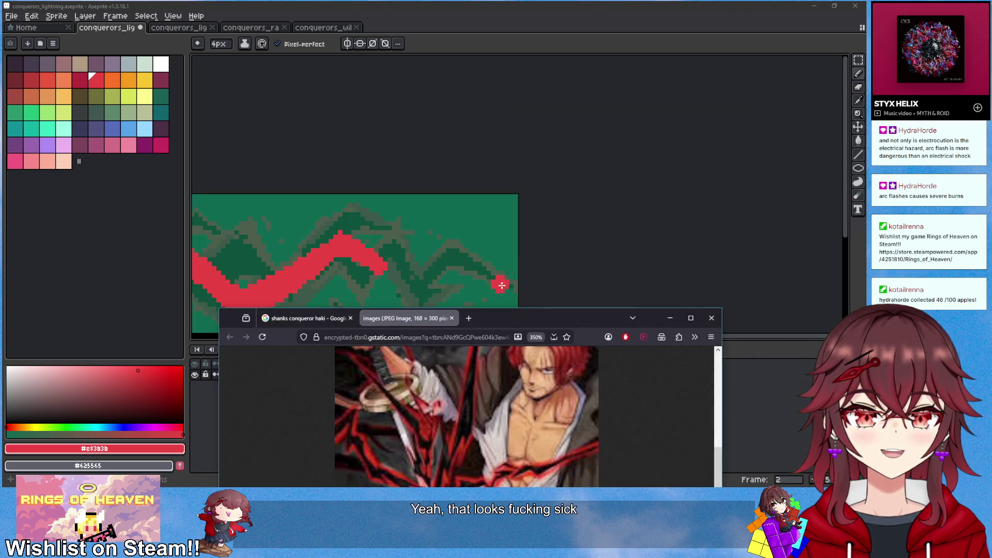
{"action": "left_click", "coordinate": [462, 274]}
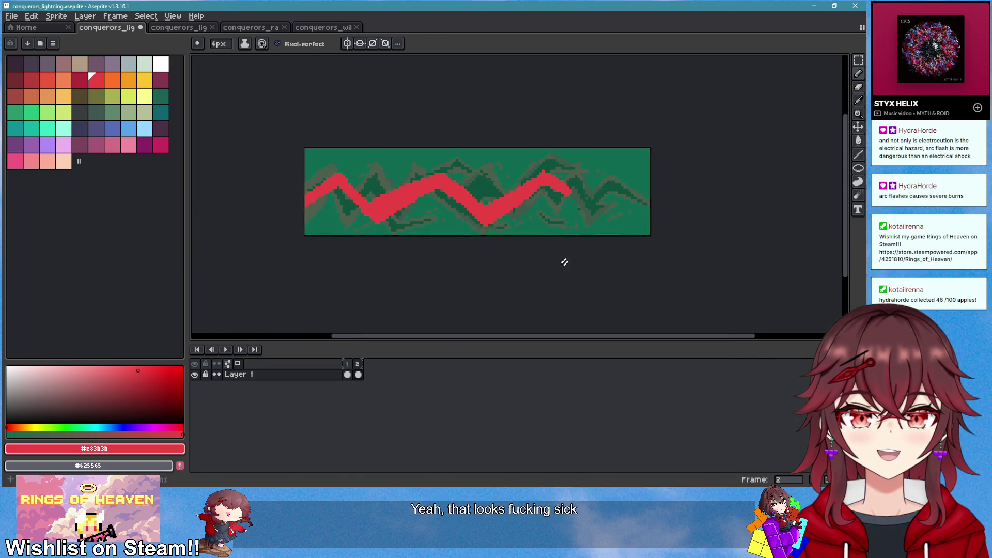
{"action": "left_click", "coordinate": [346, 364]}
Bring the reference image forward, raise its window, then return to Aseprite
{"action": "key", "text": "alt+Tab"}
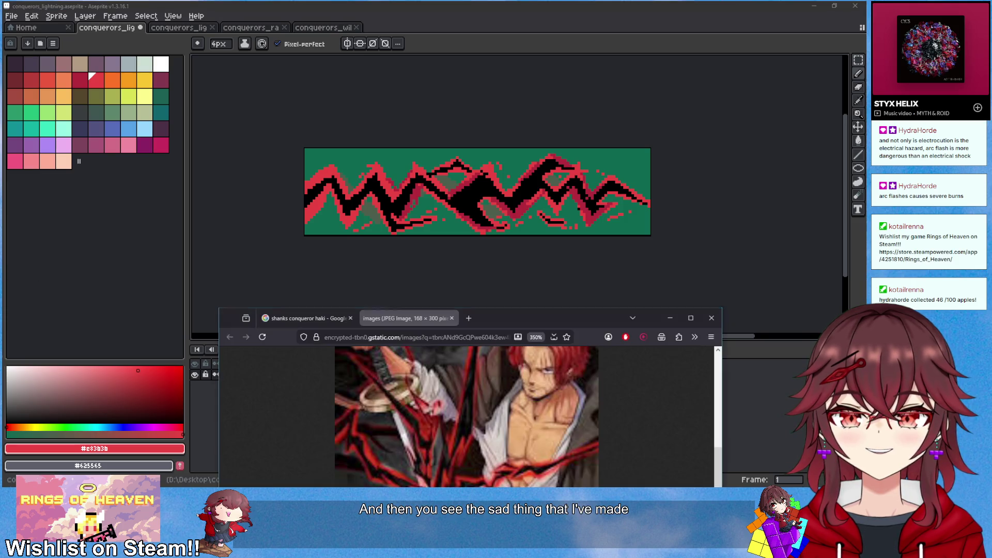
{"action": "left_click_drag", "start_coordinate": [498, 328], "coordinate": [494, 272]}
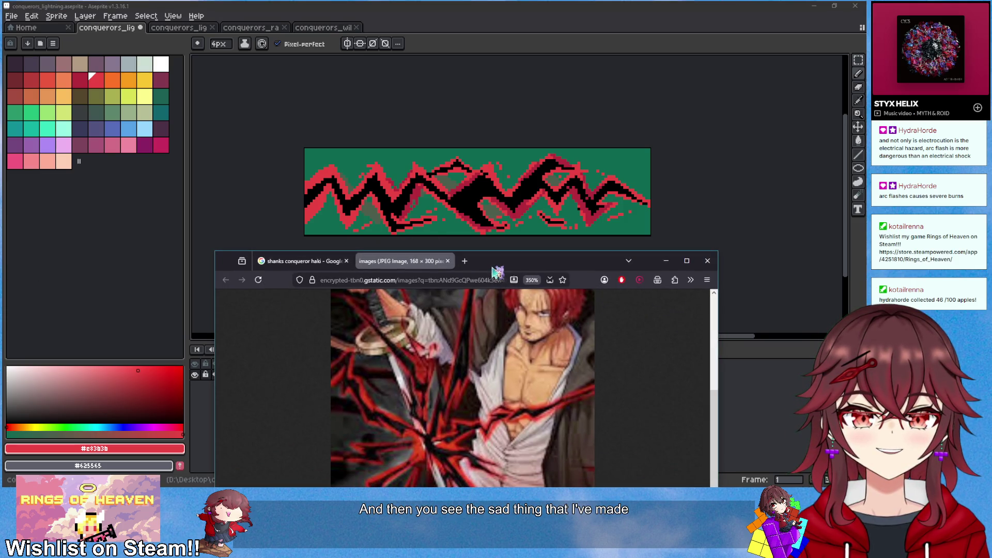
{"action": "key", "text": "alt+Tab"}
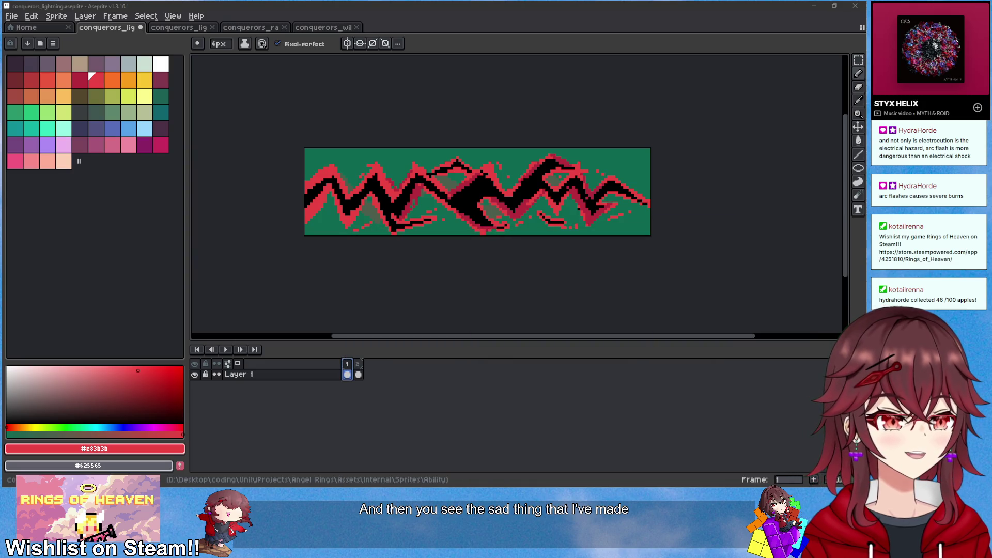
Clear all of frame 2's old red lightning
{"action": "scroll", "coordinate": [376, 172], "scroll_direction": "up", "scroll_amount": 3}
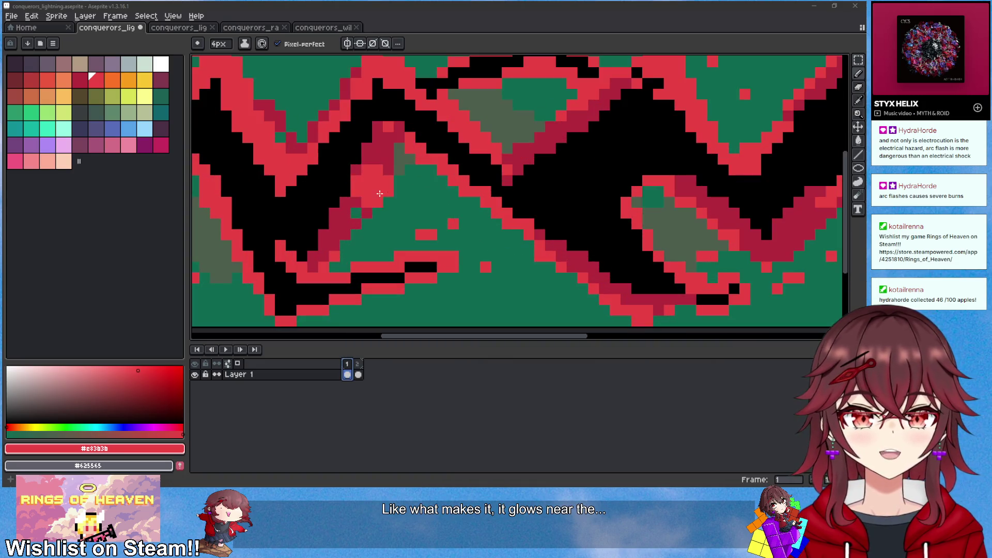
{"action": "left_click", "coordinate": [358, 375]}
{"action": "scroll", "coordinate": [405, 294], "scroll_direction": "down", "scroll_amount": 3}
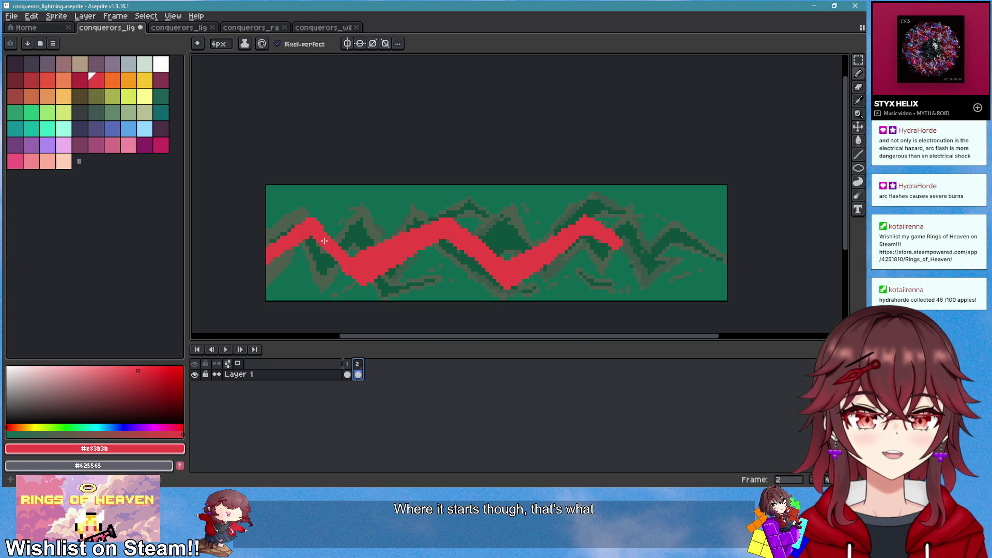
{"action": "key", "text": "ctrl+a"}
{"action": "key", "text": "Delete"}
{"action": "key", "text": "ctrl+d"}
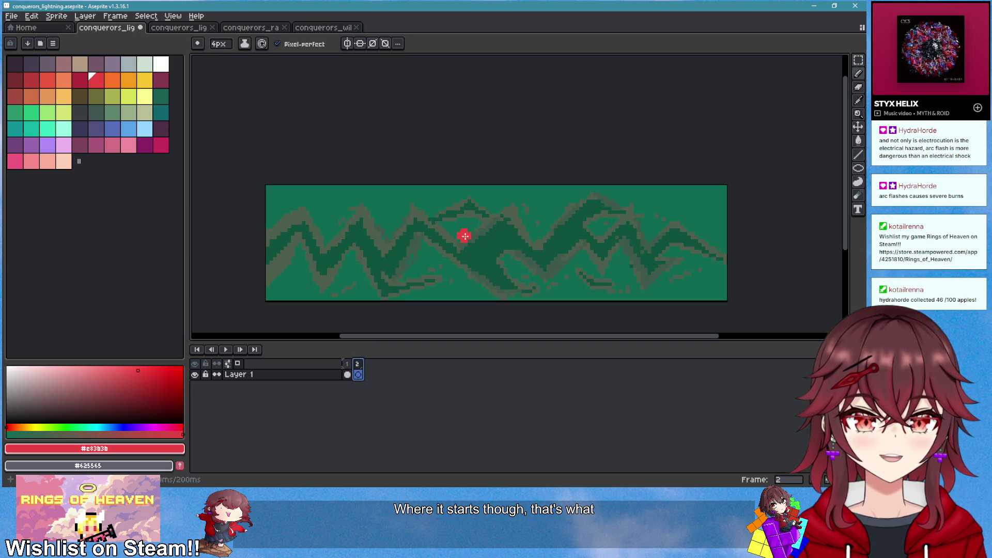
Draw a new red zigzag bolt from the left edge with a thick stroke at its end
{"action": "mouse_move", "coordinate": [267, 249]}
{"action": "left_mouse_down"}
{"action": "mouse_move", "coordinate": [290, 227]}
{"action": "mouse_move", "coordinate": [344, 208]}
{"action": "mouse_move", "coordinate": [373, 261]}
{"action": "mouse_move", "coordinate": [431, 218]}
{"action": "mouse_move", "coordinate": [471, 227]}
{"action": "mouse_move", "coordinate": [524, 272]}
{"action": "mouse_move", "coordinate": [571, 216]}
{"action": "mouse_move", "coordinate": [608, 258]}
{"action": "mouse_move", "coordinate": [578, 226]}
{"action": "left_mouse_up"}
{"action": "key", "text": "e"}
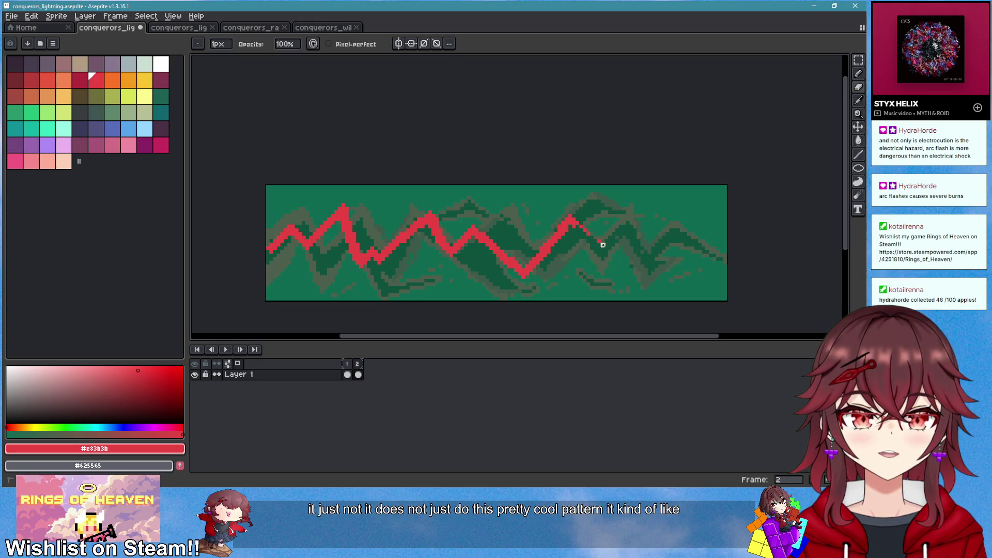
{"action": "key", "text": "b"}
{"action": "mouse_move", "coordinate": [625, 249]}
{"action": "left_mouse_down"}
{"action": "mouse_move", "coordinate": [572, 221]}
{"action": "mouse_move", "coordinate": [578, 215]}
{"action": "left_mouse_up"}
{"action": "key", "text": "e"}
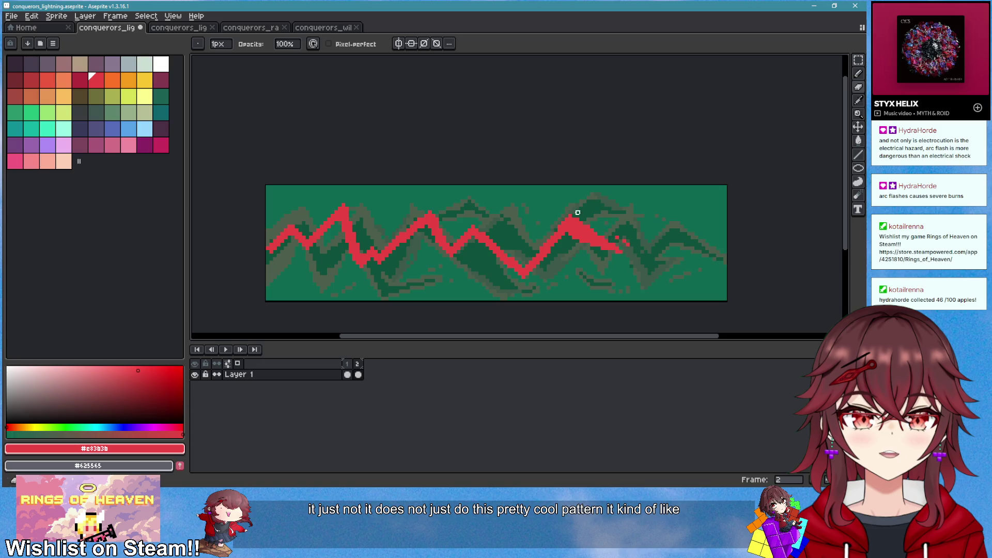
{"action": "scroll", "coordinate": [614, 269], "scroll_direction": "down", "scroll_amount": 3}
{"action": "scroll", "coordinate": [611, 279], "scroll_direction": "up", "scroll_amount": 3}
{"action": "key", "text": "v"}
{"action": "key", "text": "b"}
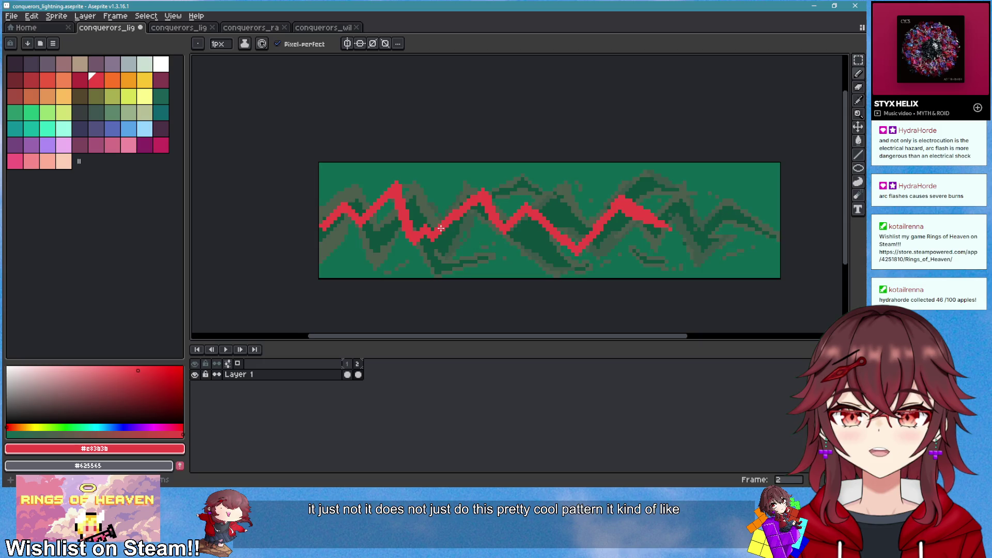
{"action": "scroll", "coordinate": [436, 221], "scroll_direction": "up", "scroll_amount": 1}
Add red pixels to the bolt's lower-left edge, middle, and upper-left branch
{"action": "mouse_move", "coordinate": [407, 252]}
{"action": "left_mouse_down"}
{"action": "mouse_move", "coordinate": [396, 266]}
{"action": "mouse_move", "coordinate": [502, 176]}
{"action": "left_mouse_up"}
{"action": "scroll", "coordinate": [418, 245], "scroll_direction": "up", "scroll_amount": 1}
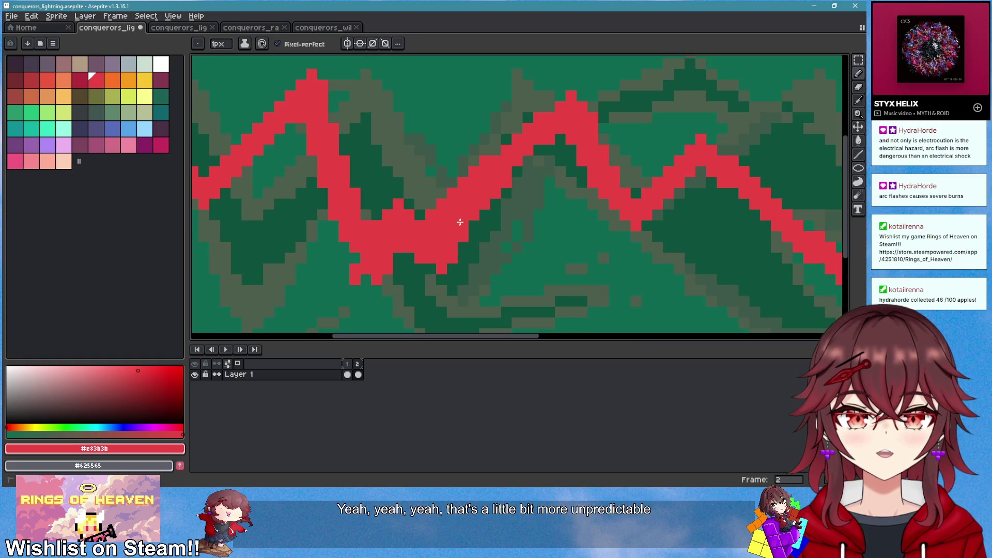
{"action": "scroll", "coordinate": [455, 227], "scroll_direction": "down", "scroll_amount": 3}
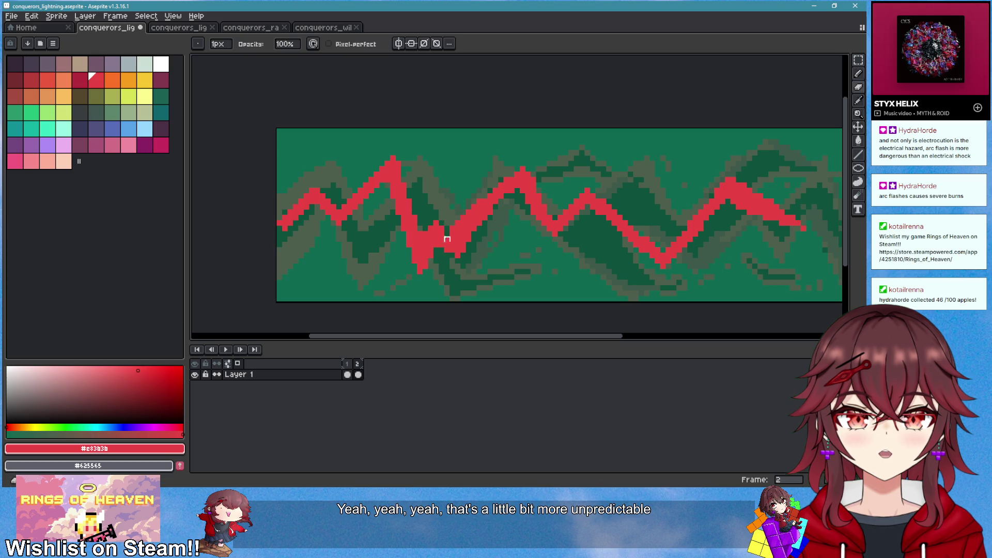
{"action": "left_click_drag", "start_coordinate": [441, 226], "coordinate": [452, 212]}
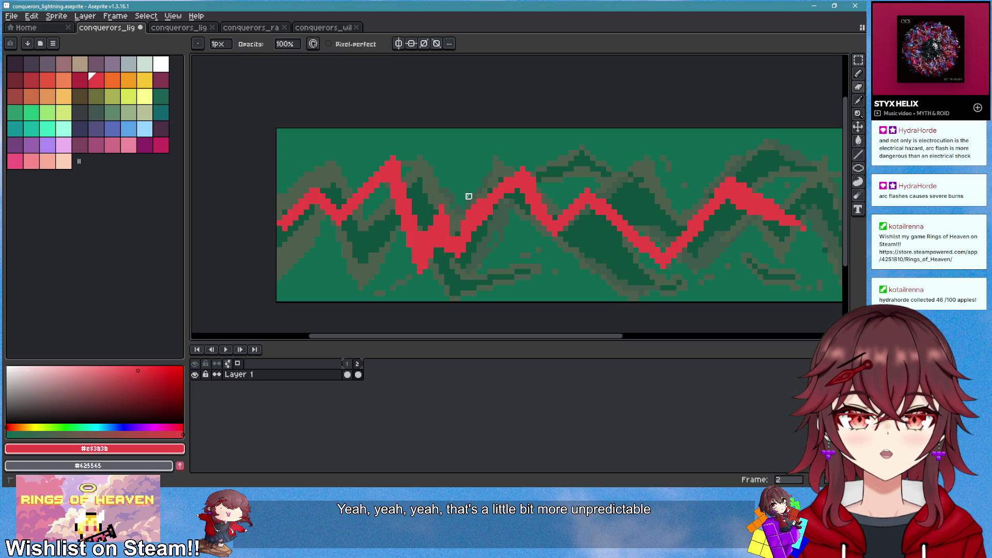
{"action": "key", "text": "b"}
{"action": "mouse_move", "coordinate": [371, 195]}
{"action": "left_mouse_down"}
{"action": "mouse_move", "coordinate": [333, 239]}
{"action": "mouse_move", "coordinate": [348, 255]}
{"action": "left_mouse_up"}
{"action": "left_click_drag", "start_coordinate": [311, 178], "coordinate": [289, 216]}
{"action": "mouse_move", "coordinate": [278, 258]}
{"action": "left_mouse_down"}
{"action": "mouse_move", "coordinate": [312, 206]}
{"action": "mouse_move", "coordinate": [294, 208]}
{"action": "left_mouse_up"}
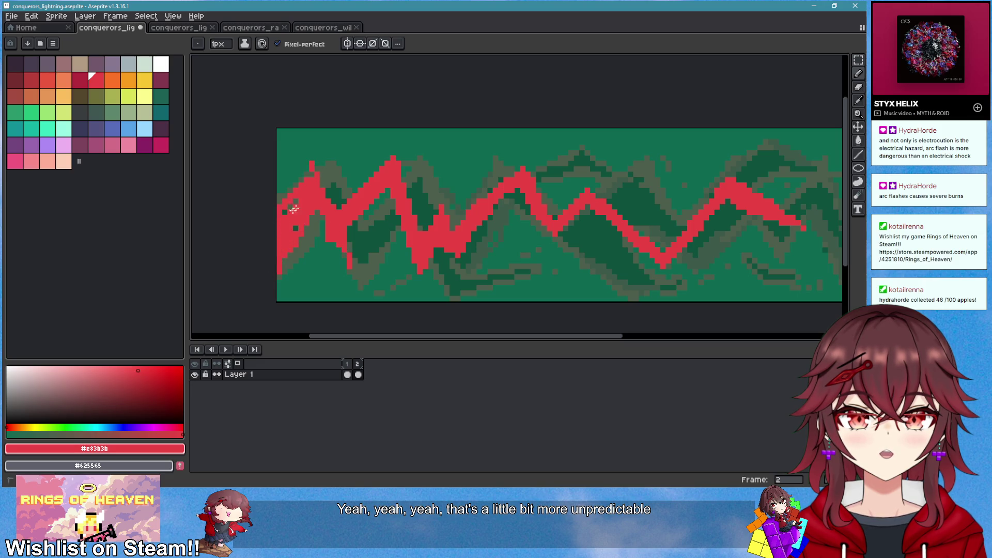
Thicken and extend the bolt downward and thicken its lower V
{"action": "scroll", "coordinate": [288, 209], "scroll_direction": "down", "scroll_amount": 3}
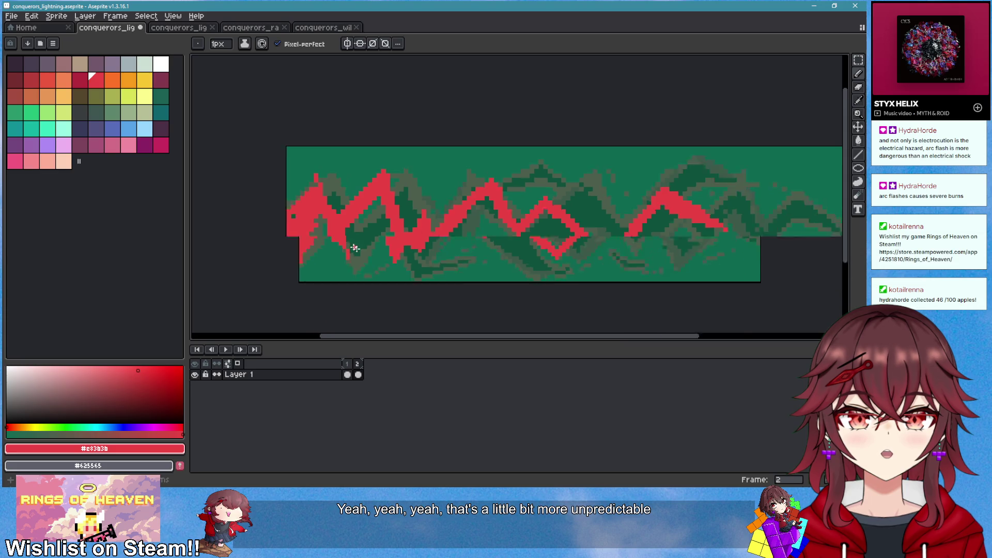
{"action": "scroll", "coordinate": [476, 274], "scroll_direction": "up", "scroll_amount": 1}
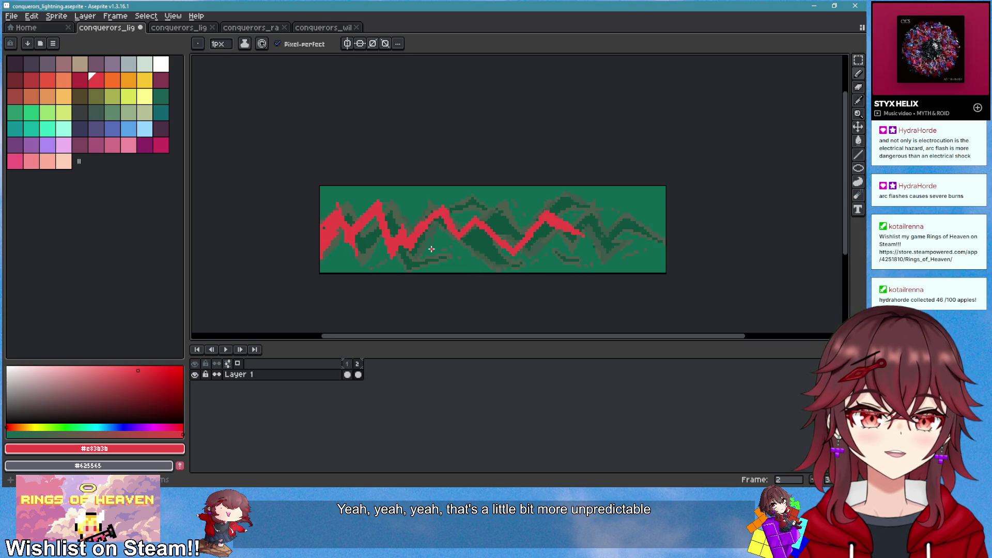
{"action": "scroll", "coordinate": [421, 243], "scroll_direction": "up", "scroll_amount": 1}
{"action": "scroll", "coordinate": [346, 217], "scroll_direction": "up", "scroll_amount": 1}
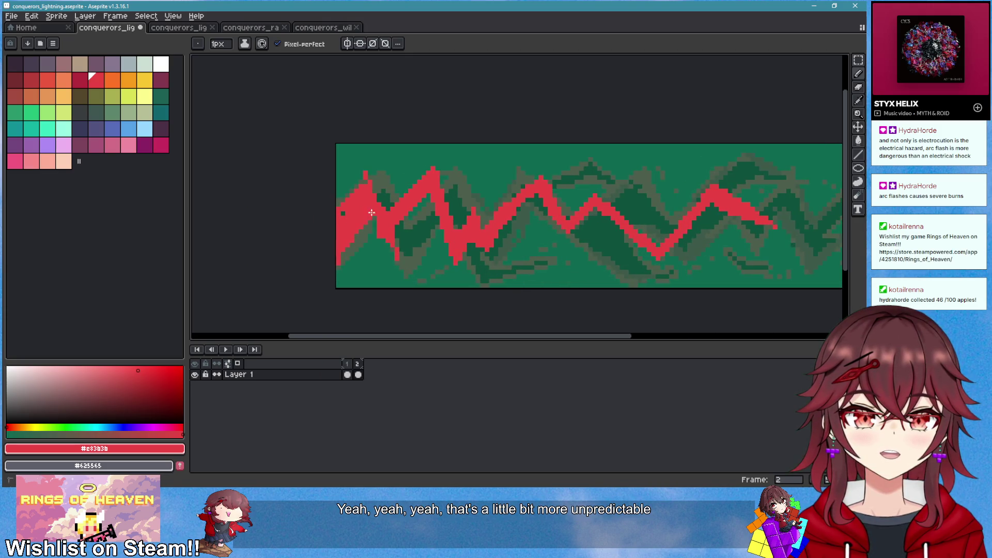
{"action": "scroll", "coordinate": [568, 263], "scroll_direction": "down", "scroll_amount": 2}
{"action": "scroll", "coordinate": [568, 264], "scroll_direction": "up", "scroll_amount": 2}
{"action": "scroll", "coordinate": [454, 217], "scroll_direction": "up", "scroll_amount": 1}
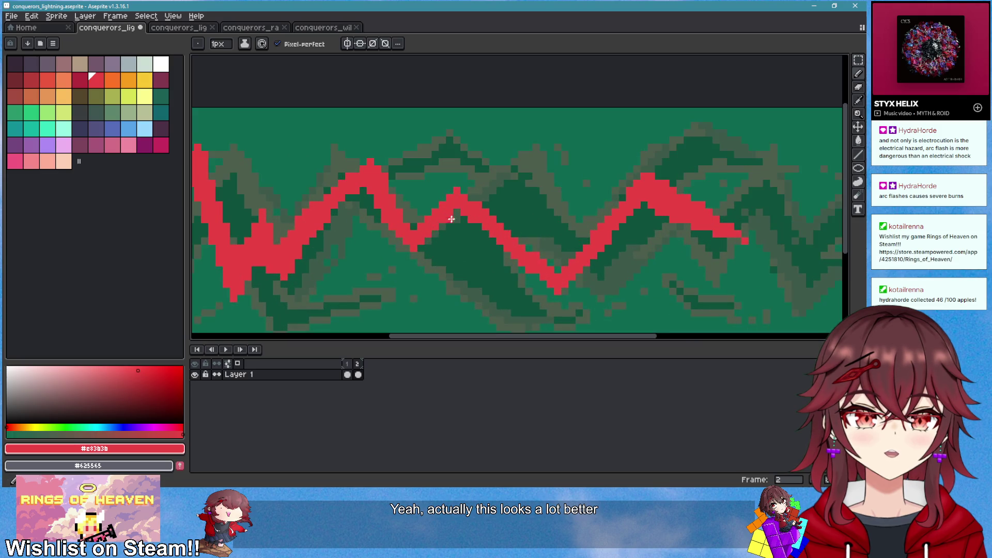
{"action": "left_click_drag", "start_coordinate": [489, 221], "coordinate": [560, 314]}
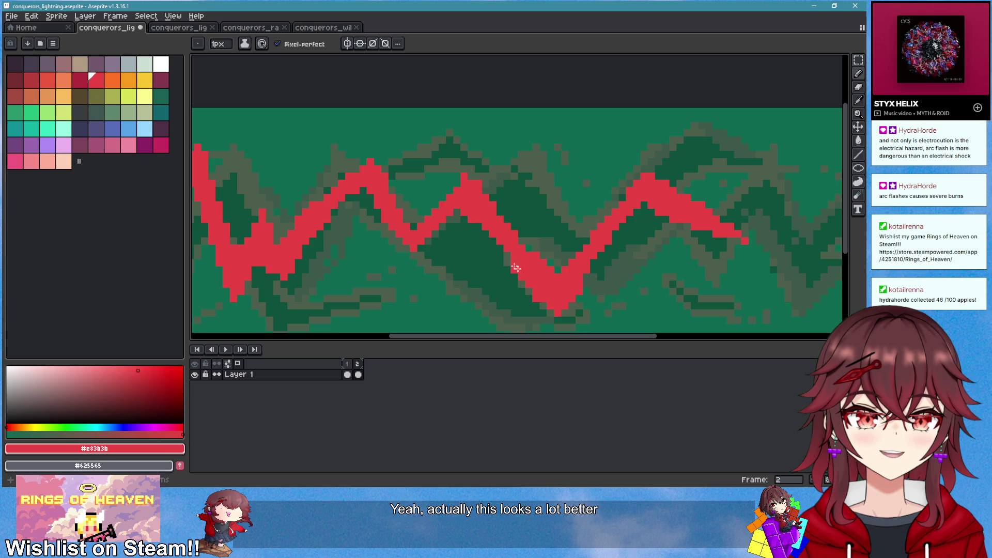
{"action": "mouse_move", "coordinate": [599, 228]}
{"action": "left_mouse_down"}
{"action": "mouse_move", "coordinate": [548, 274]}
{"action": "mouse_move", "coordinate": [598, 222]}
{"action": "mouse_move", "coordinate": [576, 231]}
{"action": "left_mouse_up"}
Add small red marks, then erase red pixels from the bolt's right part
{"action": "scroll", "coordinate": [589, 250], "scroll_direction": "down", "scroll_amount": 2}
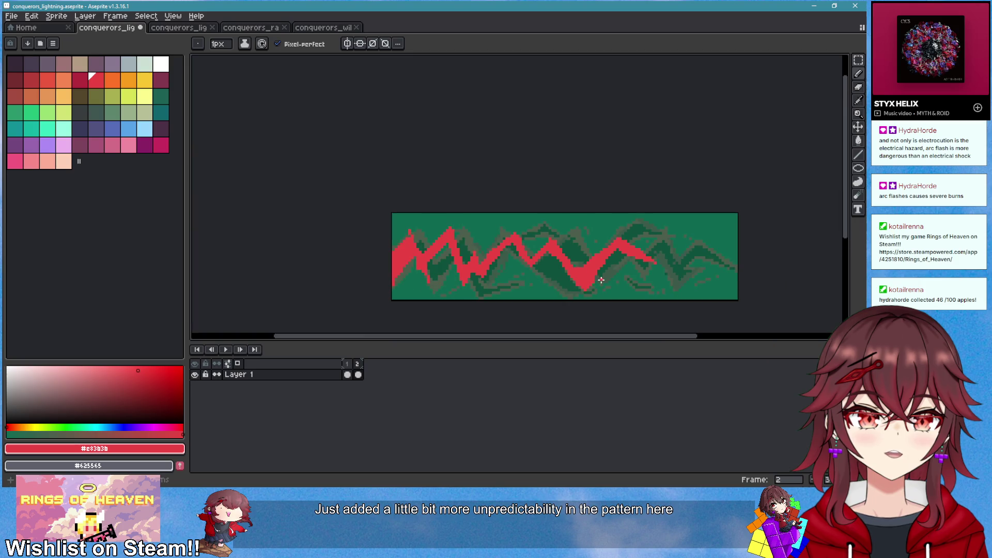
{"action": "scroll", "coordinate": [564, 284], "scroll_direction": "up", "scroll_amount": 2}
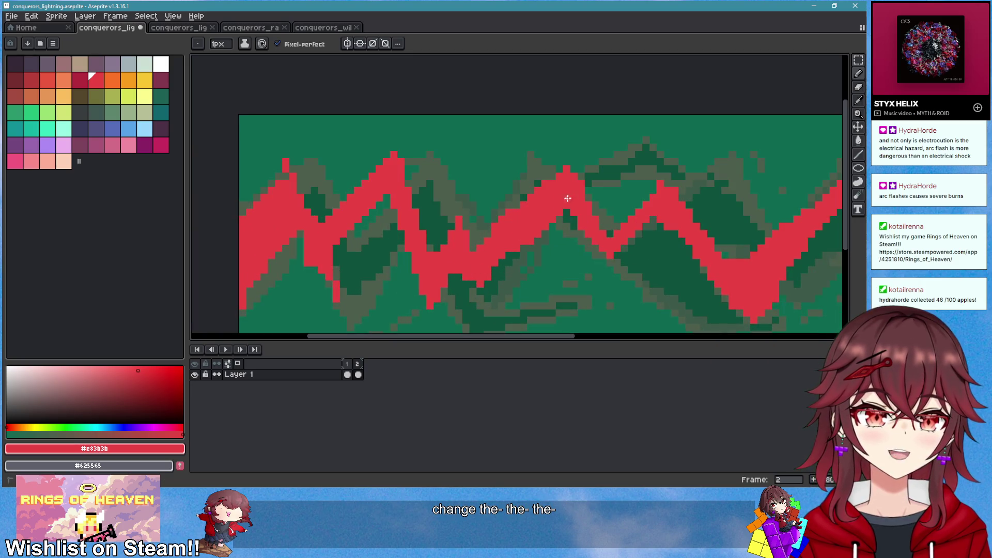
{"action": "scroll", "coordinate": [414, 252], "scroll_direction": "down", "scroll_amount": 2}
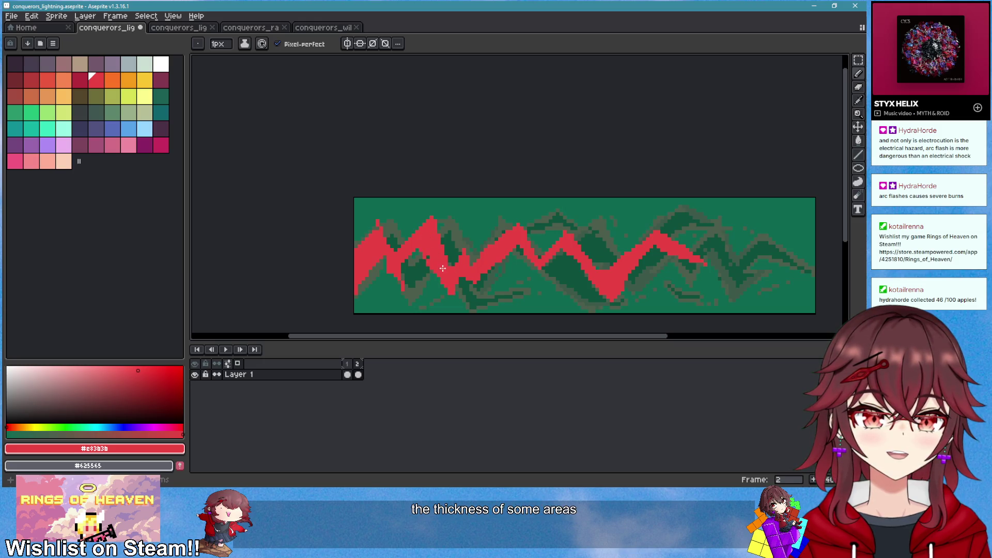
{"action": "scroll", "coordinate": [423, 261], "scroll_direction": "up", "scroll_amount": 1}
{"action": "key", "text": "e"}
{"action": "key", "text": "b"}
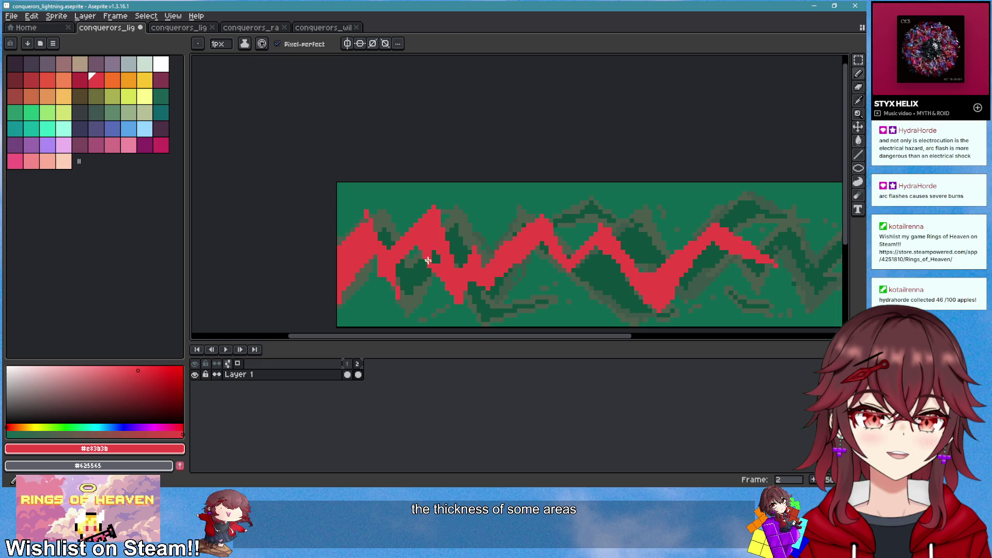
{"action": "scroll", "coordinate": [510, 312], "scroll_direction": "down", "scroll_amount": 1}
{"action": "scroll", "coordinate": [425, 250], "scroll_direction": "up", "scroll_amount": 1}
{"action": "mouse_move", "coordinate": [426, 251]}
{"action": "left_mouse_down"}
{"action": "mouse_move", "coordinate": [425, 273]}
{"action": "mouse_move", "coordinate": [421, 243]}
{"action": "left_mouse_up"}
{"action": "scroll", "coordinate": [576, 303], "scroll_direction": "down", "scroll_amount": 1}
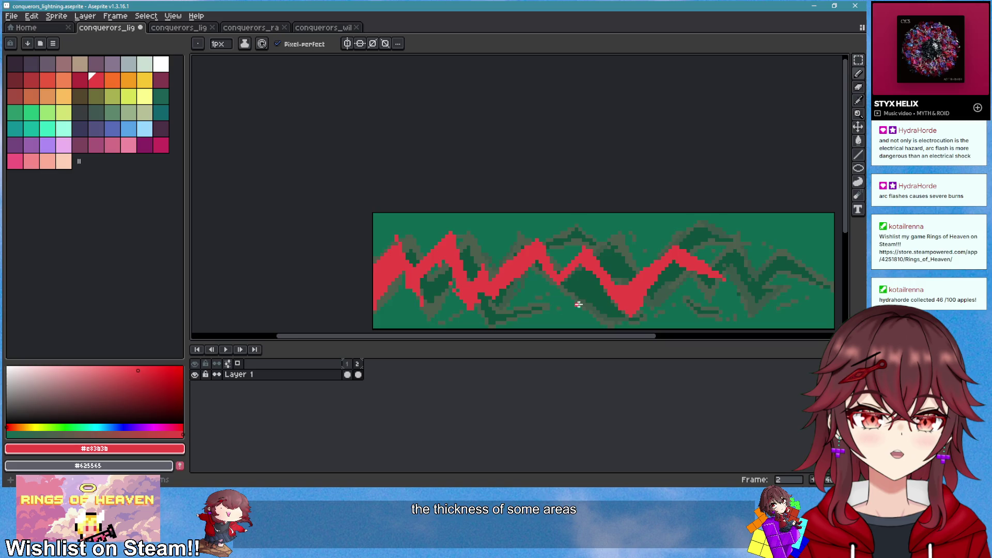
{"action": "scroll", "coordinate": [599, 253], "scroll_direction": "up", "scroll_amount": 1}
{"action": "key", "text": "e"}
{"action": "mouse_move", "coordinate": [600, 251]}
{"action": "left_mouse_down"}
{"action": "mouse_move", "coordinate": [611, 277]}
{"action": "mouse_move", "coordinate": [601, 239]}
{"action": "mouse_move", "coordinate": [594, 244]}
{"action": "mouse_move", "coordinate": [643, 270]}
{"action": "mouse_move", "coordinate": [616, 254]}
{"action": "left_mouse_up"}
Erase red pixels near a peak of the bolt
{"action": "key", "text": "b"}
{"action": "key", "text": "e"}
{"action": "left_click_drag", "start_coordinate": [525, 223], "coordinate": [516, 221]}
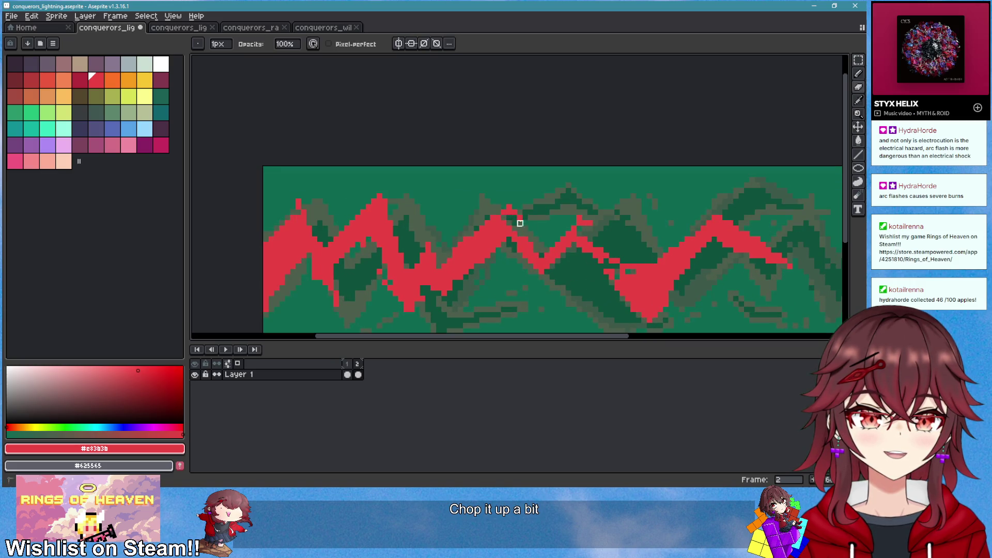
{"action": "key", "text": "b"}
{"action": "scroll", "coordinate": [532, 238], "scroll_direction": "down", "scroll_amount": 2}
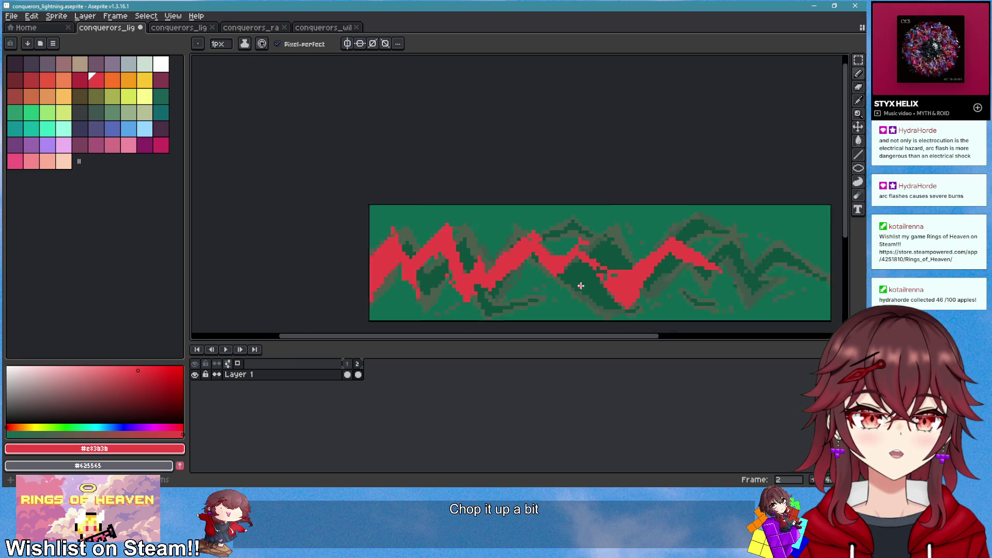
{"action": "scroll", "coordinate": [604, 258], "scroll_direction": "up", "scroll_amount": 2}
{"action": "key", "text": "e"}
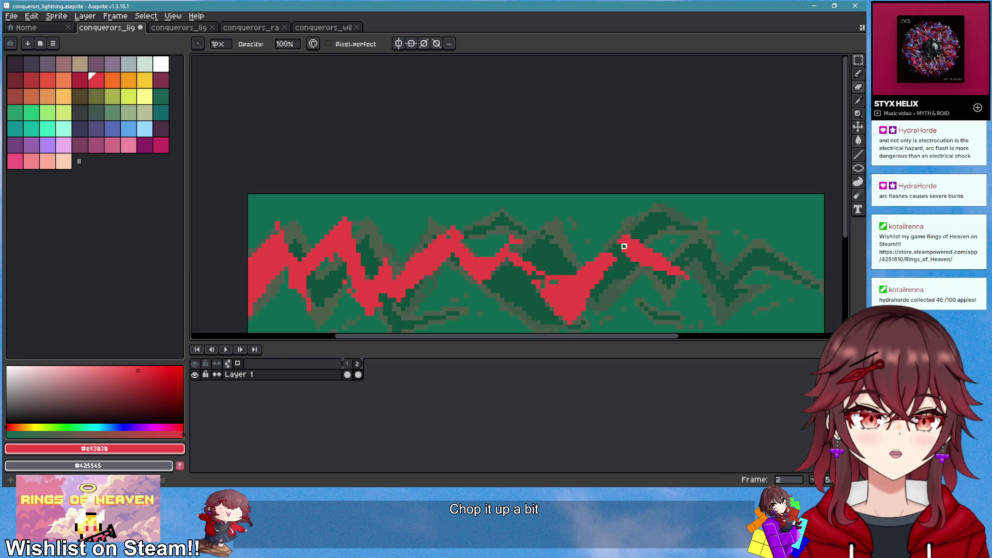
{"action": "key", "text": "b"}
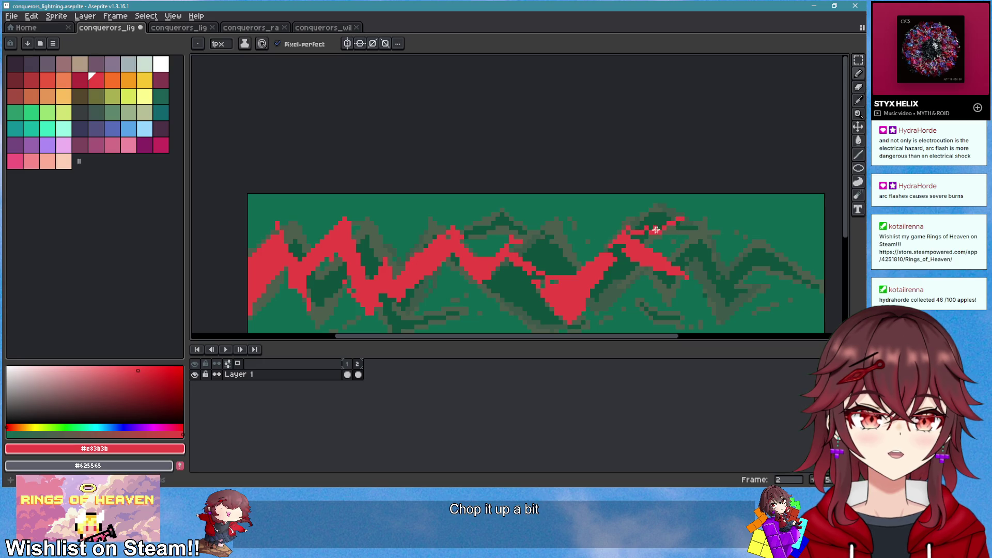
{"action": "scroll", "coordinate": [671, 295], "scroll_direction": "down", "scroll_amount": 3}
{"action": "scroll", "coordinate": [656, 299], "scroll_direction": "up", "scroll_amount": 2}
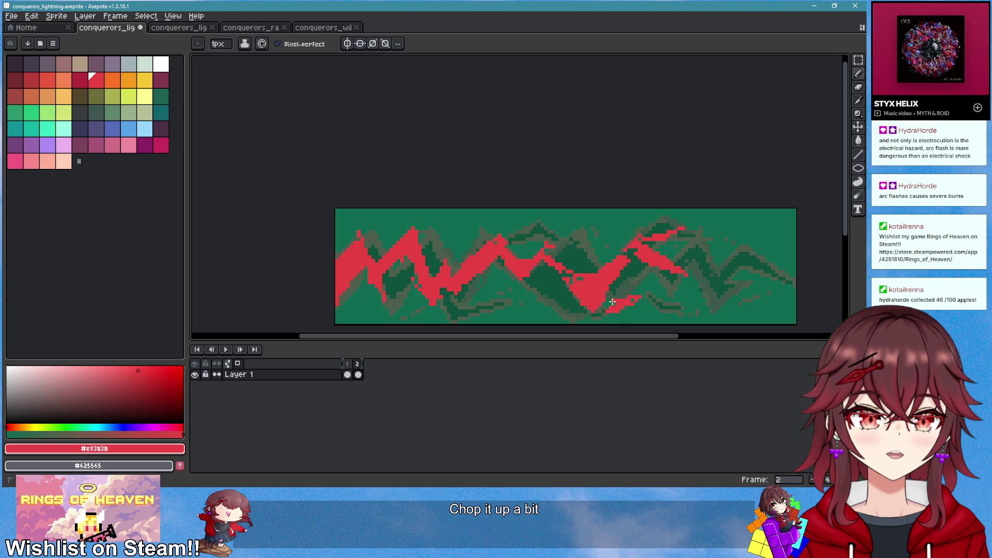
{"action": "scroll", "coordinate": [630, 329], "scroll_direction": "down", "scroll_amount": 2}
{"action": "scroll", "coordinate": [626, 320], "scroll_direction": "up", "scroll_amount": 2}
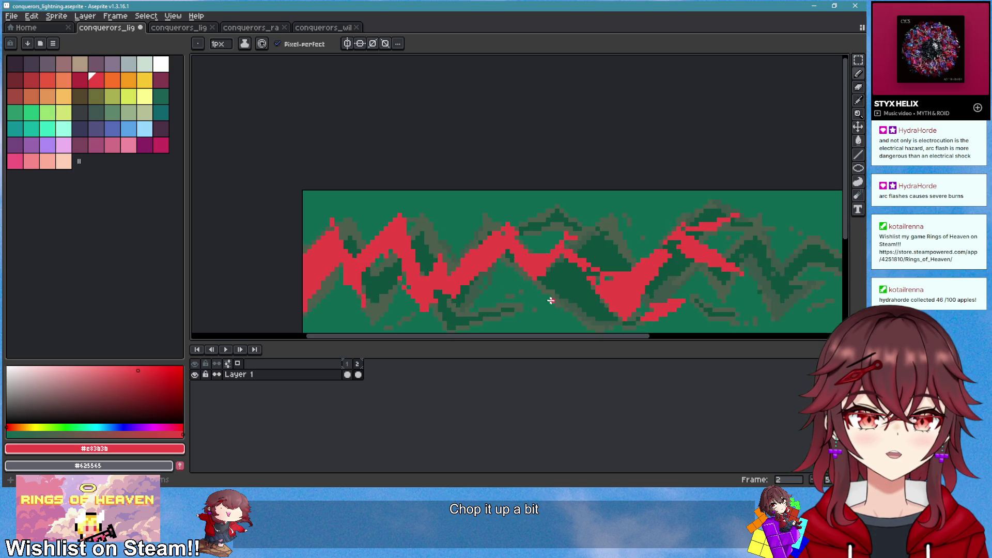
Paint small red fragments below the bolt and chop it with a short stroke
{"action": "left_click_drag", "start_coordinate": [531, 303], "coordinate": [529, 298]}
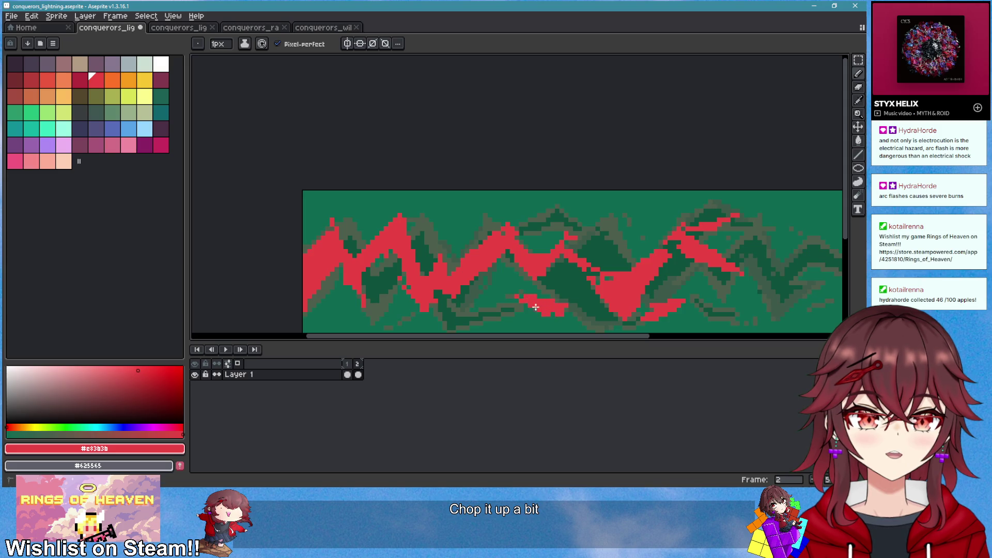
{"action": "scroll", "coordinate": [579, 299], "scroll_direction": "down", "scroll_amount": 2}
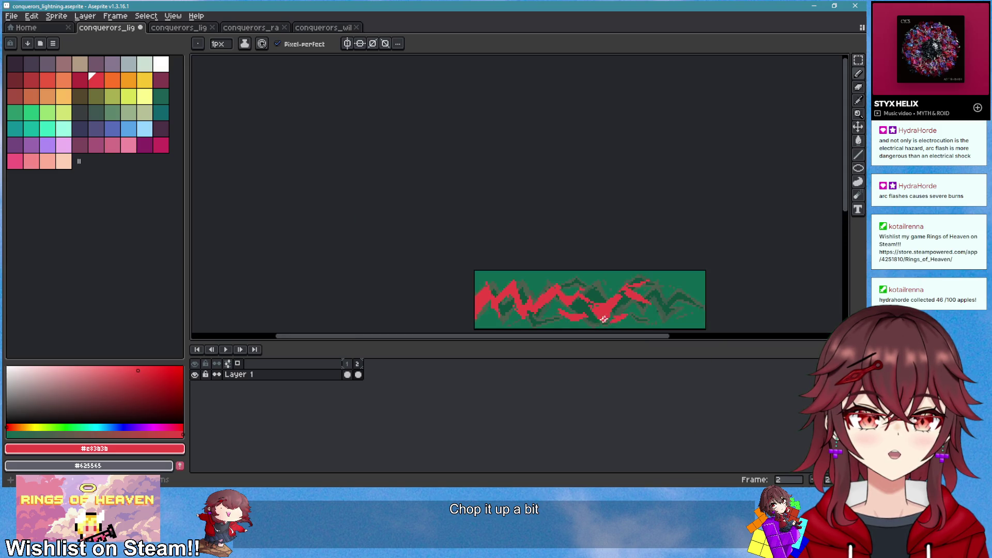
{"action": "scroll", "coordinate": [505, 277], "scroll_direction": "up", "scroll_amount": 1}
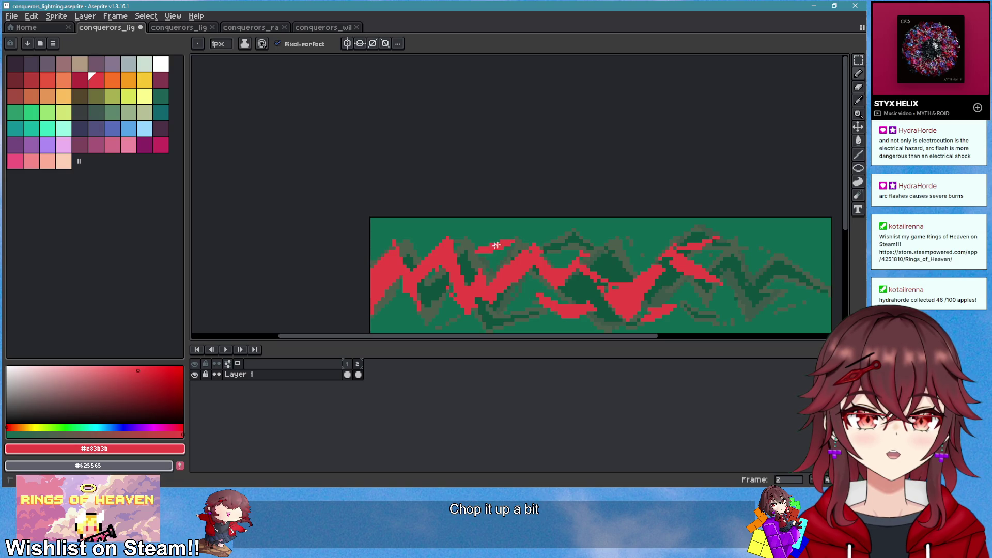
{"action": "scroll", "coordinate": [628, 304], "scroll_direction": "down", "scroll_amount": 2}
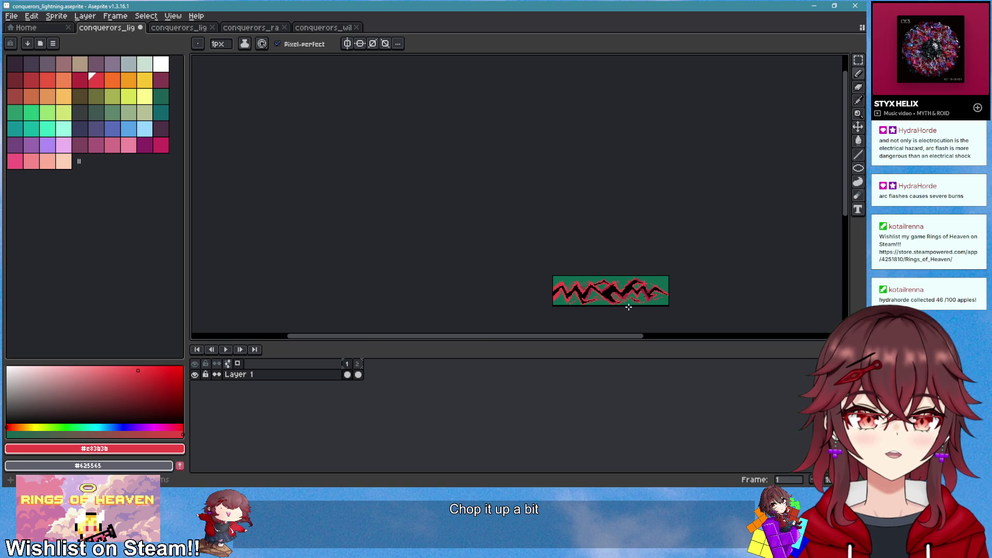
{"action": "scroll", "coordinate": [628, 304], "scroll_direction": "up", "scroll_amount": 2}
{"action": "scroll", "coordinate": [628, 294], "scroll_direction": "up", "scroll_amount": 1}
{"action": "scroll", "coordinate": [530, 264], "scroll_direction": "up", "scroll_amount": 1}
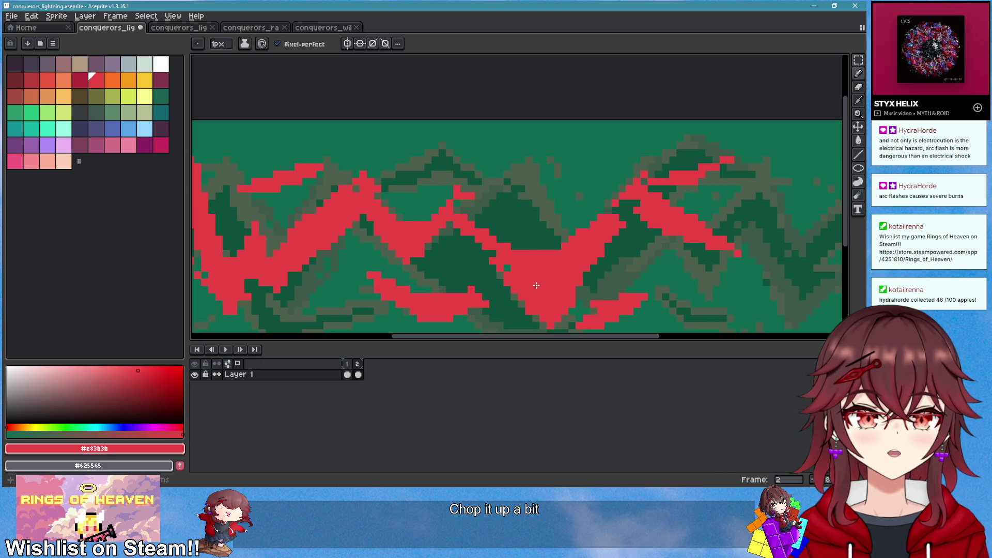
{"action": "left_click_drag", "start_coordinate": [513, 294], "coordinate": [527, 325]}
Break up the middle of the bolt with a long horizontal stroke, then view frame 1
{"action": "key", "text": "e"}
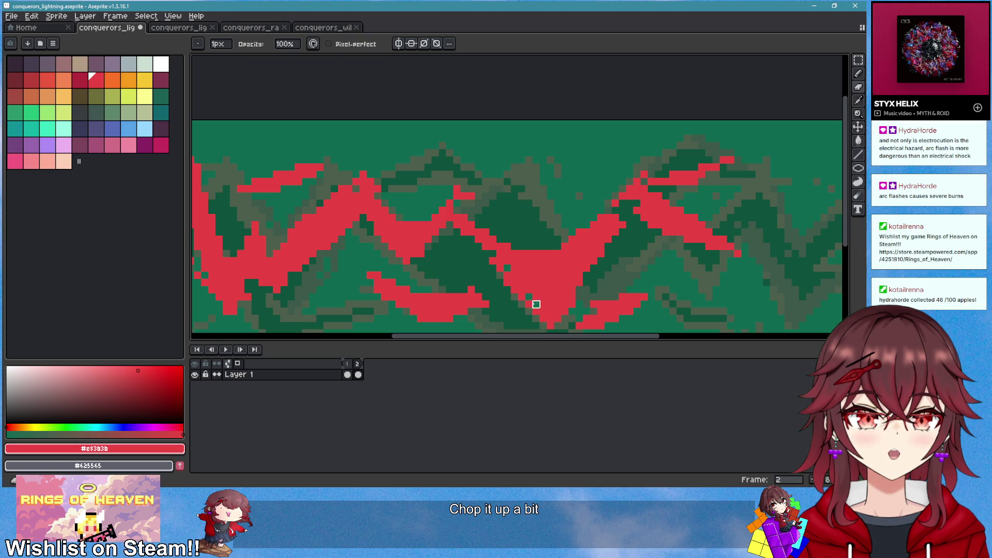
{"action": "key", "text": "b"}
{"action": "key", "text": "e"}
{"action": "key", "text": "b"}
{"action": "key", "text": "e"}
{"action": "scroll", "coordinate": [584, 311], "scroll_direction": "down", "scroll_amount": 2}
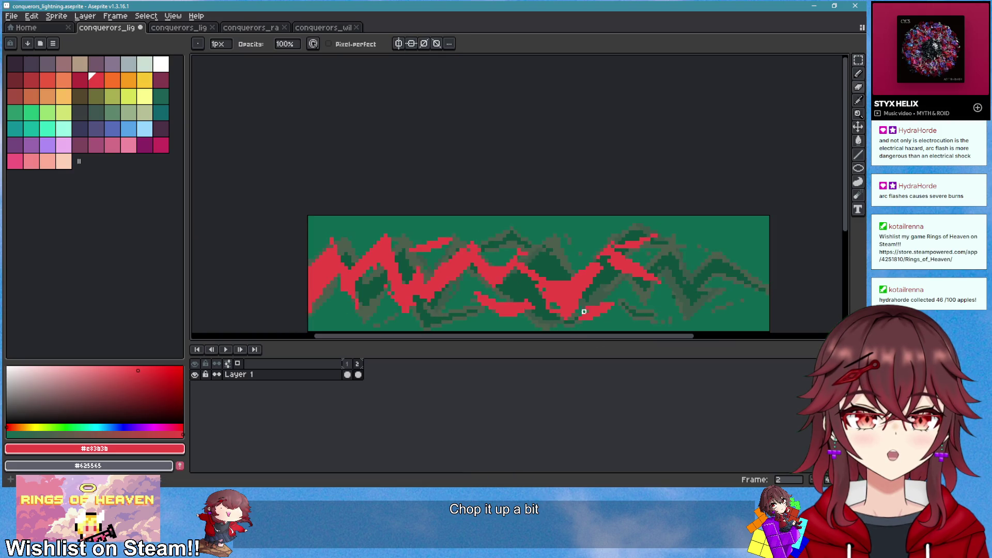
{"action": "scroll", "coordinate": [646, 281], "scroll_direction": "up", "scroll_amount": 2}
{"action": "key", "text": "b"}
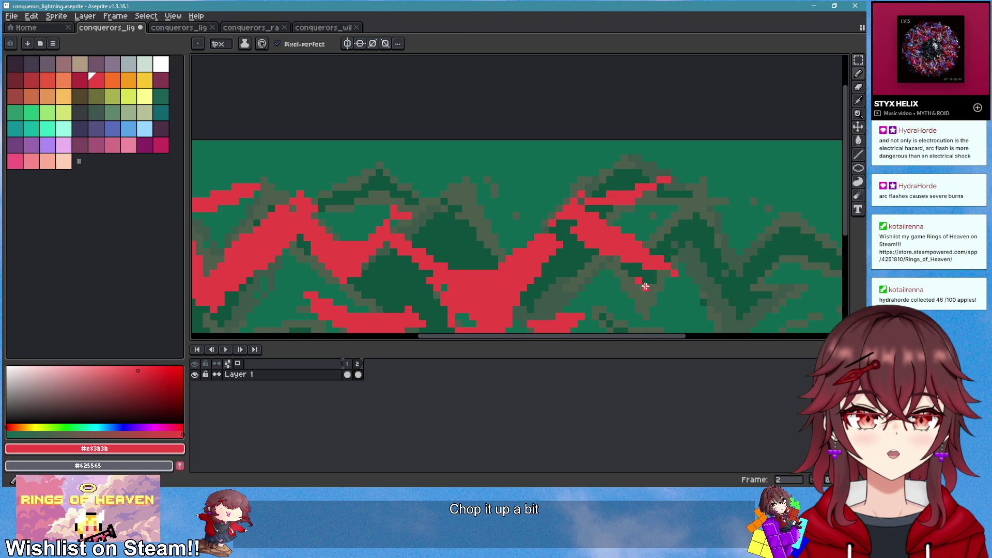
{"action": "scroll", "coordinate": [664, 295], "scroll_direction": "down", "scroll_amount": 2}
{"action": "scroll", "coordinate": [661, 310], "scroll_direction": "up", "scroll_amount": 1}
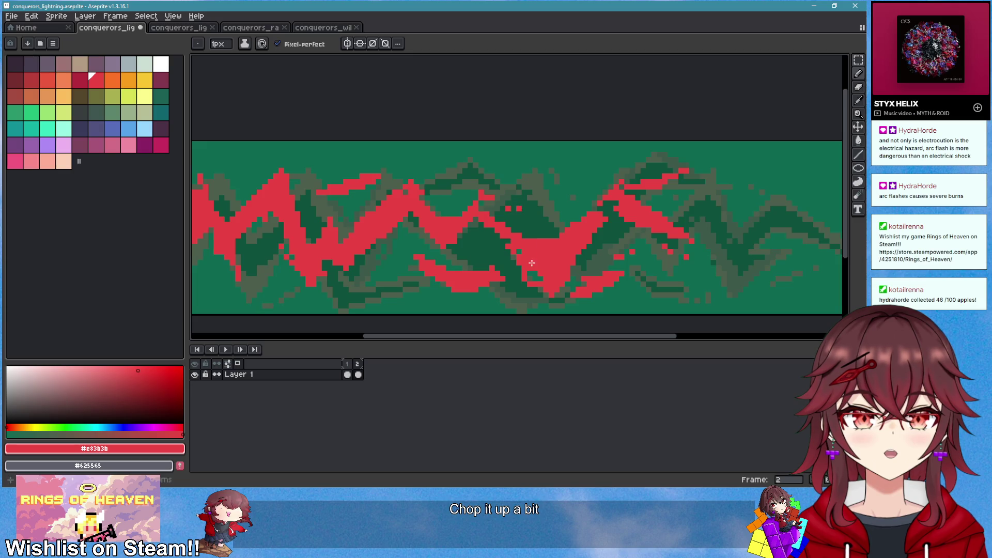
{"action": "left_click_drag", "start_coordinate": [436, 247], "coordinate": [547, 252]}
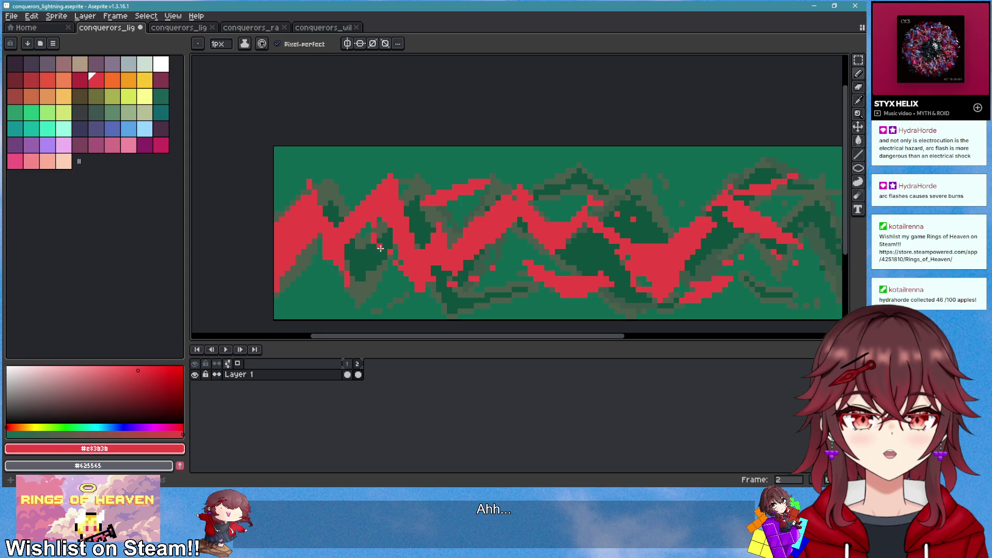
{"action": "scroll", "coordinate": [490, 293], "scroll_direction": "down", "scroll_amount": 3}
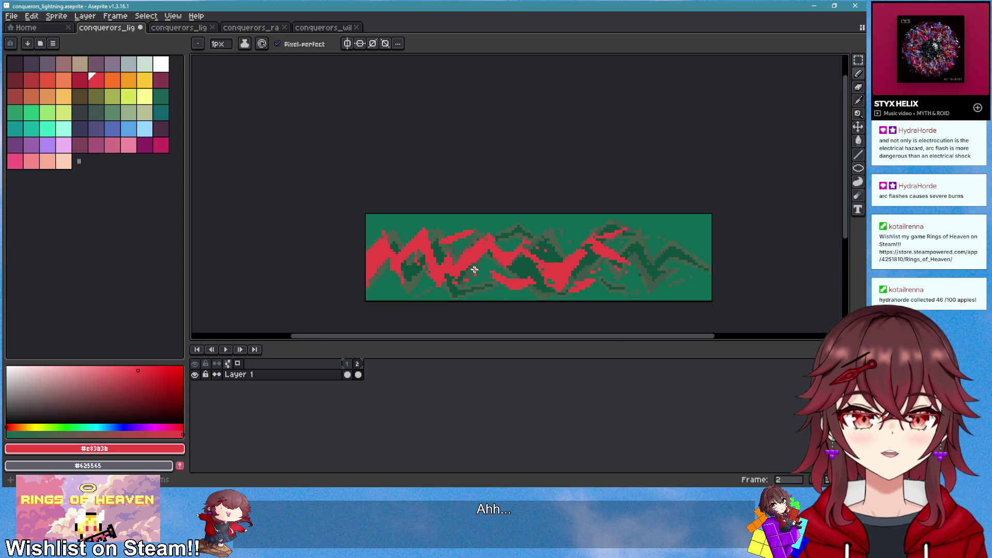
{"action": "scroll", "coordinate": [474, 270], "scroll_direction": "up", "scroll_amount": 2}
{"action": "left_click", "coordinate": [348, 374]}
On frame 2, draw a black zigzag core through the left red bolt, filling the gap between lines
{"action": "key", "text": "i"}
{"action": "left_click", "coordinate": [405, 284]}
{"action": "left_click", "coordinate": [360, 367]}
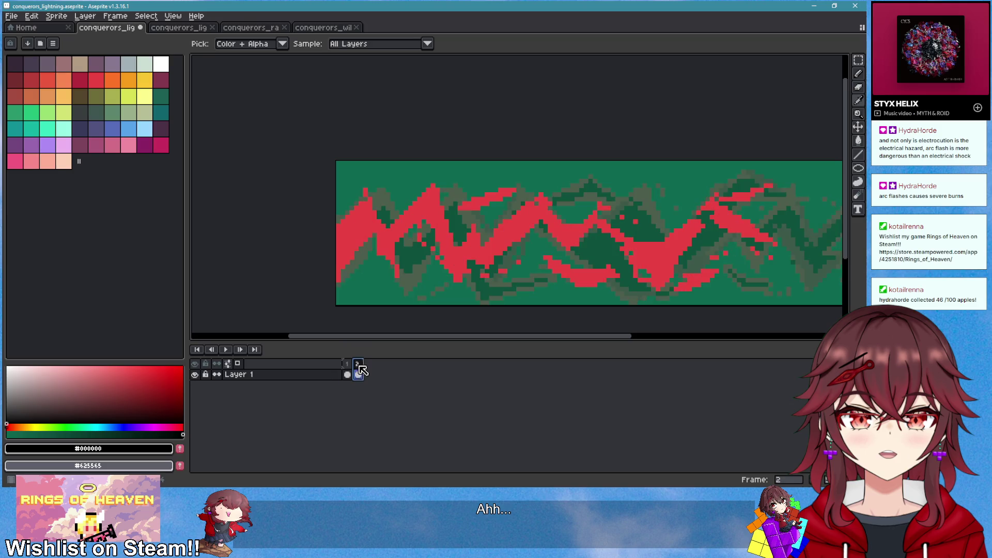
{"action": "scroll", "coordinate": [359, 221], "scroll_direction": "up", "scroll_amount": 2}
{"action": "key", "text": "b"}
{"action": "mouse_move", "coordinate": [363, 201]}
{"action": "left_mouse_down"}
{"action": "mouse_move", "coordinate": [325, 238]}
{"action": "mouse_move", "coordinate": [326, 281]}
{"action": "left_mouse_up"}
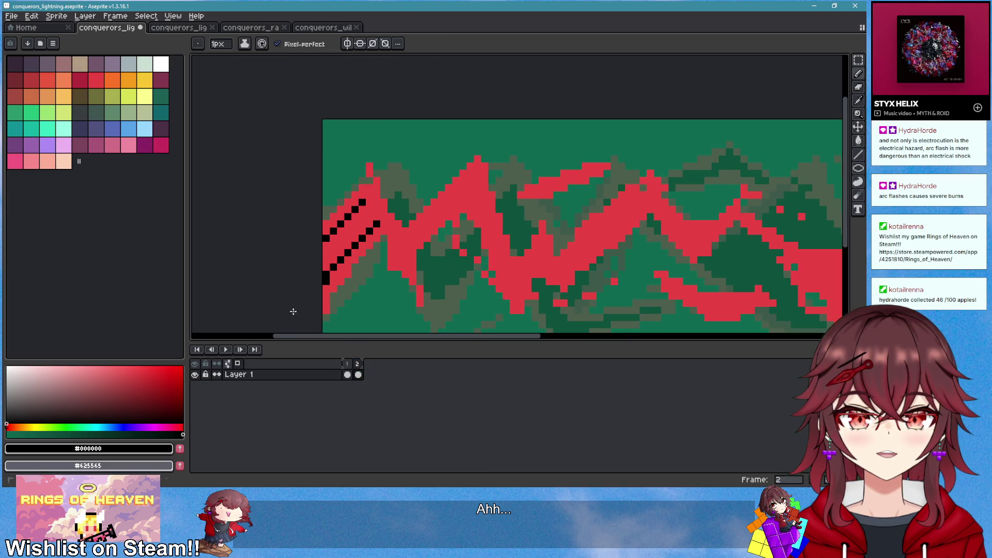
{"action": "key", "text": "g"}
{"action": "left_click", "coordinate": [368, 224]}
{"action": "key", "text": "b"}
{"action": "mouse_move", "coordinate": [378, 206]}
{"action": "left_mouse_down"}
{"action": "mouse_move", "coordinate": [397, 248]}
{"action": "mouse_move", "coordinate": [470, 192]}
{"action": "left_mouse_up"}
{"action": "key", "text": "ctrl+z"}
{"action": "mouse_move", "coordinate": [399, 238]}
{"action": "left_mouse_down"}
{"action": "mouse_move", "coordinate": [469, 188]}
{"action": "mouse_move", "coordinate": [461, 193]}
{"action": "mouse_move", "coordinate": [493, 225]}
{"action": "mouse_move", "coordinate": [513, 281]}
{"action": "mouse_move", "coordinate": [543, 244]}
{"action": "mouse_move", "coordinate": [640, 195]}
{"action": "mouse_move", "coordinate": [681, 221]}
{"action": "mouse_move", "coordinate": [584, 240]}
{"action": "mouse_move", "coordinate": [589, 227]}
{"action": "mouse_move", "coordinate": [582, 249]}
{"action": "left_mouse_up"}
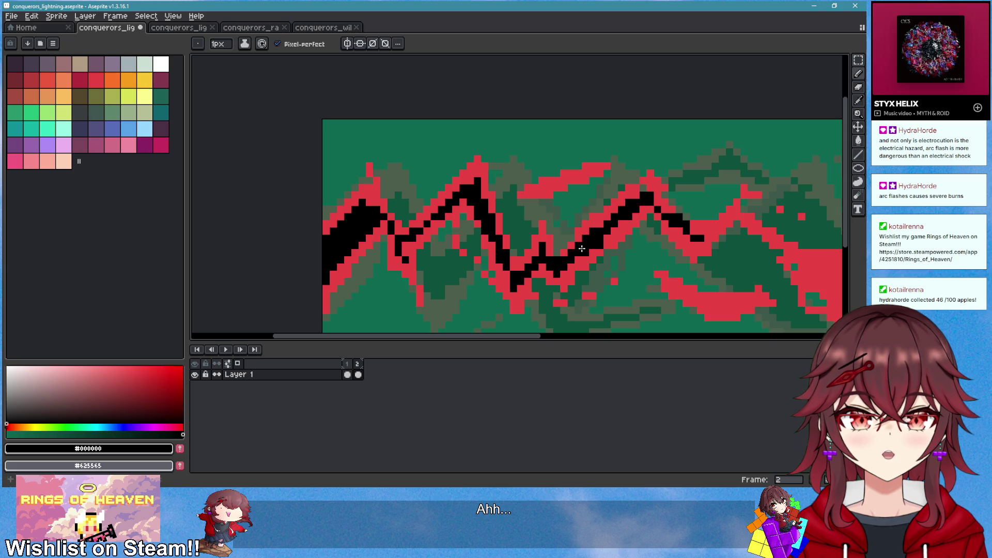
Reshape the black core's bottom tip and extend it up to the right
{"action": "scroll", "coordinate": [625, 220], "scroll_direction": "down", "scroll_amount": 2}
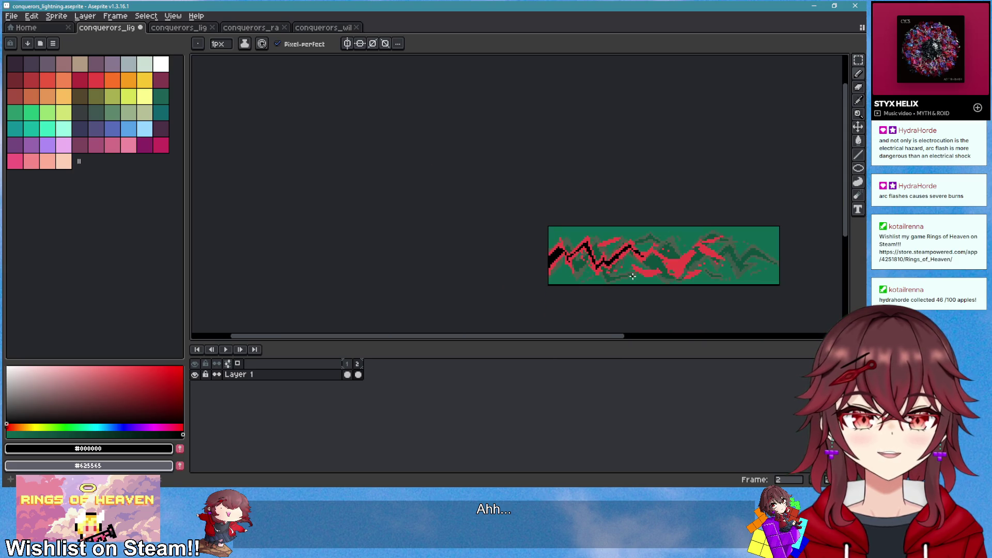
{"action": "scroll", "coordinate": [509, 256], "scroll_direction": "up", "scroll_amount": 3}
{"action": "left_click_drag", "start_coordinate": [509, 256], "coordinate": [514, 268]}
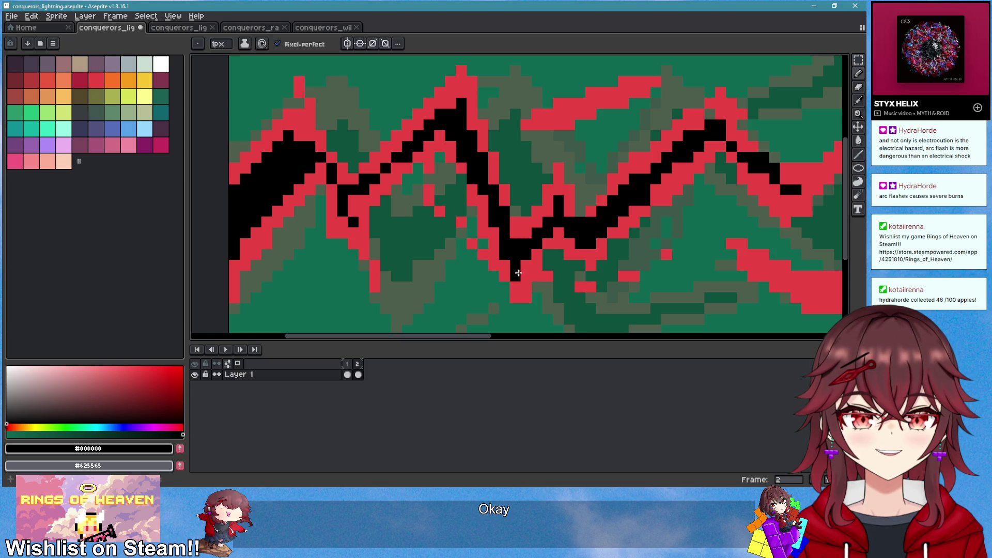
{"action": "scroll", "coordinate": [517, 235], "scroll_direction": "up", "scroll_amount": 2}
{"action": "left_click_drag", "start_coordinate": [493, 235], "coordinate": [581, 200]}
{"action": "scroll", "coordinate": [581, 200], "scroll_direction": "down", "scroll_amount": 2}
{"action": "scroll", "coordinate": [534, 220], "scroll_direction": "up", "scroll_amount": 2}
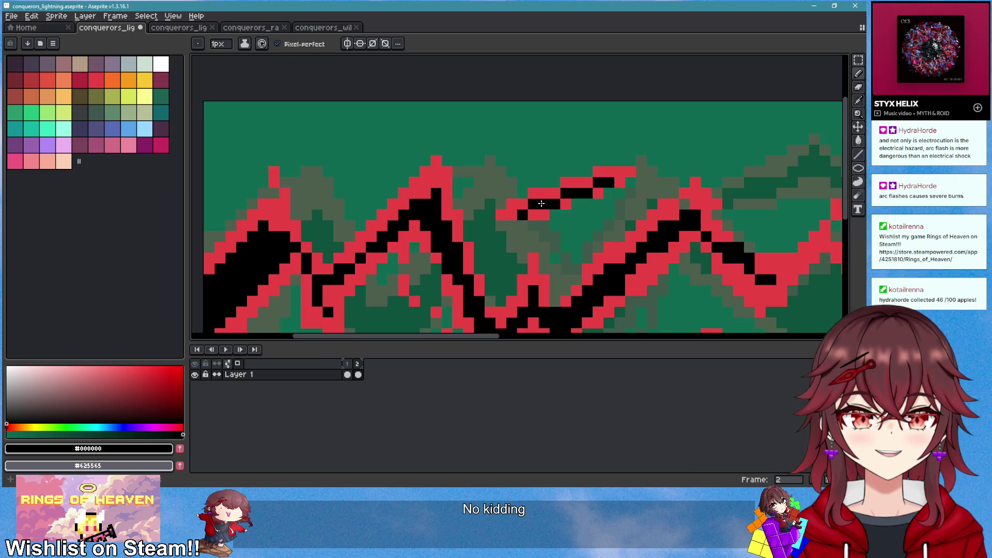
Outline the upper black branch in red, extend it leftward in black, and add red pixels beside it
{"action": "left_click", "coordinate": [533, 220], "text": "alt"}
{"action": "mouse_move", "coordinate": [534, 220]}
{"action": "left_mouse_down"}
{"action": "mouse_move", "coordinate": [562, 221]}
{"action": "mouse_move", "coordinate": [591, 202]}
{"action": "left_mouse_up"}
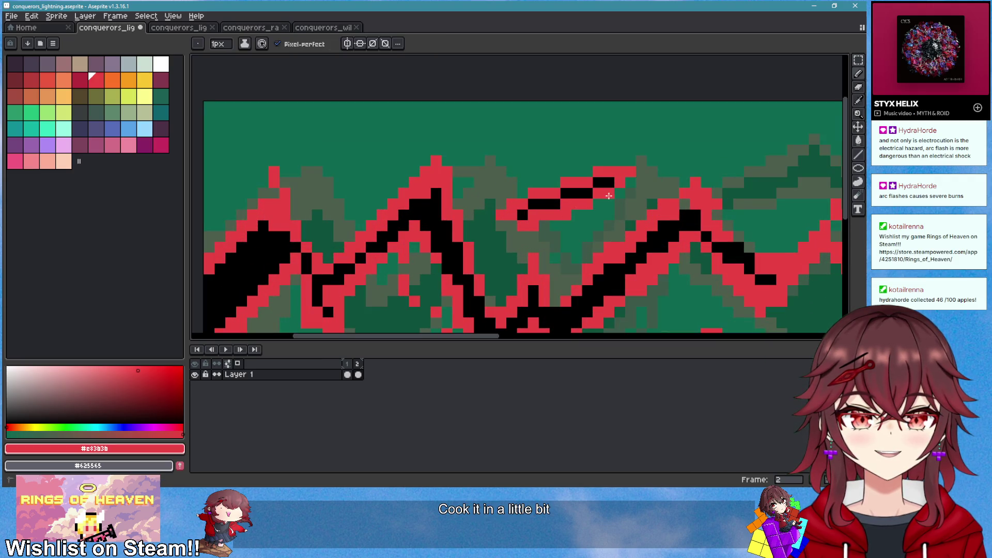
{"action": "scroll", "coordinate": [685, 259], "scroll_direction": "down", "scroll_amount": 2}
{"action": "scroll", "coordinate": [567, 217], "scroll_direction": "up", "scroll_amount": 4}
{"action": "left_click", "coordinate": [505, 217], "text": "alt"}
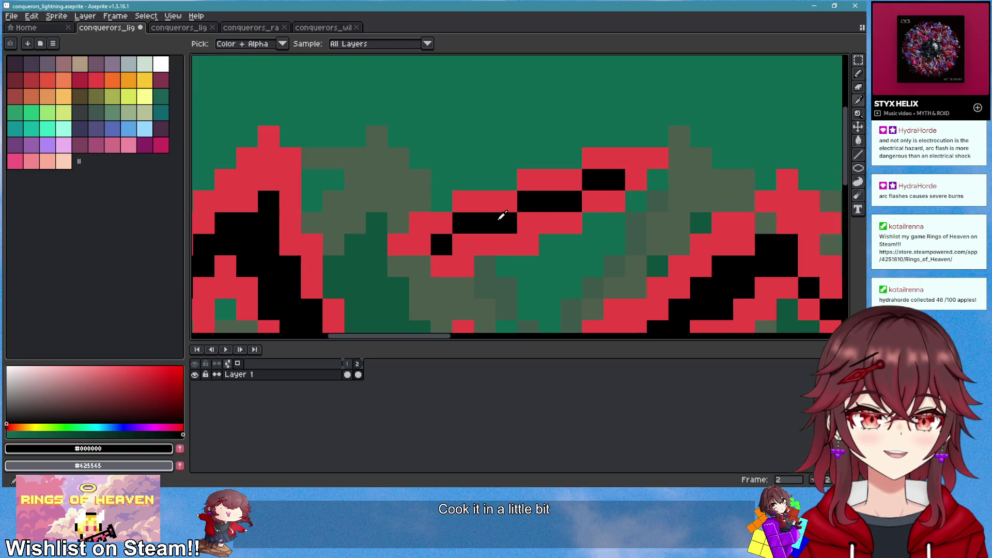
{"action": "left_click", "coordinate": [488, 208]}
{"action": "left_click", "coordinate": [571, 180]}
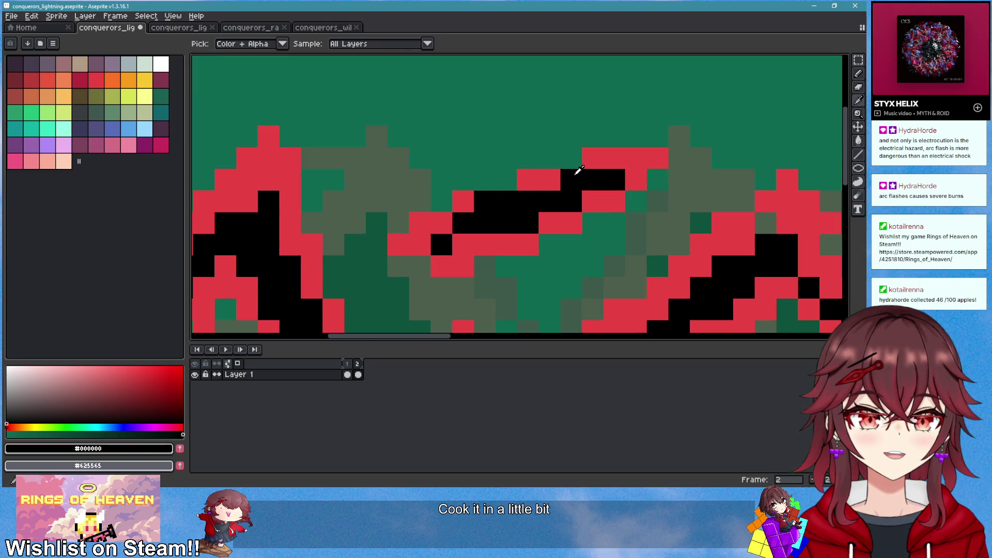
{"action": "left_click", "coordinate": [549, 180], "text": "alt"}
{"action": "left_click_drag", "start_coordinate": [511, 179], "coordinate": [486, 180]}
{"action": "scroll", "coordinate": [508, 230], "scroll_direction": "down", "scroll_amount": 2}
{"action": "scroll", "coordinate": [508, 230], "scroll_direction": "down", "scroll_amount": 2}
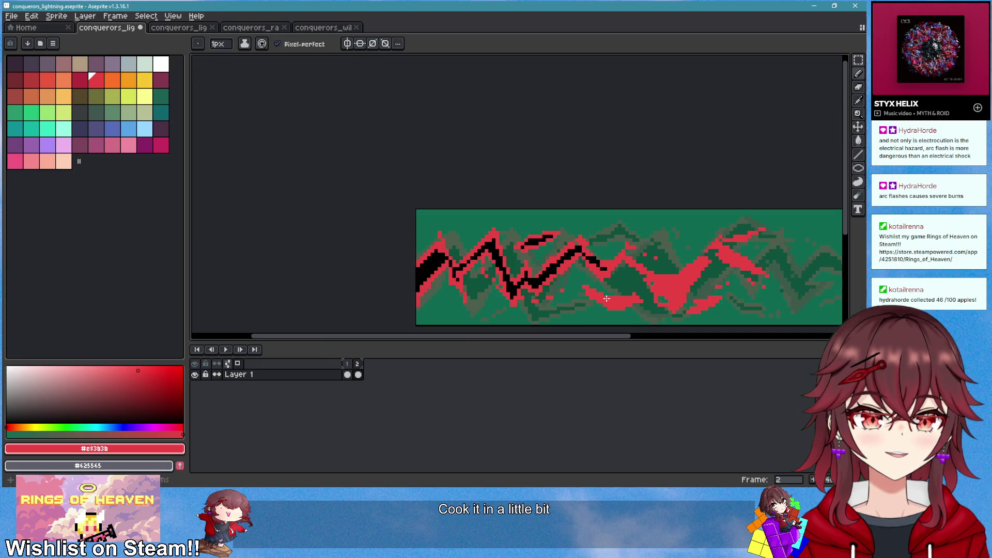
{"action": "scroll", "coordinate": [530, 184], "scroll_direction": "up", "scroll_amount": 2}
Recolour the peak pixel red, then add black pixels above the peak and along the lightning line
{"action": "left_click", "coordinate": [537, 190]}
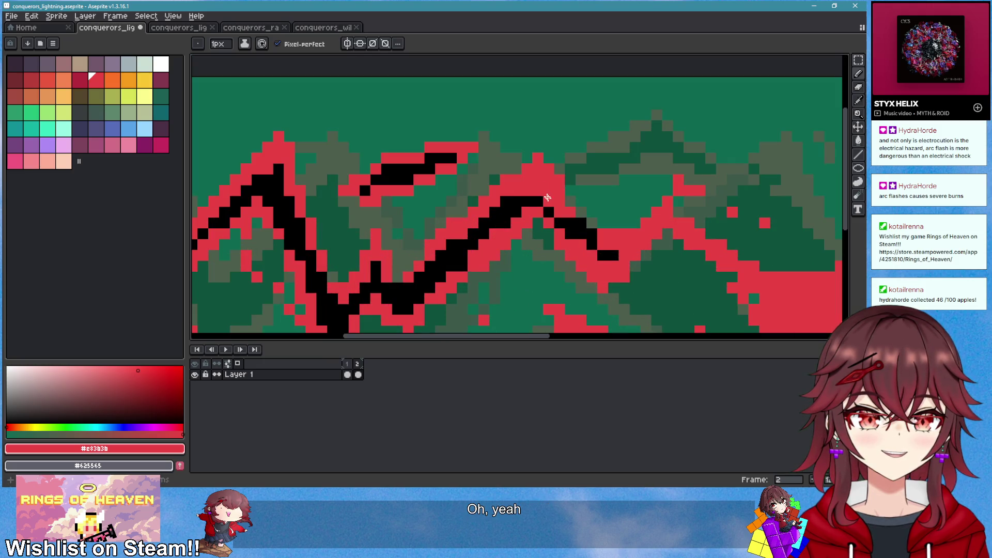
{"action": "scroll", "coordinate": [540, 197], "scroll_direction": "up", "scroll_amount": 1}
{"action": "left_click", "coordinate": [520, 186], "text": "alt"}
{"action": "left_click", "coordinate": [550, 214]}
{"action": "left_click", "coordinate": [553, 216]}
{"action": "left_click", "coordinate": [536, 162]}
{"action": "scroll", "coordinate": [547, 196], "scroll_direction": "down", "scroll_amount": 2}
{"action": "left_click", "coordinate": [589, 273]}
{"action": "scroll", "coordinate": [599, 271], "scroll_direction": "up", "scroll_amount": 1}
{"action": "scroll", "coordinate": [600, 271], "scroll_direction": "up", "scroll_amount": 1}
{"action": "left_click", "coordinate": [578, 250]}
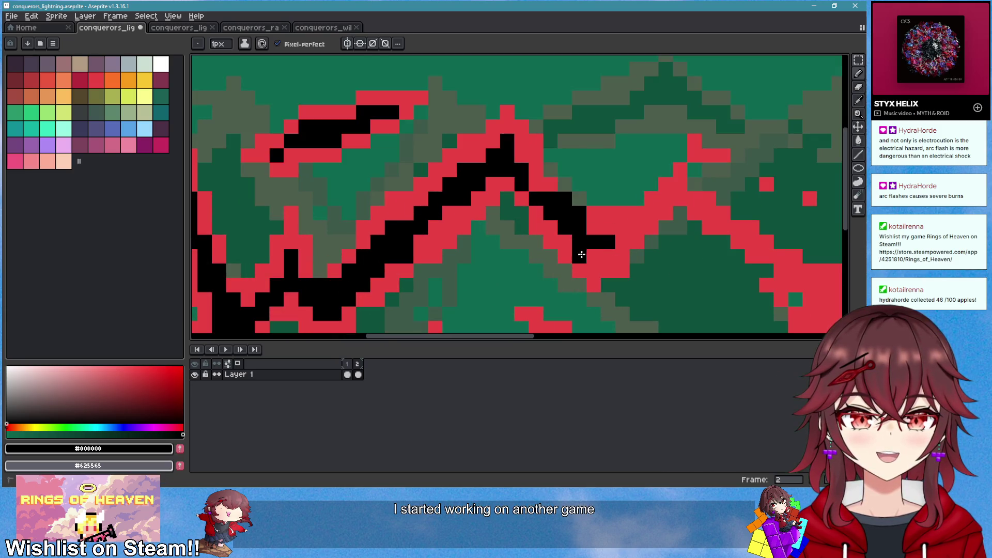
{"action": "left_click", "coordinate": [594, 230]}
{"action": "left_click", "coordinate": [626, 223]}
{"action": "left_click", "coordinate": [613, 244]}
Paint red back over the black pixels at the bolt's right bend
{"action": "scroll", "coordinate": [613, 244], "scroll_direction": "down", "scroll_amount": 2}
{"action": "left_click", "coordinate": [589, 212], "text": "alt"}
{"action": "left_click", "coordinate": [571, 188]}
{"action": "left_click", "coordinate": [607, 208]}
{"action": "scroll", "coordinate": [610, 209], "scroll_direction": "down", "scroll_amount": 1}
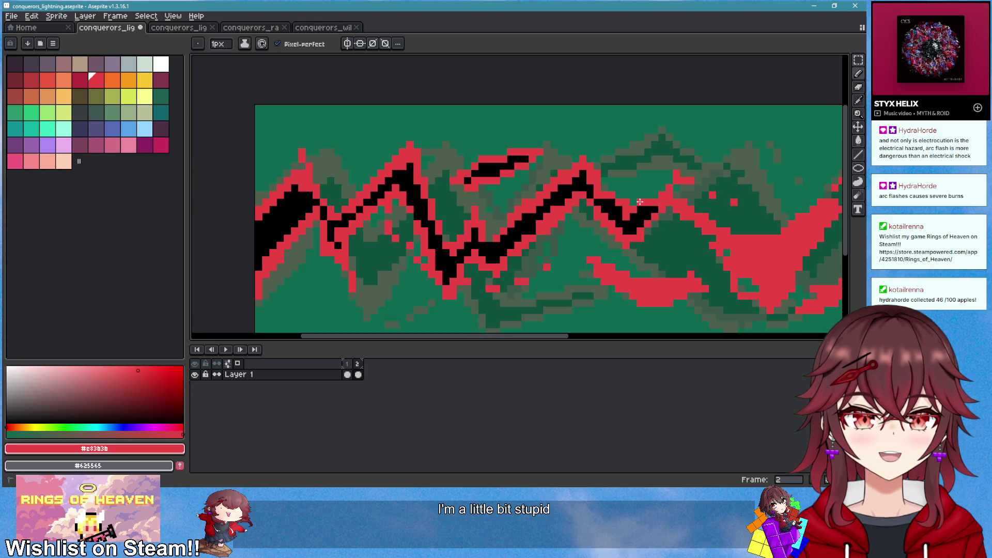
{"action": "scroll", "coordinate": [668, 208], "scroll_direction": "down", "scroll_amount": 1}
{"action": "scroll", "coordinate": [691, 232], "scroll_direction": "up", "scroll_amount": 2}
{"action": "scroll", "coordinate": [580, 138], "scroll_direction": "up", "scroll_amount": 1}
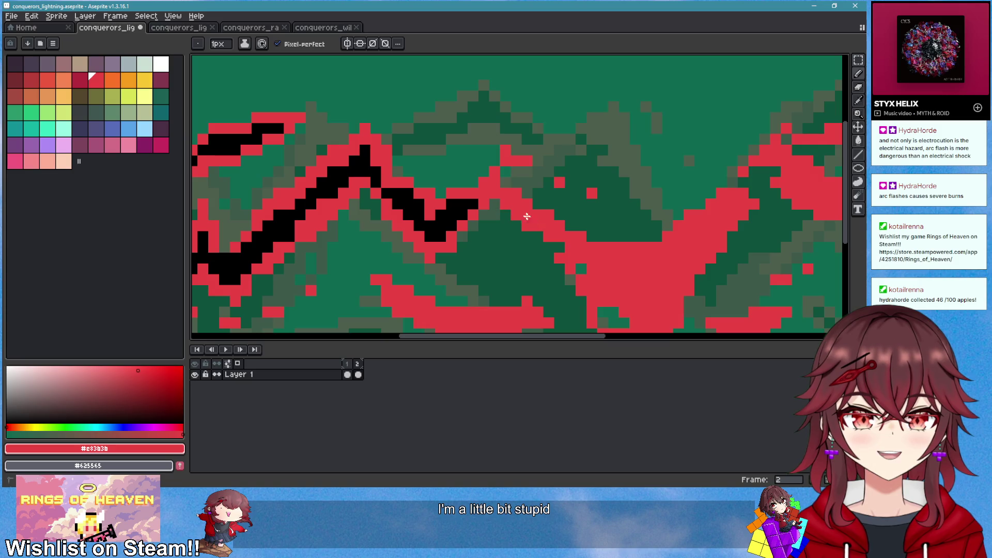
Continue the black core down to the right and start a black lower branch
{"action": "left_click", "coordinate": [467, 202], "text": "alt"}
{"action": "mouse_move", "coordinate": [483, 195]}
{"action": "left_mouse_down"}
{"action": "mouse_move", "coordinate": [525, 203]}
{"action": "mouse_move", "coordinate": [625, 301]}
{"action": "left_mouse_up"}
{"action": "mouse_move", "coordinate": [339, 259]}
{"action": "left_mouse_down"}
{"action": "mouse_move", "coordinate": [398, 281]}
{"action": "mouse_move", "coordinate": [457, 261]}
{"action": "left_mouse_up"}
{"action": "mouse_move", "coordinate": [395, 271]}
{"action": "left_mouse_down"}
{"action": "mouse_move", "coordinate": [426, 261]}
{"action": "mouse_move", "coordinate": [447, 271]}
{"action": "mouse_move", "coordinate": [444, 251]}
{"action": "mouse_move", "coordinate": [470, 261]}
{"action": "left_mouse_up"}
{"action": "left_click", "coordinate": [408, 258], "text": "alt"}
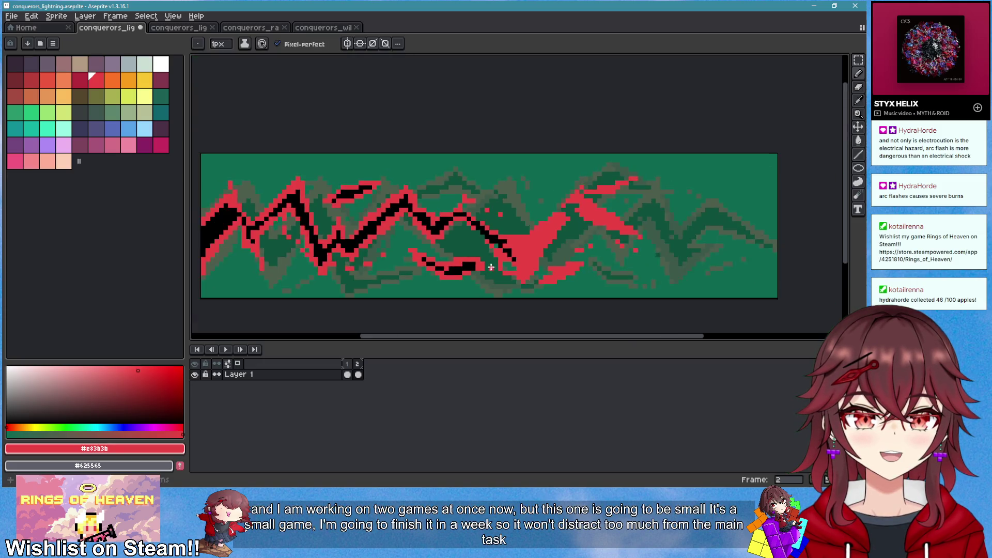
{"action": "scroll", "coordinate": [458, 266], "scroll_direction": "down", "scroll_amount": 3}
{"action": "scroll", "coordinate": [458, 266], "scroll_direction": "up", "scroll_amount": 4}
{"action": "scroll", "coordinate": [459, 266], "scroll_direction": "down", "scroll_amount": 3}
{"action": "scroll", "coordinate": [491, 256], "scroll_direction": "up", "scroll_amount": 3}
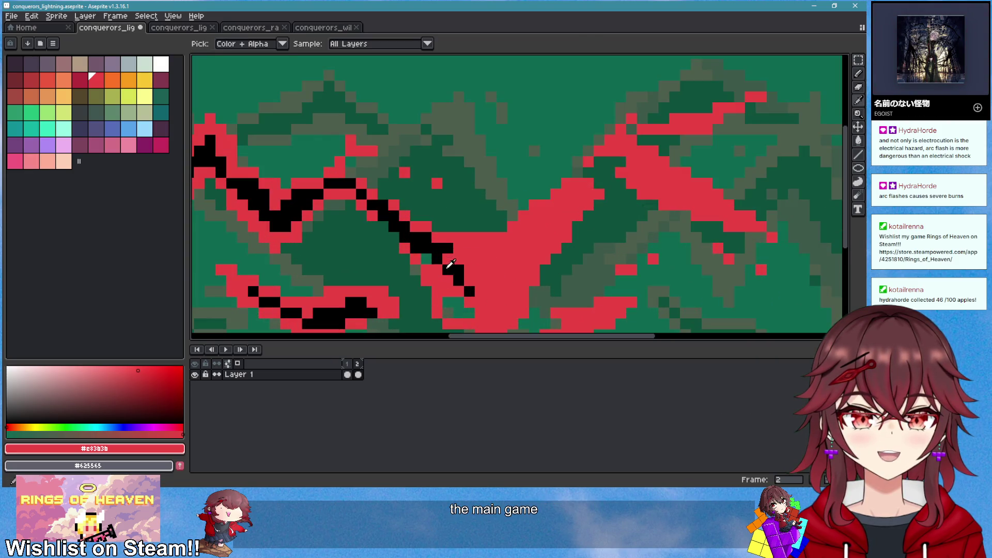
Draw the black core through the central bolt and its lower tip, repainting stray black pixels red
{"action": "left_click", "coordinate": [450, 273], "text": "alt"}
{"action": "mouse_move", "coordinate": [449, 273]}
{"action": "left_mouse_down"}
{"action": "mouse_move", "coordinate": [439, 272]}
{"action": "mouse_move", "coordinate": [483, 291]}
{"action": "mouse_move", "coordinate": [490, 312]}
{"action": "mouse_move", "coordinate": [577, 193]}
{"action": "mouse_move", "coordinate": [465, 268]}
{"action": "mouse_move", "coordinate": [511, 238]}
{"action": "mouse_move", "coordinate": [508, 257]}
{"action": "mouse_move", "coordinate": [431, 258]}
{"action": "mouse_move", "coordinate": [455, 290]}
{"action": "mouse_move", "coordinate": [438, 242]}
{"action": "mouse_move", "coordinate": [468, 271]}
{"action": "mouse_move", "coordinate": [456, 253]}
{"action": "mouse_move", "coordinate": [448, 258]}
{"action": "left_mouse_up"}
{"action": "left_click", "coordinate": [472, 235], "text": "alt"}
{"action": "left_click", "coordinate": [470, 262], "text": "alt"}
{"action": "mouse_move", "coordinate": [500, 232]}
{"action": "left_mouse_down"}
{"action": "mouse_move", "coordinate": [540, 185]}
{"action": "mouse_move", "coordinate": [509, 190]}
{"action": "left_mouse_up"}
{"action": "left_click", "coordinate": [537, 160], "text": "alt"}
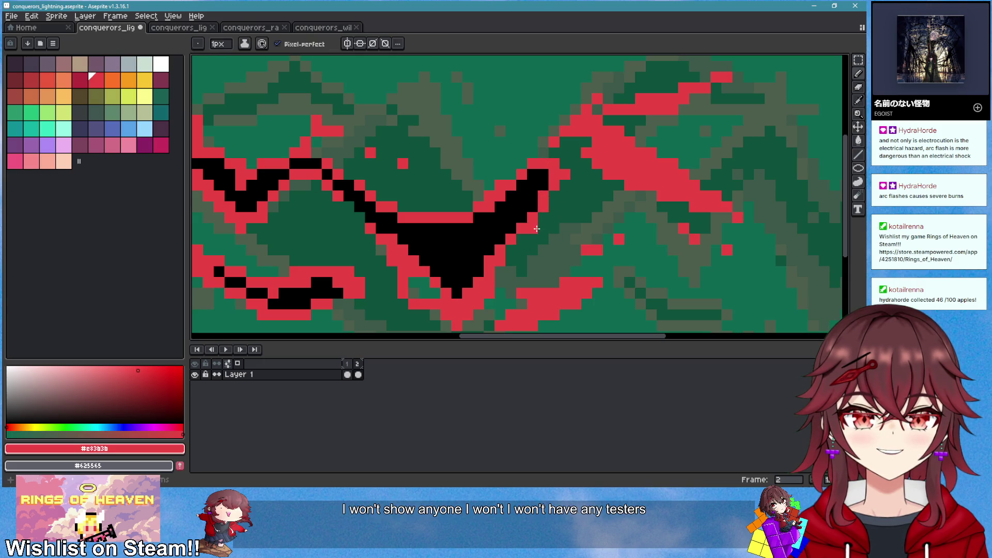
{"action": "scroll", "coordinate": [578, 196], "scroll_direction": "down", "scroll_amount": 2}
{"action": "scroll", "coordinate": [610, 256], "scroll_direction": "up", "scroll_amount": 2}
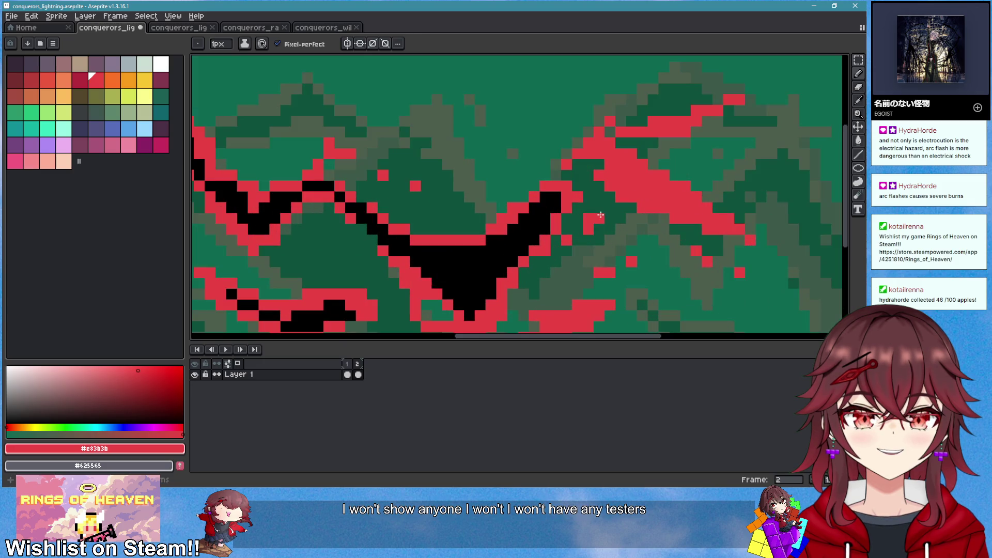
{"action": "scroll", "coordinate": [627, 267], "scroll_direction": "down", "scroll_amount": 2}
{"action": "scroll", "coordinate": [648, 234], "scroll_direction": "up", "scroll_amount": 2}
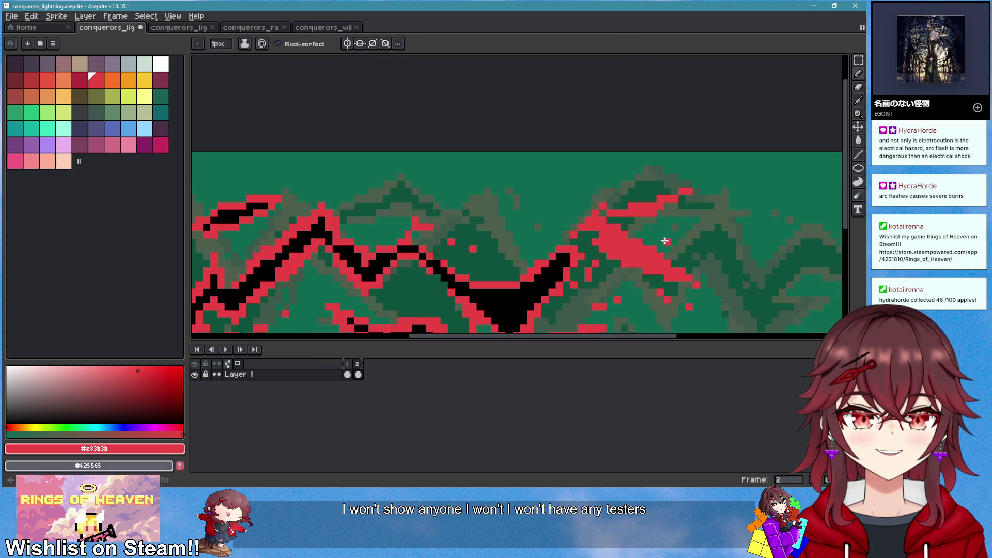
{"action": "scroll", "coordinate": [650, 239], "scroll_direction": "up", "scroll_amount": 2}
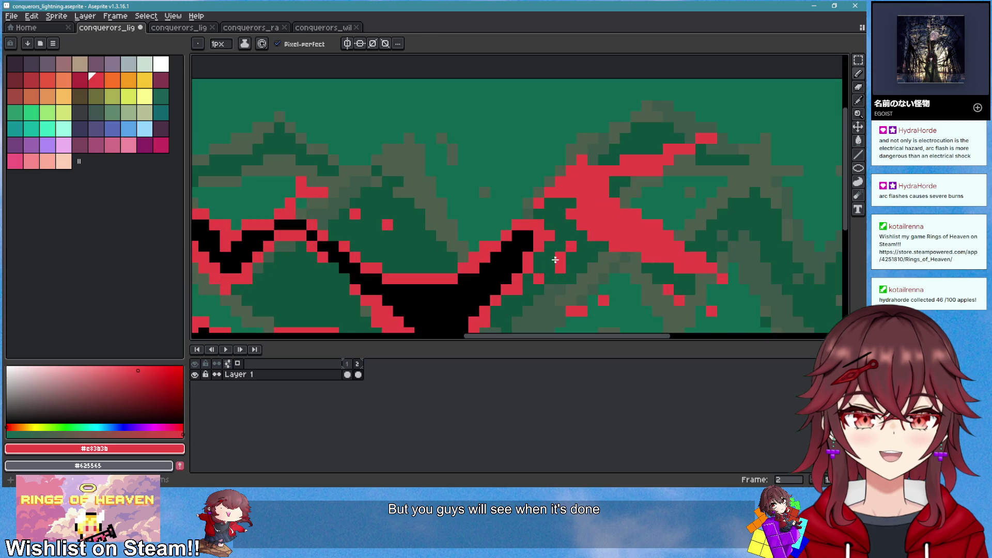
Add a black diagonal core along the right bolt and a black stroke near its top right
{"action": "left_click", "coordinate": [527, 237], "text": "alt"}
{"action": "mouse_move", "coordinate": [581, 192]}
{"action": "left_mouse_down"}
{"action": "mouse_move", "coordinate": [645, 255]}
{"action": "mouse_move", "coordinate": [679, 248]}
{"action": "mouse_move", "coordinate": [581, 201]}
{"action": "mouse_move", "coordinate": [588, 182]}
{"action": "mouse_move", "coordinate": [635, 160]}
{"action": "mouse_move", "coordinate": [646, 170]}
{"action": "mouse_move", "coordinate": [606, 191]}
{"action": "left_mouse_up"}
{"action": "left_click", "coordinate": [96, 80]}
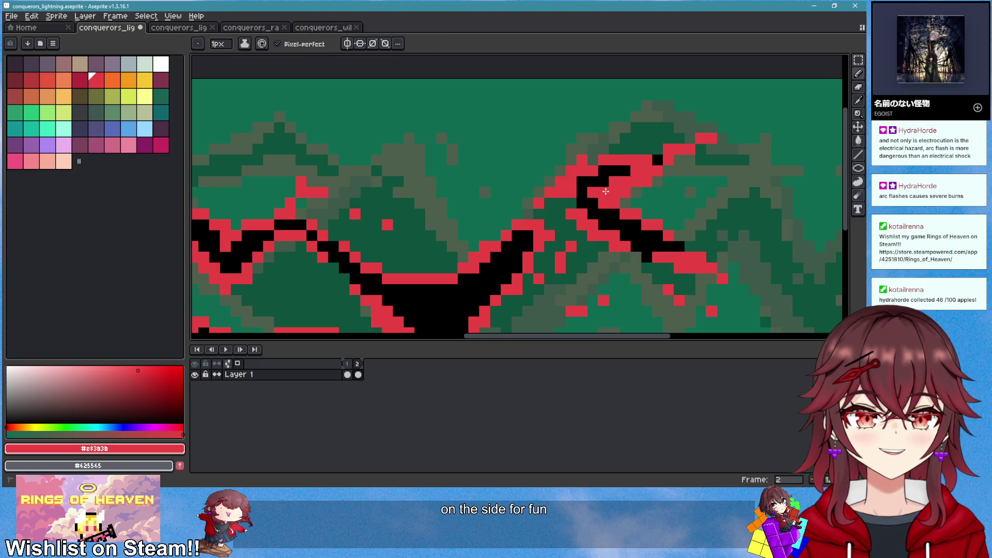
{"action": "left_click", "coordinate": [658, 157], "text": "alt"}
{"action": "mouse_move", "coordinate": [641, 155]}
{"action": "left_mouse_down"}
{"action": "mouse_move", "coordinate": [682, 145]}
{"action": "mouse_move", "coordinate": [680, 135]}
{"action": "left_mouse_up"}
{"action": "scroll", "coordinate": [682, 172], "scroll_direction": "down", "scroll_amount": 3}
{"action": "scroll", "coordinate": [681, 172], "scroll_direction": "up", "scroll_amount": 3}
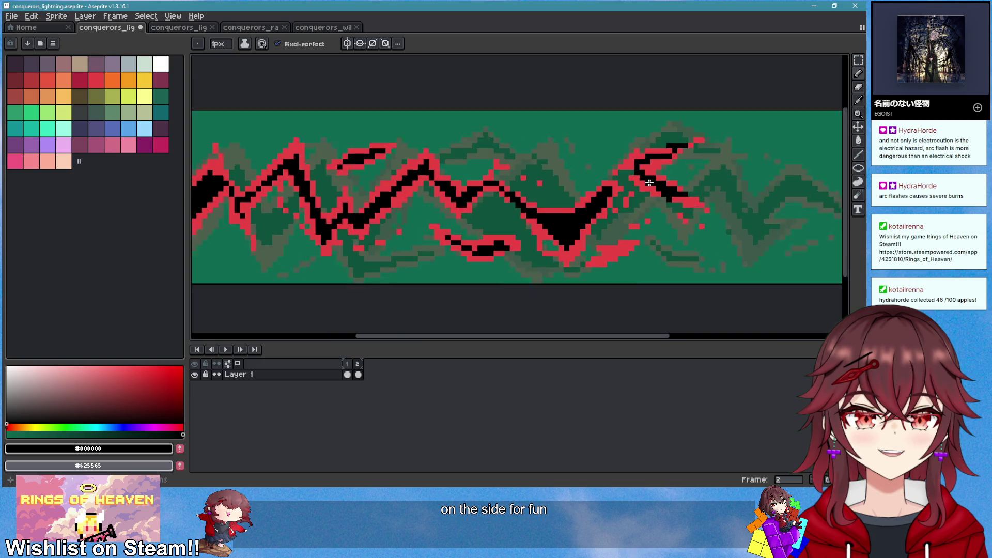
Paint black along the bolt's upper diagonal and extend the upper-right branch further right
{"action": "left_click", "coordinate": [672, 206], "text": "alt"}
{"action": "scroll", "coordinate": [667, 222], "scroll_direction": "down", "scroll_amount": 4}
{"action": "scroll", "coordinate": [667, 222], "scroll_direction": "up", "scroll_amount": 4}
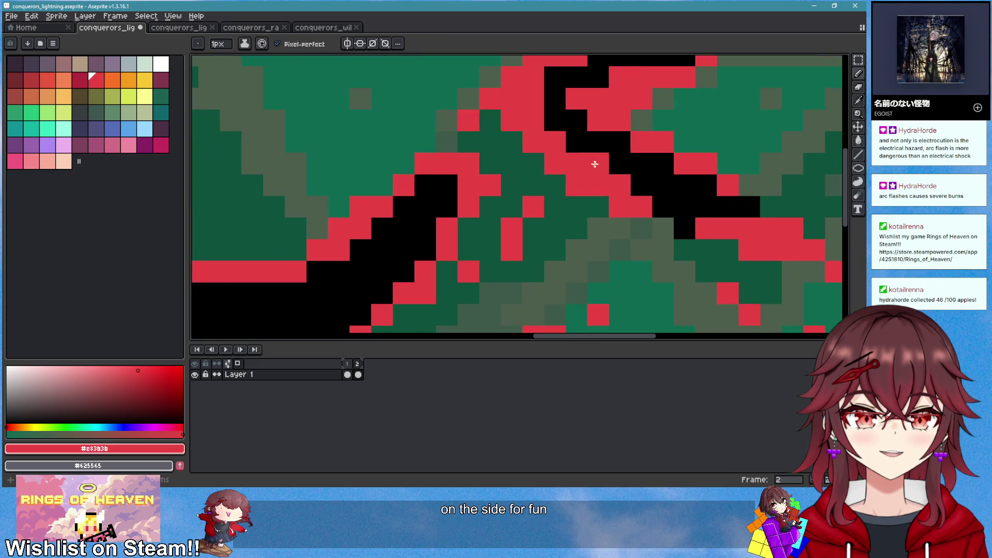
{"action": "left_click", "coordinate": [545, 119], "text": "alt"}
{"action": "mouse_move", "coordinate": [537, 129]}
{"action": "left_mouse_down"}
{"action": "mouse_move", "coordinate": [500, 144]}
{"action": "mouse_move", "coordinate": [514, 116]}
{"action": "left_mouse_up"}
{"action": "scroll", "coordinate": [585, 119], "scroll_direction": "down", "scroll_amount": 4}
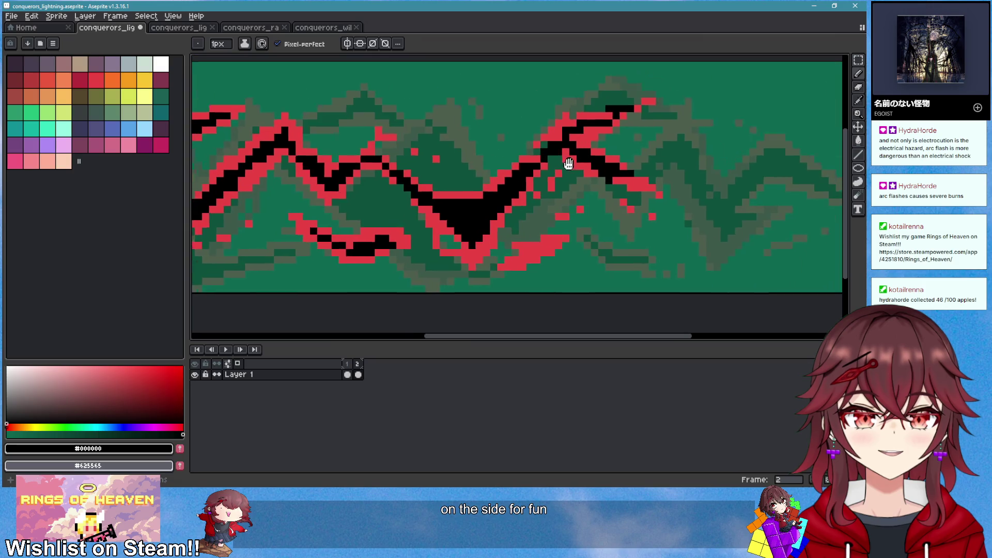
{"action": "mouse_move", "coordinate": [560, 148]}
{"action": "left_mouse_down"}
{"action": "mouse_move", "coordinate": [631, 117]}
{"action": "mouse_move", "coordinate": [652, 122]}
{"action": "left_mouse_up"}
{"action": "scroll", "coordinate": [661, 194], "scroll_direction": "down", "scroll_amount": 2}
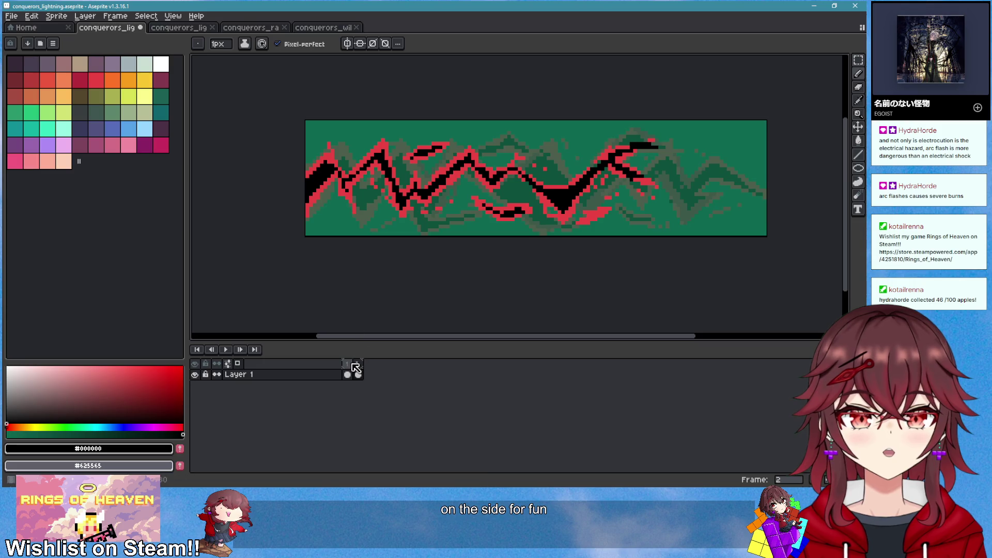
Compare frames 1 and 2, pick dark red #ae2334, and paint shading along frame 2's bolt
{"action": "key", "text": "Left"}
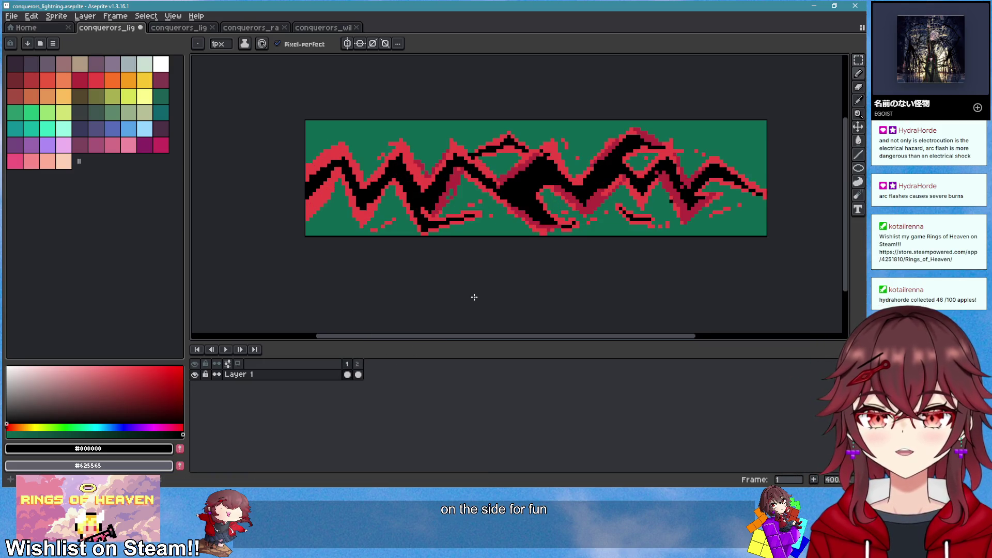
{"action": "key", "text": "Right"}
{"action": "key", "text": "Left"}
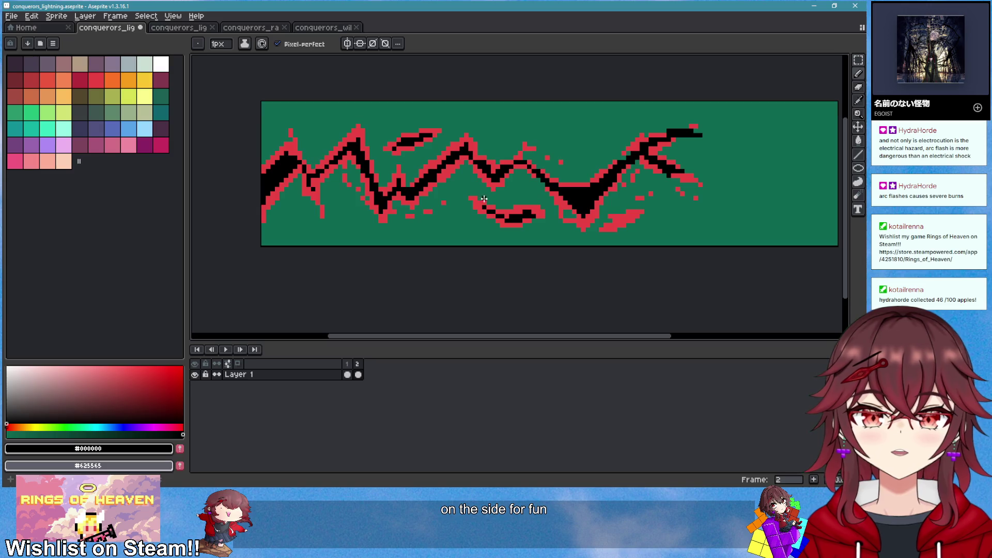
{"action": "scroll", "coordinate": [478, 199], "scroll_direction": "up", "scroll_amount": 1}
{"action": "key", "text": "alt"}
{"action": "left_click", "coordinate": [419, 185]}
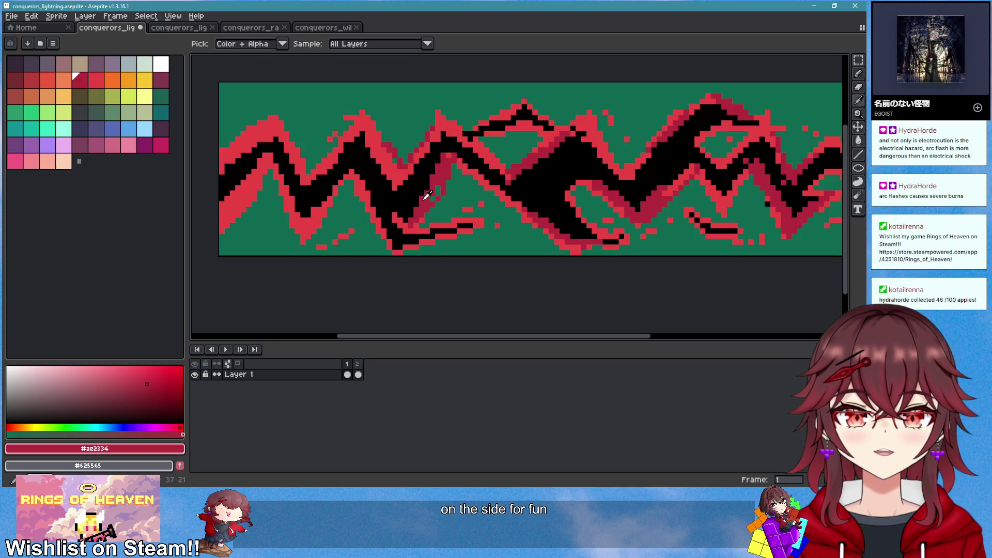
{"action": "key", "text": "Right"}
{"action": "scroll", "coordinate": [463, 171], "scroll_direction": "up", "scroll_amount": 2}
{"action": "left_click_drag", "start_coordinate": [397, 167], "coordinate": [437, 150]}
Bucket-fill red areas around the V and near the bolt's right tip with dark red
{"action": "key", "text": "g"}
{"action": "left_click", "coordinate": [433, 122]}
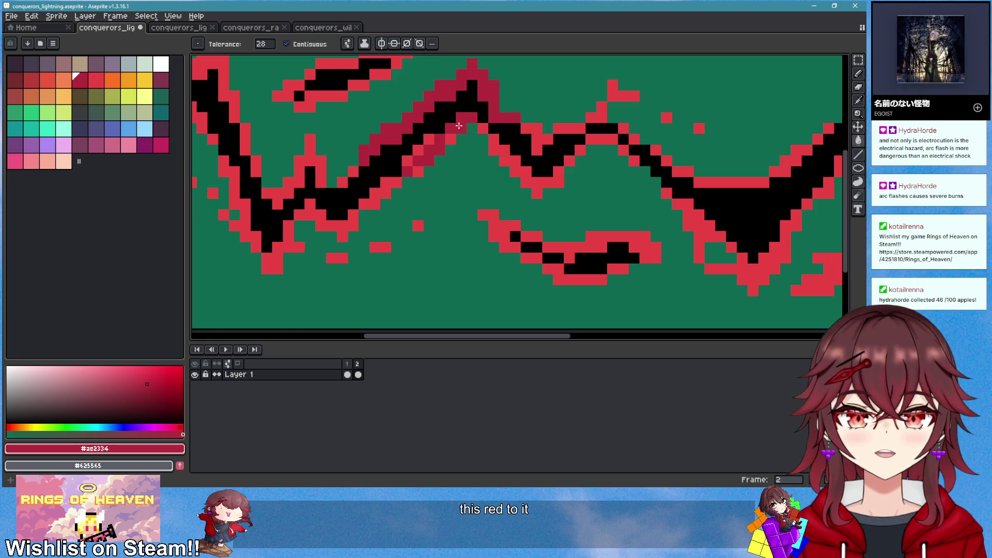
{"action": "scroll", "coordinate": [589, 201], "scroll_direction": "down", "scroll_amount": 3}
{"action": "left_click", "coordinate": [572, 185]}
{"action": "left_click", "coordinate": [658, 221]}
{"action": "left_click", "coordinate": [654, 185]}
{"action": "left_click", "coordinate": [712, 154]}
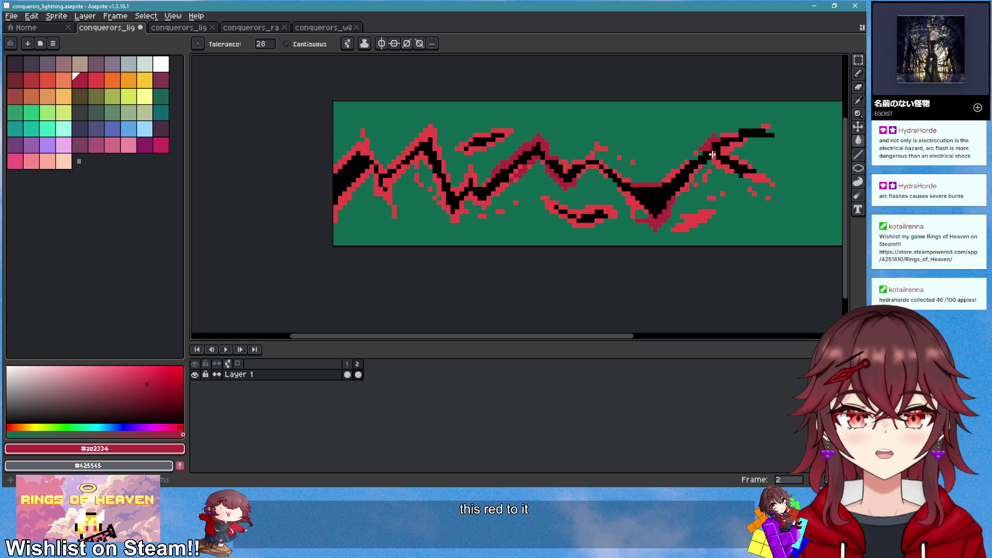
{"action": "scroll", "coordinate": [699, 230], "scroll_direction": "up", "scroll_amount": 5}
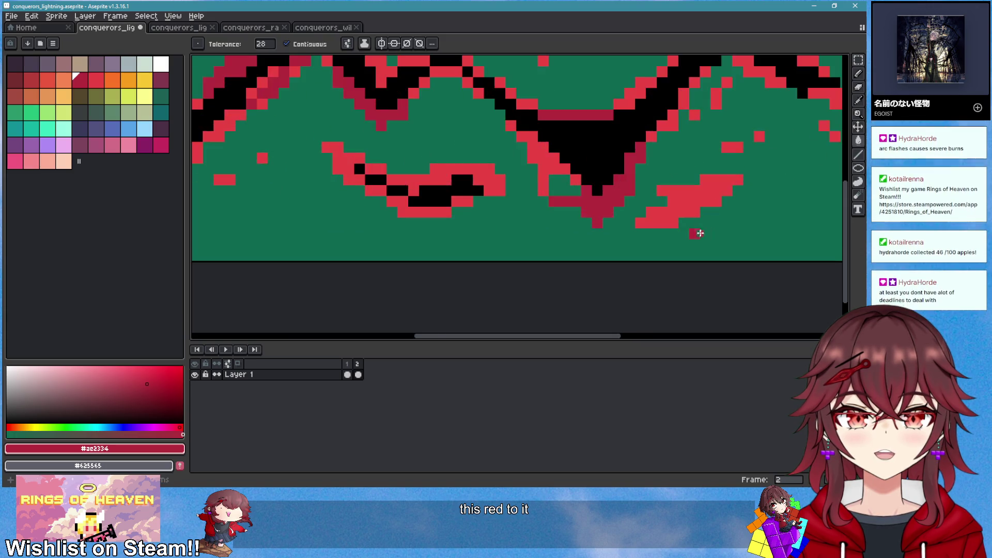
Draw a dark-red stroke across the right flake, add black pixels, and repaint one pixel bright red #e83b3b
{"action": "key", "text": "b"}
{"action": "mouse_move", "coordinate": [631, 195]}
{"action": "left_mouse_down"}
{"action": "mouse_move", "coordinate": [659, 181]}
{"action": "mouse_move", "coordinate": [563, 238]}
{"action": "left_mouse_up"}
{"action": "left_click", "coordinate": [508, 175], "text": "alt"}
{"action": "mouse_move", "coordinate": [603, 206]}
{"action": "left_mouse_down"}
{"action": "mouse_move", "coordinate": [627, 194]}
{"action": "mouse_move", "coordinate": [581, 227]}
{"action": "mouse_move", "coordinate": [626, 250]}
{"action": "mouse_move", "coordinate": [587, 276]}
{"action": "left_mouse_up"}
{"action": "scroll", "coordinate": [599, 249], "scroll_direction": "down", "scroll_amount": 5}
{"action": "scroll", "coordinate": [599, 244], "scroll_direction": "up", "scroll_amount": 5}
{"action": "left_click", "coordinate": [602, 206], "text": "alt"}
{"action": "left_click", "coordinate": [539, 292]}
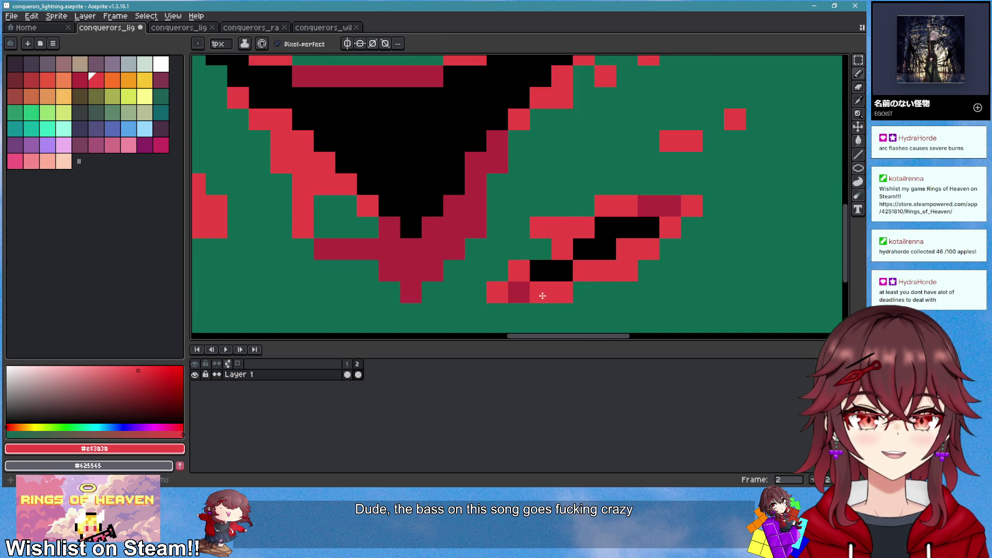
{"action": "scroll", "coordinate": [568, 279], "scroll_direction": "down", "scroll_amount": 5}
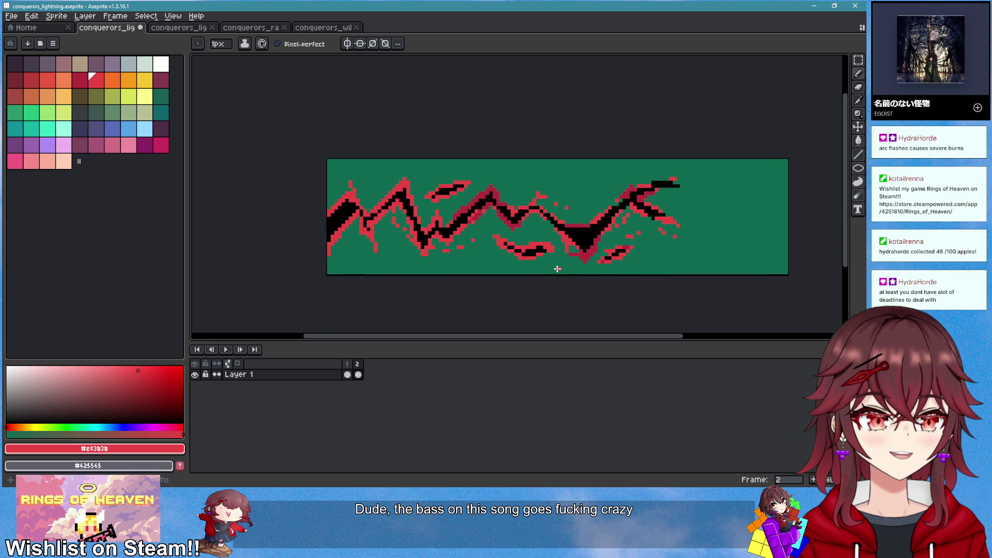
{"action": "scroll", "coordinate": [557, 268], "scroll_direction": "up", "scroll_amount": 5}
Paint black pixels into the flake and surround it with several bright red pixels
{"action": "left_click", "coordinate": [504, 201], "text": "alt"}
{"action": "left_click", "coordinate": [539, 186]}
{"action": "left_click_drag", "start_coordinate": [538, 189], "coordinate": [540, 200]}
{"action": "left_click", "coordinate": [551, 199], "text": "alt"}
{"action": "left_click", "coordinate": [551, 171]}
{"action": "left_click", "coordinate": [566, 185]}
{"action": "scroll", "coordinate": [557, 204], "scroll_direction": "up", "scroll_amount": 2}
{"action": "left_click", "coordinate": [523, 223]}
{"action": "left_click", "coordinate": [542, 267]}
{"action": "scroll", "coordinate": [532, 261], "scroll_direction": "down", "scroll_amount": 5}
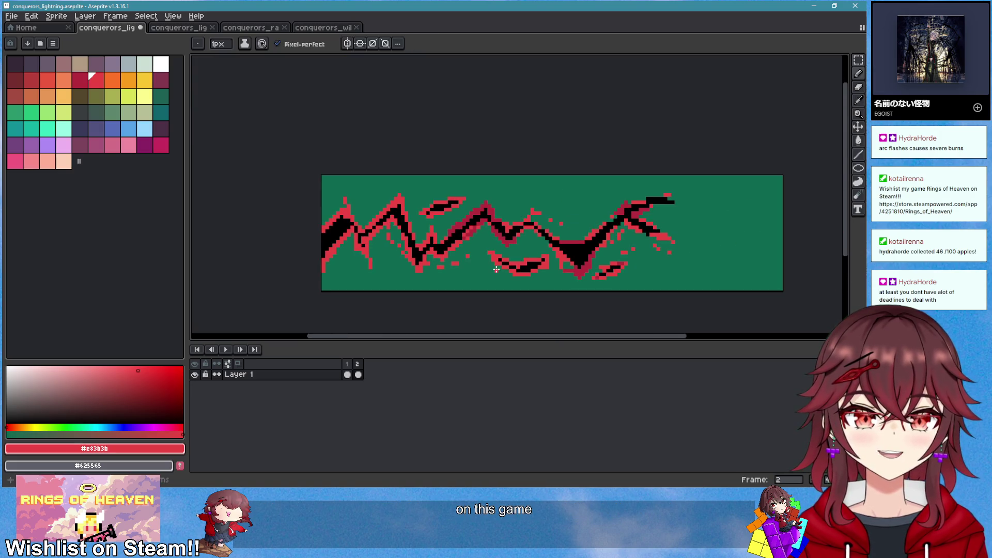
{"action": "scroll", "coordinate": [351, 217], "scroll_direction": "up", "scroll_amount": 5}
Paint black pixels into the bolt's left stretch
{"action": "left_click", "coordinate": [311, 210], "text": "alt"}
{"action": "mouse_move", "coordinate": [312, 210]}
{"action": "left_mouse_down"}
{"action": "mouse_move", "coordinate": [288, 223]}
{"action": "mouse_move", "coordinate": [274, 266]}
{"action": "mouse_move", "coordinate": [281, 262]}
{"action": "mouse_move", "coordinate": [258, 236]}
{"action": "left_mouse_up"}
{"action": "scroll", "coordinate": [349, 267], "scroll_direction": "down", "scroll_amount": 4}
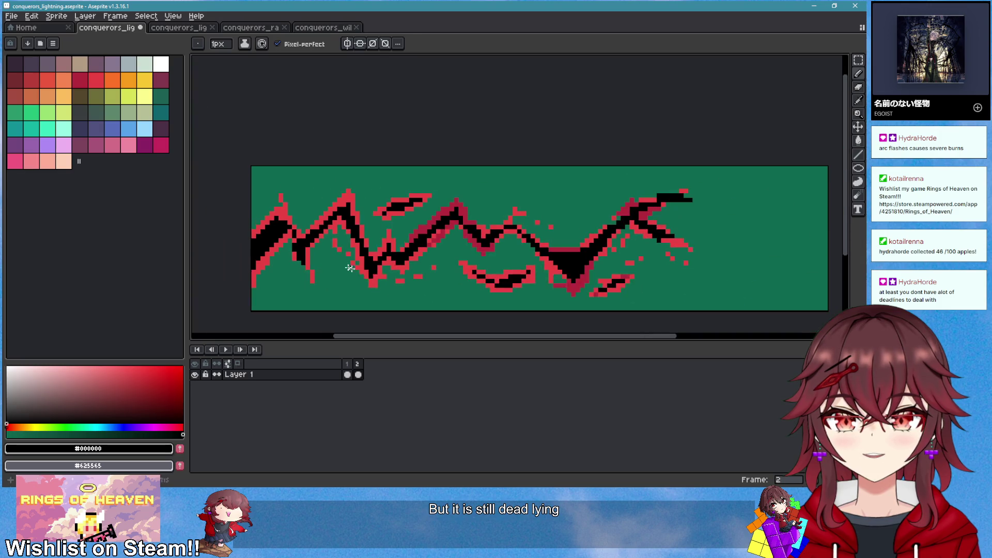
Repaint pixels on the bolt's left part in bright red #e83b3b and black
{"action": "scroll", "coordinate": [349, 267], "scroll_direction": "up", "scroll_amount": 4}
{"action": "left_click", "coordinate": [286, 219], "text": "alt"}
{"action": "mouse_move", "coordinate": [344, 295]}
{"action": "left_mouse_down"}
{"action": "mouse_move", "coordinate": [325, 272]}
{"action": "mouse_move", "coordinate": [343, 265]}
{"action": "left_mouse_up"}
{"action": "left_click", "coordinate": [332, 230], "text": "alt"}
{"action": "left_click", "coordinate": [354, 259], "text": "alt"}
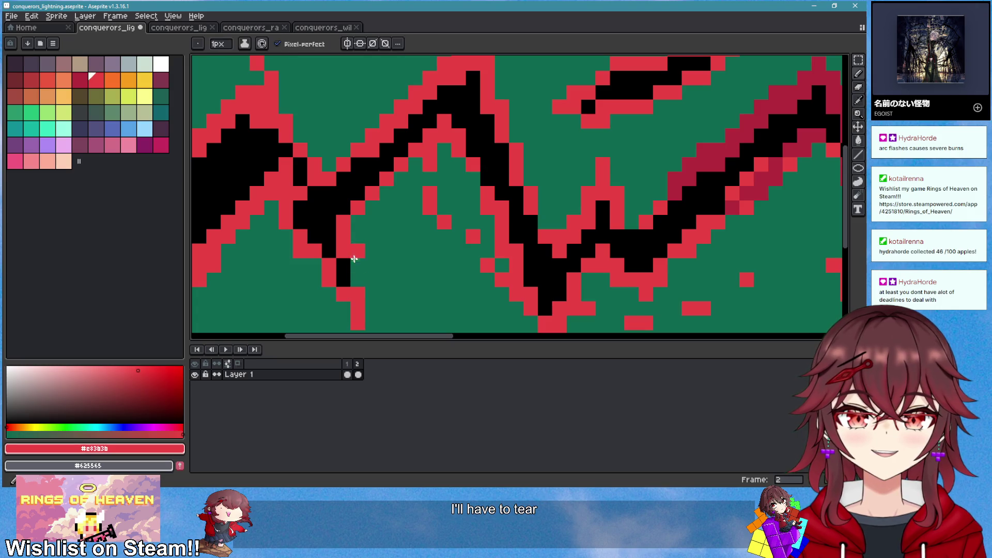
Add a red pixel above the bolt's left peak
{"action": "scroll", "coordinate": [354, 259], "scroll_direction": "down", "scroll_amount": 4}
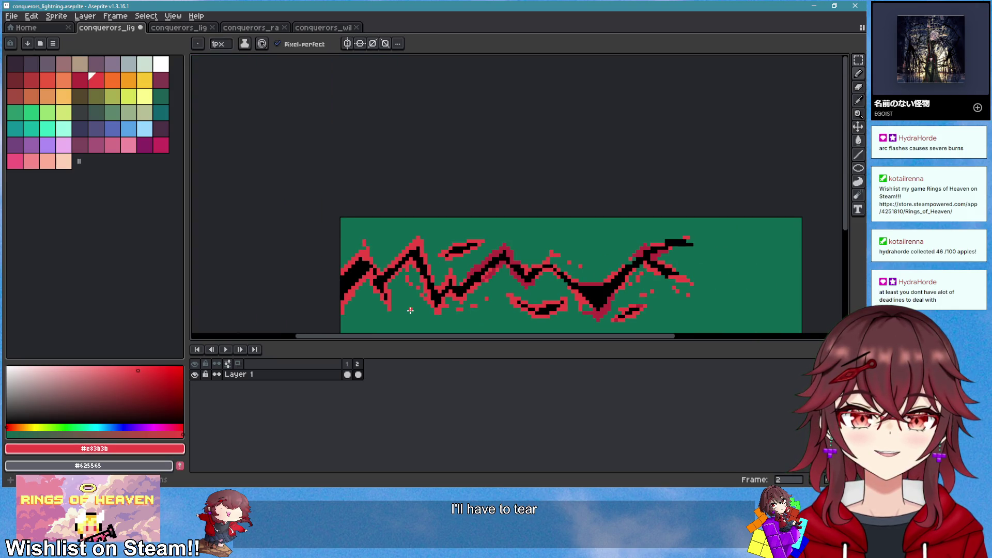
{"action": "scroll", "coordinate": [410, 309], "scroll_direction": "up", "scroll_amount": 2}
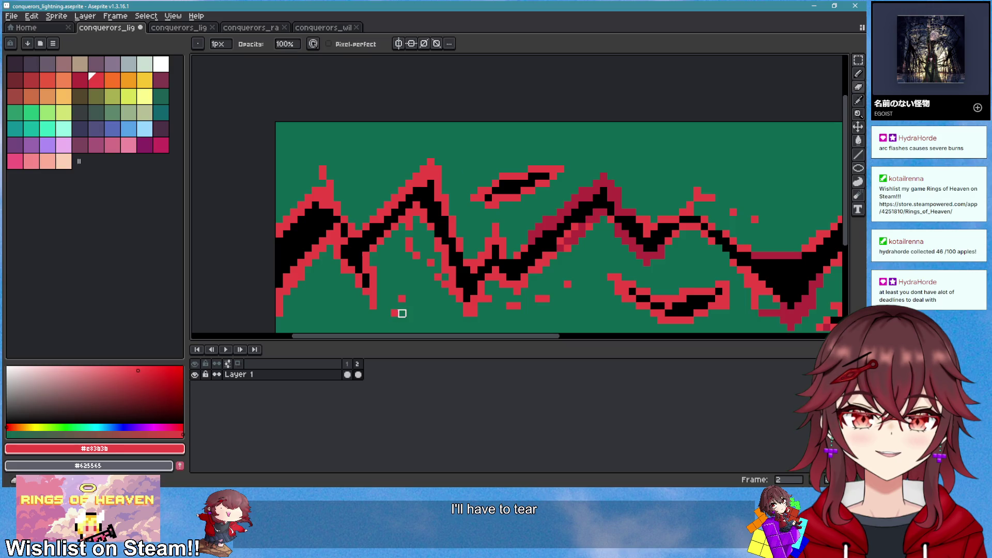
{"action": "key", "text": "e"}
{"action": "scroll", "coordinate": [482, 301], "scroll_direction": "down", "scroll_amount": 2}
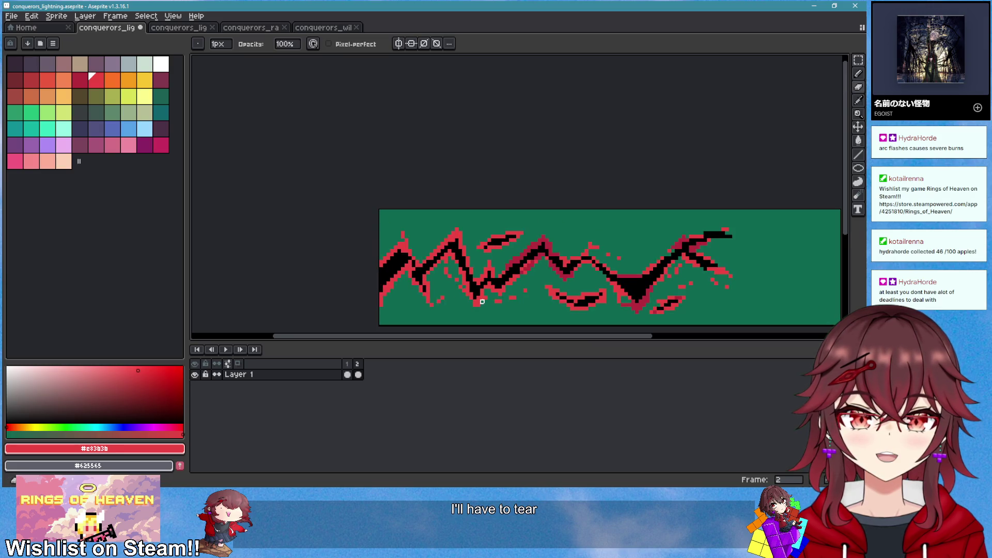
{"action": "scroll", "coordinate": [442, 305], "scroll_direction": "up", "scroll_amount": 2}
{"action": "key", "text": "b"}
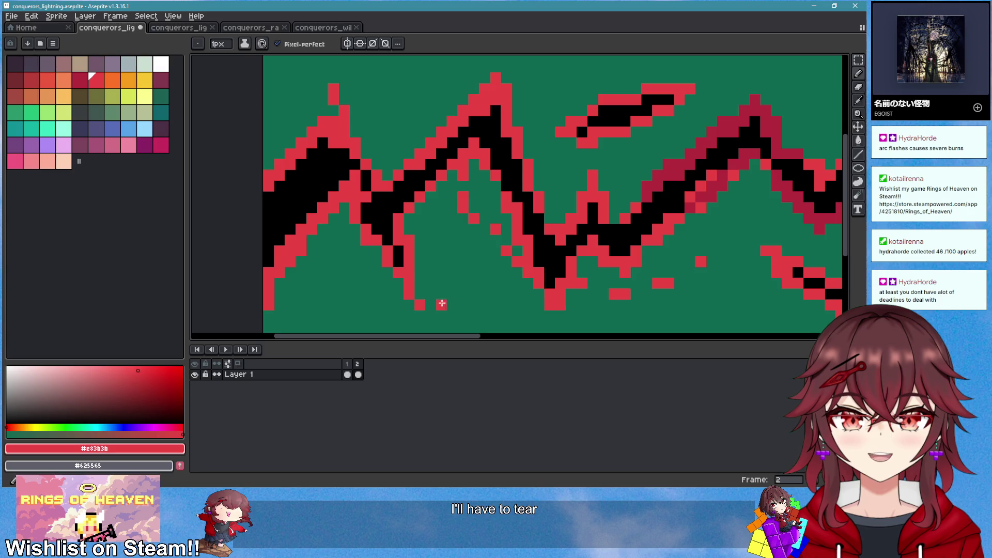
{"action": "scroll", "coordinate": [449, 312], "scroll_direction": "down", "scroll_amount": 1}
{"action": "scroll", "coordinate": [507, 325], "scroll_direction": "up", "scroll_amount": 4}
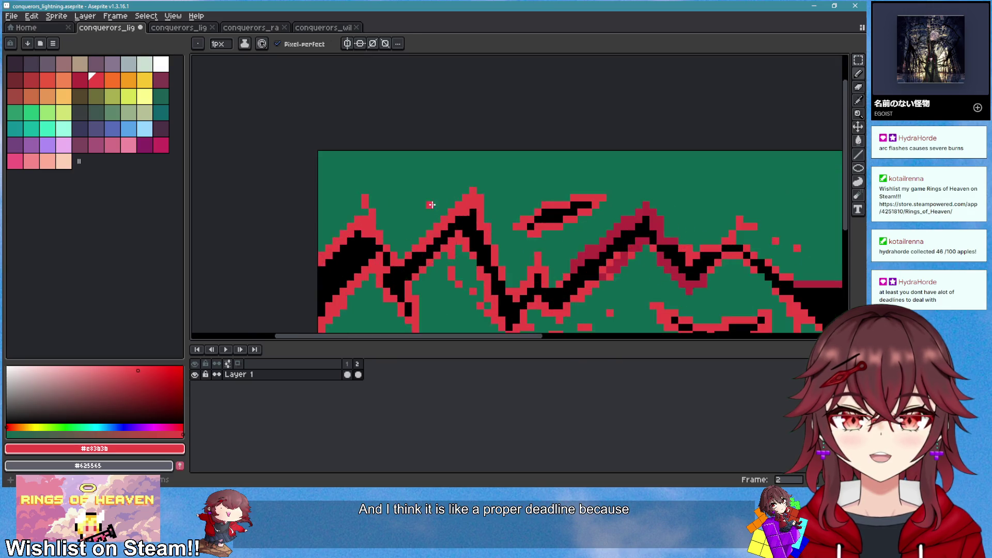
{"action": "left_click", "coordinate": [552, 198]}
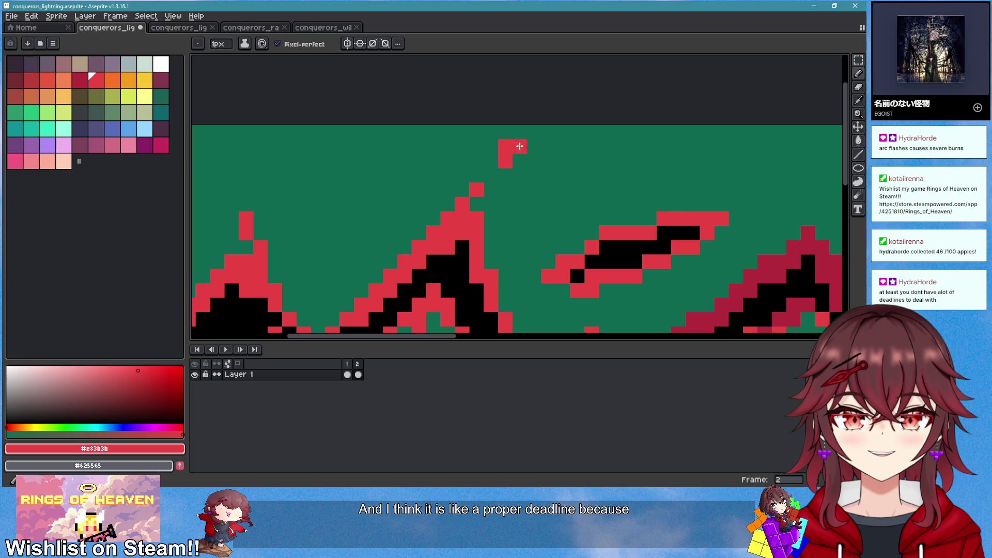
Play the lightning animation starting from frame 1
{"action": "scroll", "coordinate": [609, 277], "scroll_direction": "down", "scroll_amount": 5}
{"action": "scroll", "coordinate": [495, 177], "scroll_direction": "up", "scroll_amount": 2}
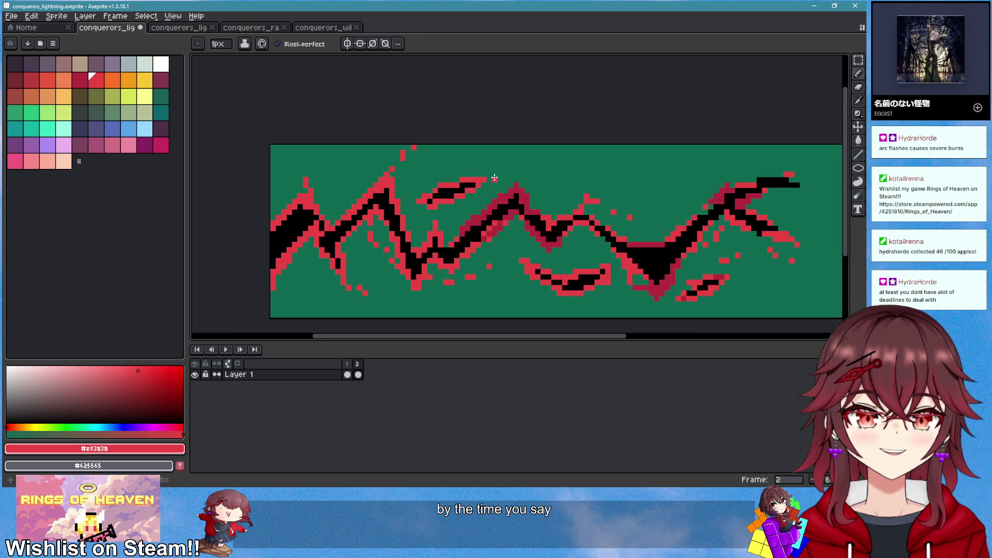
{"action": "scroll", "coordinate": [589, 231], "scroll_direction": "down", "scroll_amount": 2}
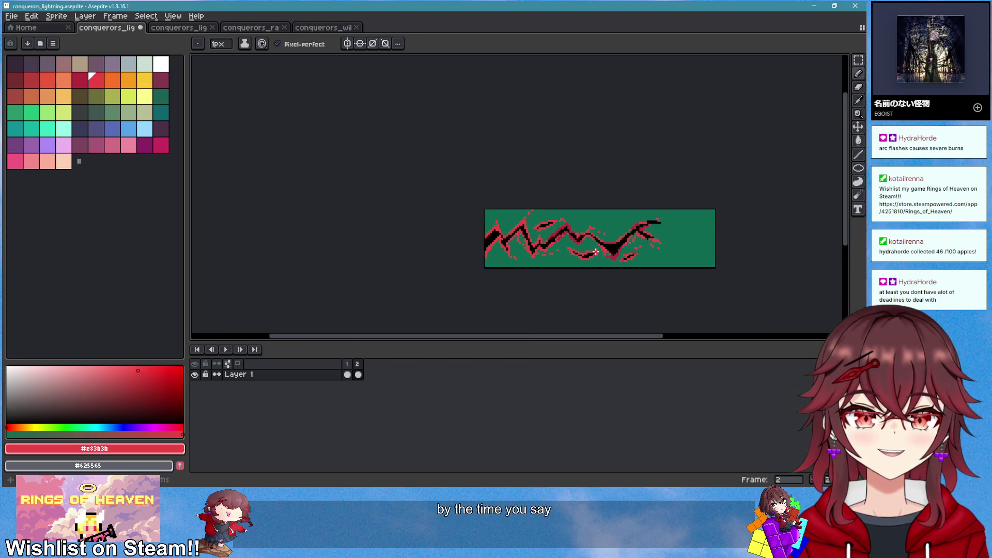
{"action": "left_click", "coordinate": [346, 364]}
{"action": "left_click", "coordinate": [225, 349]}
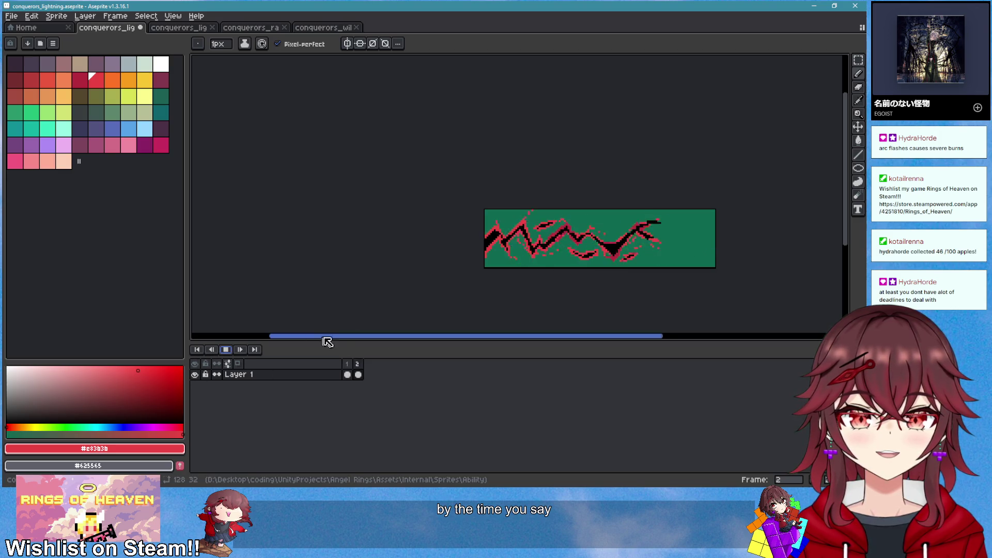
Stop the animation playback
{"action": "left_click_drag", "start_coordinate": [643, 257], "coordinate": [557, 272]}
{"action": "scroll", "coordinate": [563, 276], "scroll_direction": "down", "scroll_amount": 2}
{"action": "scroll", "coordinate": [590, 290], "scroll_direction": "up", "scroll_amount": 2}
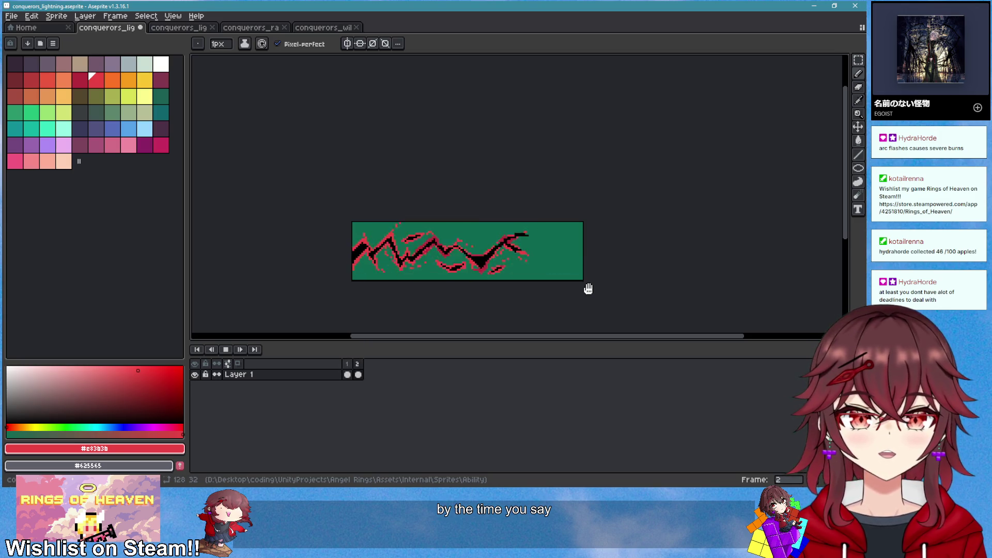
{"action": "left_click", "coordinate": [226, 349]}
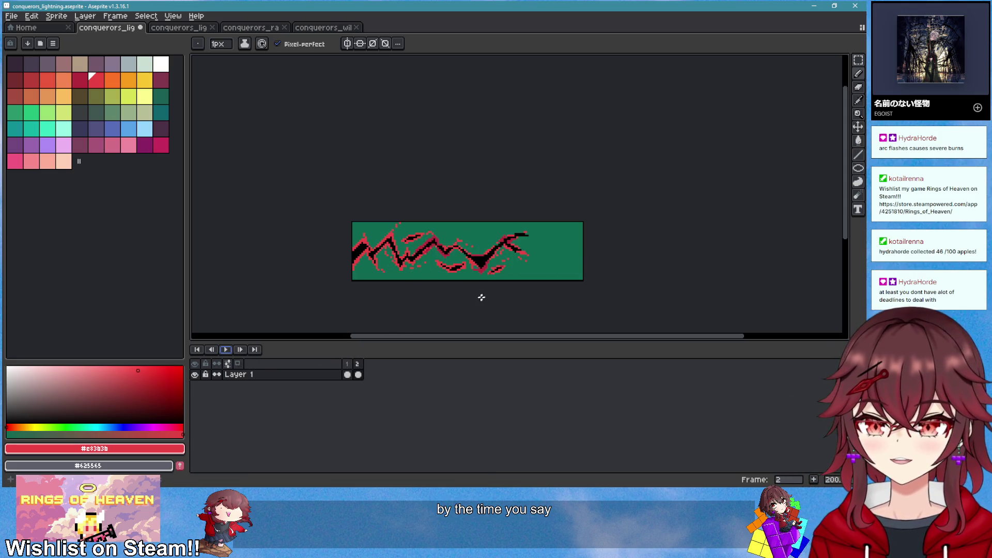
Insert a new frame 3 after frame 2 and clear its contents
{"action": "scroll", "coordinate": [516, 273], "scroll_direction": "up", "scroll_amount": 1}
{"action": "right_click", "coordinate": [357, 365]}
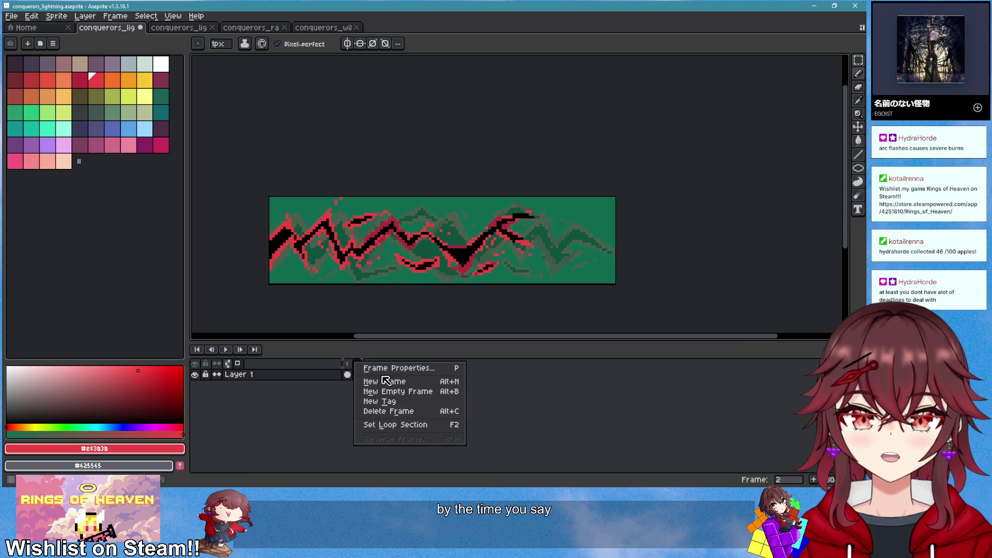
{"action": "left_click", "coordinate": [392, 382]}
{"action": "scroll", "coordinate": [420, 285], "scroll_direction": "up", "scroll_amount": 2}
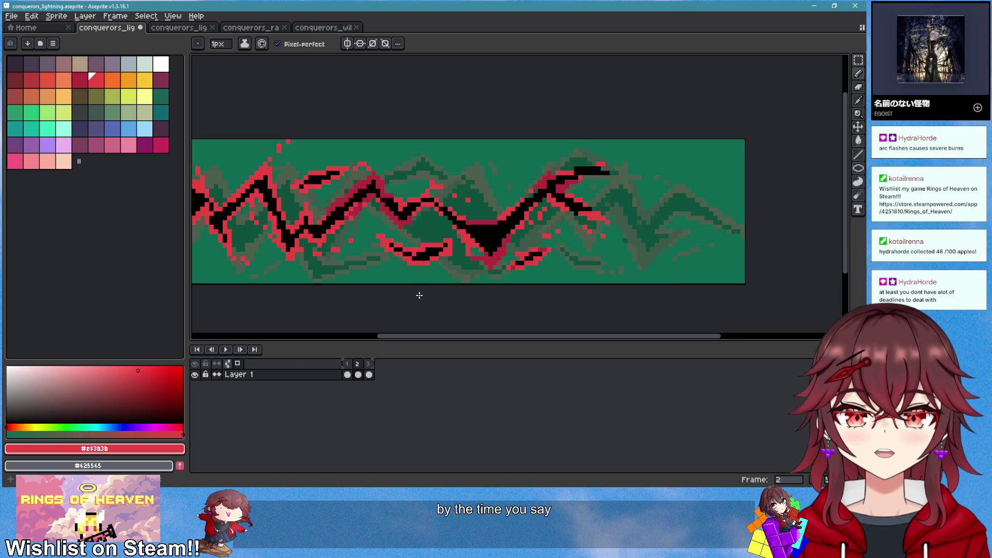
{"action": "scroll", "coordinate": [420, 297], "scroll_direction": "down", "scroll_amount": 1}
{"action": "key", "text": "Delete"}
{"action": "scroll", "coordinate": [372, 310], "scroll_direction": "up", "scroll_amount": 1}
On empty frame 3, draw a red peaked lightning line with a rising branch
{"action": "left_click", "coordinate": [358, 371]}
{"action": "scroll", "coordinate": [444, 297], "scroll_direction": "down", "scroll_amount": 1}
{"action": "scroll", "coordinate": [444, 297], "scroll_direction": "up", "scroll_amount": 1}
{"action": "key", "text": "i"}
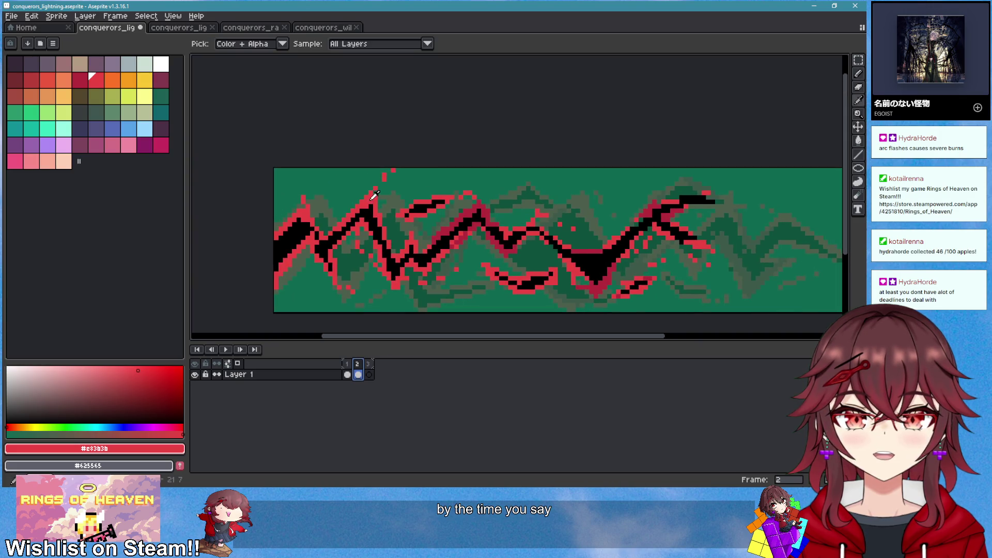
{"action": "left_click", "coordinate": [369, 374]}
{"action": "scroll", "coordinate": [406, 282], "scroll_direction": "up", "scroll_amount": 1}
{"action": "key", "text": "b"}
{"action": "mouse_move", "coordinate": [535, 266]}
{"action": "left_mouse_down"}
{"action": "mouse_move", "coordinate": [420, 284]}
{"action": "mouse_move", "coordinate": [359, 250]}
{"action": "mouse_move", "coordinate": [311, 253]}
{"action": "mouse_move", "coordinate": [266, 274]}
{"action": "mouse_move", "coordinate": [214, 260]}
{"action": "mouse_move", "coordinate": [258, 244]}
{"action": "left_mouse_up"}
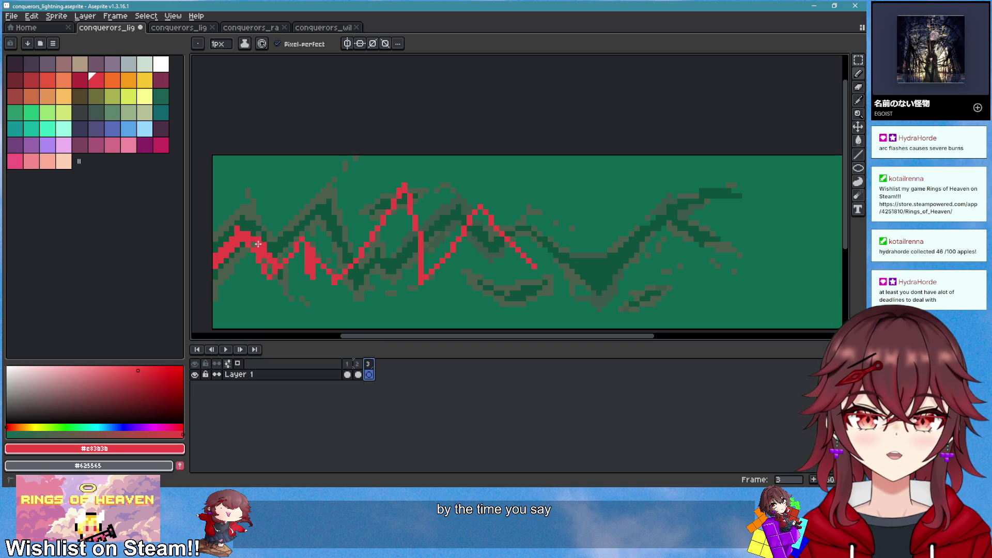
{"action": "left_click_drag", "start_coordinate": [312, 278], "coordinate": [341, 241]}
Erase stray branch pixels, then thicken the red diagonal and the tallest peak's right side
{"action": "key", "text": "e"}
{"action": "mouse_move", "coordinate": [328, 284]}
{"action": "left_mouse_down"}
{"action": "mouse_move", "coordinate": [343, 279]}
{"action": "mouse_move", "coordinate": [345, 244]}
{"action": "mouse_move", "coordinate": [356, 274]}
{"action": "left_mouse_up"}
{"action": "key", "text": "b"}
{"action": "key", "text": "e"}
{"action": "key", "text": "b"}
{"action": "left_click_drag", "start_coordinate": [392, 207], "coordinate": [358, 275]}
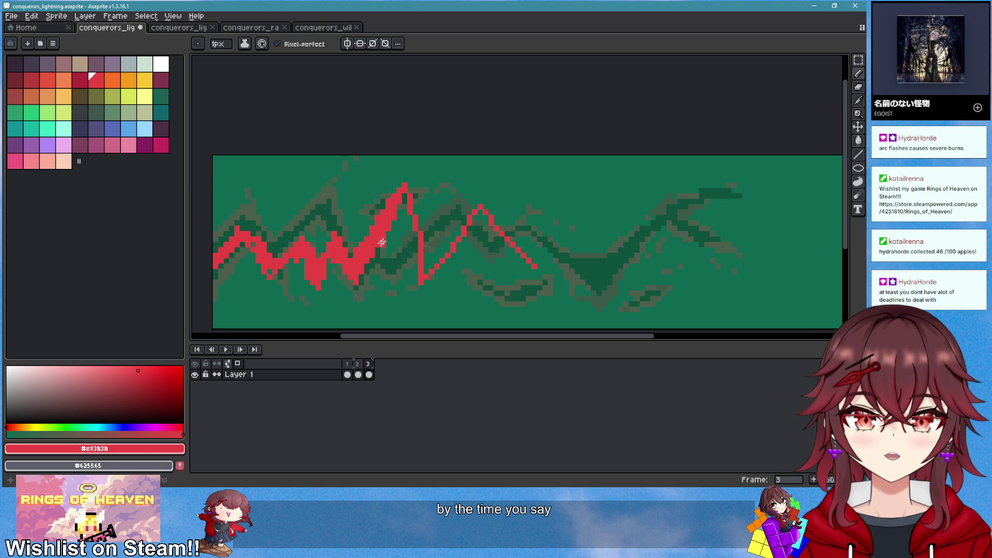
{"action": "mouse_move", "coordinate": [395, 207]}
{"action": "left_mouse_down"}
{"action": "mouse_move", "coordinate": [405, 200]}
{"action": "mouse_move", "coordinate": [405, 222]}
{"action": "left_mouse_up"}
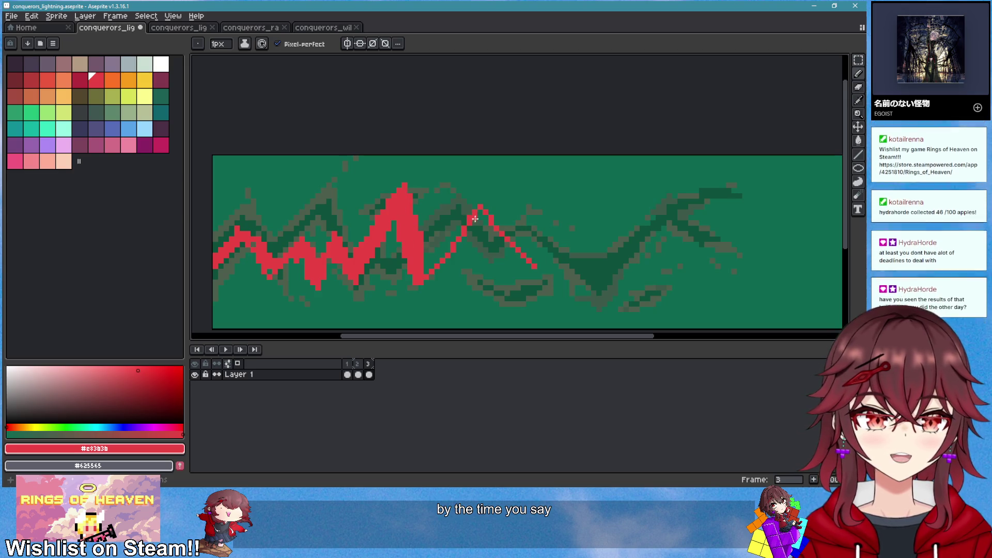
Thicken the thin right-rising diagonal stroke and thin its lower edge
{"action": "mouse_move", "coordinate": [484, 209]}
{"action": "left_mouse_down"}
{"action": "mouse_move", "coordinate": [422, 261]}
{"action": "mouse_move", "coordinate": [480, 221]}
{"action": "mouse_move", "coordinate": [524, 267]}
{"action": "left_mouse_up"}
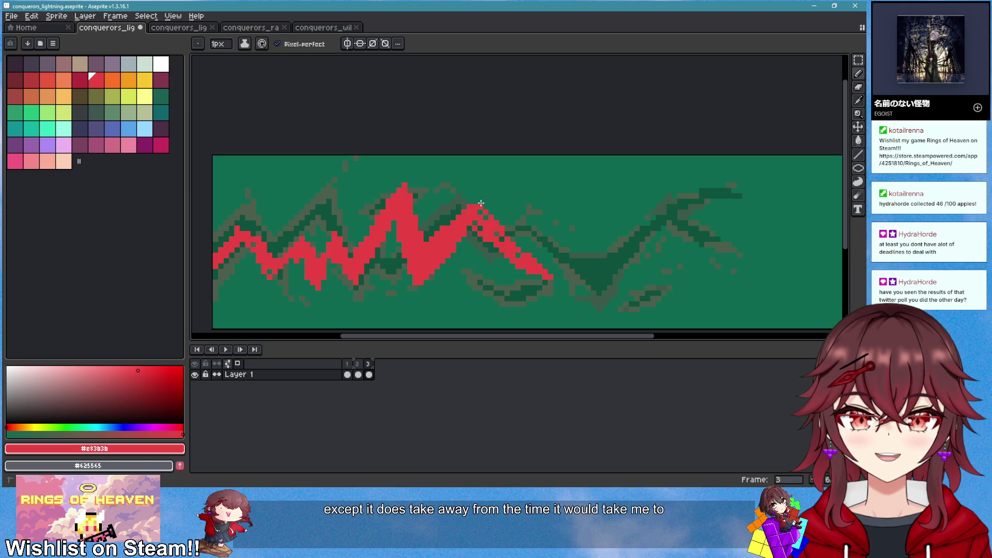
{"action": "key", "text": "e"}
{"action": "mouse_move", "coordinate": [483, 207]}
{"action": "left_mouse_down"}
{"action": "mouse_move", "coordinate": [527, 247]}
{"action": "mouse_move", "coordinate": [531, 270]}
{"action": "left_mouse_up"}
{"action": "scroll", "coordinate": [541, 285], "scroll_direction": "down", "scroll_amount": 1}
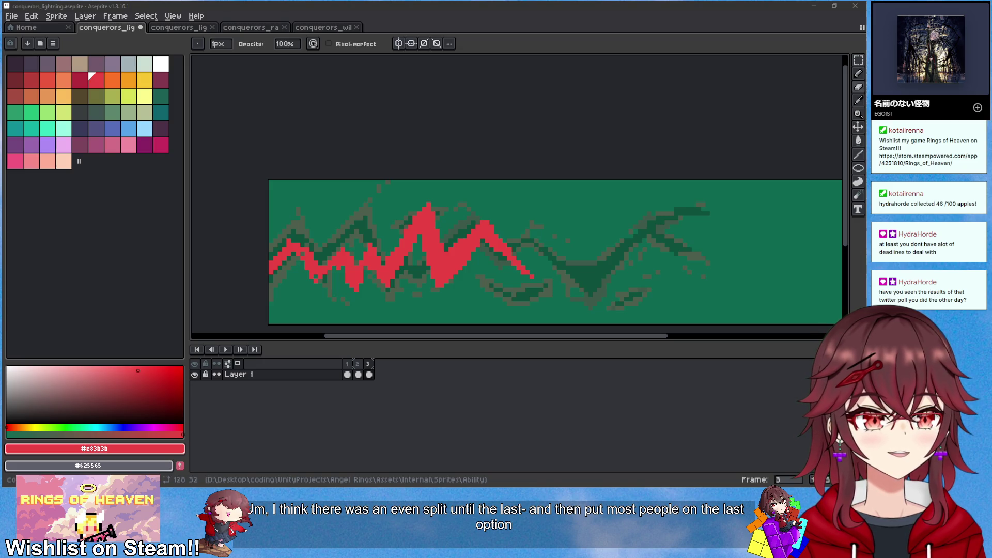
{"action": "left_click_drag", "start_coordinate": [987, 114], "coordinate": [604, 104]}
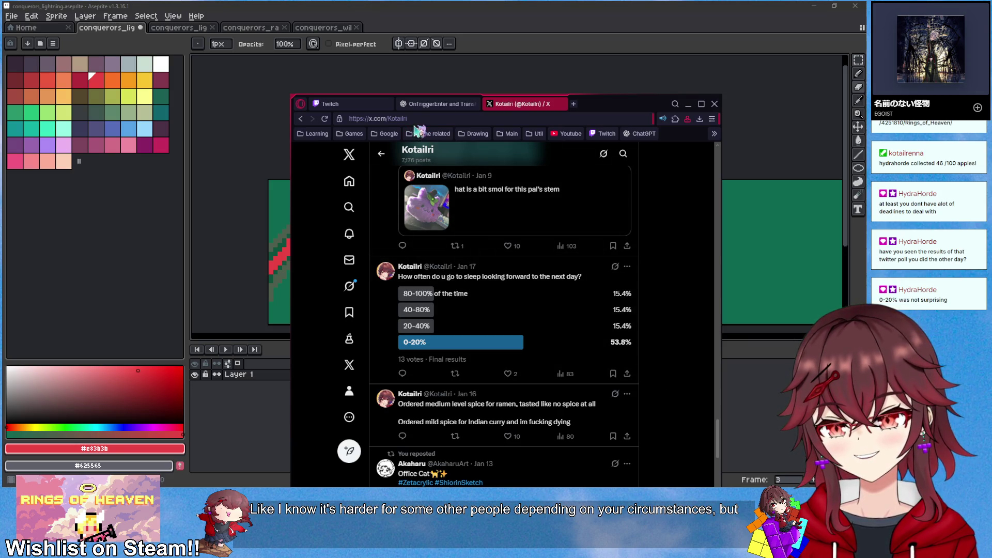
{"action": "left_click_drag", "start_coordinate": [624, 107], "coordinate": [991, 88]}
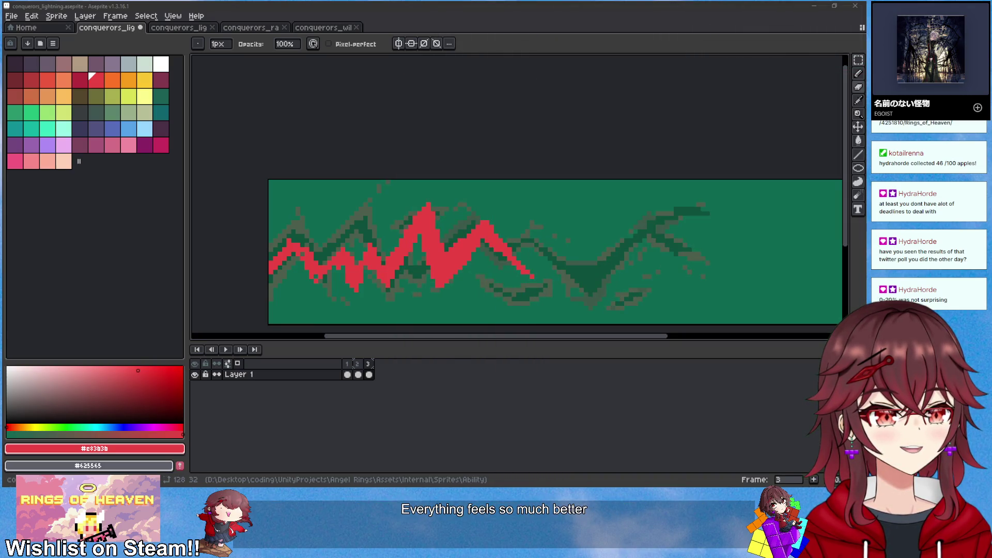
Draw an upward red spike on the bolt and a red streak beside it
{"action": "scroll", "coordinate": [549, 199], "scroll_direction": "down", "scroll_amount": 2}
{"action": "scroll", "coordinate": [544, 226], "scroll_direction": "down", "scroll_amount": 1}
{"action": "scroll", "coordinate": [491, 204], "scroll_direction": "up", "scroll_amount": 3}
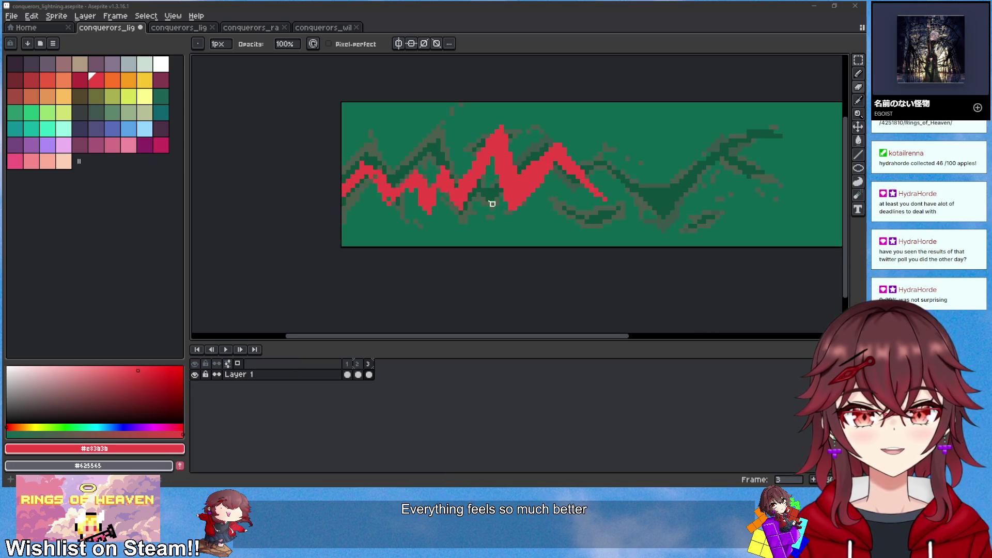
{"action": "scroll", "coordinate": [449, 256], "scroll_direction": "up", "scroll_amount": 1}
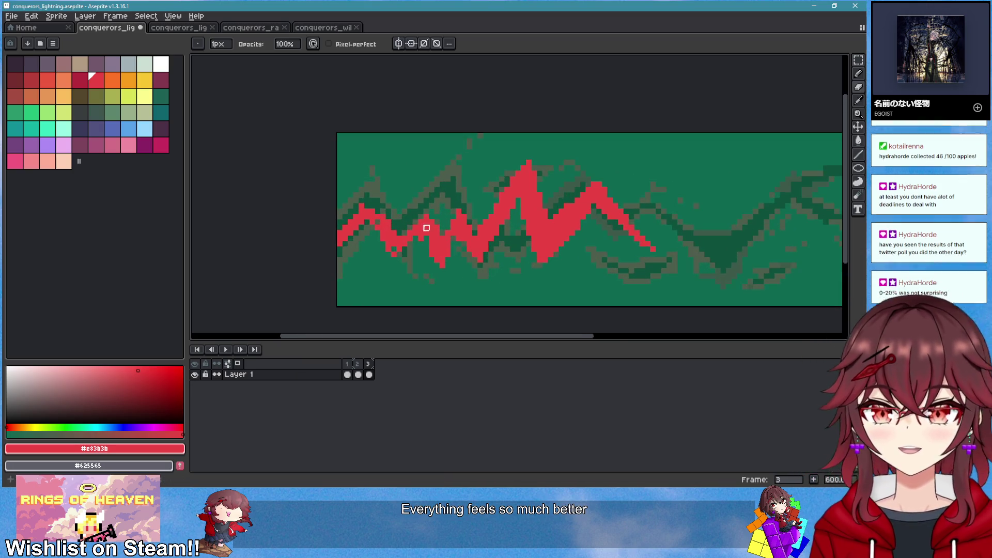
{"action": "scroll", "coordinate": [439, 219], "scroll_direction": "left", "scroll_amount": 1}
{"action": "key", "text": "b"}
{"action": "left_click_drag", "start_coordinate": [409, 207], "coordinate": [408, 173]}
{"action": "mouse_move", "coordinate": [431, 279]}
{"action": "left_mouse_down"}
{"action": "mouse_move", "coordinate": [440, 252]}
{"action": "mouse_move", "coordinate": [420, 243]}
{"action": "mouse_move", "coordinate": [408, 199]}
{"action": "mouse_move", "coordinate": [398, 221]}
{"action": "mouse_move", "coordinate": [430, 257]}
{"action": "left_mouse_up"}
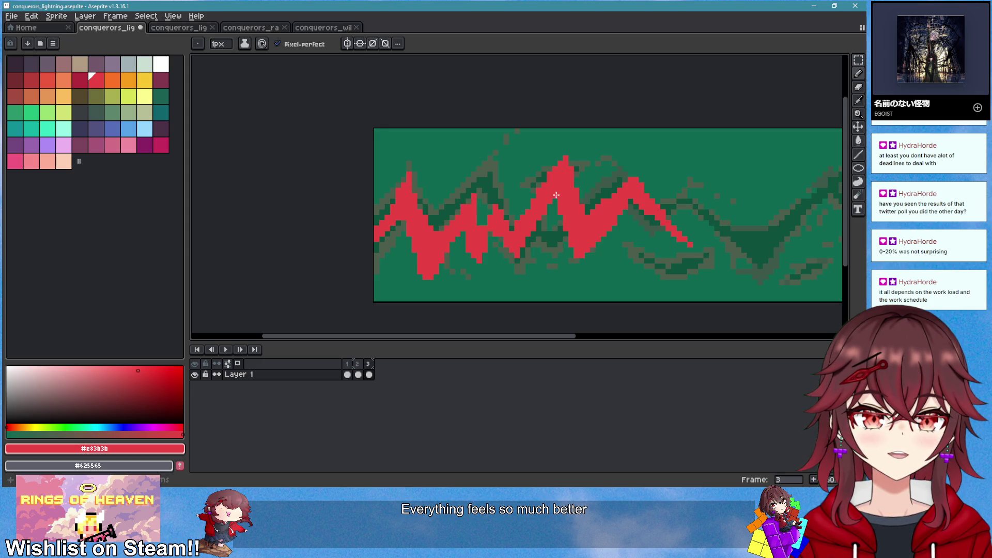
Add red pixels right of the upper tip and small fragments below the right stroke
{"action": "scroll", "coordinate": [635, 261], "scroll_direction": "down", "scroll_amount": 1}
{"action": "scroll", "coordinate": [648, 257], "scroll_direction": "up", "scroll_amount": 1}
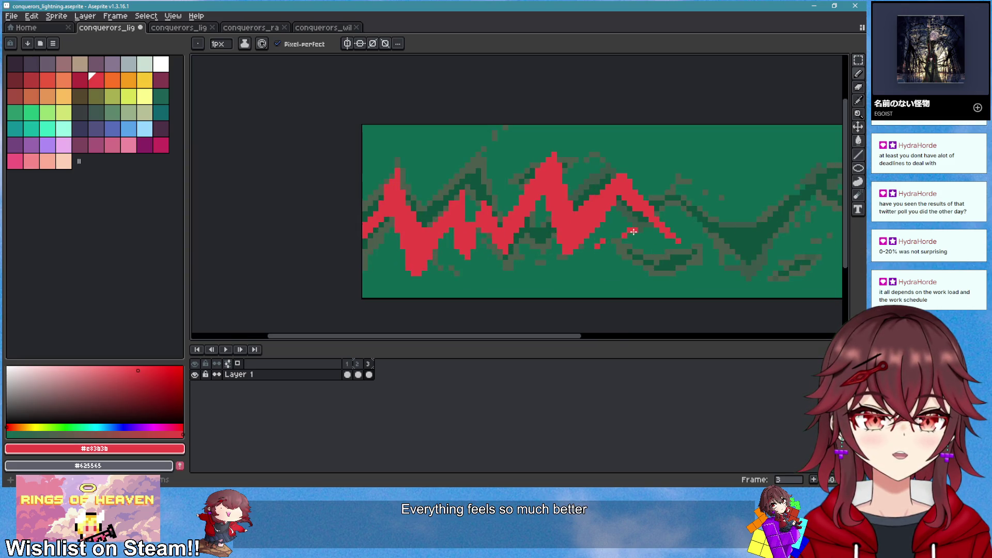
{"action": "scroll", "coordinate": [647, 261], "scroll_direction": "down", "scroll_amount": 1}
{"action": "scroll", "coordinate": [646, 267], "scroll_direction": "up", "scroll_amount": 1}
{"action": "left_click_drag", "start_coordinate": [653, 212], "coordinate": [657, 221]}
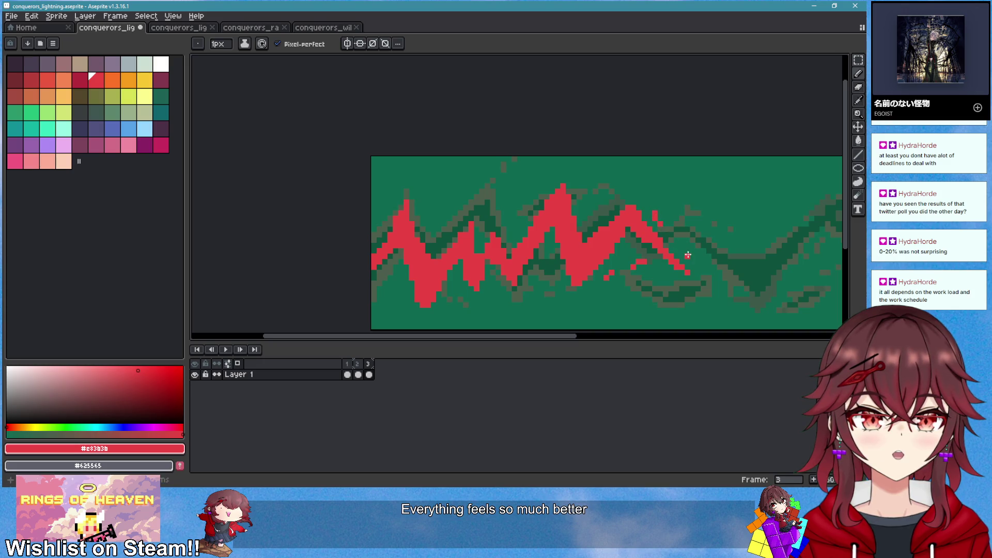
{"action": "scroll", "coordinate": [684, 256], "scroll_direction": "down", "scroll_amount": 1}
{"action": "scroll", "coordinate": [671, 261], "scroll_direction": "up", "scroll_amount": 1}
{"action": "scroll", "coordinate": [654, 268], "scroll_direction": "down", "scroll_amount": 1}
{"action": "key", "text": "e"}
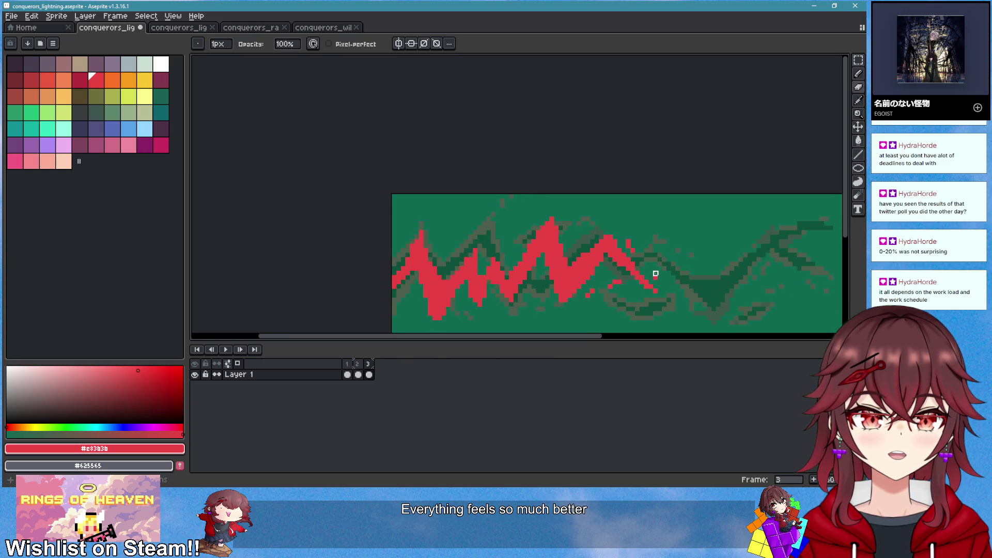
{"action": "key", "text": "b"}
{"action": "scroll", "coordinate": [609, 300], "scroll_direction": "up", "scroll_amount": 1}
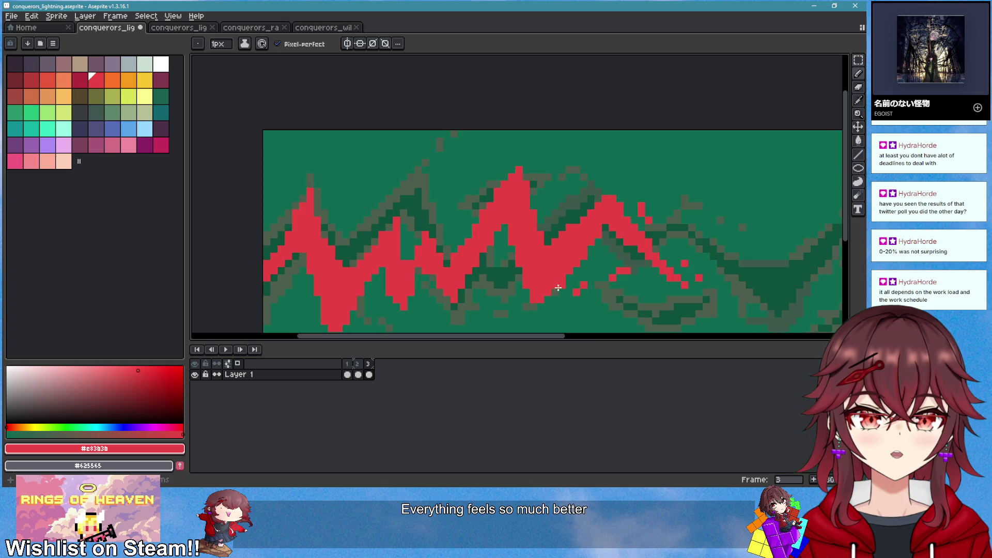
{"action": "left_click_drag", "start_coordinate": [482, 302], "coordinate": [481, 316]}
Draw a red branch arching over the left peaks and trim its stray pixels and left end
{"action": "scroll", "coordinate": [512, 317], "scroll_direction": "down", "scroll_amount": 1}
{"action": "scroll", "coordinate": [493, 248], "scroll_direction": "up", "scroll_amount": 1}
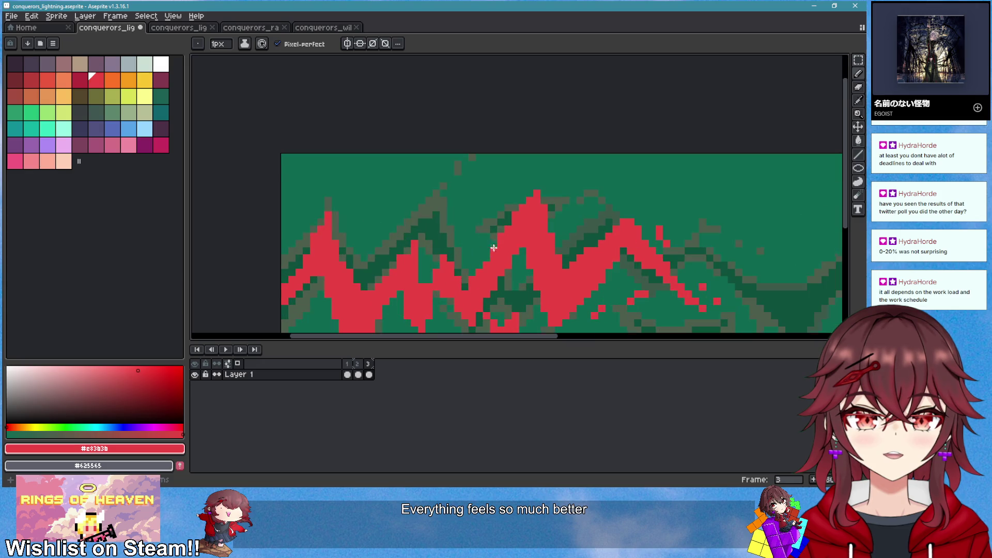
{"action": "mouse_move", "coordinate": [394, 214]}
{"action": "left_mouse_down"}
{"action": "mouse_move", "coordinate": [485, 219]}
{"action": "mouse_move", "coordinate": [389, 205]}
{"action": "mouse_move", "coordinate": [468, 223]}
{"action": "left_mouse_up"}
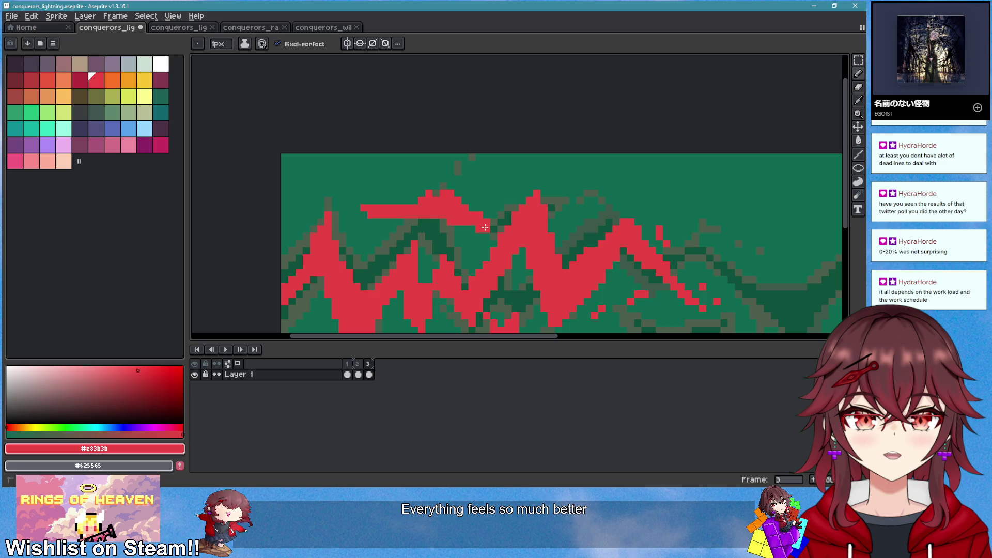
{"action": "key", "text": "e"}
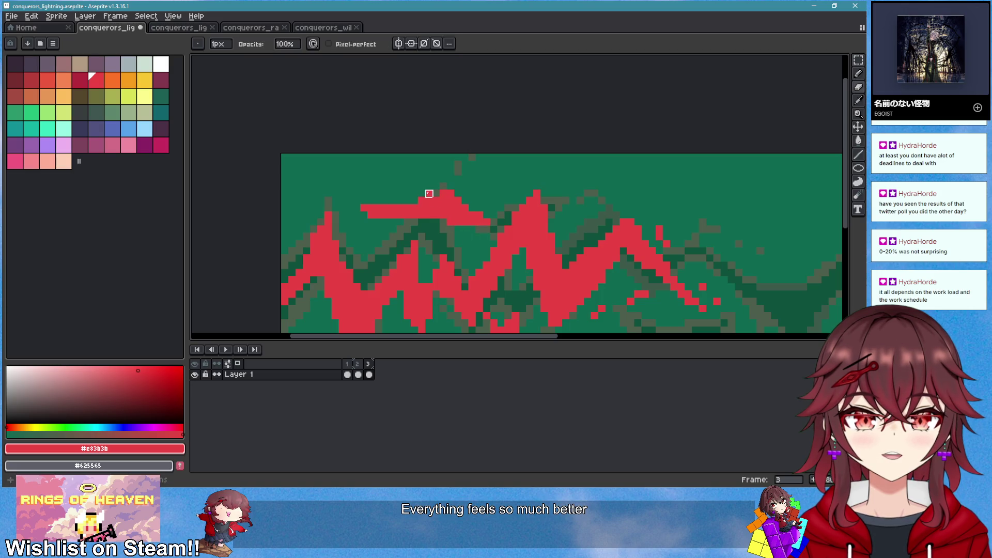
{"action": "scroll", "coordinate": [465, 233], "scroll_direction": "down", "scroll_amount": 3}
{"action": "scroll", "coordinate": [451, 243], "scroll_direction": "up", "scroll_amount": 3}
{"action": "mouse_move", "coordinate": [473, 230]}
{"action": "left_mouse_down"}
{"action": "mouse_move", "coordinate": [479, 261]}
{"action": "mouse_move", "coordinate": [582, 269]}
{"action": "left_mouse_up"}
{"action": "left_click_drag", "start_coordinate": [476, 138], "coordinate": [514, 135]}
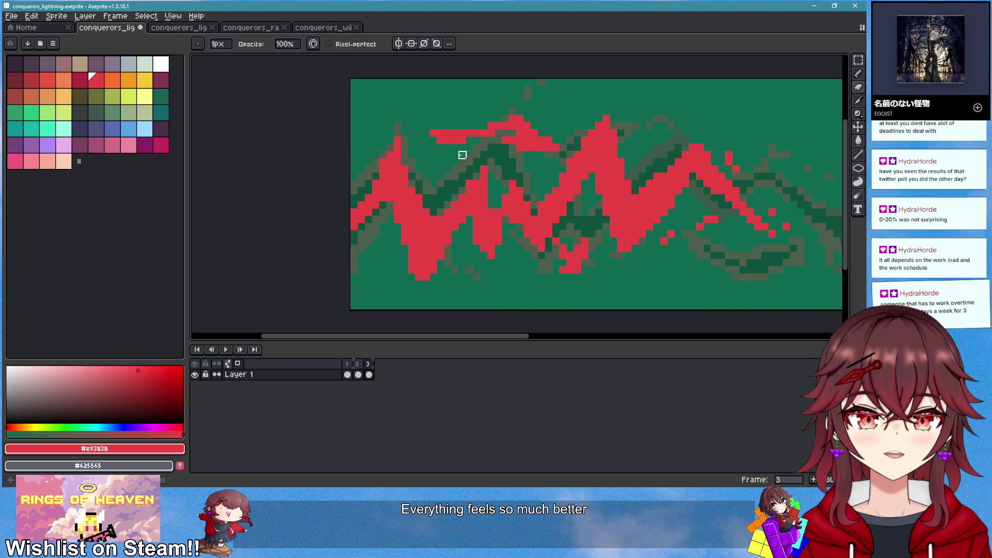
{"action": "mouse_move", "coordinate": [439, 135]}
{"action": "left_mouse_down"}
{"action": "mouse_move", "coordinate": [468, 135]}
{"action": "mouse_move", "coordinate": [452, 151]}
{"action": "left_mouse_up"}
Draw a red diagonal line running into the bolt
{"action": "key", "text": "b"}
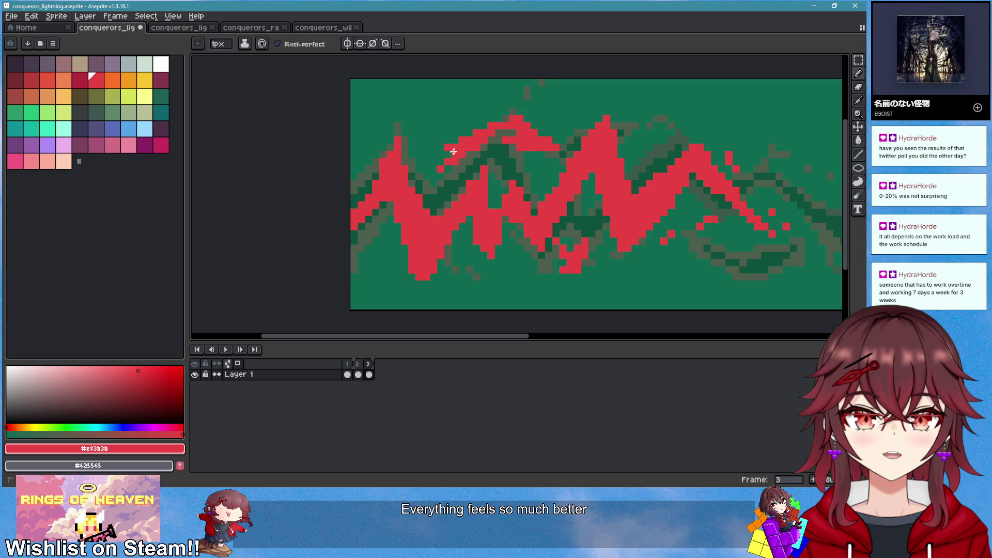
{"action": "key", "text": "e"}
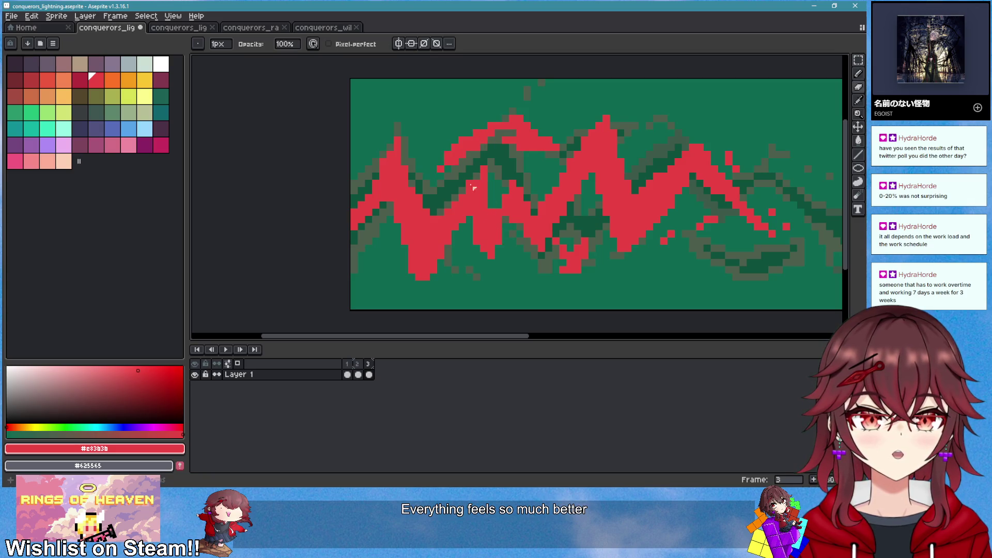
{"action": "scroll", "coordinate": [519, 235], "scroll_direction": "down", "scroll_amount": 2}
{"action": "scroll", "coordinate": [537, 246], "scroll_direction": "up", "scroll_amount": 4}
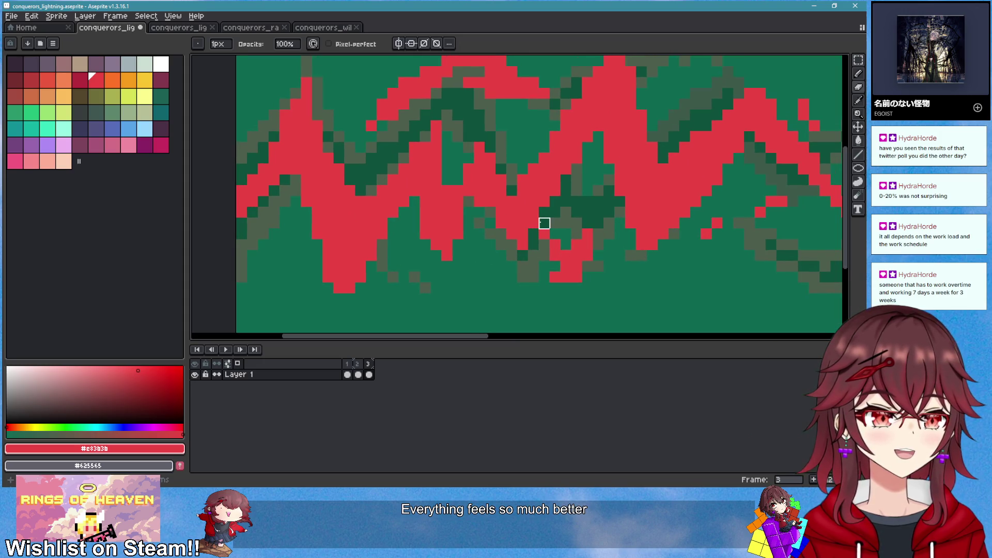
{"action": "scroll", "coordinate": [544, 223], "scroll_direction": "down", "scroll_amount": 3}
{"action": "scroll", "coordinate": [511, 230], "scroll_direction": "up", "scroll_amount": 3}
{"action": "key", "text": "b"}
{"action": "mouse_move", "coordinate": [485, 256]}
{"action": "left_mouse_down"}
{"action": "mouse_move", "coordinate": [411, 300]}
{"action": "mouse_move", "coordinate": [422, 291]}
{"action": "mouse_move", "coordinate": [388, 265]}
{"action": "mouse_move", "coordinate": [408, 277]}
{"action": "mouse_move", "coordinate": [401, 264]}
{"action": "left_mouse_up"}
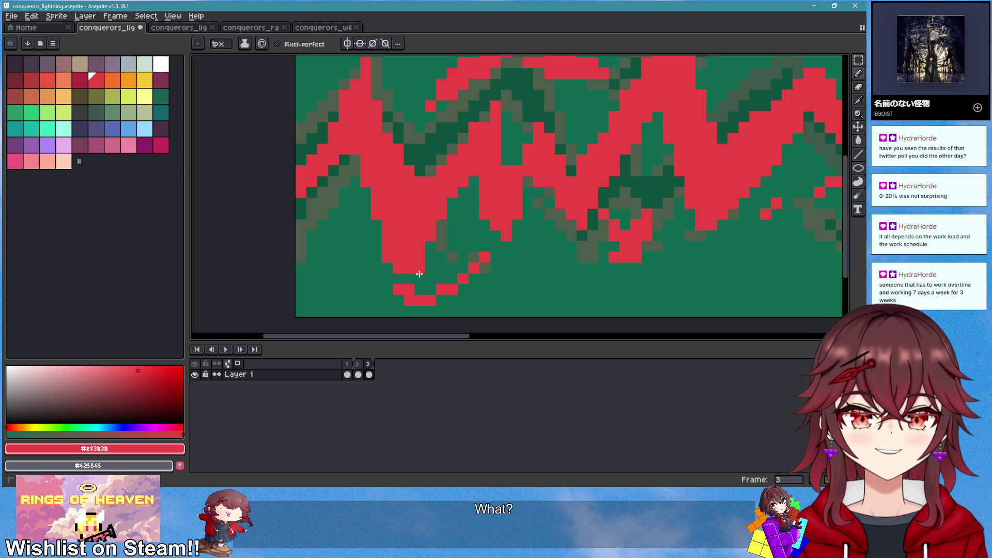
Draw a red diagonal line rising right over the left peaks, redoing one misplaced stroke
{"action": "scroll", "coordinate": [418, 269], "scroll_direction": "down", "scroll_amount": 2}
{"action": "scroll", "coordinate": [459, 288], "scroll_direction": "up", "scroll_amount": 1}
{"action": "scroll", "coordinate": [460, 289], "scroll_direction": "up", "scroll_amount": 2}
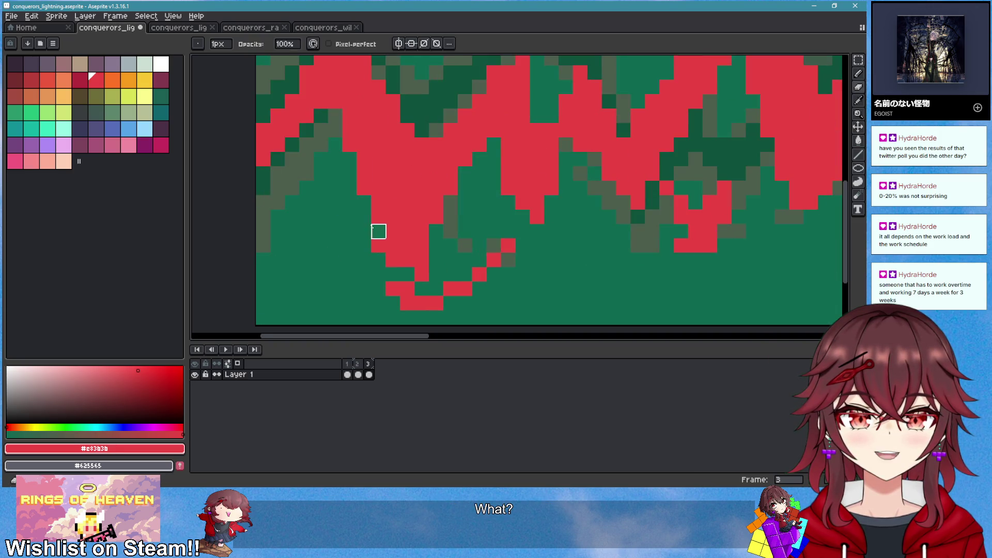
{"action": "scroll", "coordinate": [480, 271], "scroll_direction": "down", "scroll_amount": 3}
{"action": "scroll", "coordinate": [495, 283], "scroll_direction": "up", "scroll_amount": 1}
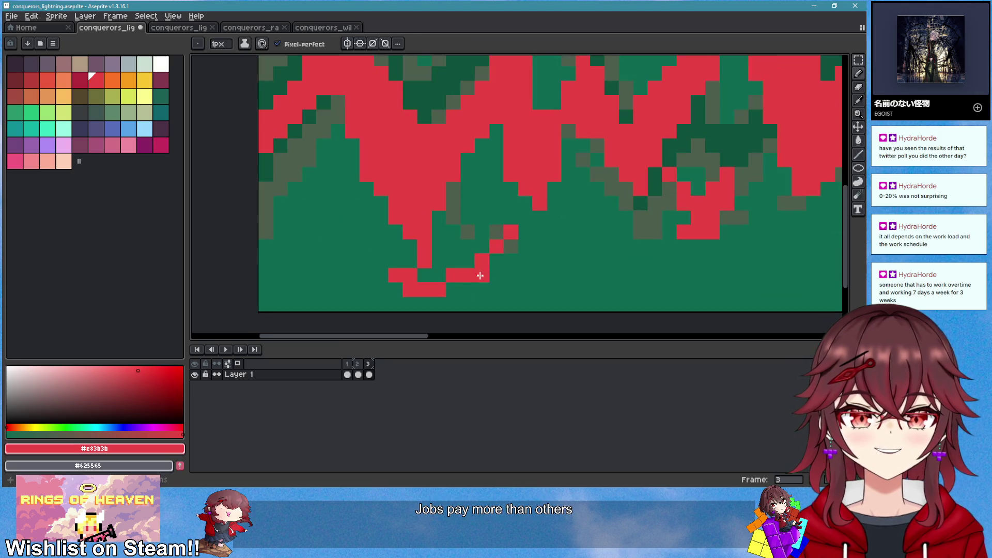
{"action": "scroll", "coordinate": [478, 274], "scroll_direction": "down", "scroll_amount": 1}
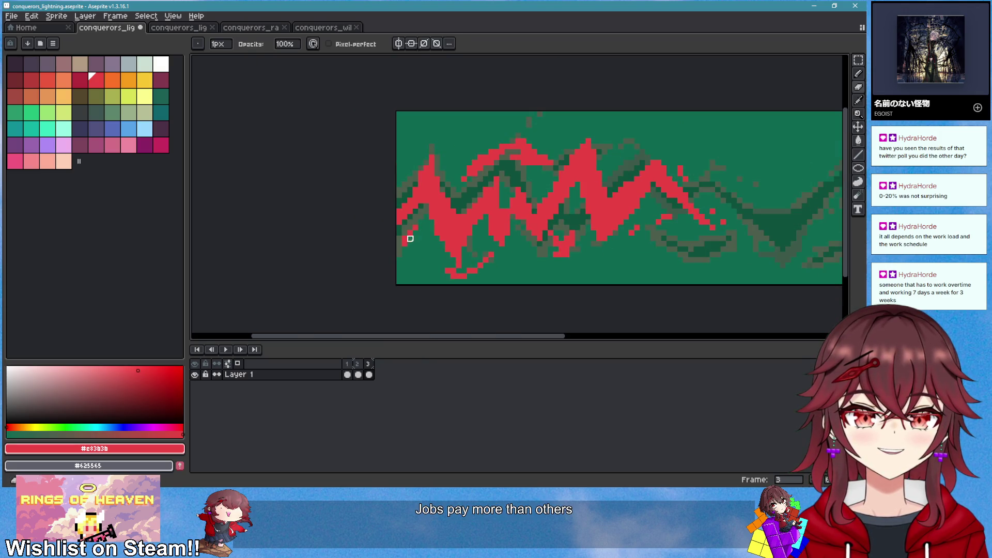
{"action": "scroll", "coordinate": [568, 272], "scroll_direction": "down", "scroll_amount": 3}
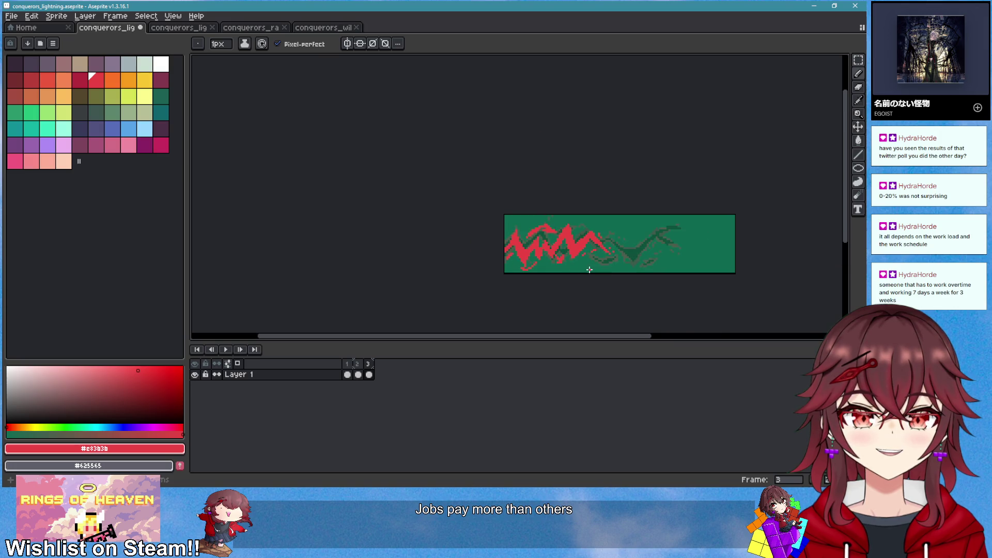
{"action": "scroll", "coordinate": [589, 269], "scroll_direction": "up", "scroll_amount": 3}
{"action": "key", "text": "e"}
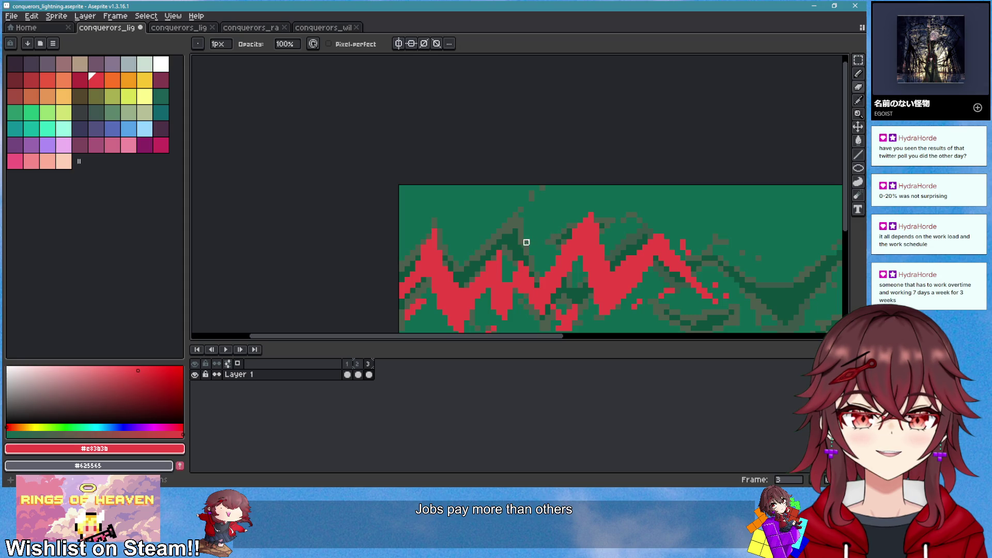
{"action": "scroll", "coordinate": [525, 242], "scroll_direction": "down", "scroll_amount": 1}
{"action": "scroll", "coordinate": [468, 206], "scroll_direction": "up", "scroll_amount": 2}
{"action": "key", "text": "b"}
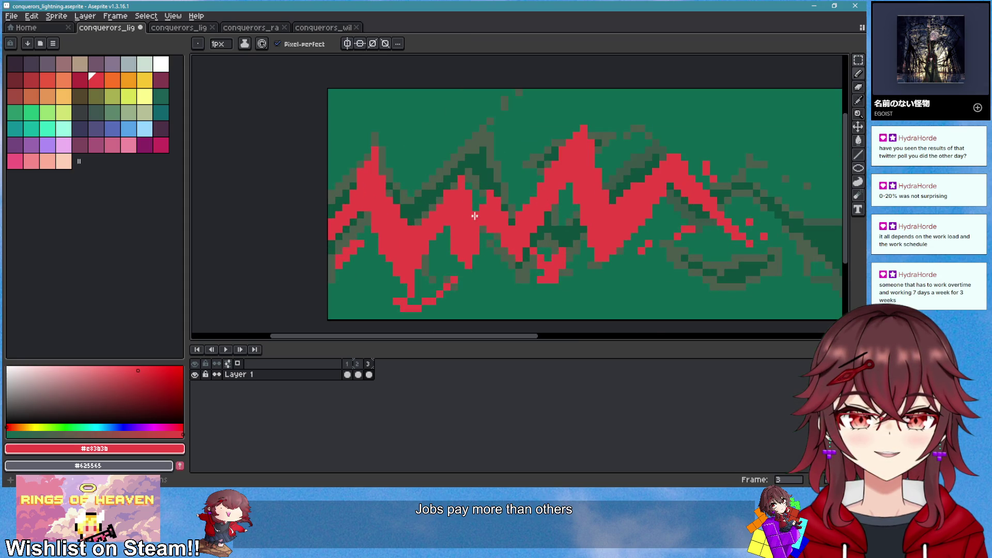
{"action": "key", "text": "e"}
{"action": "mouse_move", "coordinate": [469, 199]}
{"action": "left_mouse_down"}
{"action": "mouse_move", "coordinate": [525, 250]}
{"action": "mouse_move", "coordinate": [541, 233]}
{"action": "left_mouse_up"}
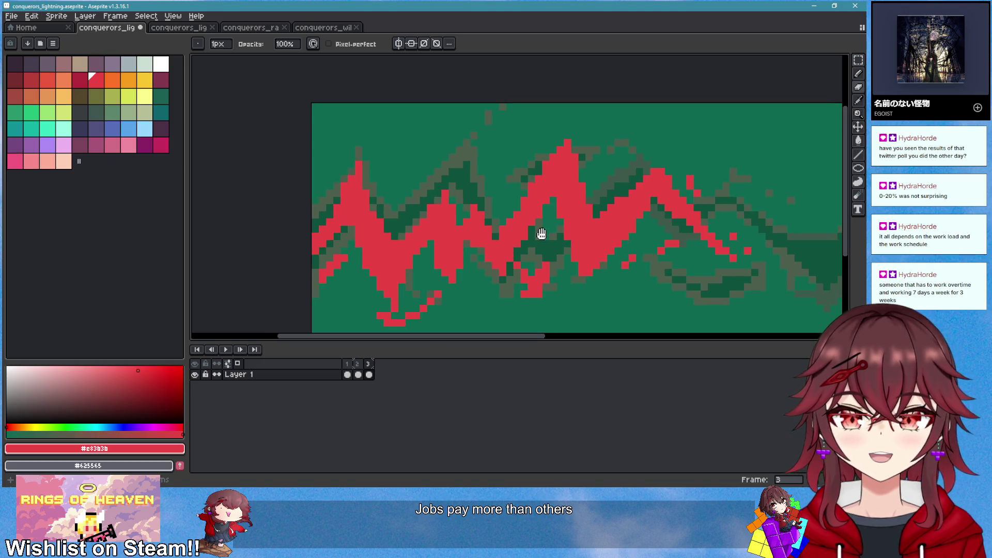
{"action": "key", "text": "b"}
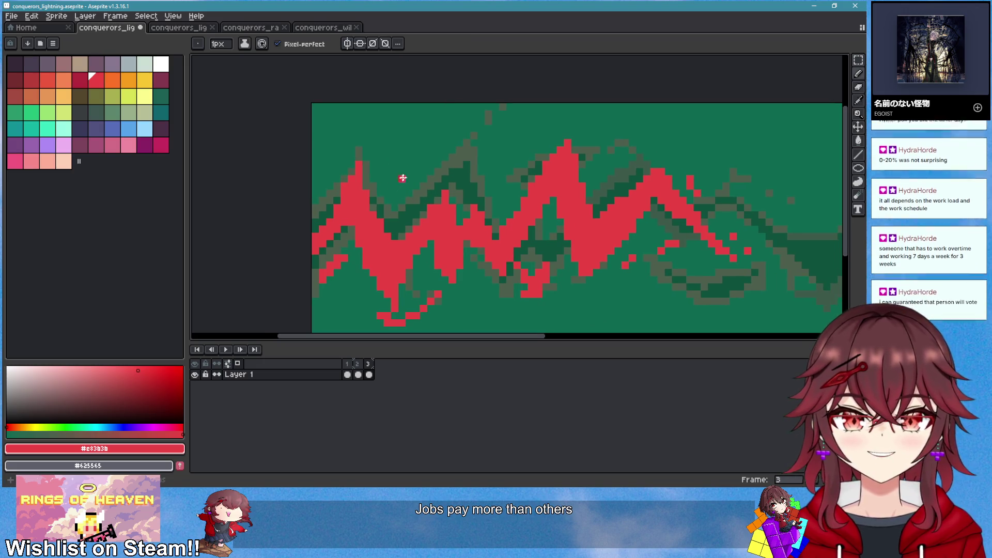
{"action": "left_click_drag", "start_coordinate": [385, 169], "coordinate": [491, 188]}
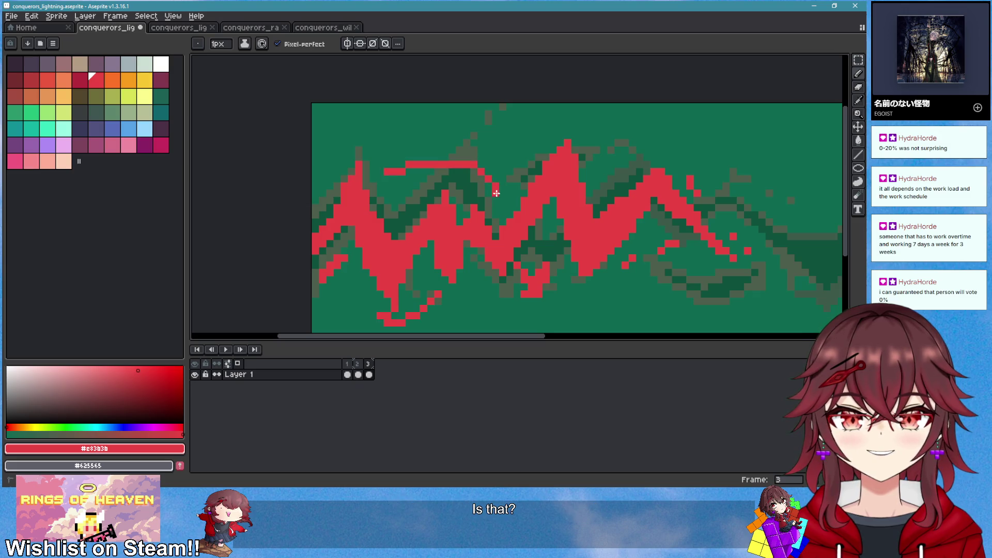
{"action": "key", "text": "ctrl+z"}
{"action": "left_click_drag", "start_coordinate": [386, 179], "coordinate": [450, 143]}
Extend a red branch diagonally downward and thicken the bolt's lower-left branch
{"action": "scroll", "coordinate": [532, 237], "scroll_direction": "down", "scroll_amount": 3}
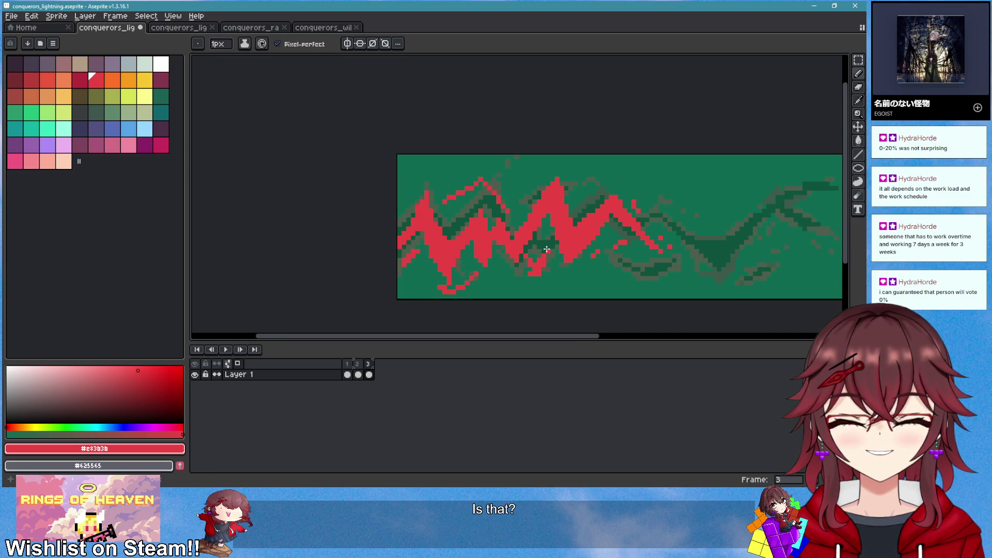
{"action": "scroll", "coordinate": [527, 233], "scroll_direction": "up", "scroll_amount": 2}
{"action": "scroll", "coordinate": [528, 233], "scroll_direction": "up", "scroll_amount": 2}
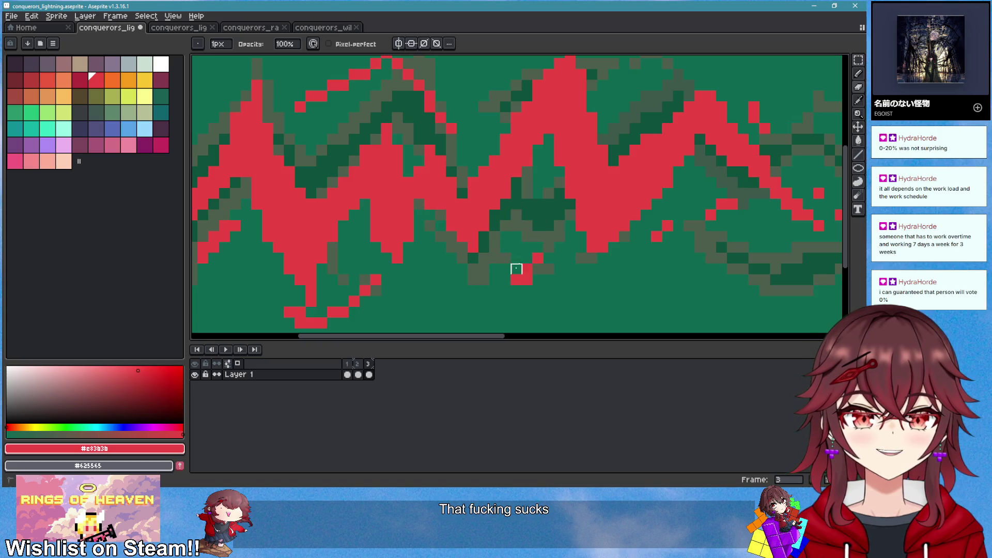
{"action": "left_click_drag", "start_coordinate": [527, 249], "coordinate": [486, 292]}
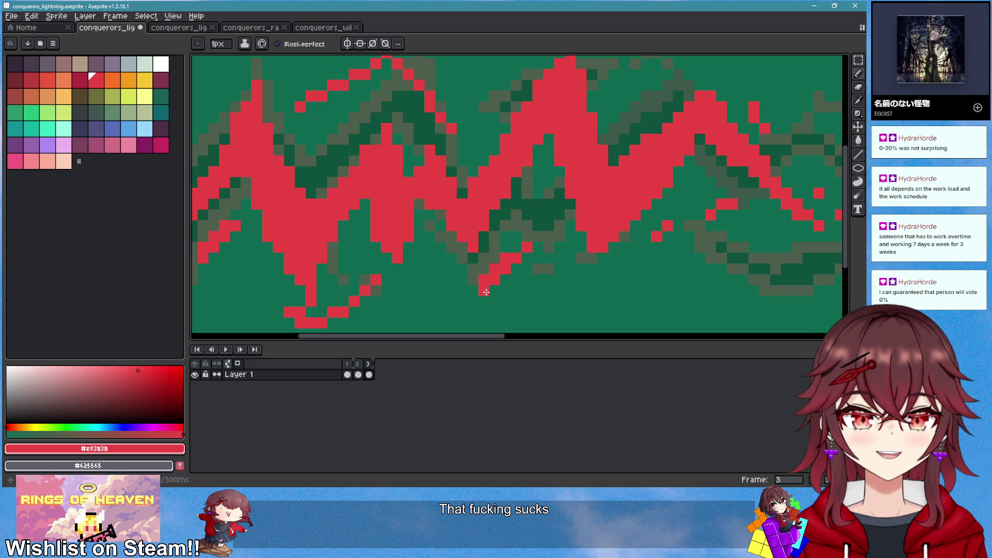
{"action": "left_click_drag", "start_coordinate": [383, 287], "coordinate": [333, 311]}
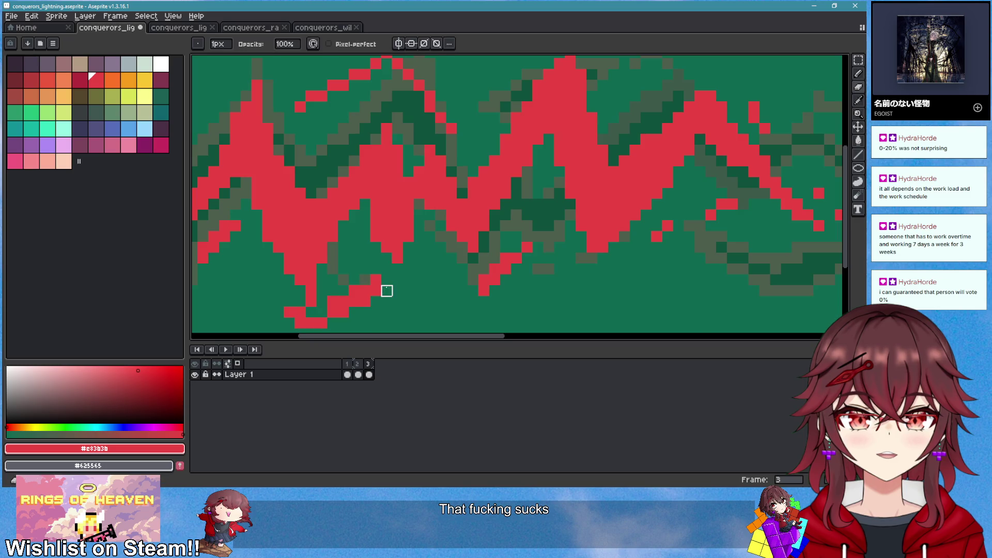
{"action": "scroll", "coordinate": [612, 262], "scroll_direction": "down", "scroll_amount": 3}
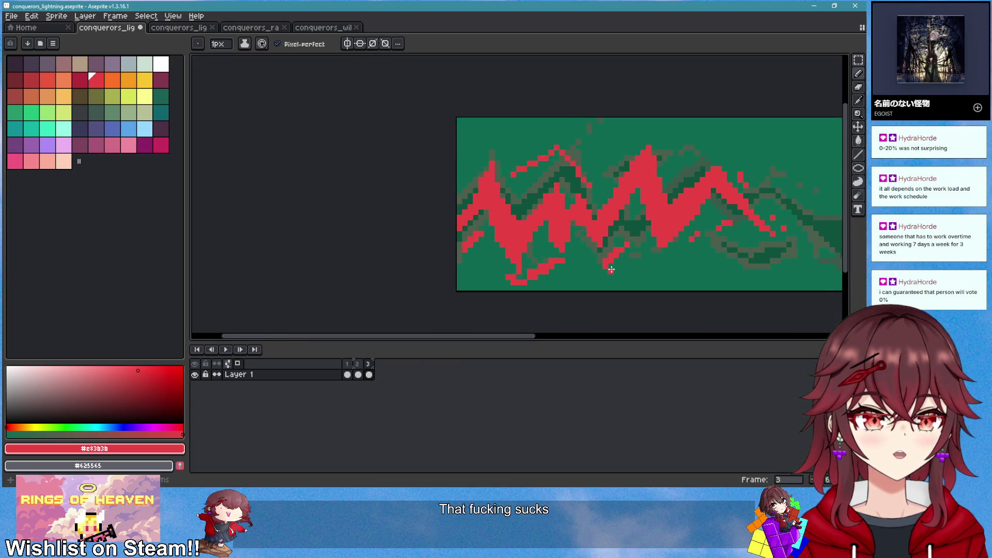
{"action": "scroll", "coordinate": [611, 269], "scroll_direction": "down", "scroll_amount": 1}
{"action": "scroll", "coordinate": [635, 257], "scroll_direction": "down", "scroll_amount": 2}
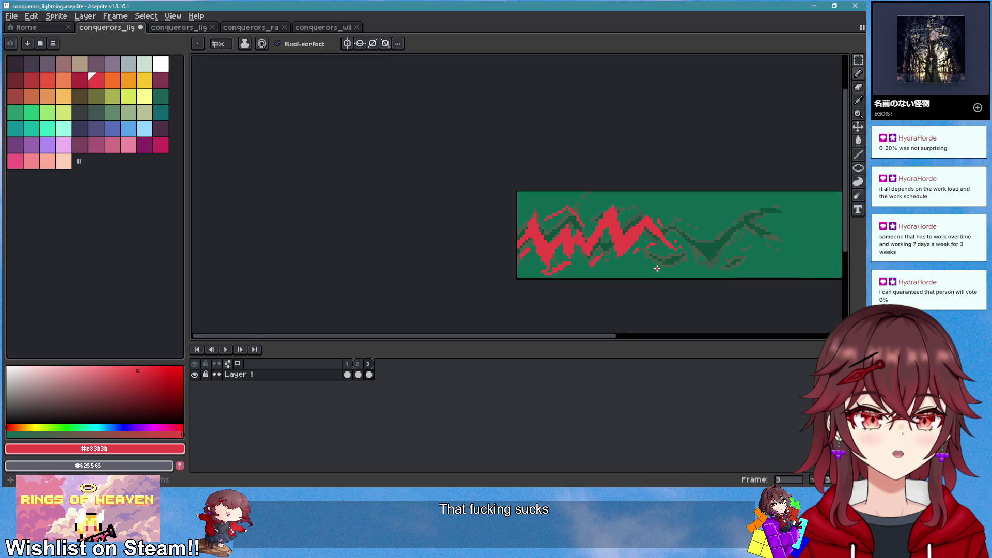
{"action": "scroll", "coordinate": [516, 164], "scroll_direction": "up", "scroll_amount": 4}
Repaint and extend the red bolt's upper-left edge on frame 3
{"action": "mouse_move", "coordinate": [506, 177]}
{"action": "left_mouse_down"}
{"action": "mouse_move", "coordinate": [453, 177]}
{"action": "mouse_move", "coordinate": [368, 210]}
{"action": "mouse_move", "coordinate": [463, 165]}
{"action": "mouse_move", "coordinate": [503, 204]}
{"action": "mouse_move", "coordinate": [483, 207]}
{"action": "left_mouse_up"}
{"action": "scroll", "coordinate": [580, 246], "scroll_direction": "down", "scroll_amount": 2}
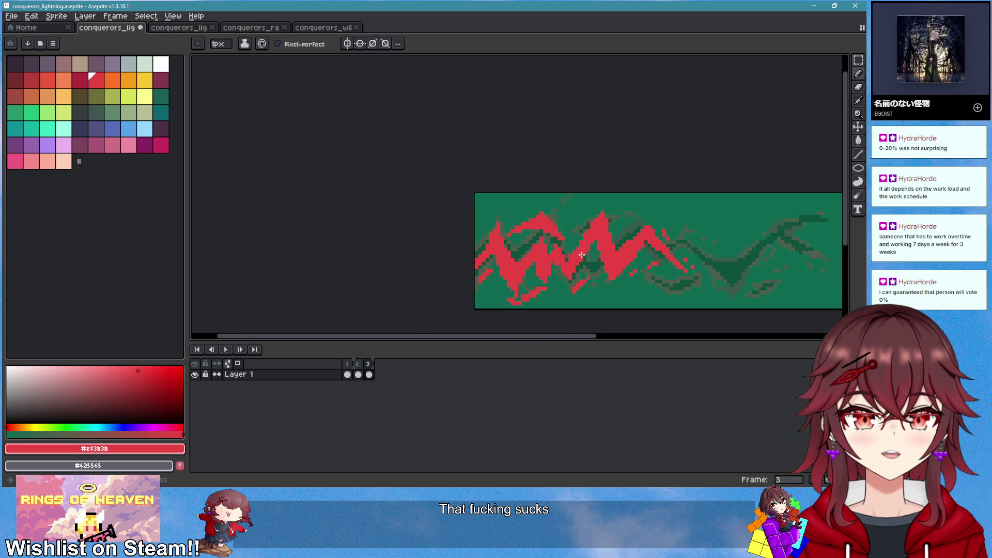
{"action": "scroll", "coordinate": [581, 254], "scroll_direction": "up", "scroll_amount": 2}
{"action": "key", "text": "e"}
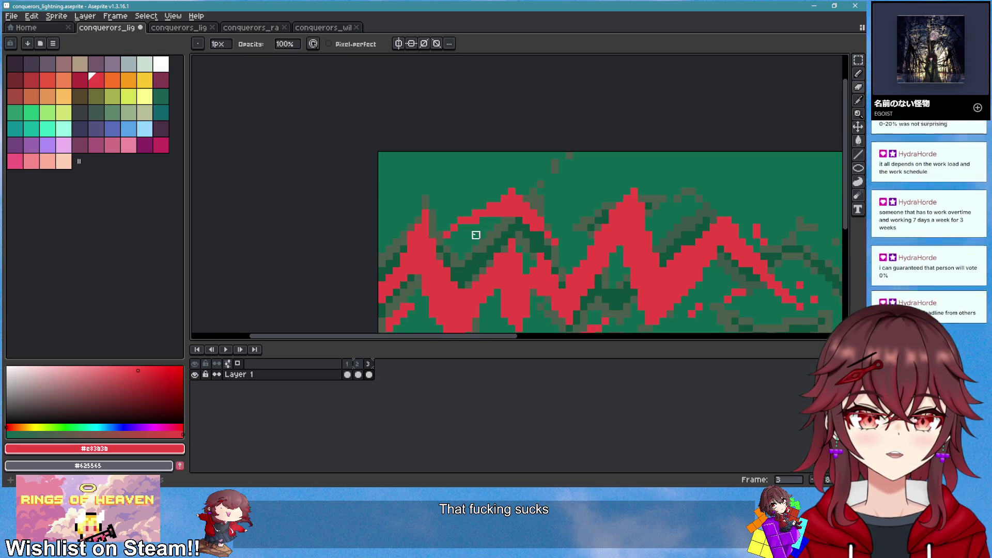
{"action": "scroll", "coordinate": [474, 233], "scroll_direction": "down", "scroll_amount": 4}
{"action": "scroll", "coordinate": [526, 268], "scroll_direction": "up", "scroll_amount": 2}
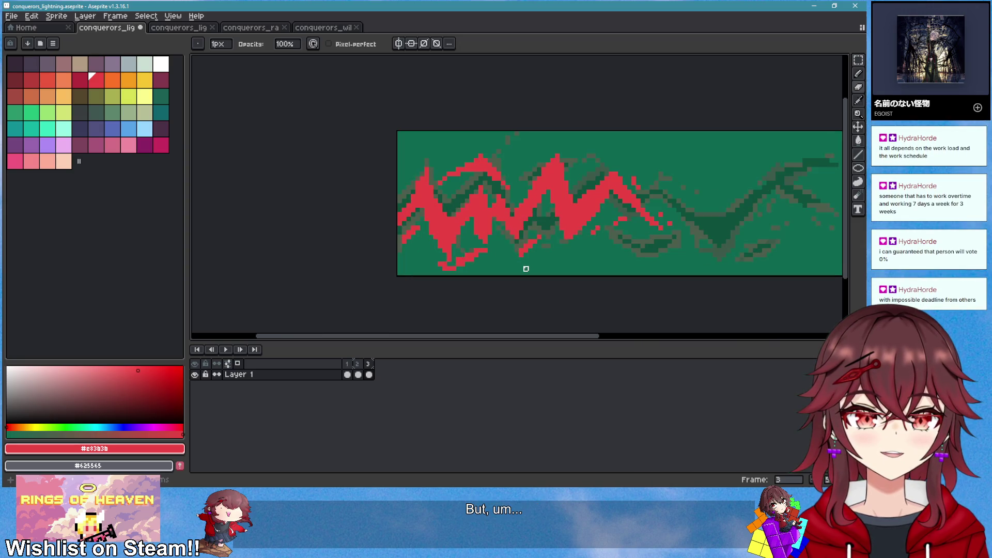
{"action": "scroll", "coordinate": [521, 264], "scroll_direction": "up", "scroll_amount": 1}
{"action": "scroll", "coordinate": [517, 243], "scroll_direction": "up", "scroll_amount": 1}
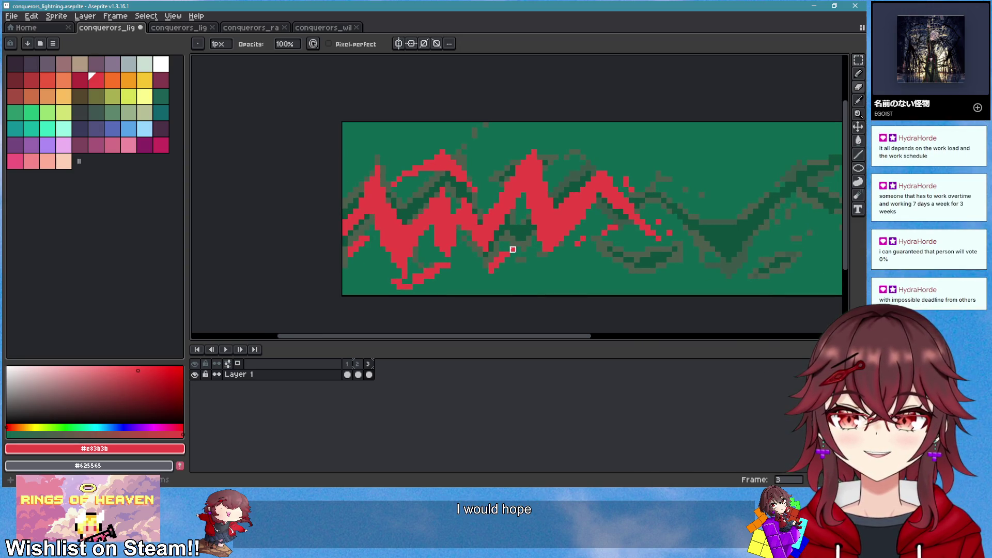
{"action": "scroll", "coordinate": [485, 265], "scroll_direction": "up", "scroll_amount": 2}
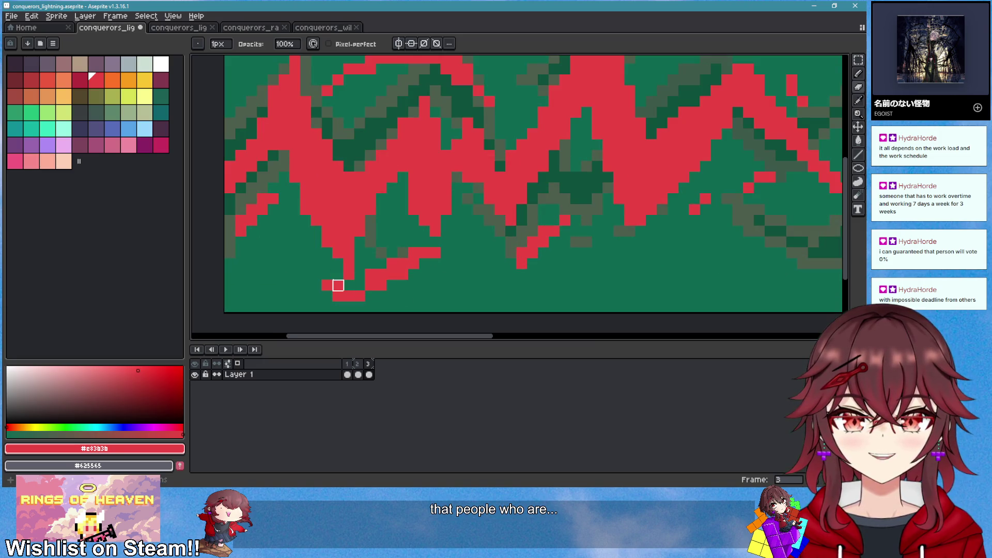
Erase stray red pixels at the bolt's bottom-left
{"action": "left_click_drag", "start_coordinate": [435, 285], "coordinate": [430, 292]}
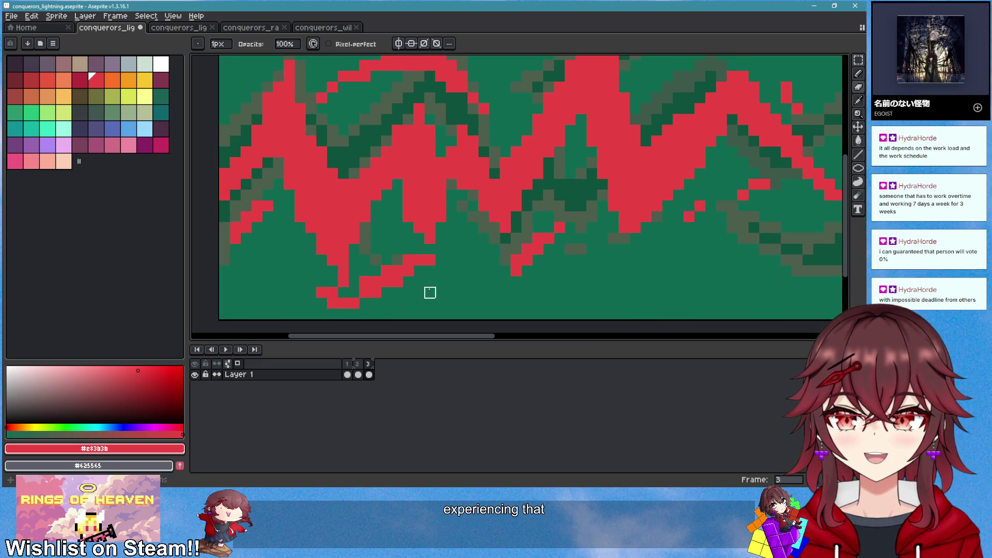
{"action": "scroll", "coordinate": [414, 264], "scroll_direction": "up", "scroll_amount": 1}
{"action": "scroll", "coordinate": [421, 255], "scroll_direction": "down", "scroll_amount": 2}
{"action": "scroll", "coordinate": [380, 297], "scroll_direction": "up", "scroll_amount": 3}
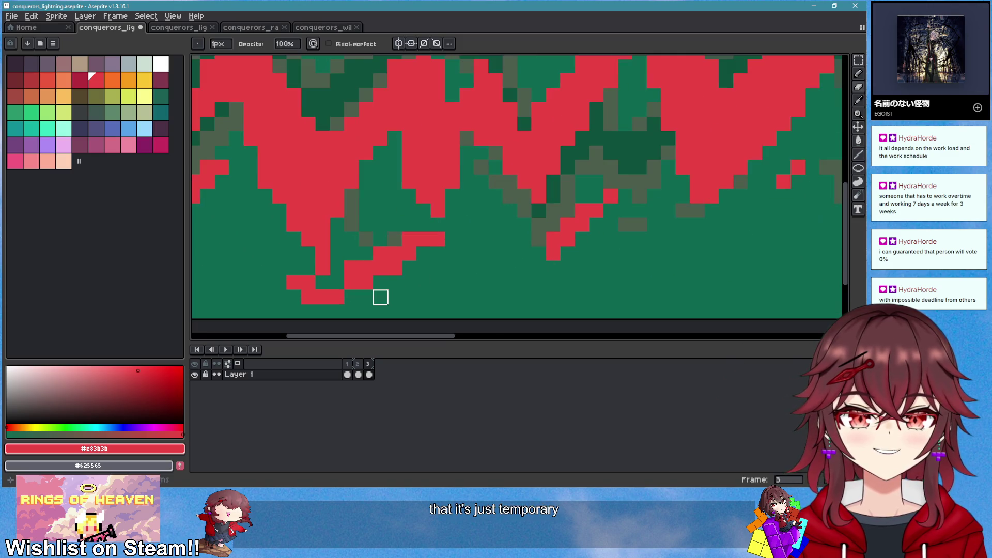
{"action": "scroll", "coordinate": [330, 187], "scroll_direction": "down", "scroll_amount": 3}
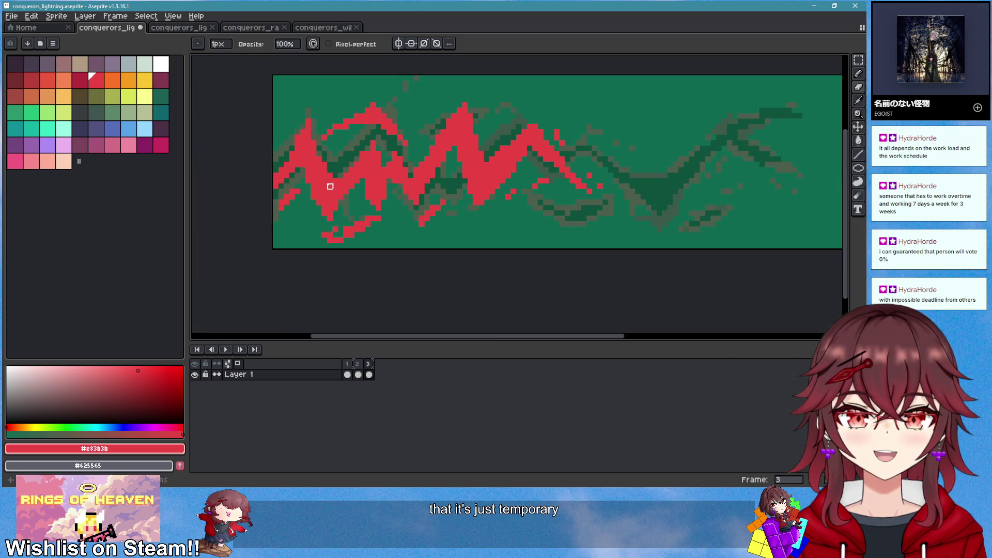
{"action": "key", "text": "b"}
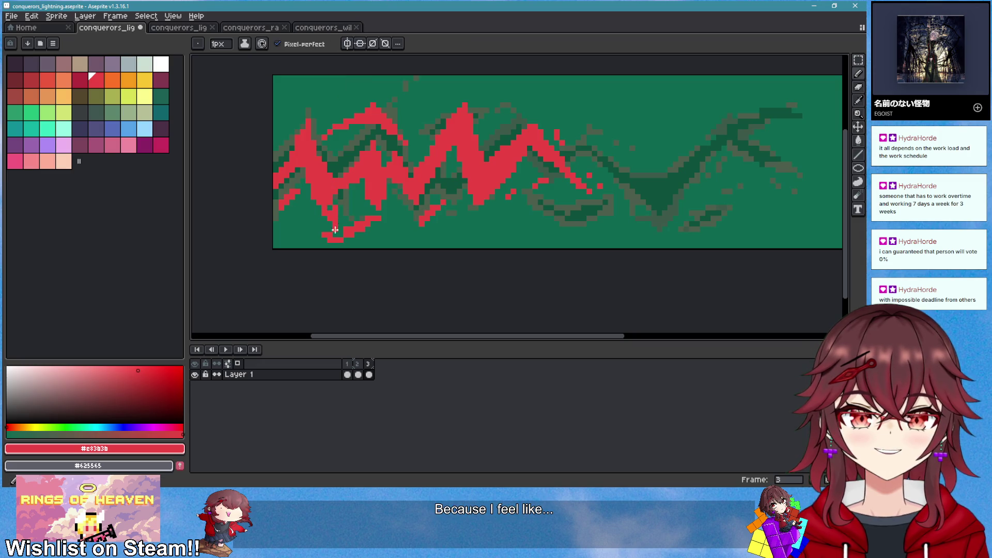
{"action": "scroll", "coordinate": [387, 246], "scroll_direction": "down", "scroll_amount": 1}
{"action": "scroll", "coordinate": [392, 268], "scroll_direction": "up", "scroll_amount": 1}
{"action": "key", "text": "e"}
{"action": "mouse_move", "coordinate": [392, 268]}
{"action": "left_mouse_down"}
{"action": "mouse_move", "coordinate": [370, 270]}
{"action": "mouse_move", "coordinate": [410, 274]}
{"action": "mouse_move", "coordinate": [367, 274]}
{"action": "mouse_move", "coordinate": [376, 284]}
{"action": "mouse_move", "coordinate": [393, 273]}
{"action": "left_mouse_up"}
Trim red pixels near the bolt's bottom, then add a red row along its bottom edge
{"action": "key", "text": "b"}
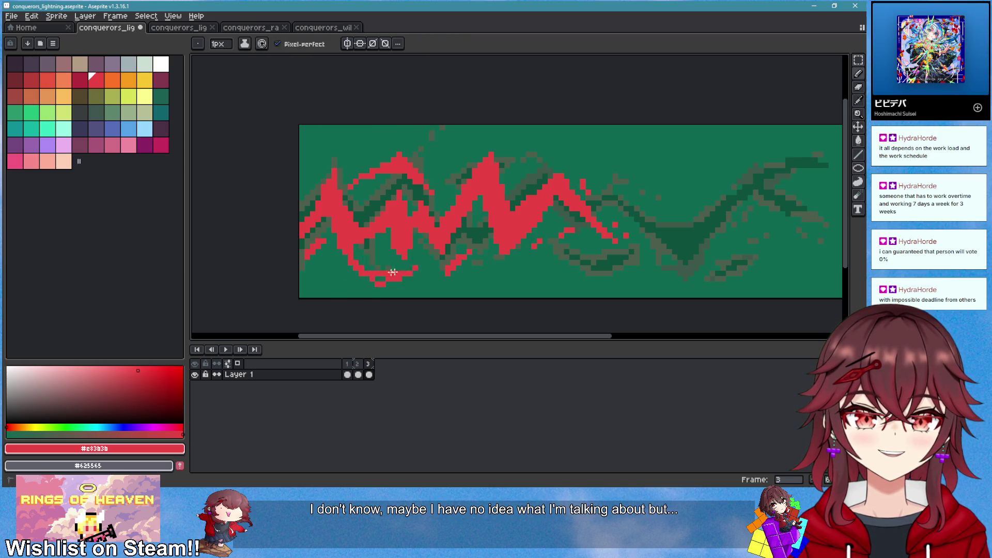
{"action": "key", "text": "e"}
{"action": "key", "text": "b"}
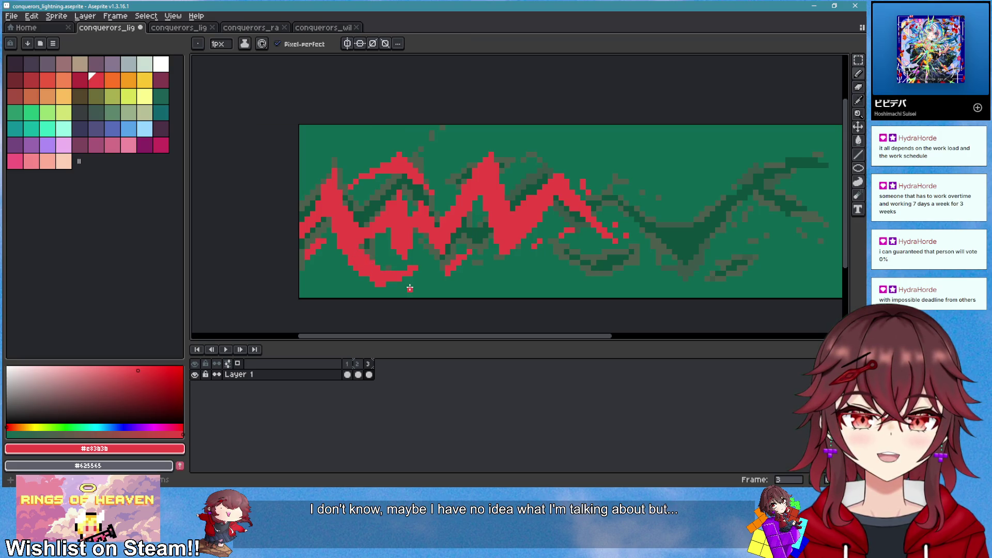
{"action": "scroll", "coordinate": [410, 288], "scroll_direction": "down", "scroll_amount": 2}
{"action": "scroll", "coordinate": [406, 279], "scroll_direction": "up", "scroll_amount": 2}
{"action": "key", "text": "e"}
{"action": "mouse_move", "coordinate": [387, 269]}
{"action": "left_mouse_down"}
{"action": "mouse_move", "coordinate": [425, 258]}
{"action": "mouse_move", "coordinate": [379, 275]}
{"action": "mouse_move", "coordinate": [406, 272]}
{"action": "mouse_move", "coordinate": [393, 275]}
{"action": "left_mouse_up"}
{"action": "key", "text": "b"}
{"action": "scroll", "coordinate": [427, 287], "scroll_direction": "down", "scroll_amount": 3}
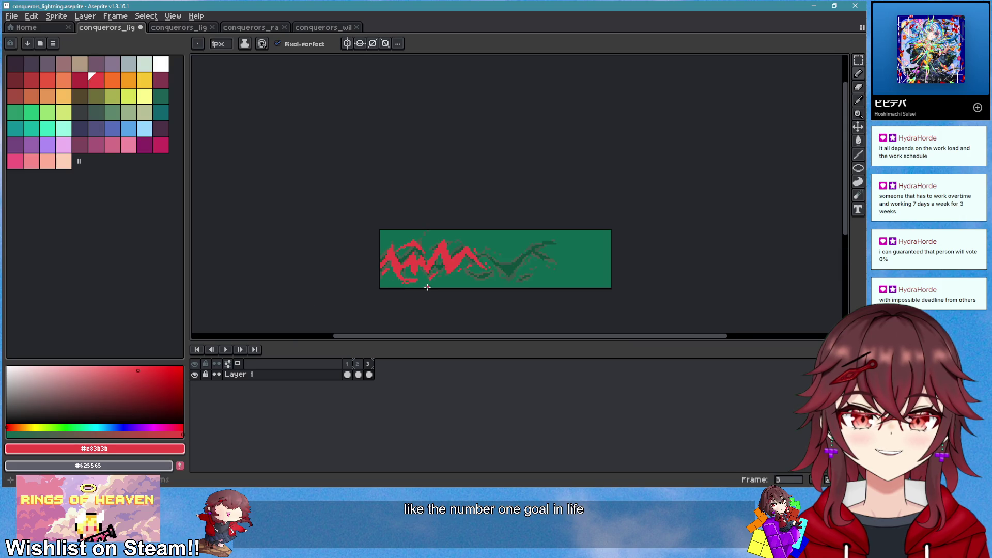
{"action": "scroll", "coordinate": [419, 283], "scroll_direction": "up", "scroll_amount": 2}
{"action": "scroll", "coordinate": [419, 273], "scroll_direction": "up", "scroll_amount": 1}
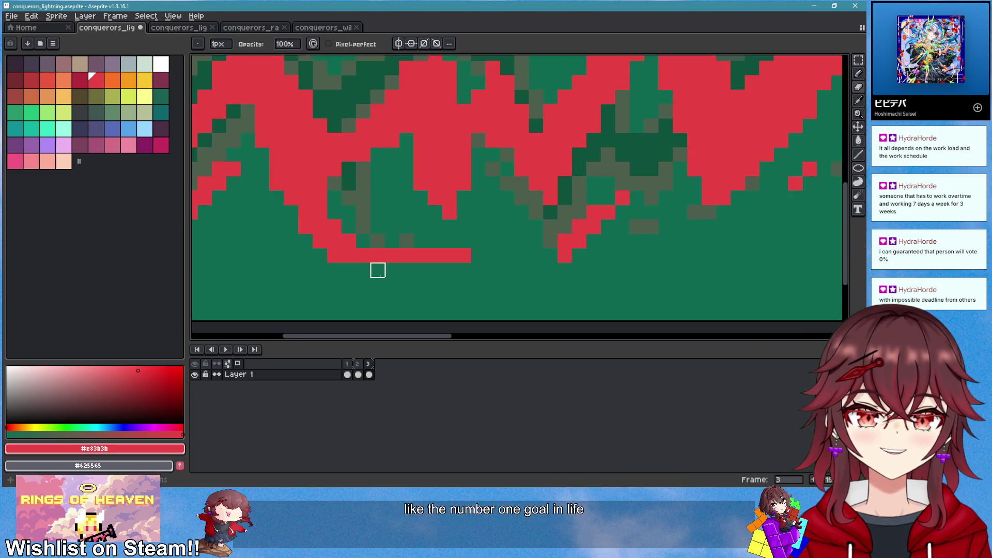
{"action": "left_click_drag", "start_coordinate": [378, 269], "coordinate": [416, 272]}
Erase excess red at the bolt's bottom-left and add red pixels above the tip
{"action": "scroll", "coordinate": [469, 289], "scroll_direction": "down", "scroll_amount": 4}
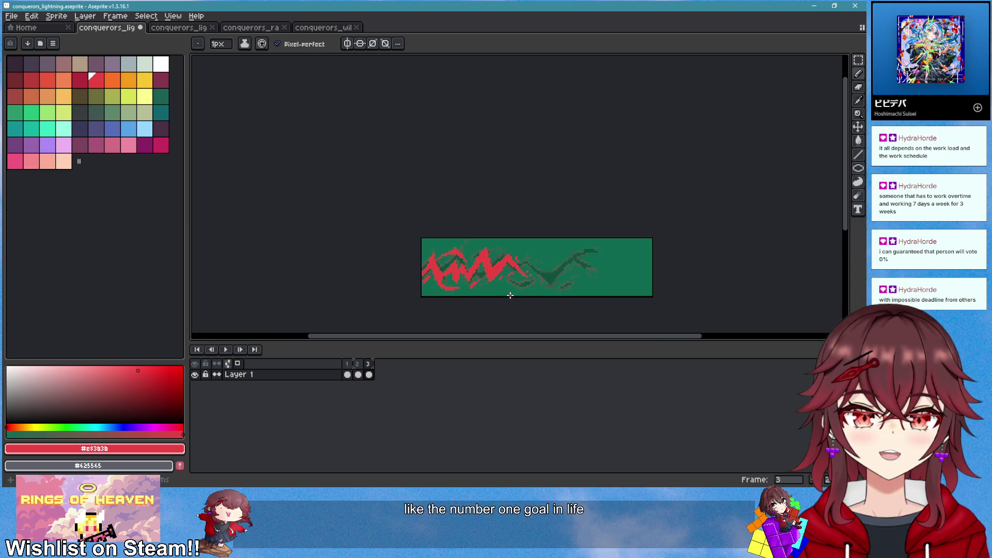
{"action": "scroll", "coordinate": [442, 288], "scroll_direction": "up", "scroll_amount": 2}
{"action": "key", "text": "e"}
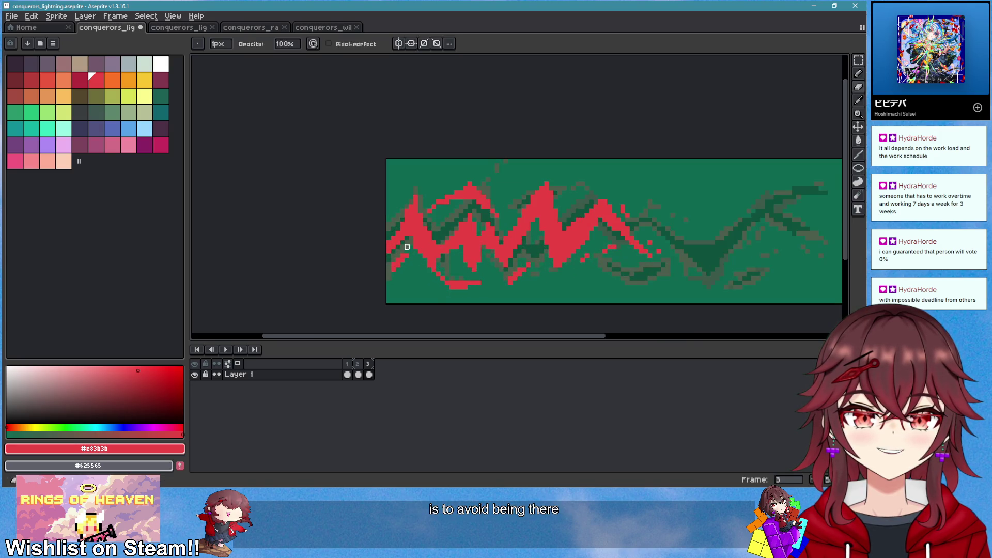
{"action": "left_click_drag", "start_coordinate": [430, 274], "coordinate": [484, 301]}
{"action": "scroll", "coordinate": [474, 283], "scroll_direction": "up", "scroll_amount": 1}
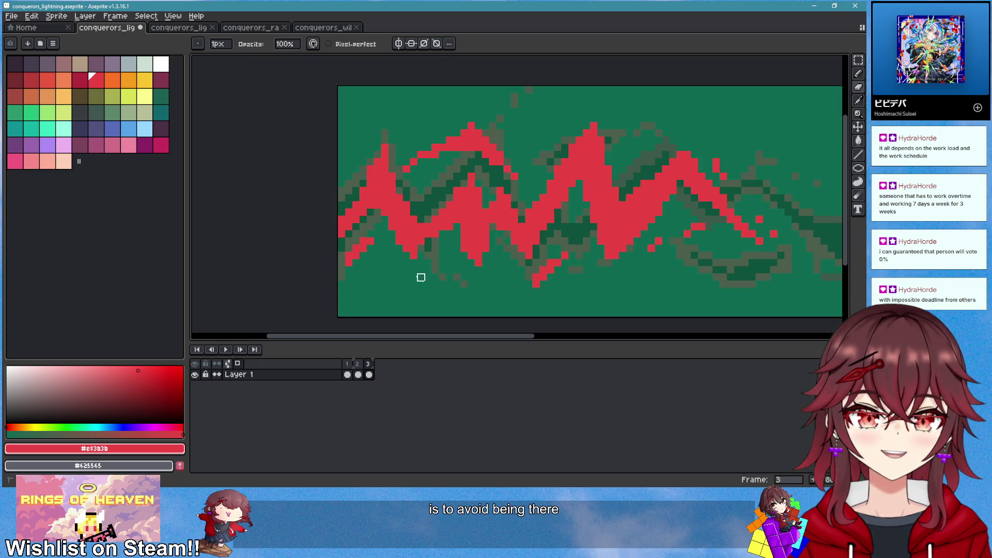
{"action": "key", "text": "b"}
{"action": "left_click_drag", "start_coordinate": [413, 271], "coordinate": [424, 240]}
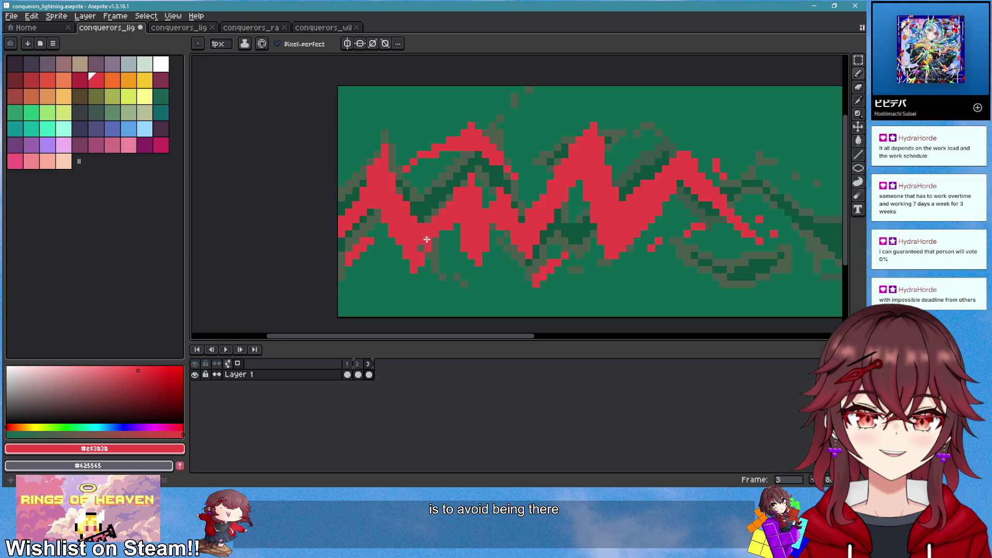
{"action": "scroll", "coordinate": [471, 287], "scroll_direction": "down", "scroll_amount": 3}
{"action": "scroll", "coordinate": [471, 267], "scroll_direction": "up", "scroll_amount": 1}
Draw red pixels along the bolt's lower edge, plus a lone red pixel below
{"action": "key", "text": "e"}
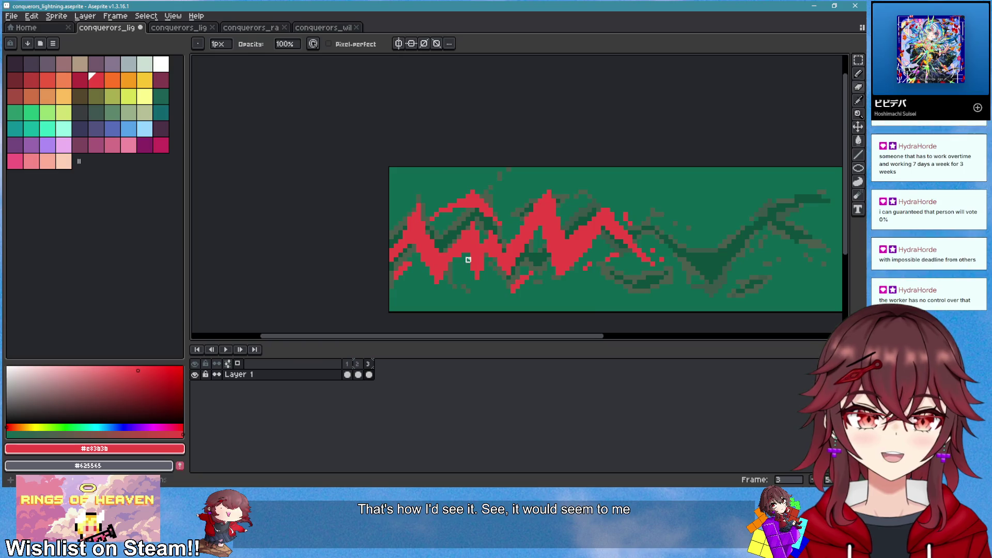
{"action": "key", "text": "b"}
{"action": "scroll", "coordinate": [471, 274], "scroll_direction": "right", "scroll_amount": 2}
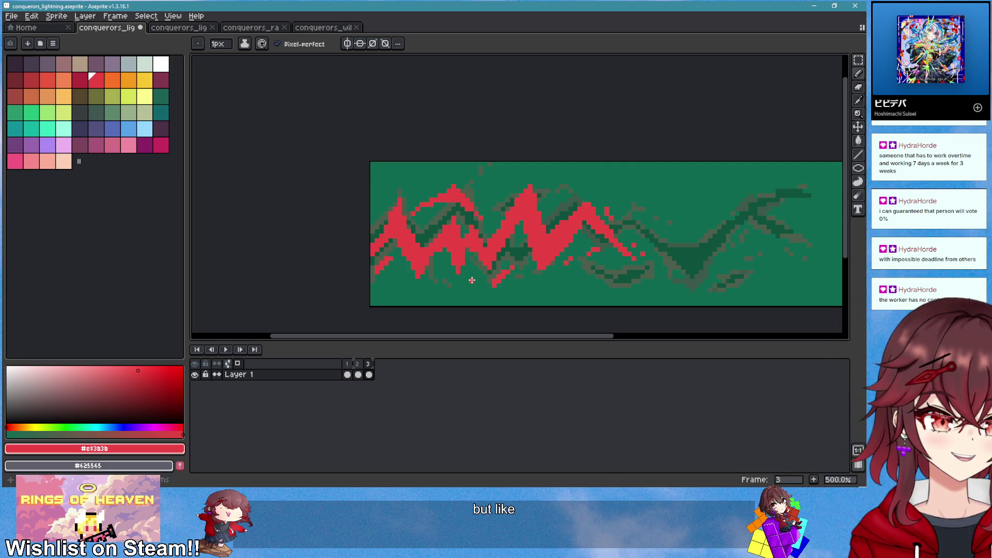
{"action": "scroll", "coordinate": [436, 269], "scroll_direction": "up", "scroll_amount": 2}
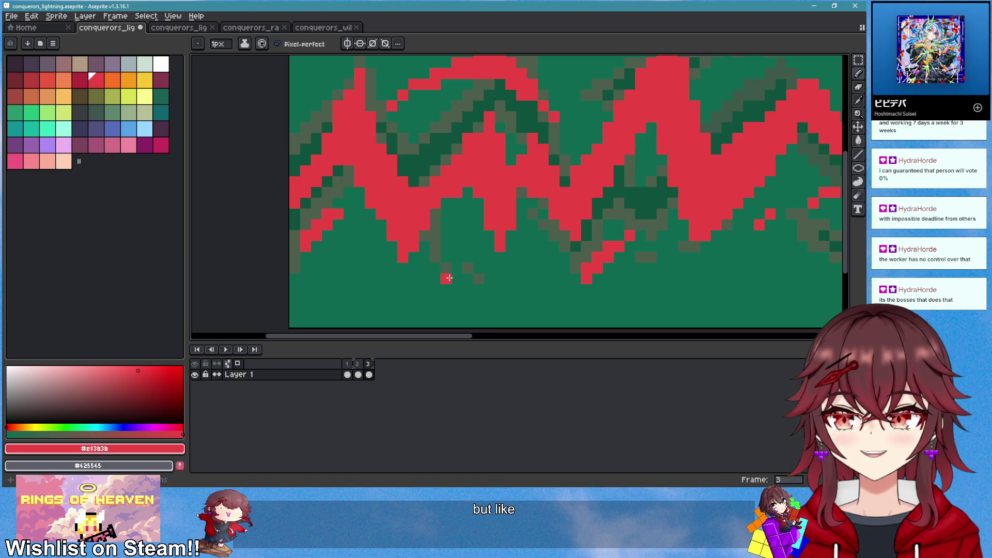
{"action": "scroll", "coordinate": [449, 277], "scroll_direction": "down", "scroll_amount": 1}
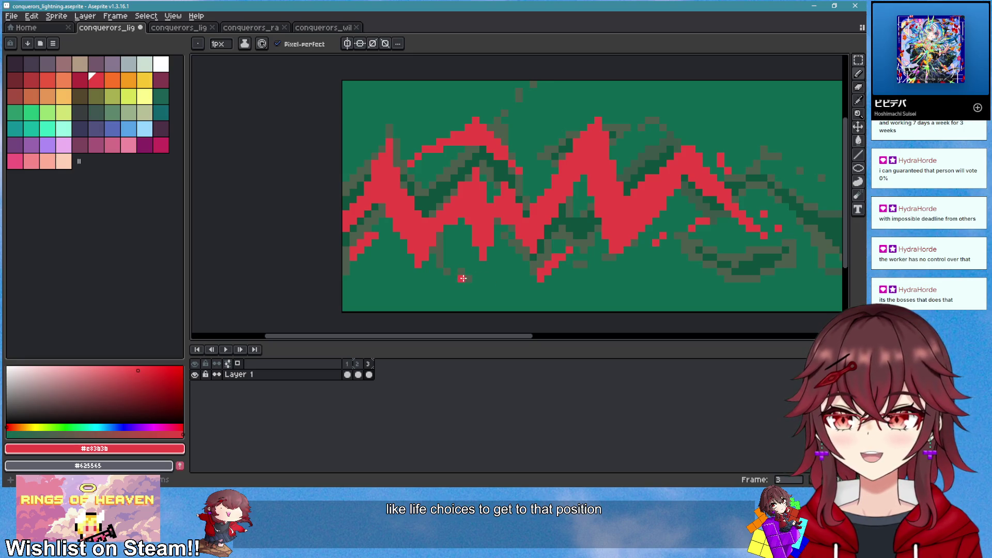
{"action": "scroll", "coordinate": [462, 278], "scroll_direction": "up", "scroll_amount": 1}
{"action": "left_click_drag", "start_coordinate": [463, 276], "coordinate": [439, 303]}
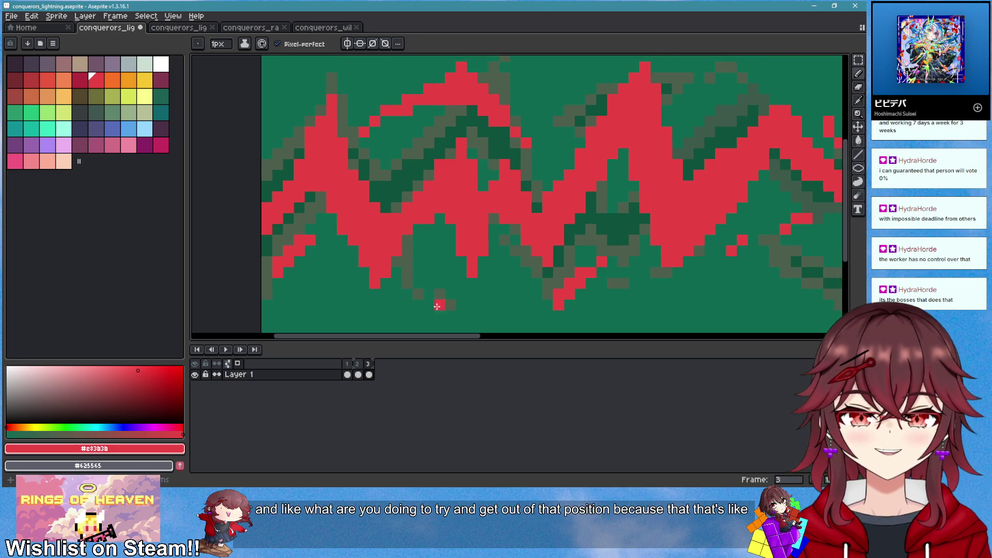
{"action": "scroll", "coordinate": [427, 281], "scroll_direction": "down", "scroll_amount": 2}
{"action": "left_click_drag", "start_coordinate": [331, 239], "coordinate": [375, 250]}
{"action": "left_click", "coordinate": [384, 272]}
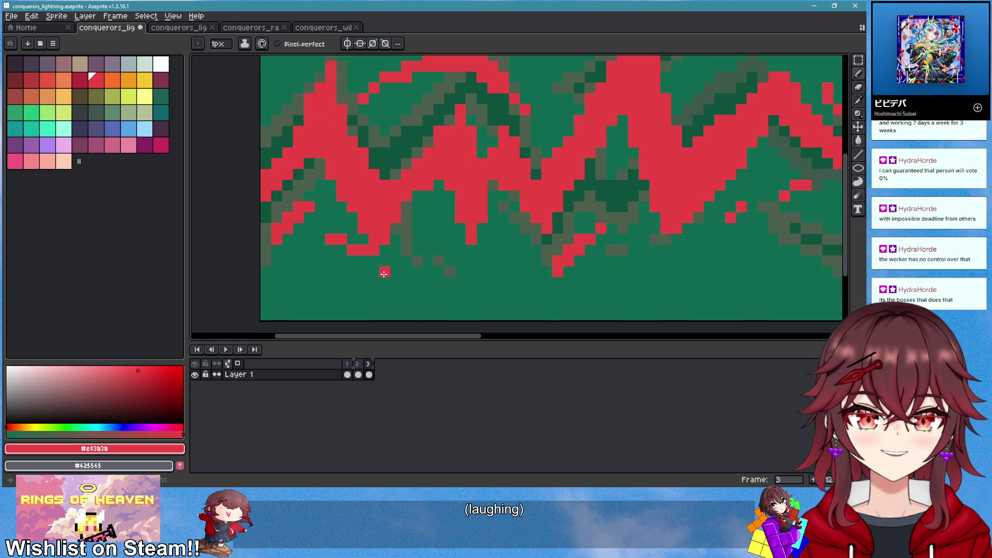
Add a few red pixels to the bolt's upper-left edge
{"action": "scroll", "coordinate": [383, 273], "scroll_direction": "down", "scroll_amount": 2}
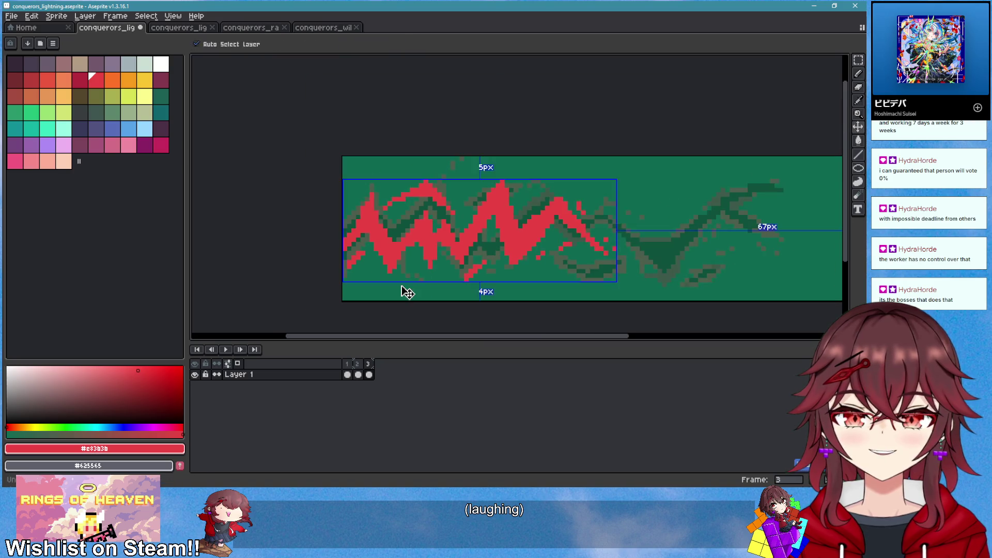
{"action": "scroll", "coordinate": [409, 289], "scroll_direction": "up", "scroll_amount": 1}
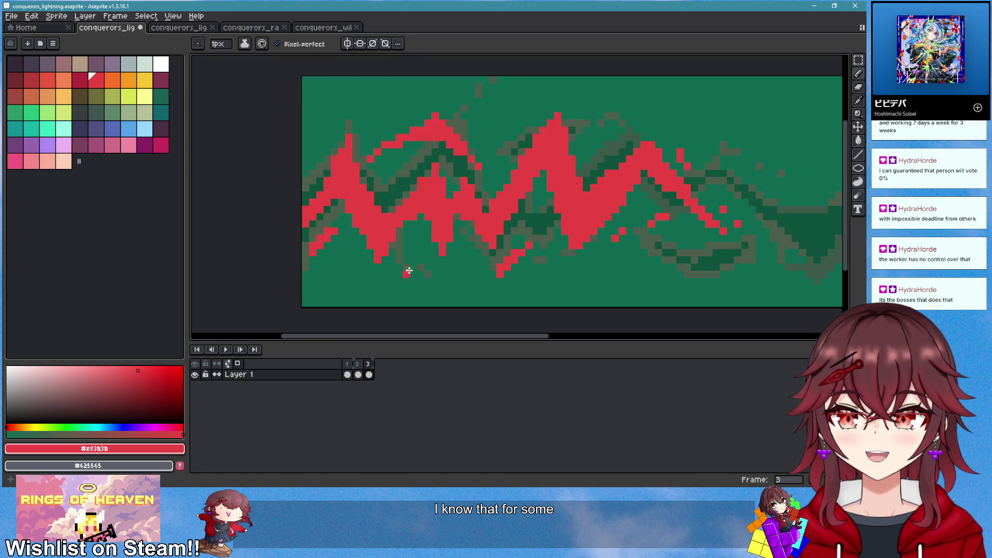
{"action": "scroll", "coordinate": [403, 272], "scroll_direction": "up", "scroll_amount": 1}
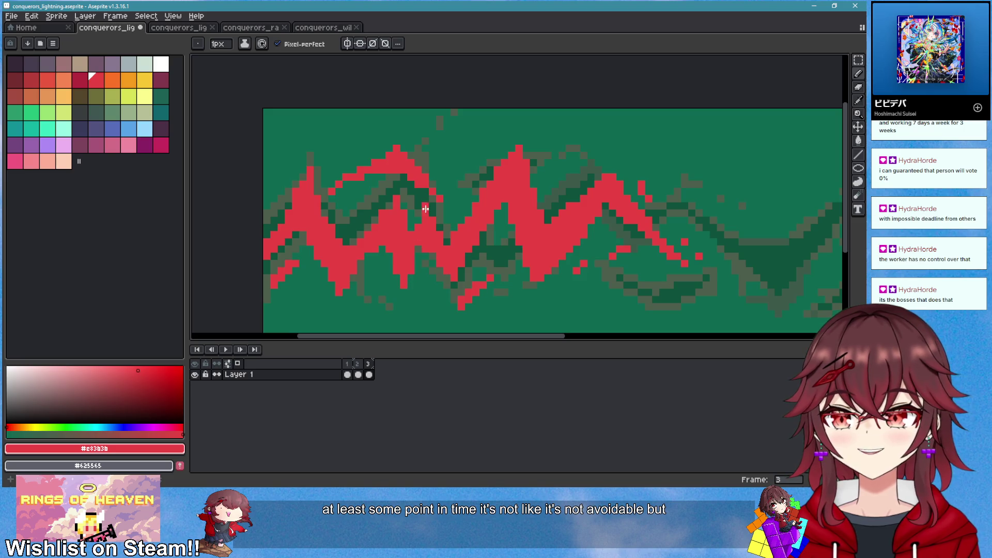
{"action": "scroll", "coordinate": [425, 208], "scroll_direction": "down", "scroll_amount": 1}
{"action": "scroll", "coordinate": [443, 206], "scroll_direction": "up", "scroll_amount": 2}
{"action": "scroll", "coordinate": [455, 217], "scroll_direction": "down", "scroll_amount": 3}
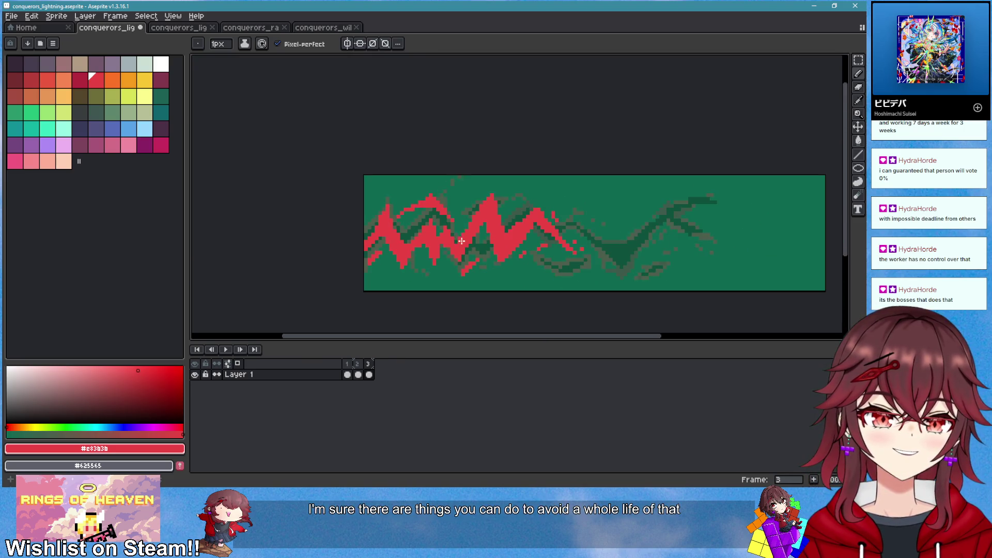
{"action": "scroll", "coordinate": [457, 267], "scroll_direction": "up", "scroll_amount": 2}
{"action": "key", "text": "e"}
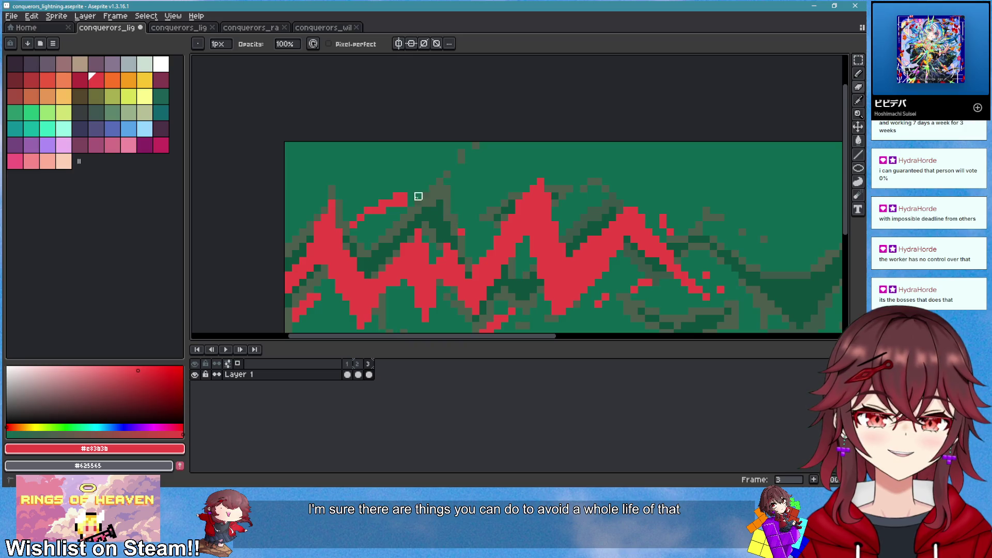
{"action": "key", "text": "b"}
{"action": "mouse_move", "coordinate": [447, 210]}
{"action": "left_mouse_down"}
{"action": "mouse_move", "coordinate": [393, 192]}
{"action": "mouse_move", "coordinate": [450, 212]}
{"action": "left_mouse_up"}
{"action": "key", "text": "e"}
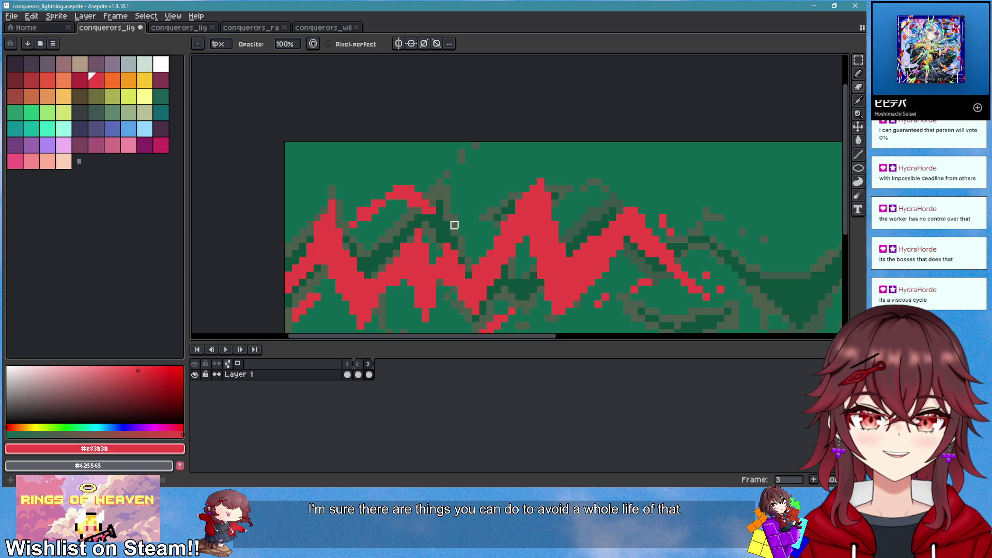
Undo a misplaced red stroke on the lower edge and choose pure black as the colour
{"action": "scroll", "coordinate": [458, 240], "scroll_direction": "down", "scroll_amount": 1}
{"action": "scroll", "coordinate": [446, 301], "scroll_direction": "down", "scroll_amount": 2}
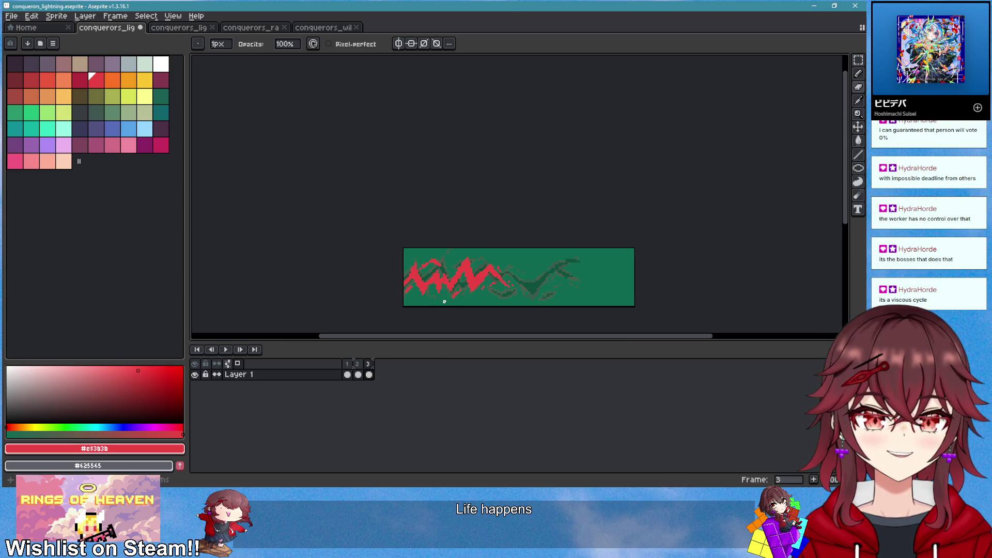
{"action": "scroll", "coordinate": [445, 309], "scroll_direction": "up", "scroll_amount": 5}
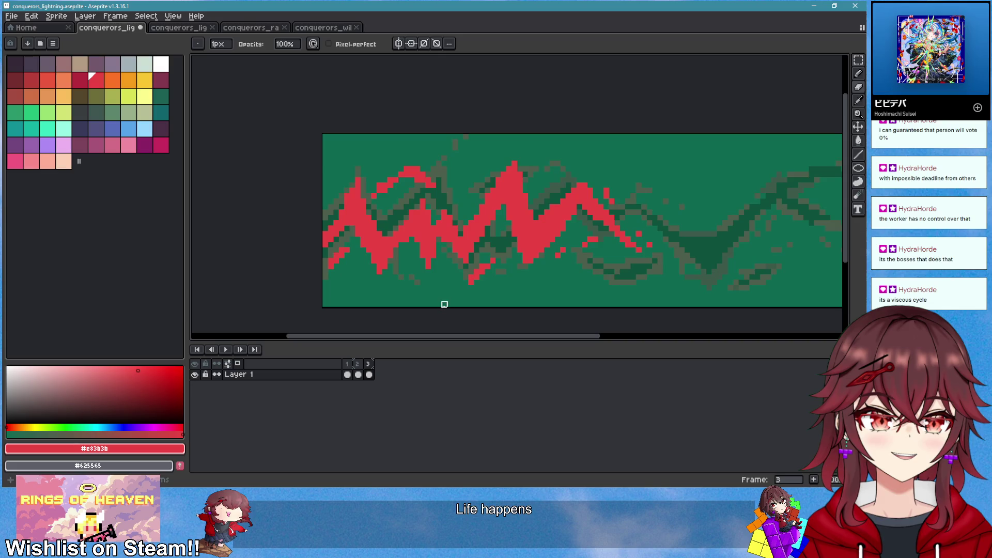
{"action": "key", "text": "b"}
{"action": "mouse_move", "coordinate": [350, 274]}
{"action": "left_mouse_down"}
{"action": "mouse_move", "coordinate": [431, 264]}
{"action": "mouse_move", "coordinate": [364, 278]}
{"action": "mouse_move", "coordinate": [372, 281]}
{"action": "mouse_move", "coordinate": [371, 263]}
{"action": "mouse_move", "coordinate": [427, 250]}
{"action": "mouse_move", "coordinate": [448, 285]}
{"action": "left_mouse_up"}
{"action": "key", "text": "ctrl+z"}
{"action": "key", "text": "e"}
{"action": "scroll", "coordinate": [455, 292], "scroll_direction": "down", "scroll_amount": 3}
{"action": "scroll", "coordinate": [552, 267], "scroll_direction": "down", "scroll_amount": 3}
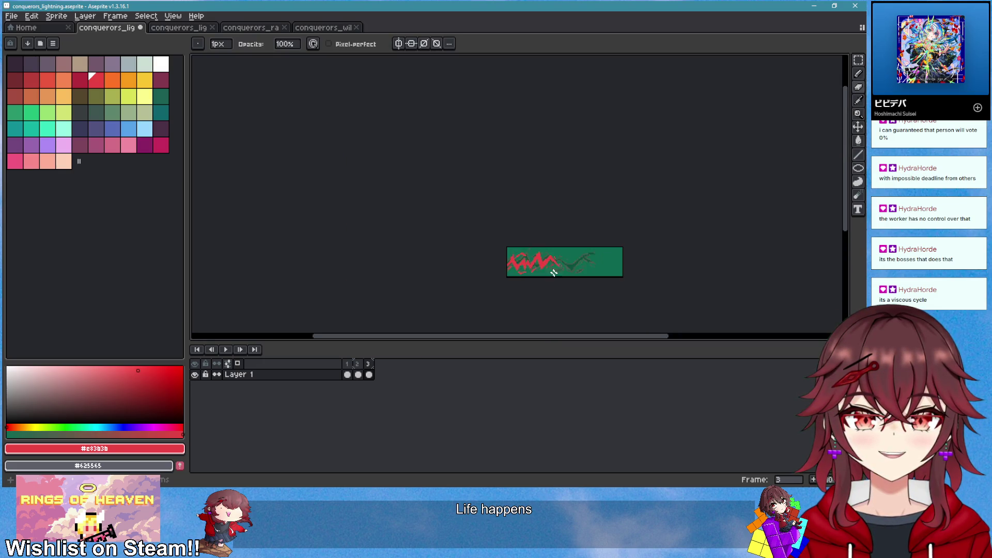
{"action": "scroll", "coordinate": [553, 270], "scroll_direction": "up", "scroll_amount": 3}
{"action": "scroll", "coordinate": [438, 206], "scroll_direction": "up", "scroll_amount": 1}
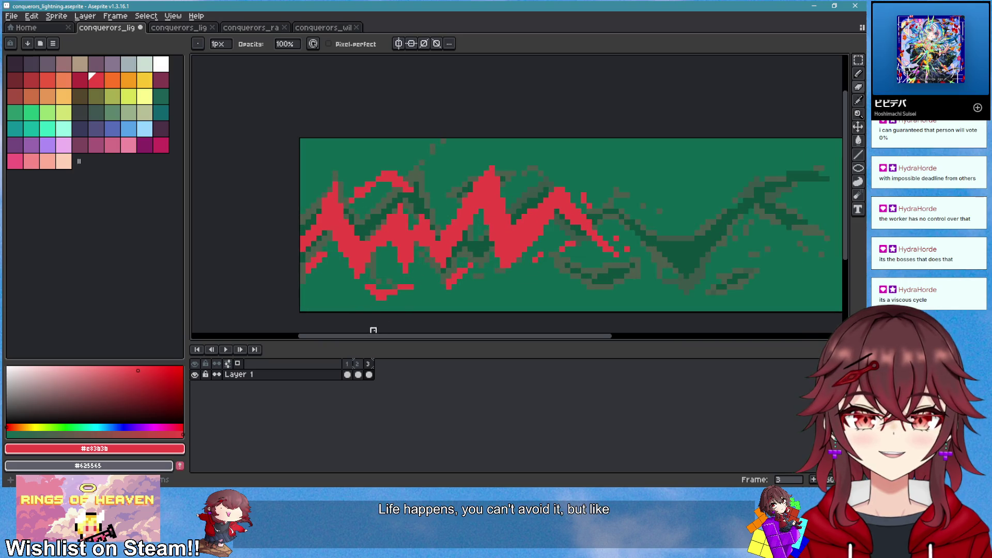
{"action": "left_click_drag", "start_coordinate": [134, 381], "coordinate": [10, 429]}
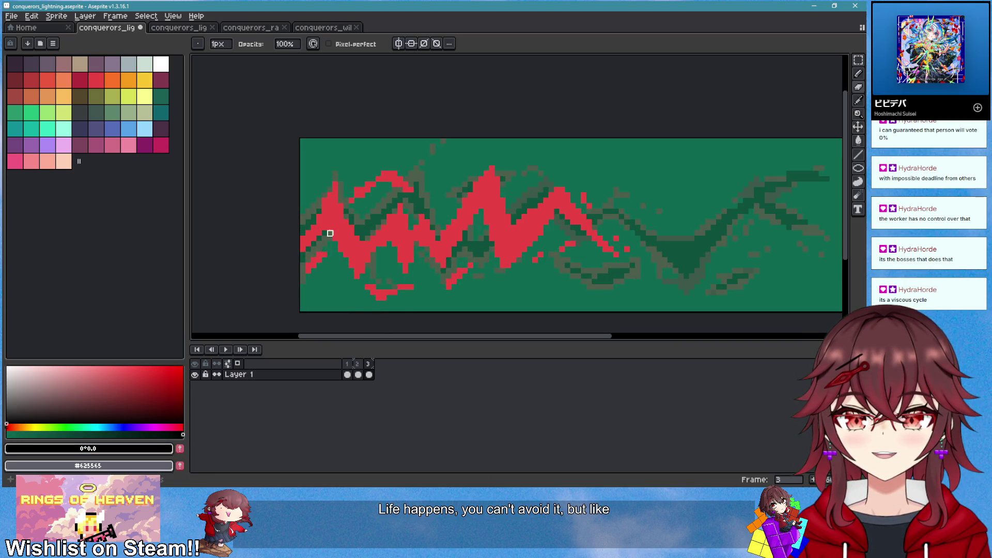
Draw thick black lines inside the red bolt's diagonal and slope, up to the peak
{"action": "scroll", "coordinate": [330, 233], "scroll_direction": "up", "scroll_amount": 2}
{"action": "key", "text": "b"}
{"action": "mouse_move", "coordinate": [301, 175]}
{"action": "left_mouse_down"}
{"action": "mouse_move", "coordinate": [335, 266]}
{"action": "mouse_move", "coordinate": [301, 204]}
{"action": "mouse_move", "coordinate": [342, 258]}
{"action": "mouse_move", "coordinate": [422, 212]}
{"action": "mouse_move", "coordinate": [430, 235]}
{"action": "mouse_move", "coordinate": [433, 195]}
{"action": "mouse_move", "coordinate": [443, 222]}
{"action": "mouse_move", "coordinate": [483, 228]}
{"action": "mouse_move", "coordinate": [511, 256]}
{"action": "mouse_move", "coordinate": [602, 134]}
{"action": "mouse_move", "coordinate": [588, 145]}
{"action": "left_mouse_up"}
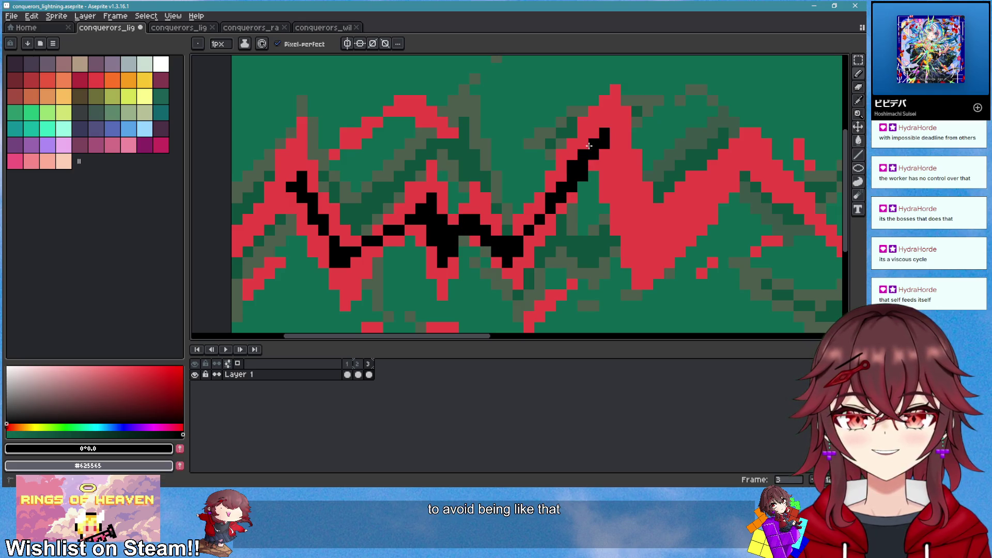
{"action": "left_click_drag", "start_coordinate": [625, 219], "coordinate": [484, 212]}
{"action": "left_click_drag", "start_coordinate": [474, 154], "coordinate": [503, 243]}
{"action": "mouse_move", "coordinate": [473, 124]}
{"action": "left_mouse_down"}
{"action": "mouse_move", "coordinate": [508, 233]}
{"action": "mouse_move", "coordinate": [572, 176]}
{"action": "mouse_move", "coordinate": [517, 243]}
{"action": "mouse_move", "coordinate": [599, 144]}
{"action": "mouse_move", "coordinate": [502, 249]}
{"action": "left_mouse_up"}
{"action": "left_click_drag", "start_coordinate": [470, 153], "coordinate": [472, 116]}
Add a thick black stroke at the bolt's lower left and a red pixel at the sprite's left edge
{"action": "scroll", "coordinate": [501, 212], "scroll_direction": "down", "scroll_amount": 5}
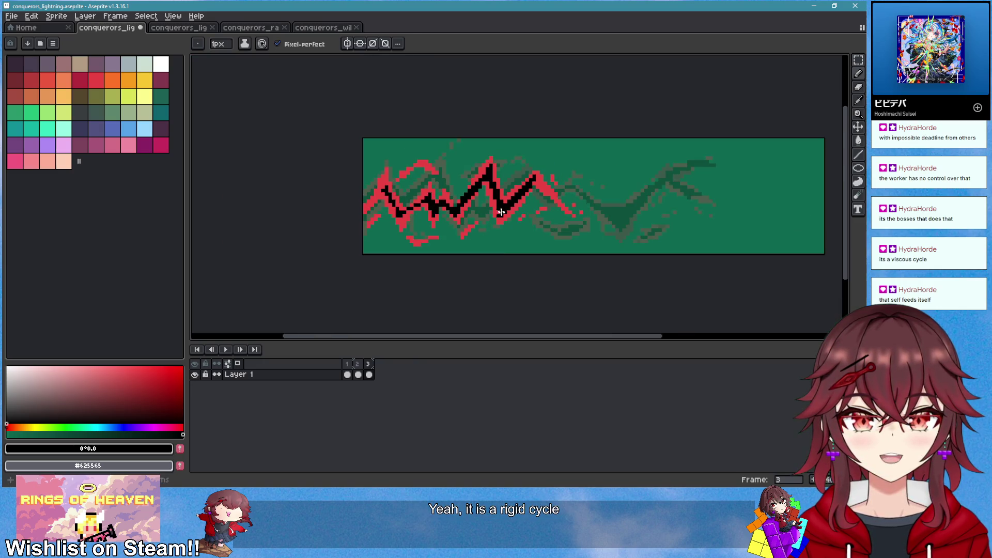
{"action": "scroll", "coordinate": [493, 252], "scroll_direction": "up", "scroll_amount": 3}
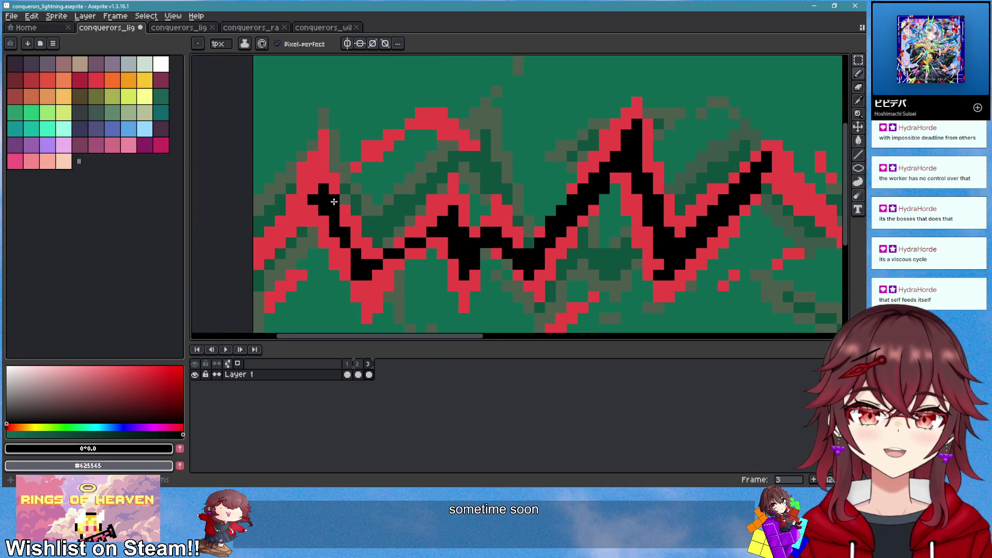
{"action": "left_click_drag", "start_coordinate": [313, 222], "coordinate": [254, 275]}
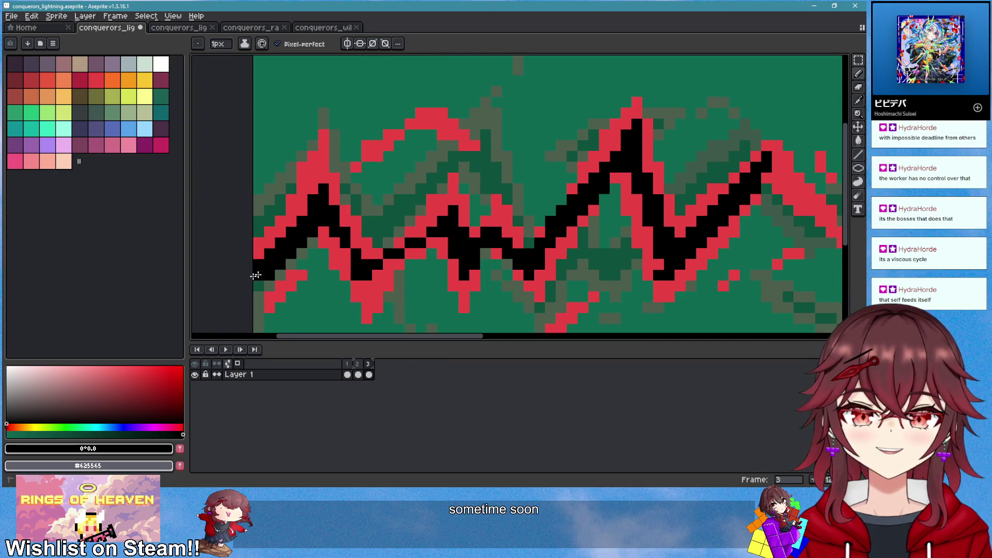
{"action": "left_click", "coordinate": [321, 233], "text": "alt"}
{"action": "left_click", "coordinate": [258, 308]}
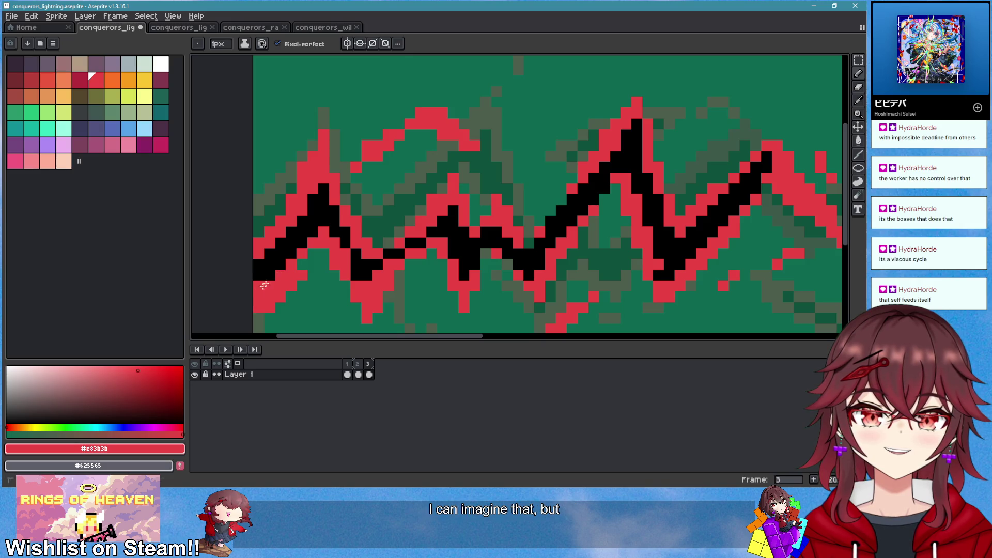
{"action": "scroll", "coordinate": [377, 302], "scroll_direction": "down", "scroll_amount": 4}
{"action": "scroll", "coordinate": [383, 302], "scroll_direction": "up", "scroll_amount": 2}
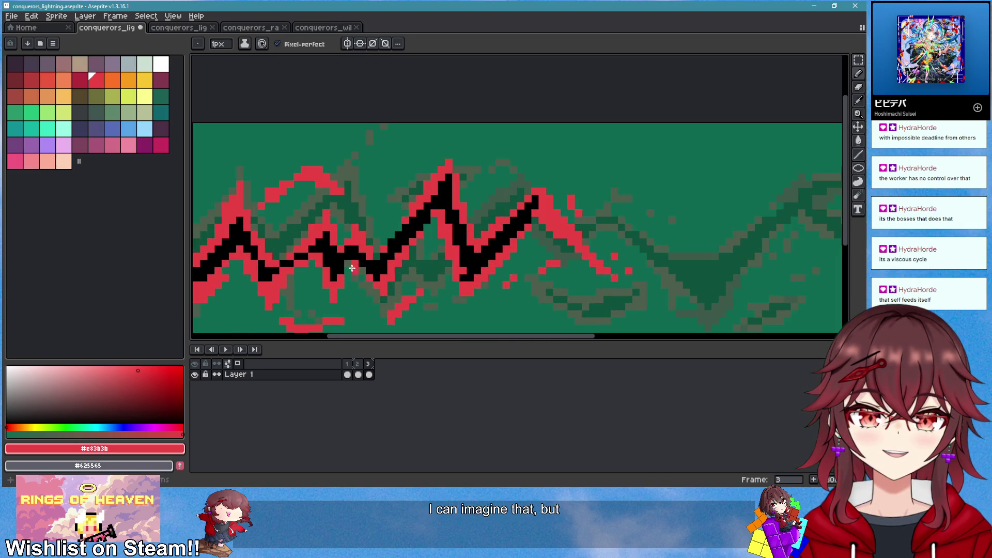
{"action": "scroll", "coordinate": [346, 268], "scroll_direction": "up", "scroll_amount": 1}
{"action": "scroll", "coordinate": [346, 268], "scroll_direction": "down", "scroll_amount": 2}
{"action": "scroll", "coordinate": [346, 268], "scroll_direction": "up", "scroll_amount": 2}
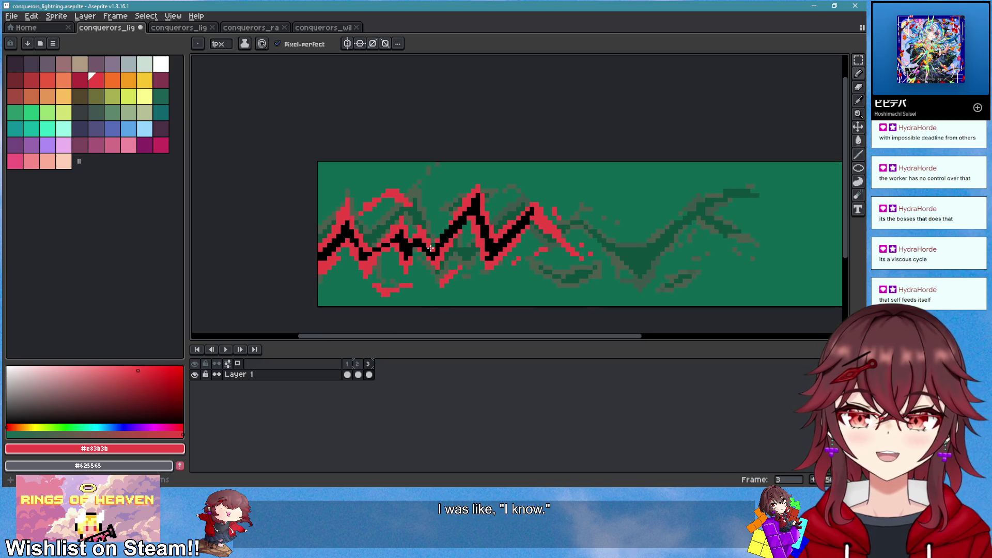
{"action": "scroll", "coordinate": [416, 243], "scroll_direction": "up", "scroll_amount": 2}
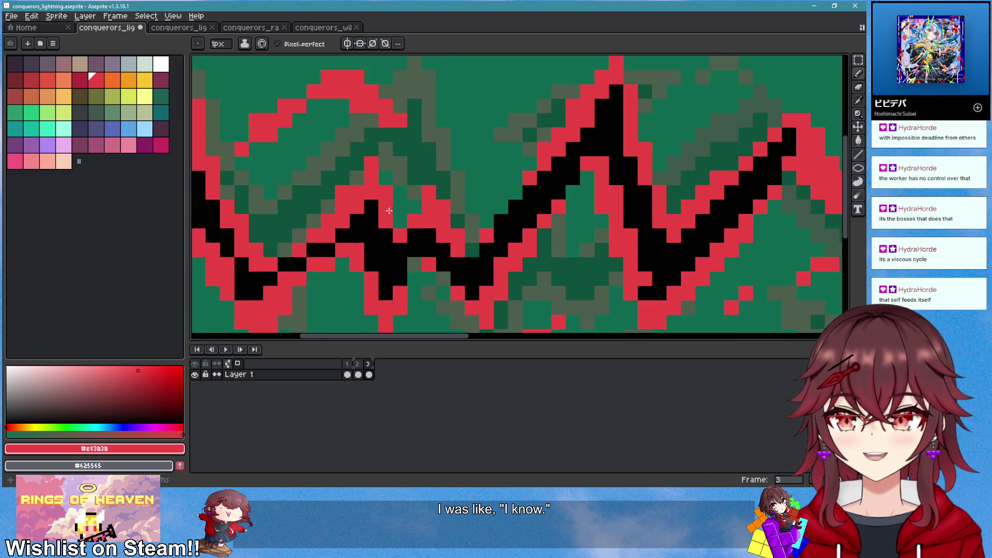
Extend the black core further down, eyedropping black and red from the bolt
{"action": "left_click", "coordinate": [434, 239], "text": "alt"}
{"action": "scroll", "coordinate": [433, 231], "scroll_direction": "down", "scroll_amount": 4}
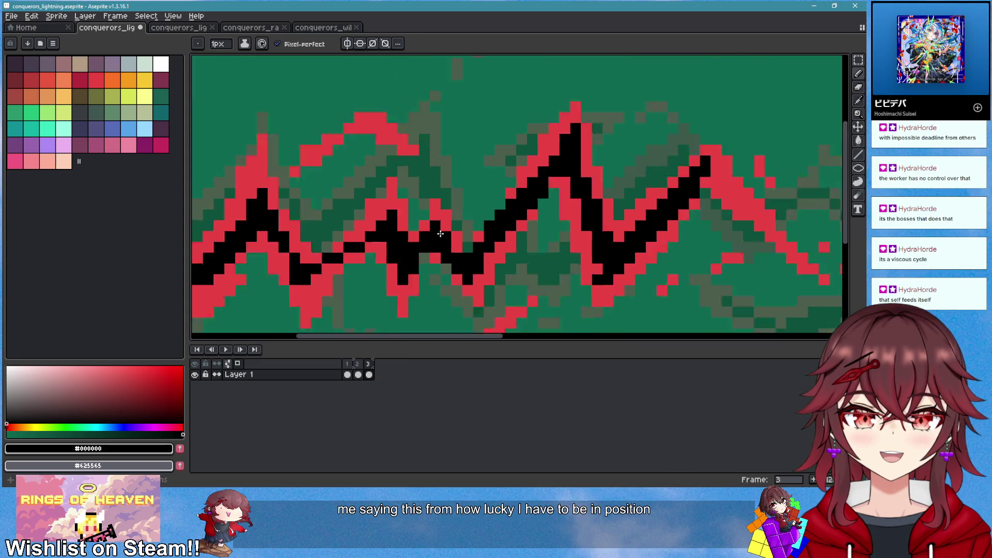
{"action": "left_click", "coordinate": [467, 264], "text": "alt"}
{"action": "scroll", "coordinate": [468, 264], "scroll_direction": "down", "scroll_amount": 1}
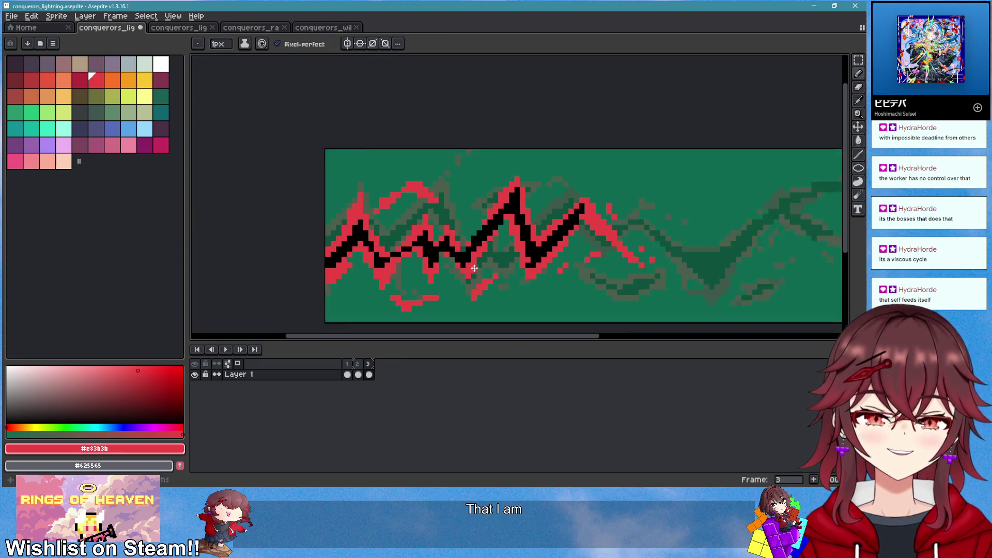
{"action": "scroll", "coordinate": [468, 264], "scroll_direction": "down", "scroll_amount": 1}
{"action": "scroll", "coordinate": [405, 254], "scroll_direction": "up", "scroll_amount": 4}
{"action": "mouse_move", "coordinate": [405, 249]}
{"action": "left_mouse_down"}
{"action": "mouse_move", "coordinate": [382, 261]}
{"action": "mouse_move", "coordinate": [385, 286]}
{"action": "mouse_move", "coordinate": [400, 249]}
{"action": "left_mouse_up"}
{"action": "left_click", "coordinate": [371, 258], "text": "alt"}
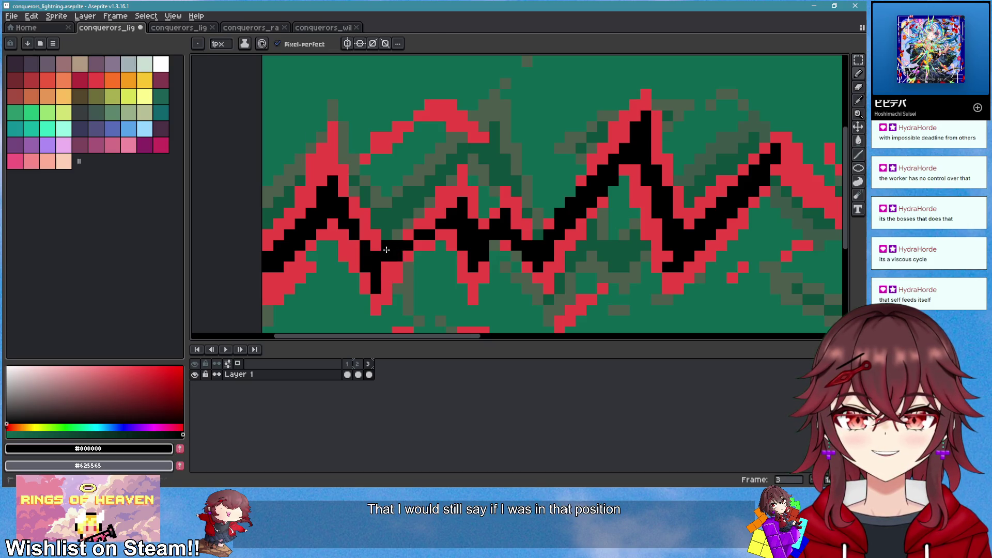
{"action": "scroll", "coordinate": [388, 253], "scroll_direction": "down", "scroll_amount": 2}
{"action": "scroll", "coordinate": [388, 253], "scroll_direction": "up", "scroll_amount": 2}
{"action": "left_click", "coordinate": [388, 253], "text": "alt"}
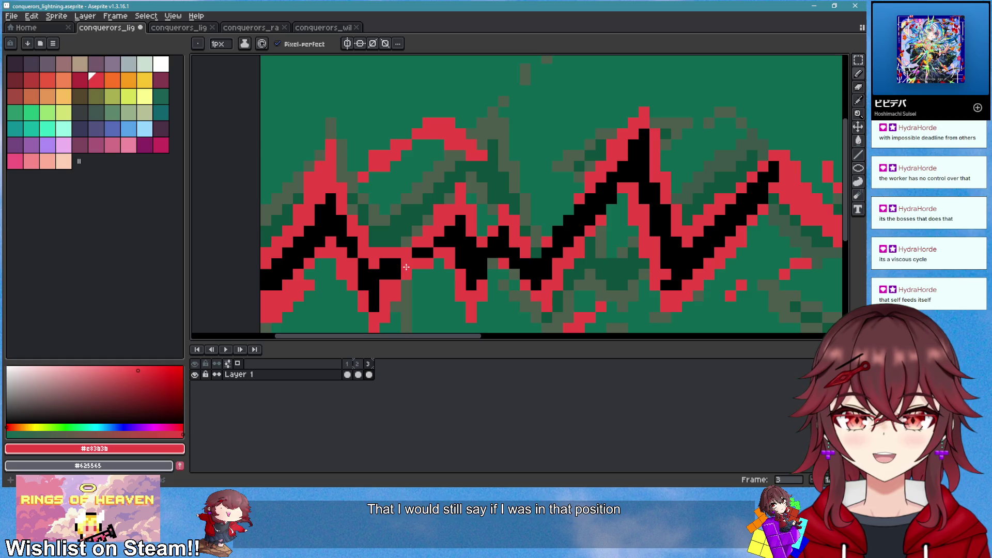
{"action": "scroll", "coordinate": [408, 264], "scroll_direction": "down", "scroll_amount": 2}
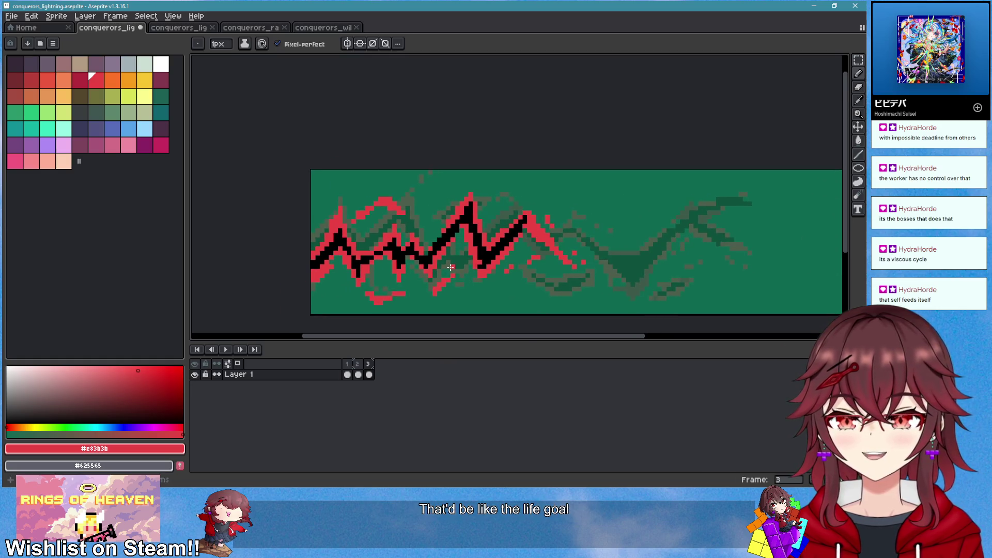
{"action": "scroll", "coordinate": [449, 267], "scroll_direction": "up", "scroll_amount": 2}
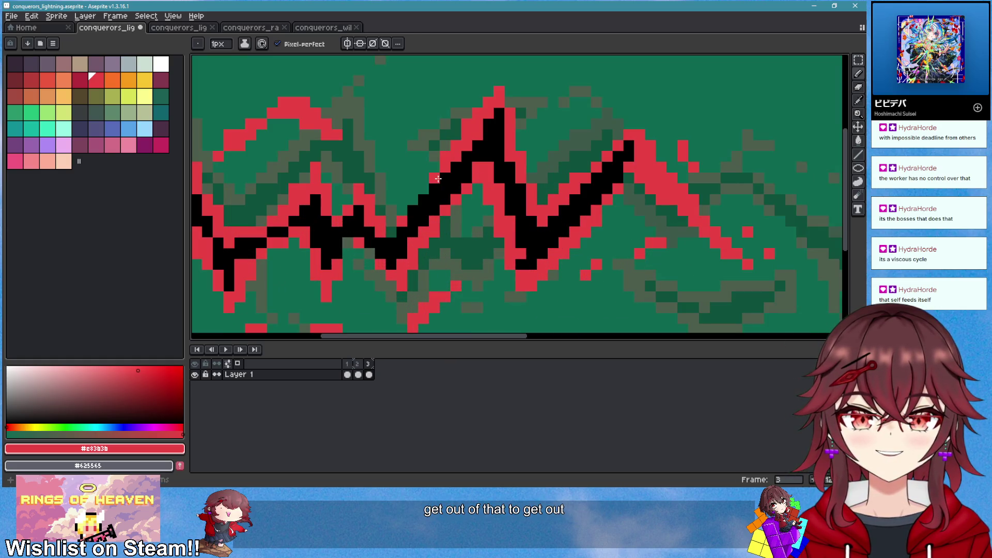
{"action": "scroll", "coordinate": [513, 248], "scroll_direction": "down", "scroll_amount": 3}
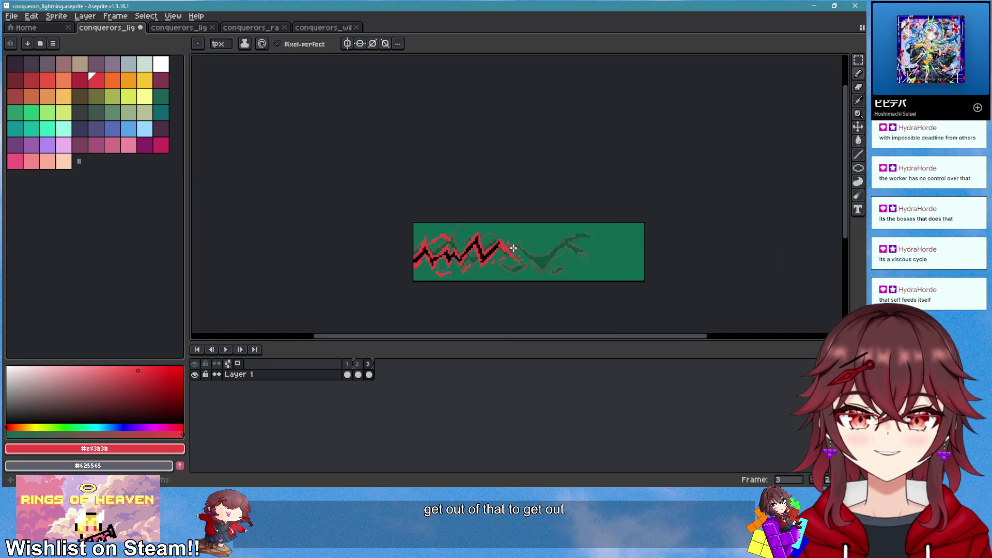
{"action": "scroll", "coordinate": [513, 248], "scroll_direction": "up", "scroll_amount": 3}
Draw a black diagonal down the bolt's right slope and play the animation to preview it
{"action": "left_click", "coordinate": [408, 197], "text": "alt"}
{"action": "left_click_drag", "start_coordinate": [422, 212], "coordinate": [516, 311]}
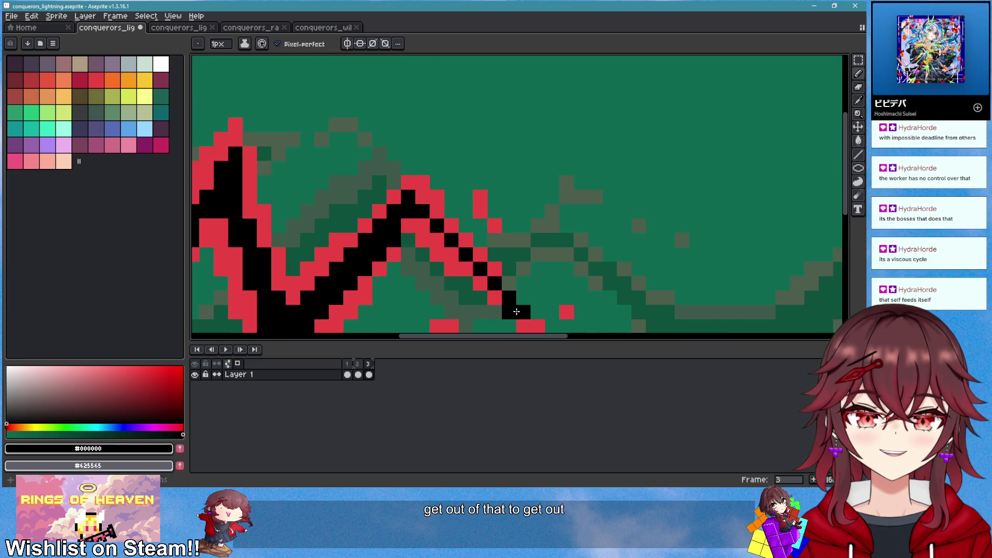
{"action": "scroll", "coordinate": [516, 312], "scroll_direction": "down", "scroll_amount": 3}
{"action": "scroll", "coordinate": [532, 315], "scroll_direction": "up", "scroll_amount": 3}
{"action": "left_click", "coordinate": [530, 292], "text": "alt"}
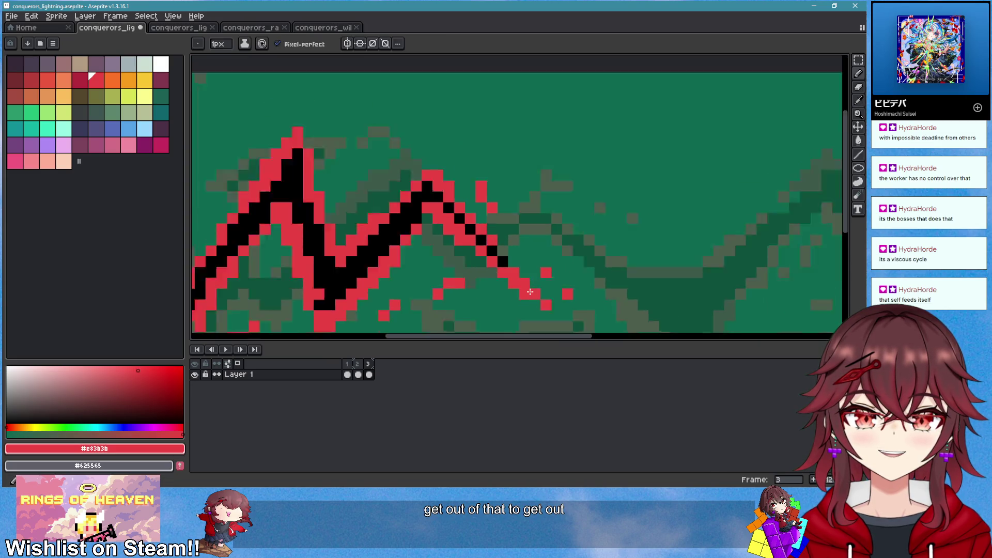
{"action": "scroll", "coordinate": [530, 292], "scroll_direction": "down", "scroll_amount": 2}
{"action": "scroll", "coordinate": [547, 293], "scroll_direction": "down", "scroll_amount": 3}
{"action": "scroll", "coordinate": [547, 294], "scroll_direction": "up", "scroll_amount": 2}
{"action": "left_click", "coordinate": [226, 354]}
{"action": "scroll", "coordinate": [491, 312], "scroll_direction": "down", "scroll_amount": 3}
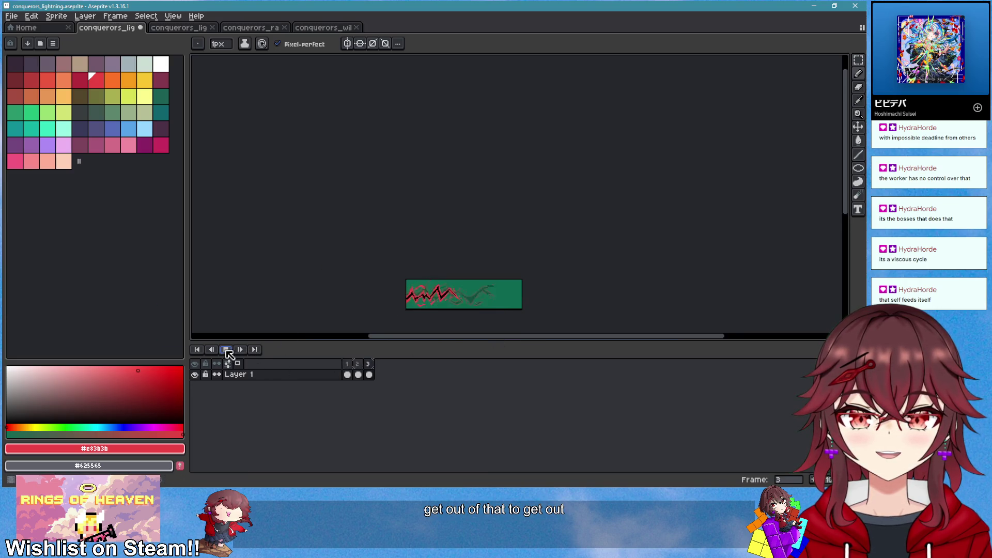
Stop playback, add a new frame 4 after frame 3, and clear its copied bolt
{"action": "scroll", "coordinate": [450, 283], "scroll_direction": "up", "scroll_amount": 3}
{"action": "key", "text": "Return"}
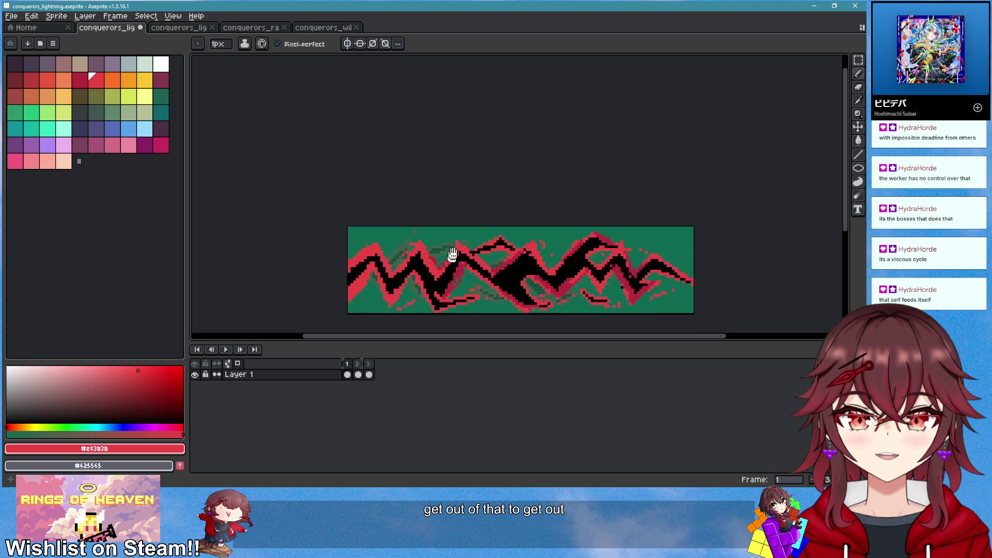
{"action": "scroll", "coordinate": [447, 263], "scroll_direction": "up", "scroll_amount": 2}
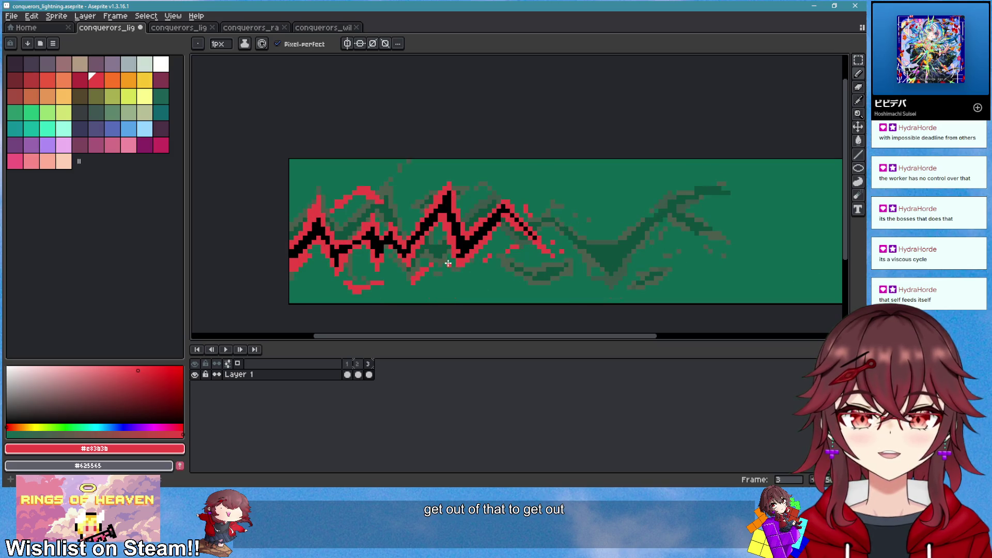
{"action": "scroll", "coordinate": [465, 261], "scroll_direction": "right", "scroll_amount": 2}
{"action": "right_click", "coordinate": [368, 364]}
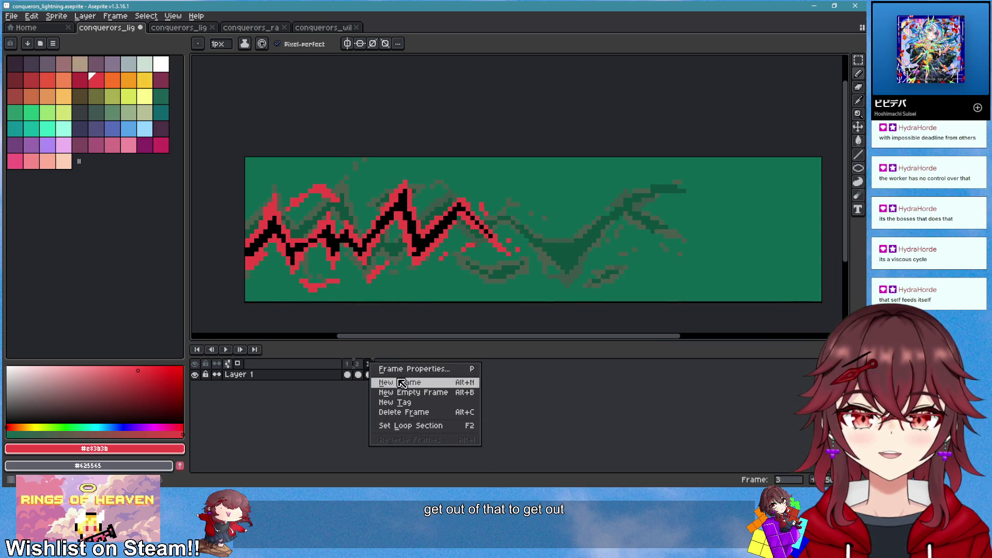
{"action": "left_click", "coordinate": [404, 383]}
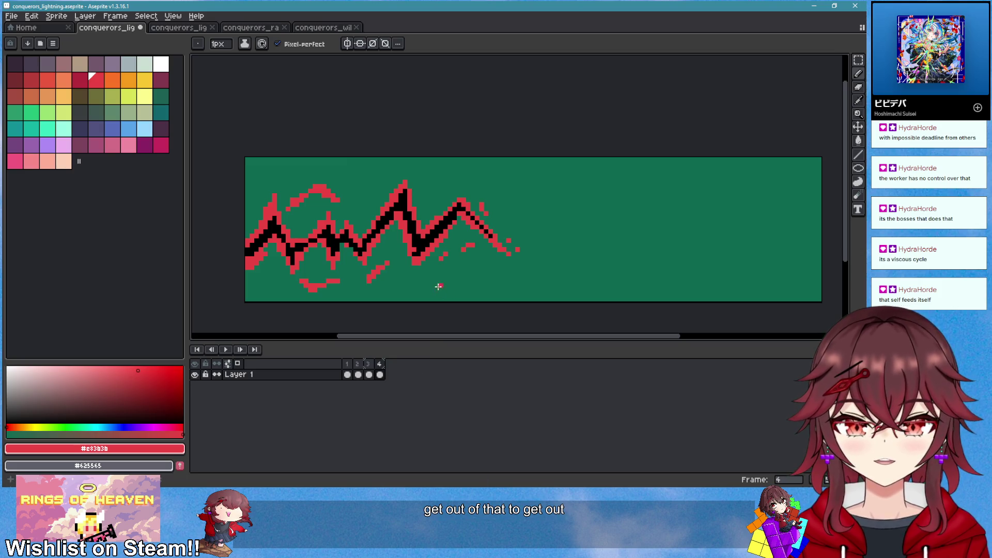
{"action": "key", "text": "m"}
{"action": "left_click_drag", "start_coordinate": [243, 156], "coordinate": [522, 317]}
{"action": "key", "text": "Delete"}
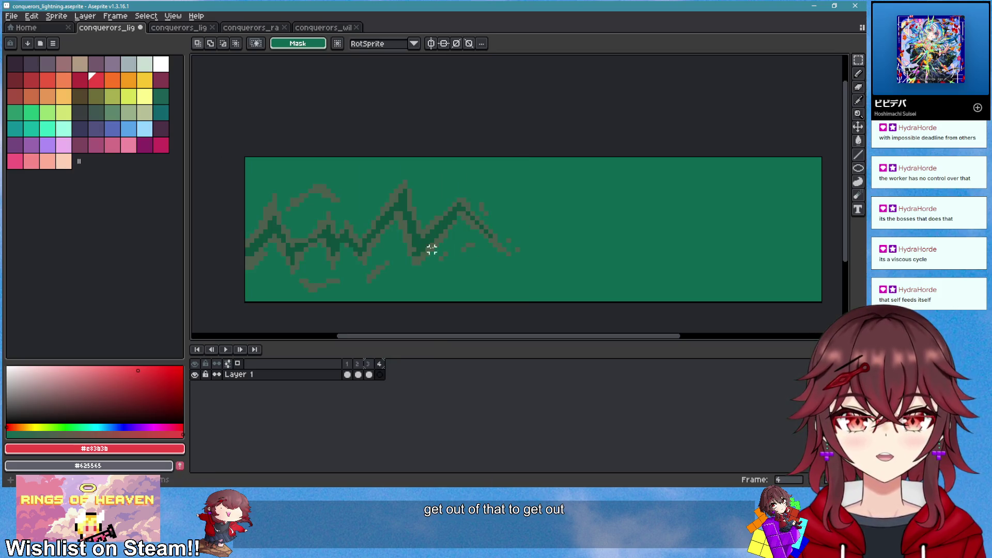
Draw a thick red zigzag bolt across the left half of frame 4
{"action": "scroll", "coordinate": [432, 250], "scroll_direction": "left", "scroll_amount": 5}
{"action": "key", "text": "b"}
{"action": "mouse_move", "coordinate": [497, 244]}
{"action": "left_mouse_down"}
{"action": "mouse_move", "coordinate": [421, 232]}
{"action": "mouse_move", "coordinate": [357, 250]}
{"action": "mouse_move", "coordinate": [385, 231]}
{"action": "left_mouse_up"}
{"action": "key", "text": "ctrl+z"}
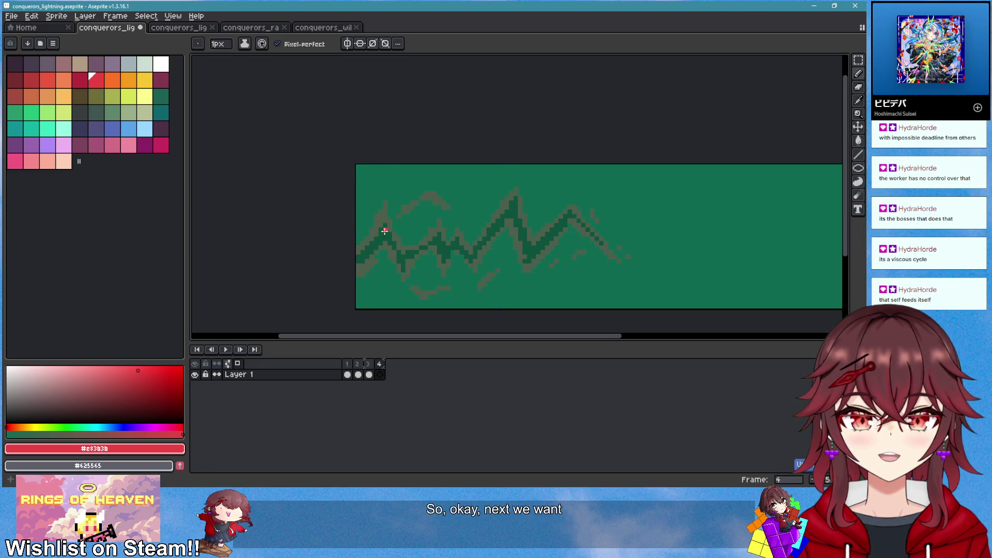
{"action": "key", "text": "ctrl+z"}
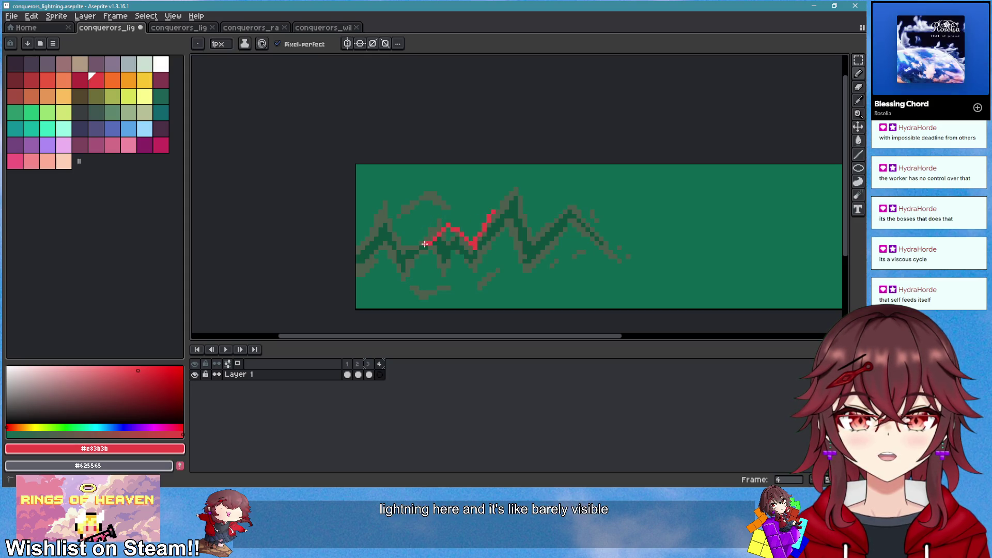
{"action": "scroll", "coordinate": [362, 258], "scroll_direction": "down", "scroll_amount": 2}
{"action": "mouse_move", "coordinate": [355, 260]}
{"action": "left_mouse_down"}
{"action": "mouse_move", "coordinate": [382, 221]}
{"action": "mouse_move", "coordinate": [389, 226]}
{"action": "left_mouse_up"}
{"action": "scroll", "coordinate": [384, 241], "scroll_direction": "up", "scroll_amount": 3}
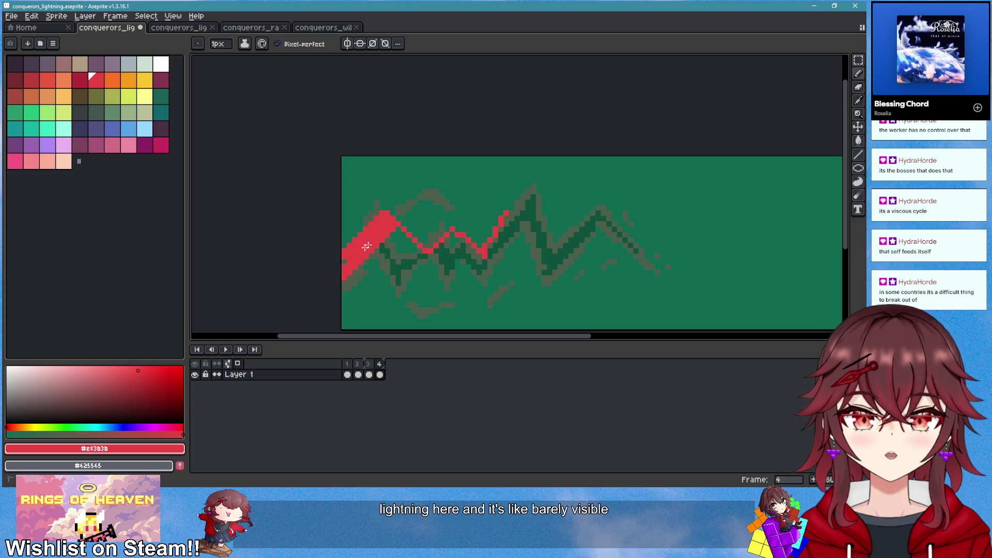
{"action": "scroll", "coordinate": [434, 262], "scroll_direction": "up", "scroll_amount": 2}
{"action": "left_click_drag", "start_coordinate": [316, 238], "coordinate": [365, 249]}
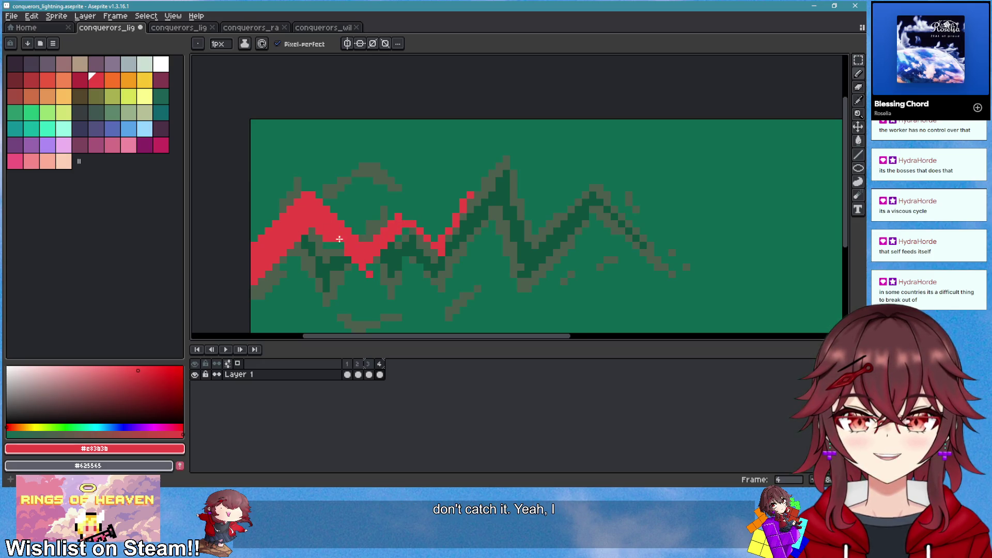
{"action": "left_click_drag", "start_coordinate": [401, 204], "coordinate": [429, 237]}
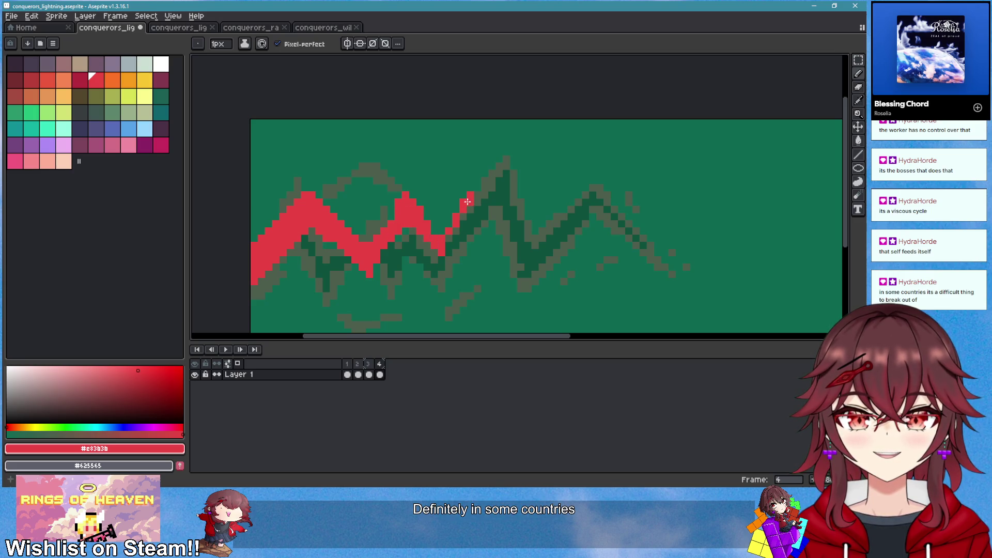
Touch up frame 4's red bolt, switching between eraser and pencil
{"action": "key", "text": "e"}
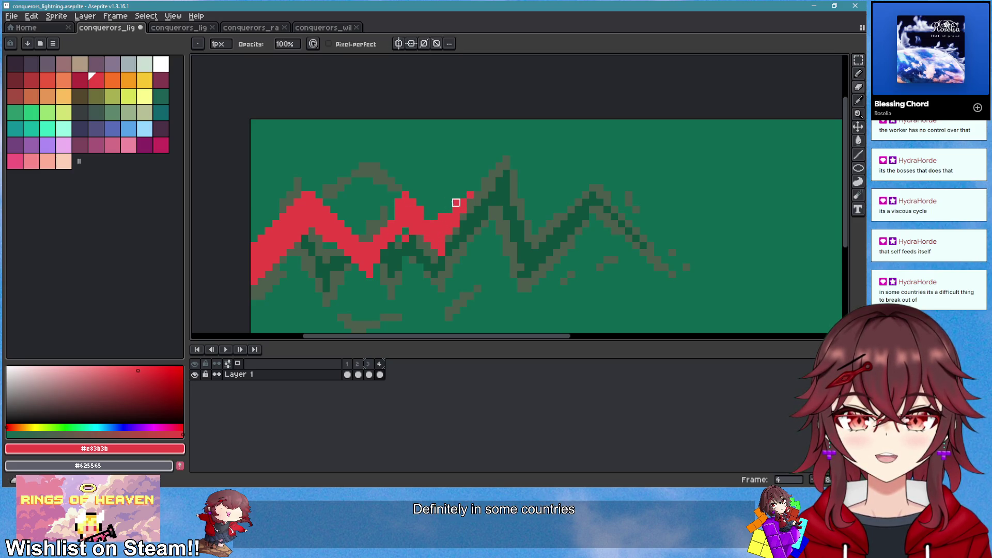
{"action": "scroll", "coordinate": [494, 248], "scroll_direction": "down", "scroll_amount": 1}
{"action": "scroll", "coordinate": [449, 248], "scroll_direction": "up", "scroll_amount": 1}
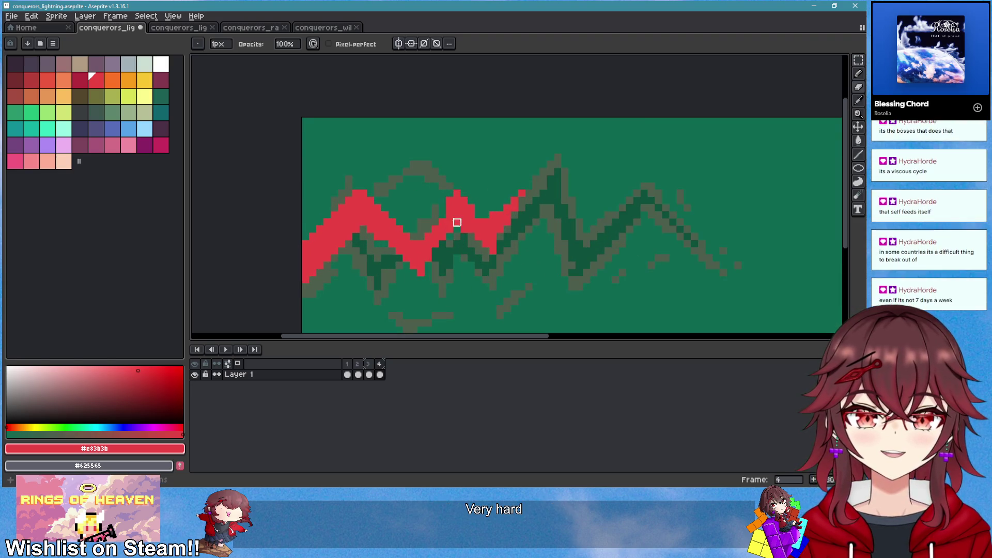
{"action": "key", "text": "b"}
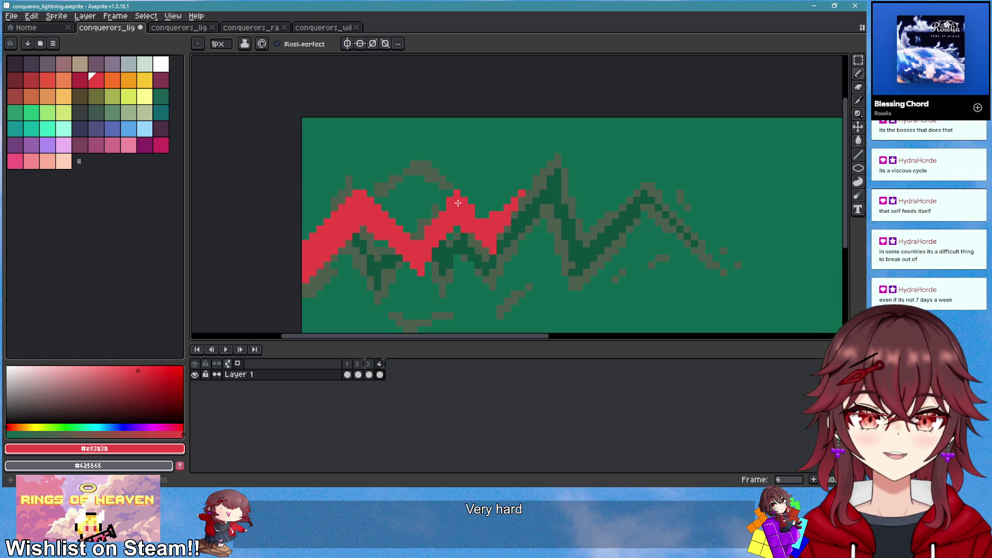
{"action": "scroll", "coordinate": [492, 261], "scroll_direction": "down", "scroll_amount": 1}
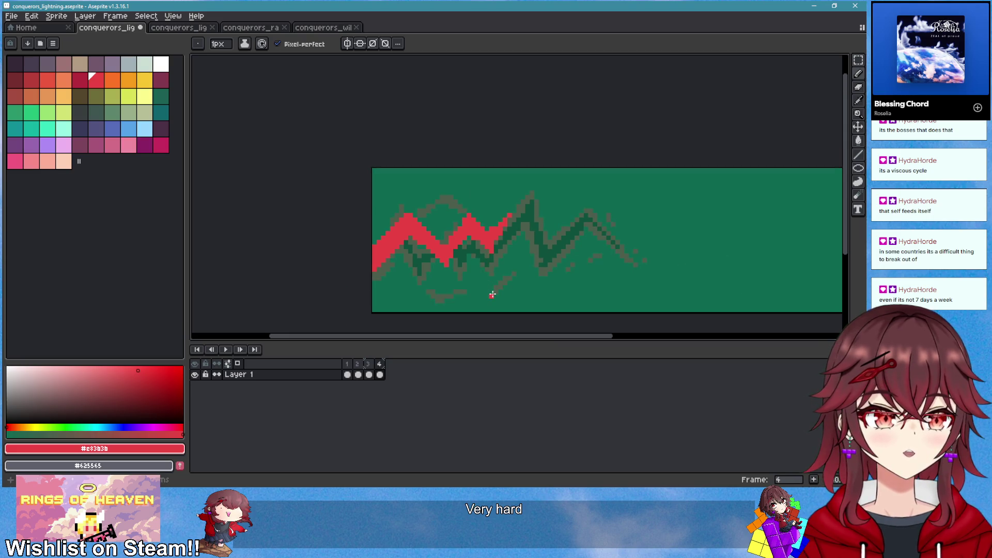
{"action": "scroll", "coordinate": [492, 294], "scroll_direction": "down", "scroll_amount": 3}
{"action": "scroll", "coordinate": [492, 293], "scroll_direction": "up", "scroll_amount": 4}
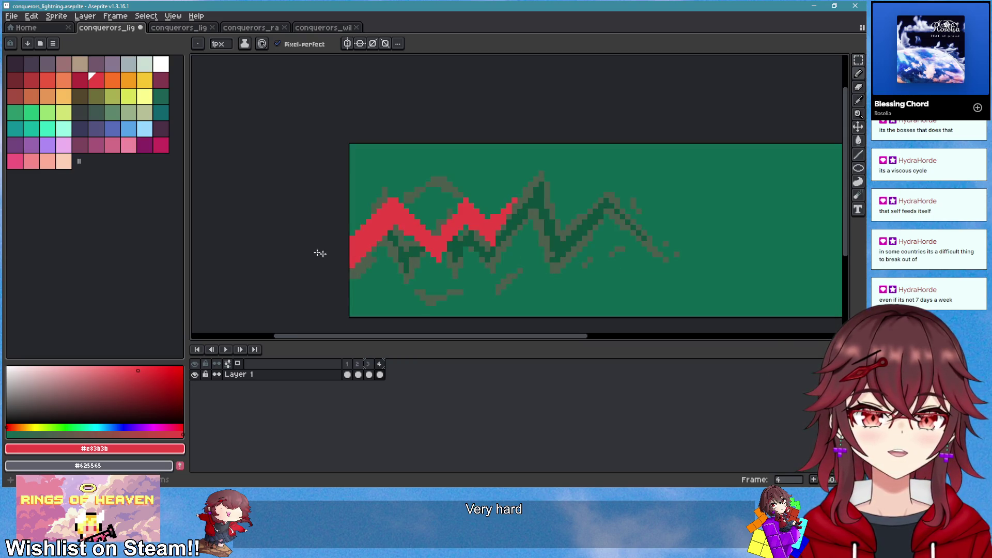
Draw a black core line along the red zigzag, then return to red
{"action": "left_click", "coordinate": [7, 423]}
{"action": "scroll", "coordinate": [397, 215], "scroll_direction": "up", "scroll_amount": 3}
{"action": "mouse_move", "coordinate": [397, 216]}
{"action": "left_mouse_down"}
{"action": "mouse_move", "coordinate": [254, 294]}
{"action": "mouse_move", "coordinate": [413, 204]}
{"action": "mouse_move", "coordinate": [509, 237]}
{"action": "mouse_move", "coordinate": [602, 235]}
{"action": "mouse_move", "coordinate": [592, 212]}
{"action": "mouse_move", "coordinate": [548, 204]}
{"action": "mouse_move", "coordinate": [553, 217]}
{"action": "mouse_move", "coordinate": [523, 250]}
{"action": "mouse_move", "coordinate": [565, 297]}
{"action": "mouse_move", "coordinate": [603, 259]}
{"action": "left_mouse_up"}
{"action": "scroll", "coordinate": [527, 232], "scroll_direction": "down", "scroll_amount": 2}
{"action": "key", "text": "e"}
{"action": "scroll", "coordinate": [523, 261], "scroll_direction": "up", "scroll_amount": 2}
{"action": "key", "text": "b"}
{"action": "left_click", "coordinate": [508, 247], "text": "alt"}
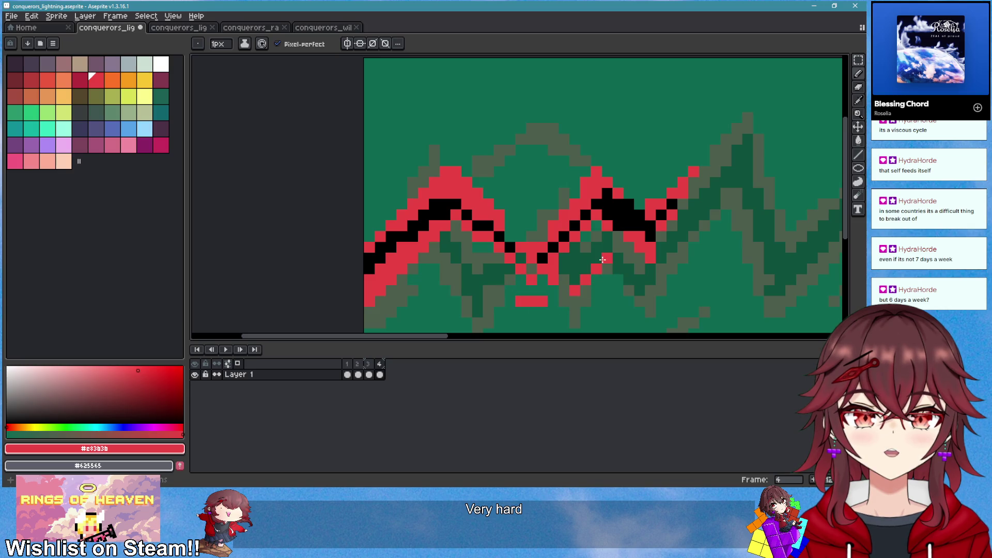
Play and stop the animation to preview frame 4's bolt
{"action": "scroll", "coordinate": [616, 295], "scroll_direction": "down", "scroll_amount": 3}
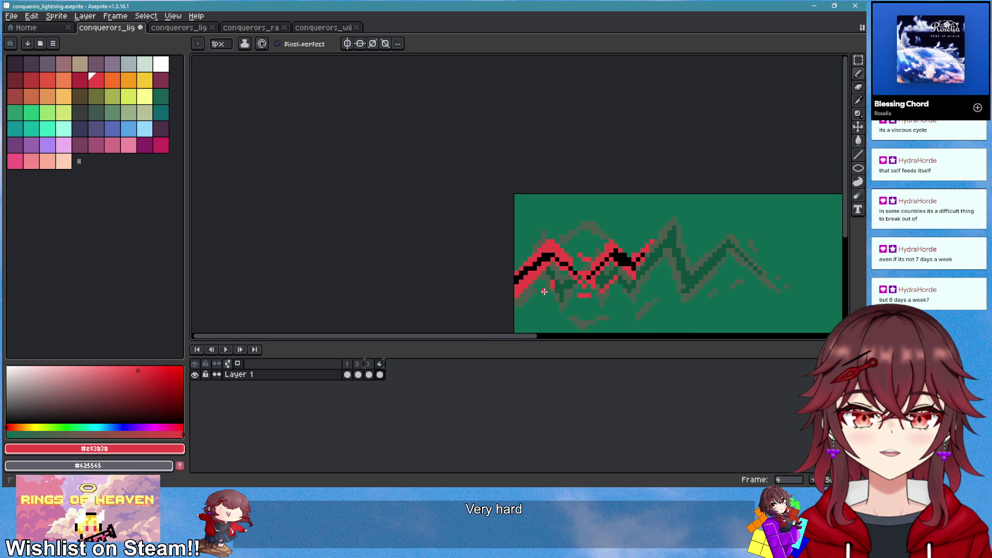
{"action": "scroll", "coordinate": [568, 305], "scroll_direction": "down", "scroll_amount": 2}
{"action": "left_click", "coordinate": [226, 349]}
{"action": "scroll", "coordinate": [581, 271], "scroll_direction": "up", "scroll_amount": 2}
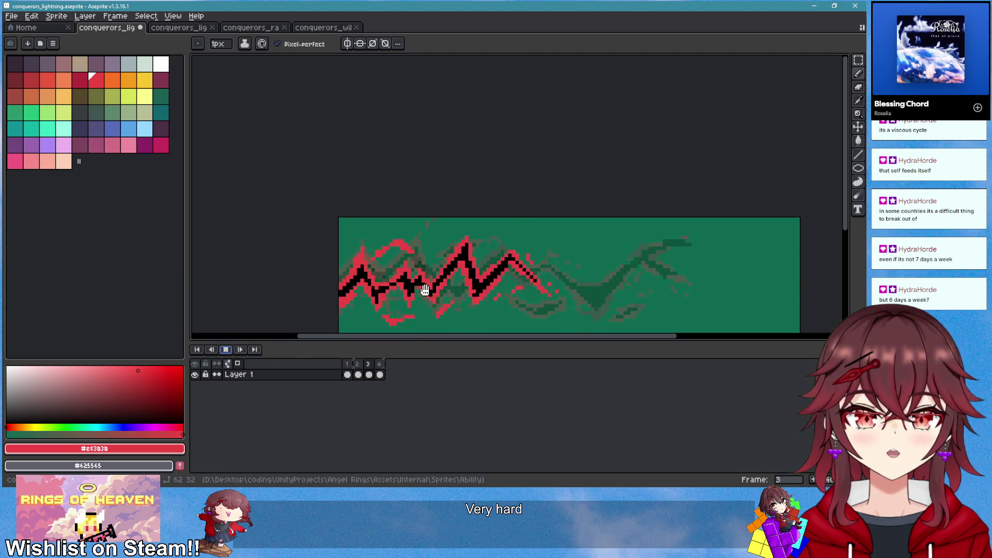
{"action": "left_click", "coordinate": [226, 349]}
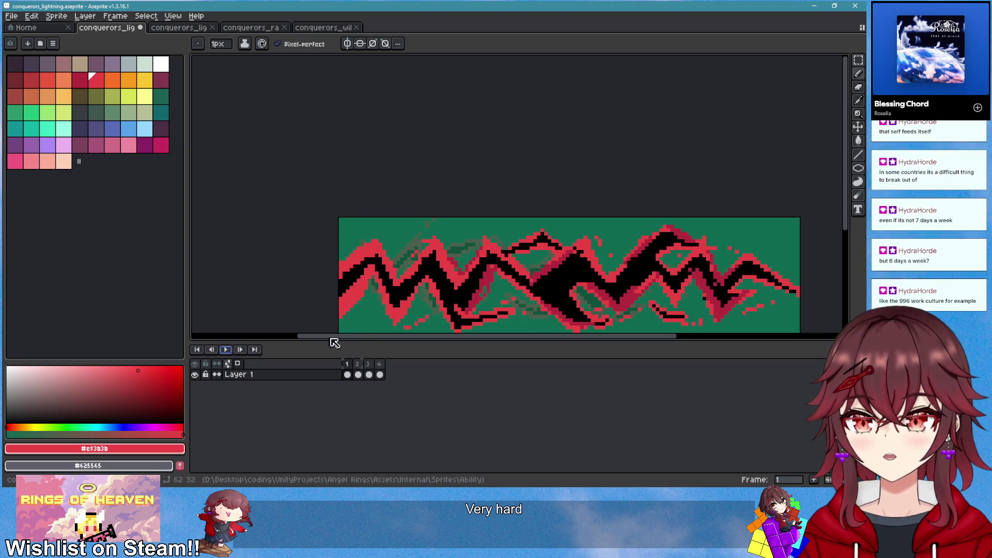
Add frame 5, clear its copied bolt, and draw short scattered red dashes
{"action": "right_click", "coordinate": [380, 364]}
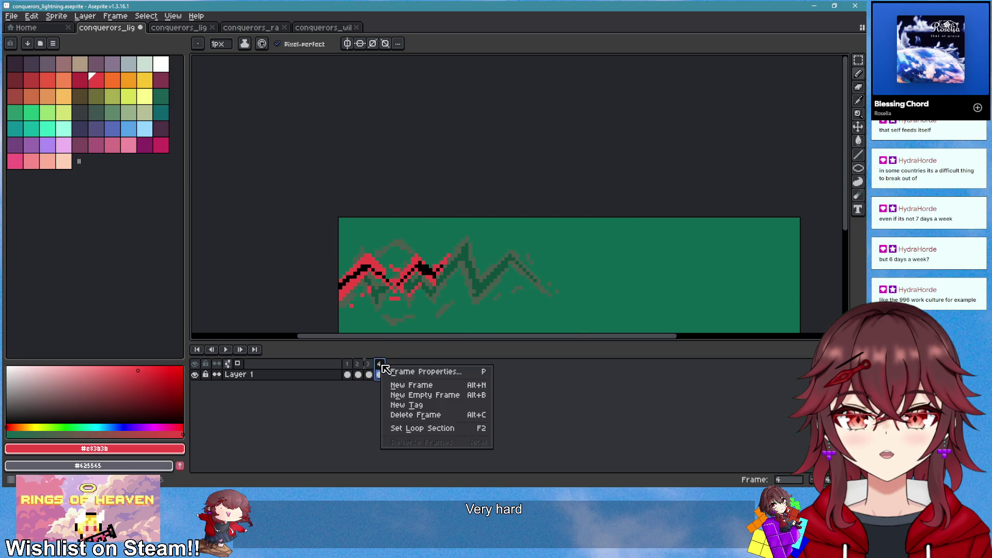
{"action": "left_click", "coordinate": [405, 386]}
{"action": "scroll", "coordinate": [444, 310], "scroll_direction": "up", "scroll_amount": 2}
{"action": "key", "text": "m"}
{"action": "mouse_move", "coordinate": [312, 162]}
{"action": "left_mouse_down"}
{"action": "mouse_move", "coordinate": [384, 254]}
{"action": "mouse_move", "coordinate": [540, 299]}
{"action": "left_mouse_up"}
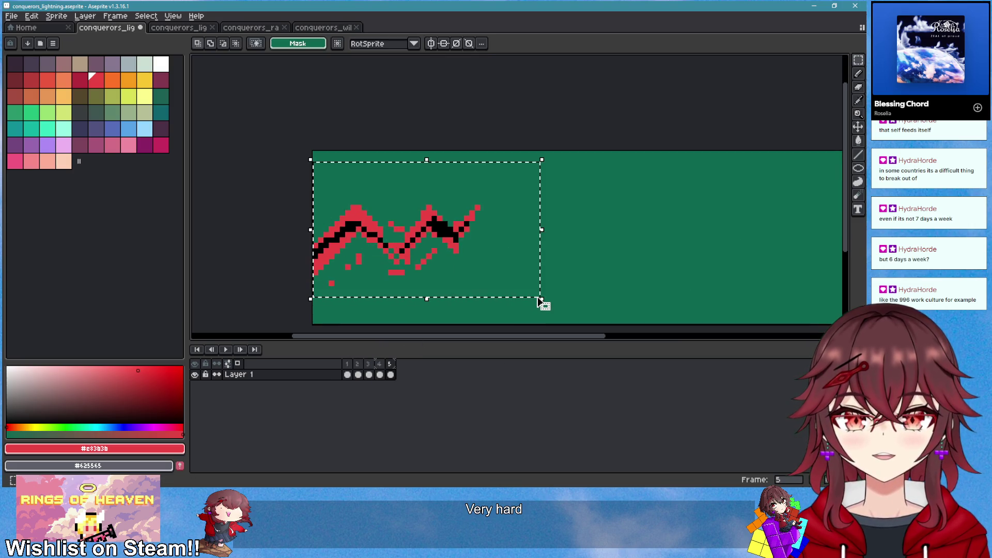
{"action": "key", "text": "Delete"}
{"action": "scroll", "coordinate": [372, 283], "scroll_direction": "up", "scroll_amount": 2}
{"action": "key", "text": "b"}
{"action": "mouse_move", "coordinate": [346, 212]}
{"action": "left_mouse_down"}
{"action": "mouse_move", "coordinate": [244, 173]}
{"action": "mouse_move", "coordinate": [367, 217]}
{"action": "mouse_move", "coordinate": [454, 153]}
{"action": "mouse_move", "coordinate": [519, 195]}
{"action": "mouse_move", "coordinate": [606, 173]}
{"action": "left_mouse_up"}
{"action": "scroll", "coordinate": [486, 222], "scroll_direction": "down", "scroll_amount": 4}
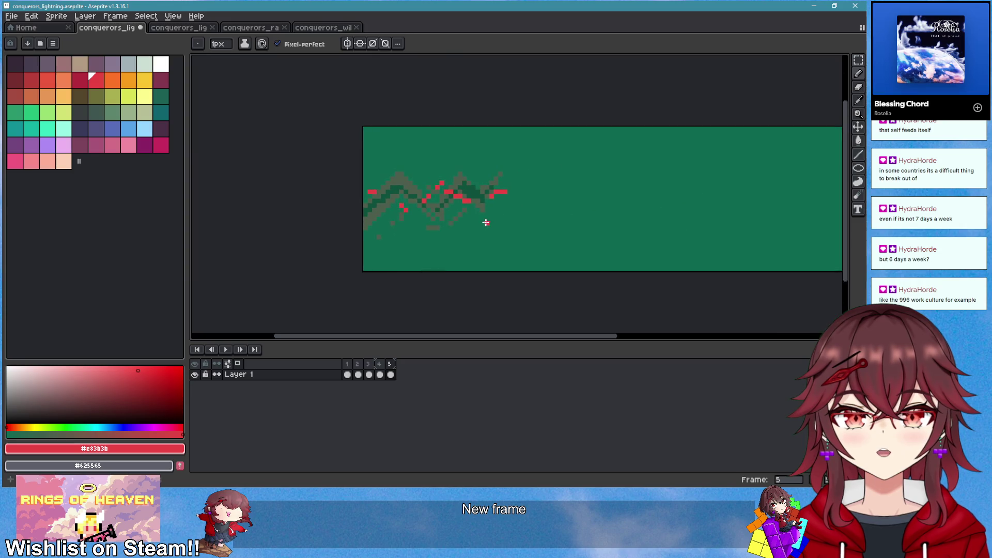
{"action": "scroll", "coordinate": [535, 197], "scroll_direction": "down", "scroll_amount": 2}
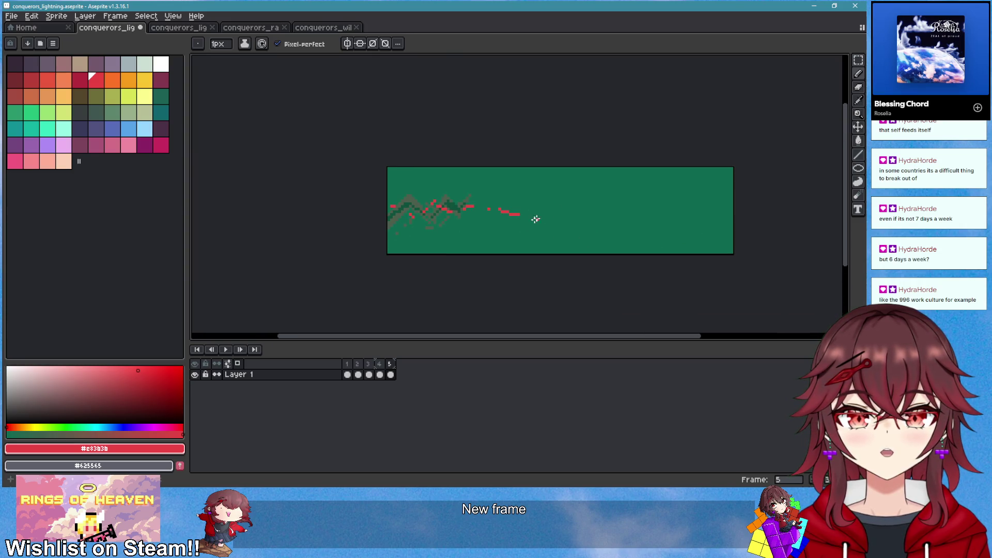
{"action": "key", "text": "ctrl+z"}
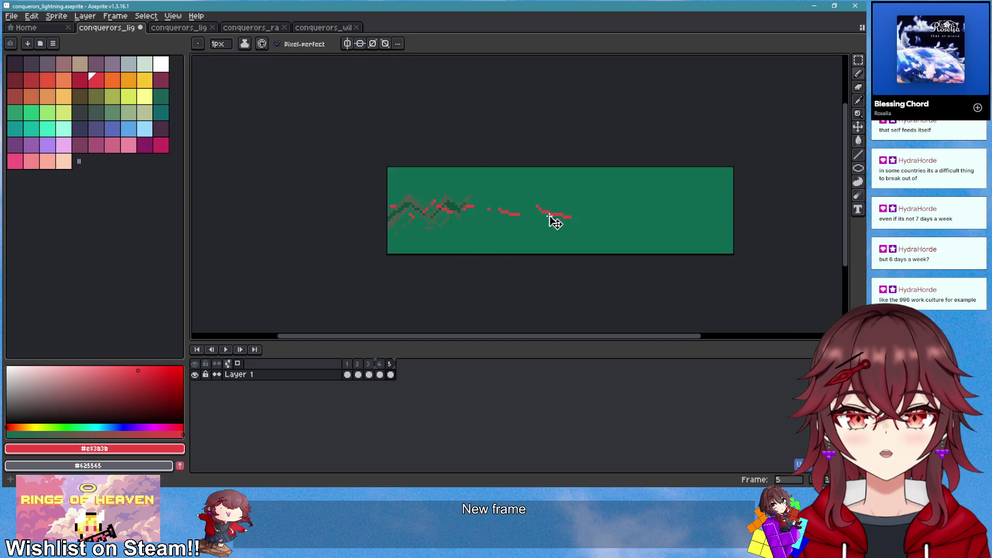
Extend frame 4's red bolt slightly to the right
{"action": "key", "text": "comma"}
{"action": "scroll", "coordinate": [551, 279], "scroll_direction": "up", "scroll_amount": 1}
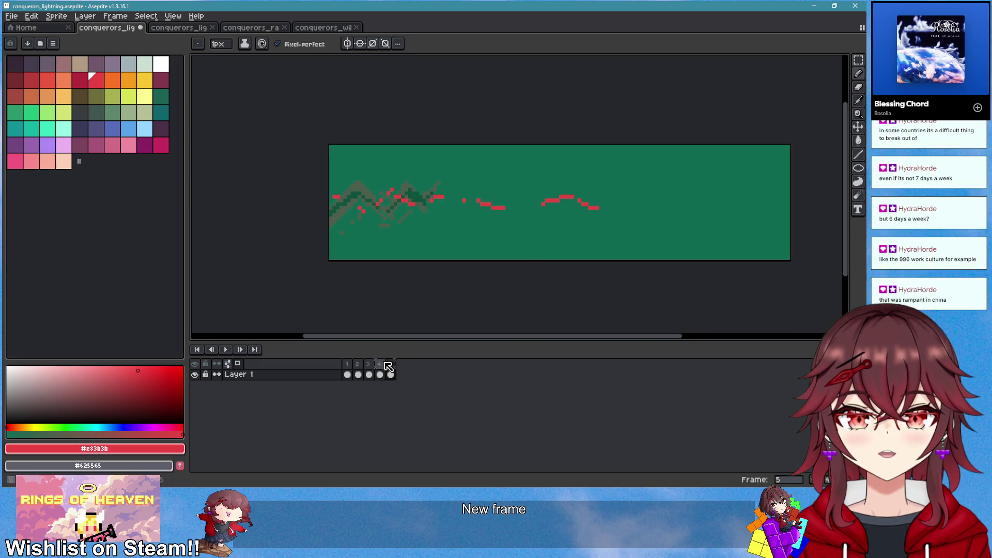
{"action": "left_click_drag", "start_coordinate": [450, 201], "coordinate": [463, 204]}
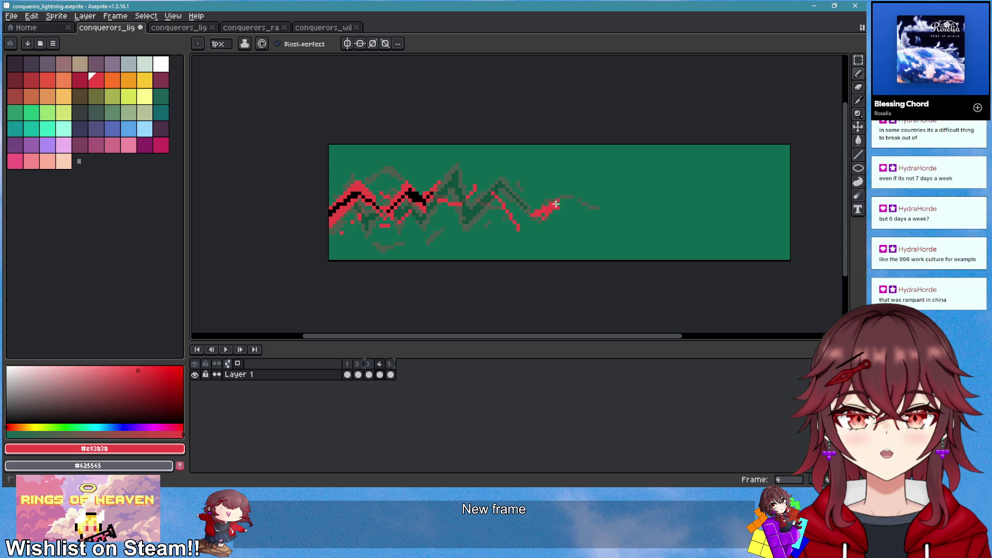
{"action": "scroll", "coordinate": [558, 217], "scroll_direction": "down", "scroll_amount": 1}
{"action": "key", "text": "comma"}
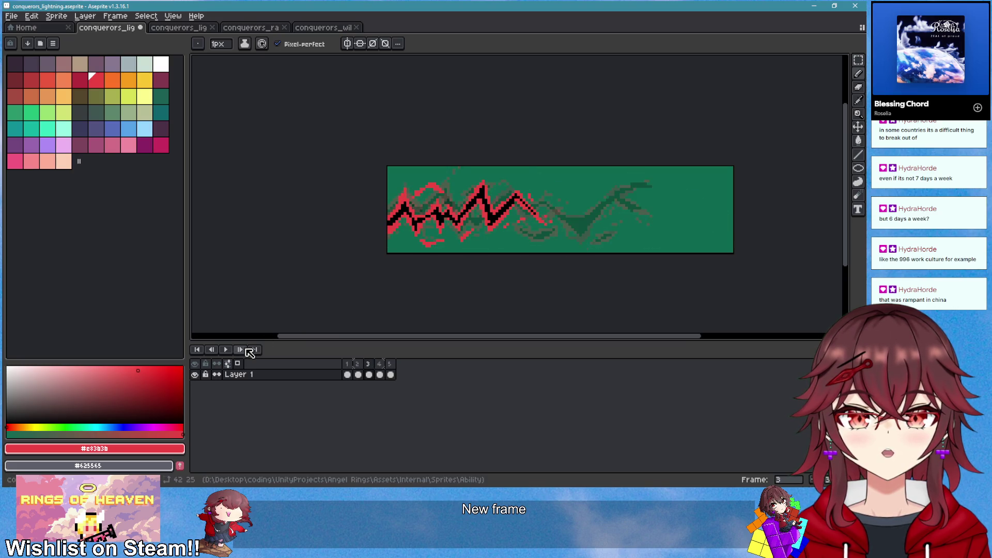
Play the animation twice to preview the fading lightning
{"action": "left_click", "coordinate": [226, 349]}
{"action": "scroll", "coordinate": [610, 288], "scroll_direction": "down", "scroll_amount": 1}
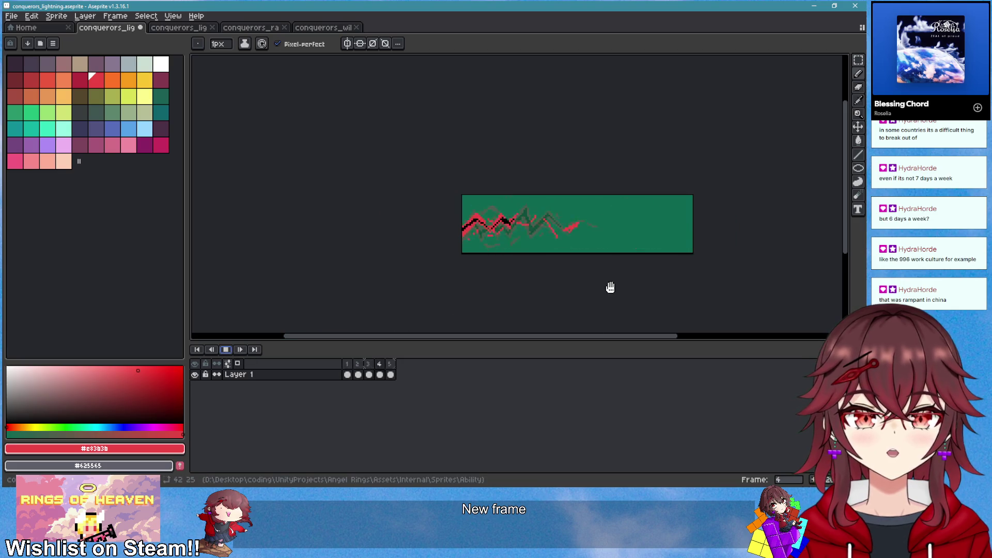
{"action": "left_click_drag", "start_coordinate": [610, 287], "coordinate": [524, 299]}
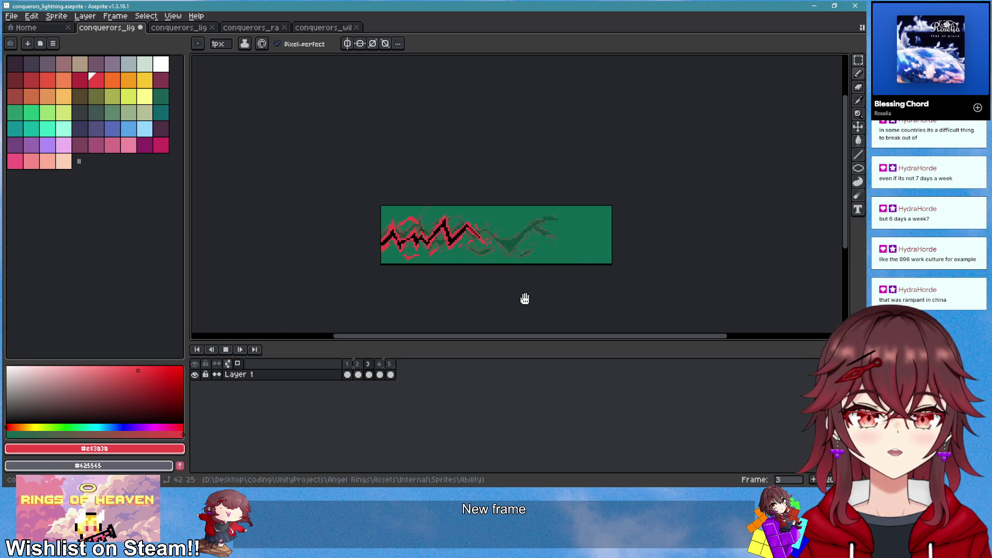
{"action": "key", "text": "Return"}
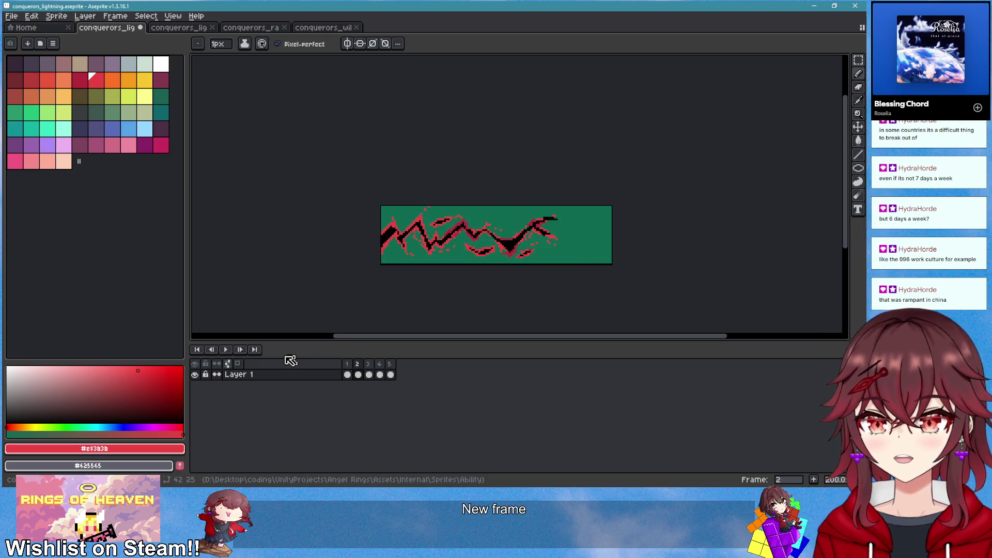
{"action": "left_click", "coordinate": [226, 350]}
{"action": "scroll", "coordinate": [562, 295], "scroll_direction": "down", "scroll_amount": 1}
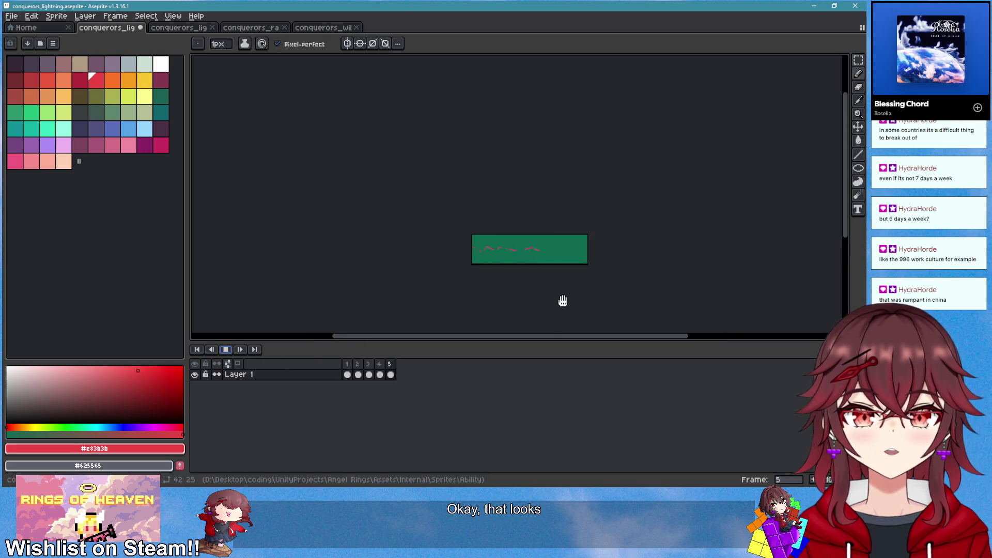
{"action": "scroll", "coordinate": [558, 300], "scroll_direction": "up", "scroll_amount": 4}
{"action": "scroll", "coordinate": [512, 303], "scroll_direction": "down", "scroll_amount": 1}
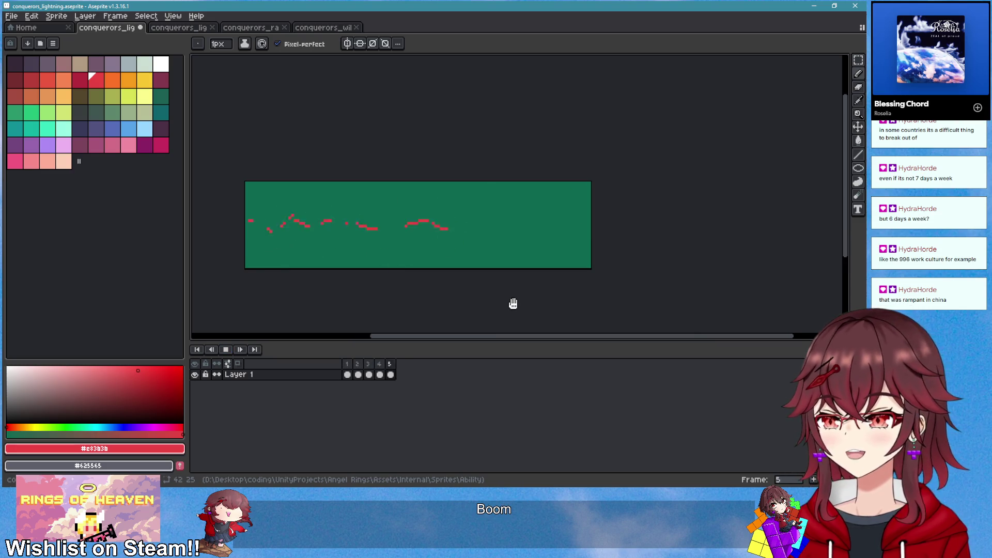
{"action": "left_click_drag", "start_coordinate": [512, 304], "coordinate": [544, 291]}
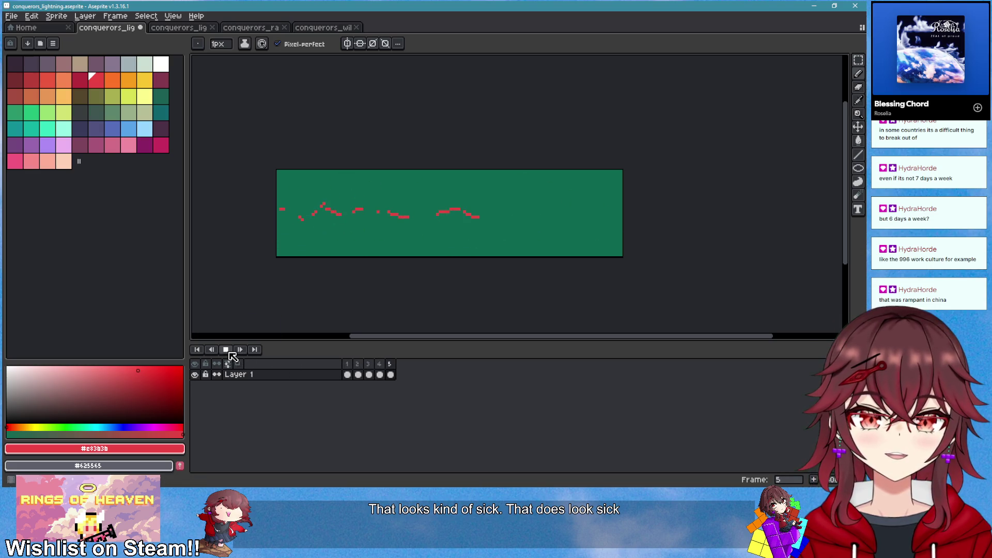
Paste copies of the five frames after frame 5 and select frames 6–10
{"action": "key", "text": "ctrl+z"}
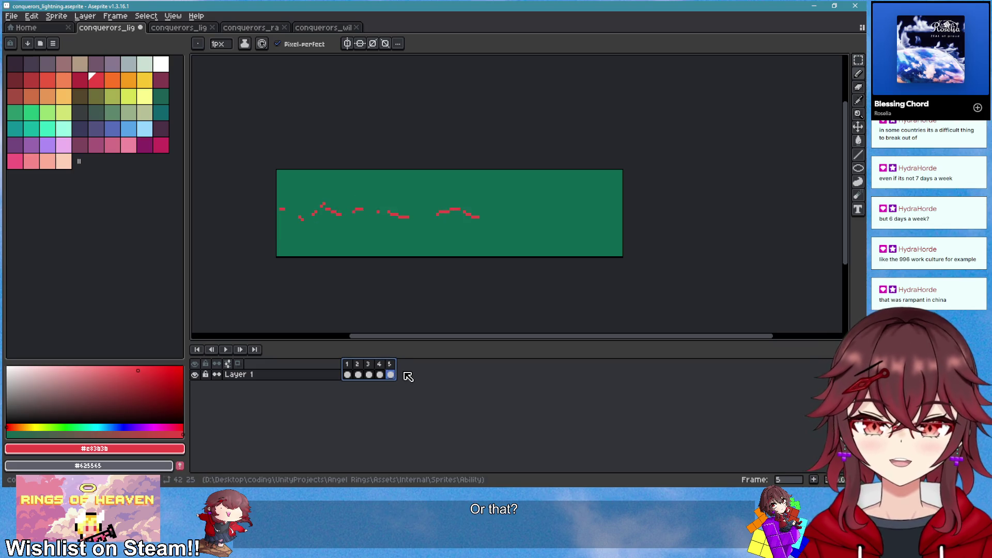
{"action": "left_click_drag", "start_coordinate": [401, 374], "coordinate": [443, 374]}
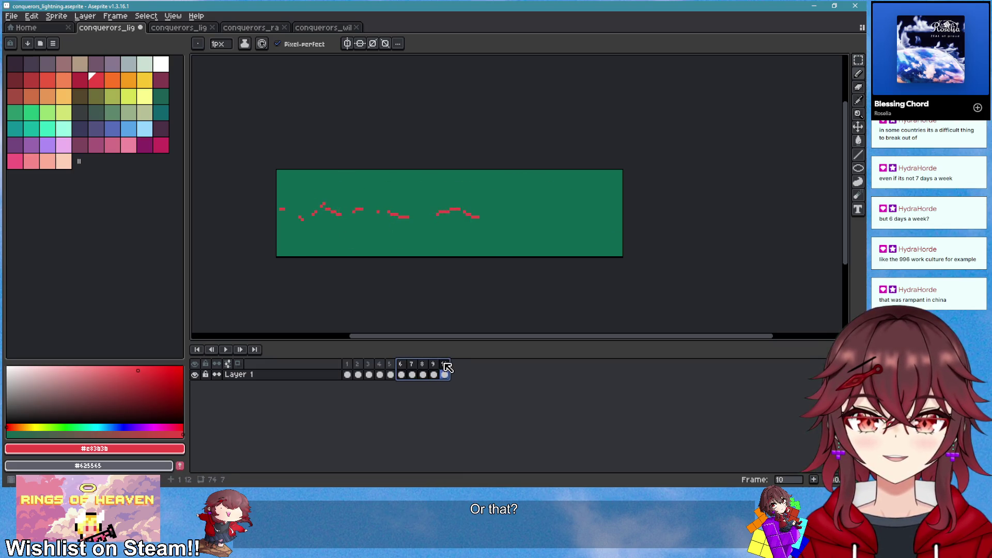
Reverse the order of frames 6–10 and inspect the reordered frames
{"action": "right_click", "coordinate": [445, 366]}
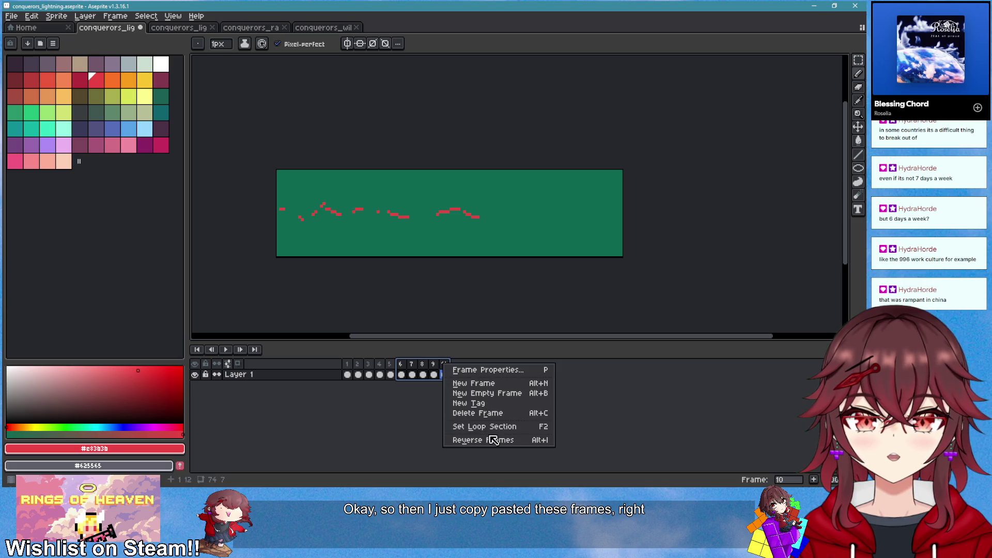
{"action": "left_click", "coordinate": [511, 439]}
{"action": "left_click", "coordinate": [388, 364]}
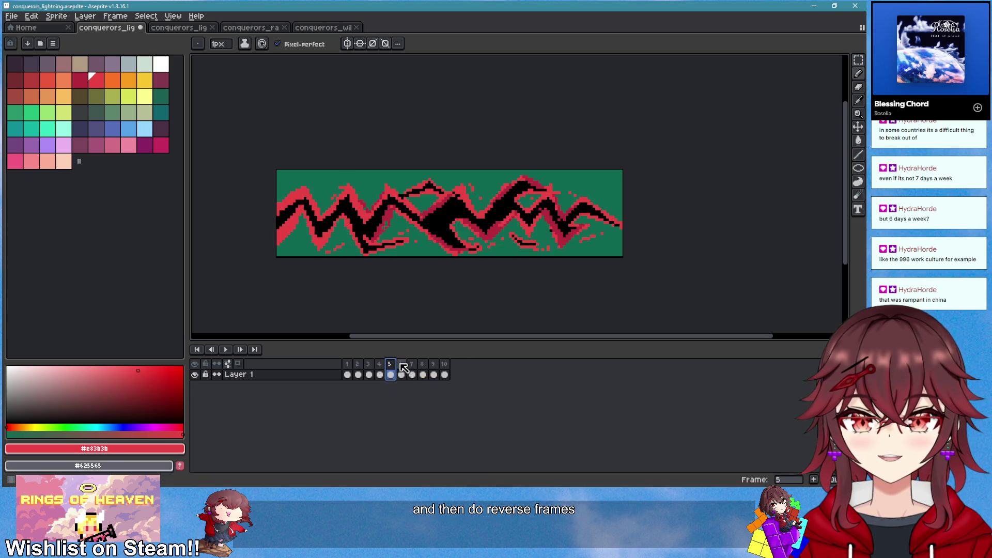
{"action": "left_click", "coordinate": [402, 364]}
{"action": "left_click", "coordinate": [413, 365]}
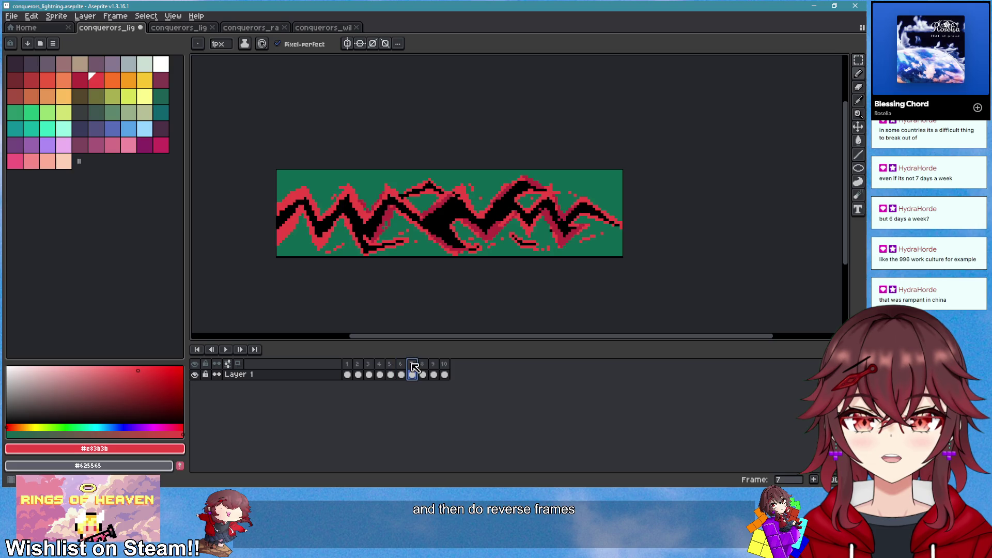
{"action": "left_click", "coordinate": [402, 365]}
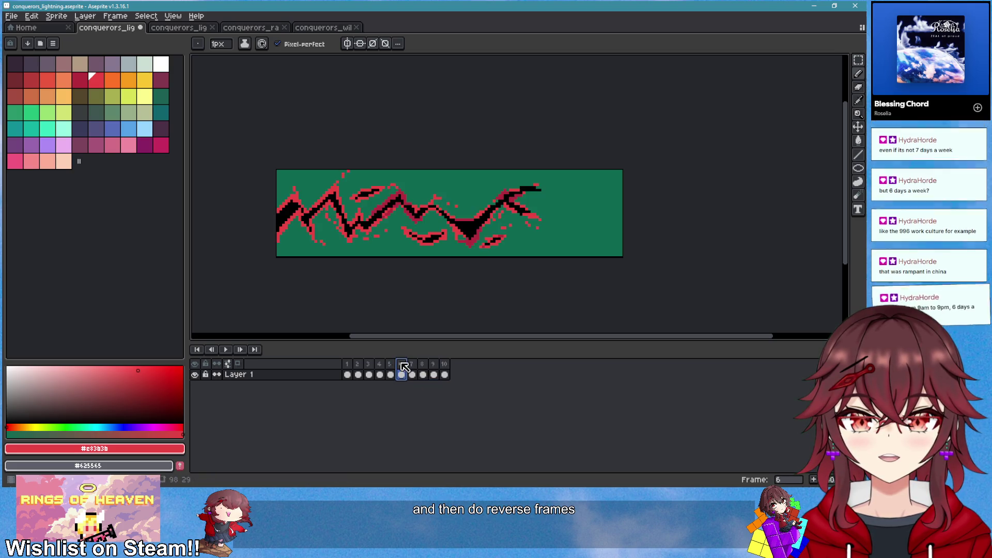
{"action": "left_click", "coordinate": [412, 365]}
{"action": "left_click", "coordinate": [422, 364]}
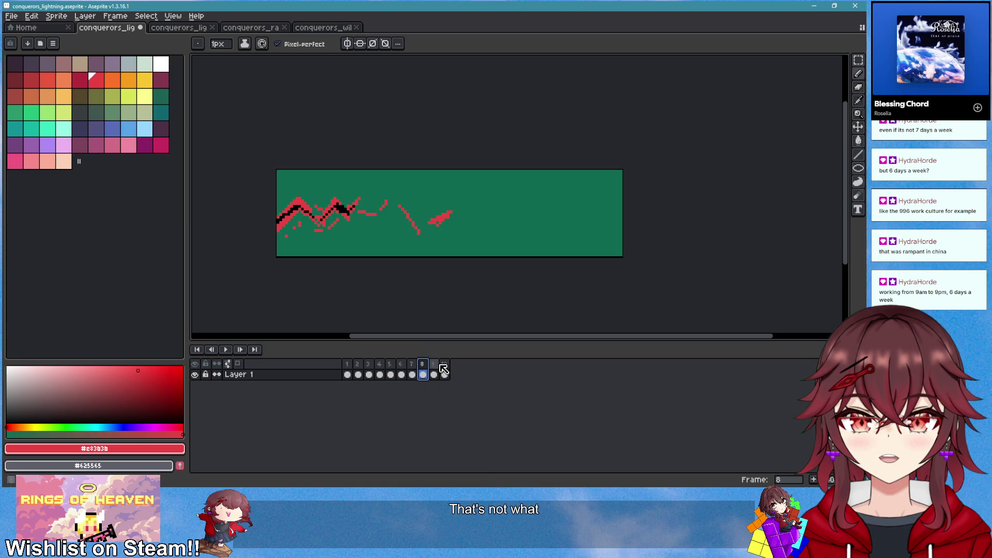
{"action": "left_click", "coordinate": [346, 365]}
{"action": "left_click", "coordinate": [390, 365]}
Reverse frames 1–5 and preview the ten-frame animation from frame 1
{"action": "left_click_drag", "start_coordinate": [392, 367], "coordinate": [344, 371]}
{"action": "right_click", "coordinate": [346, 364]}
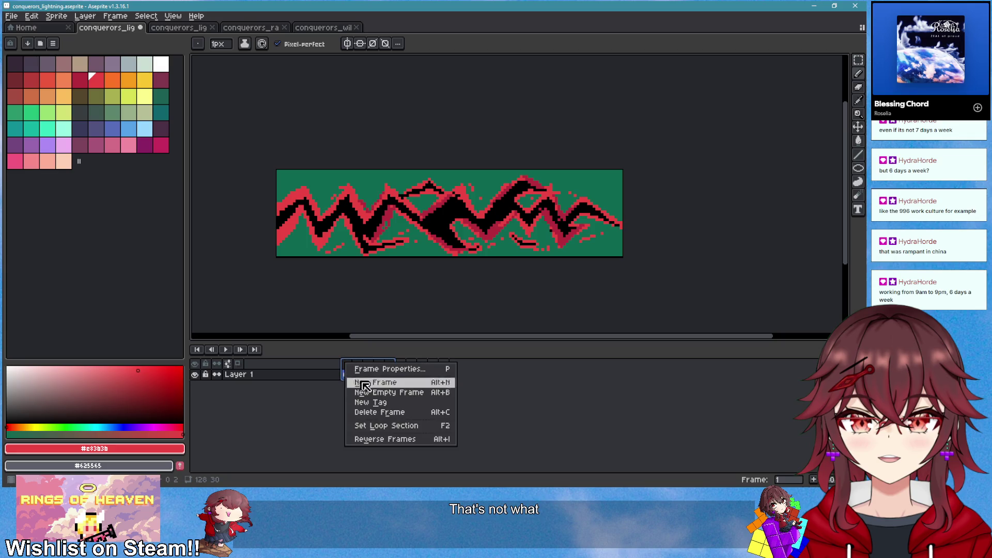
{"action": "left_click", "coordinate": [390, 439]}
{"action": "left_click", "coordinate": [348, 368]}
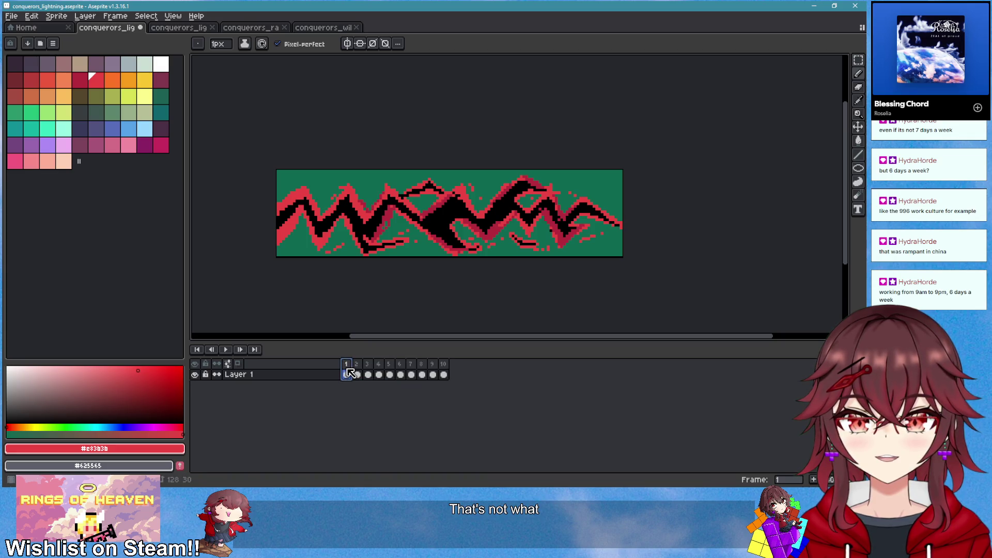
{"action": "key", "text": "Return"}
{"action": "left_click", "coordinate": [349, 372]}
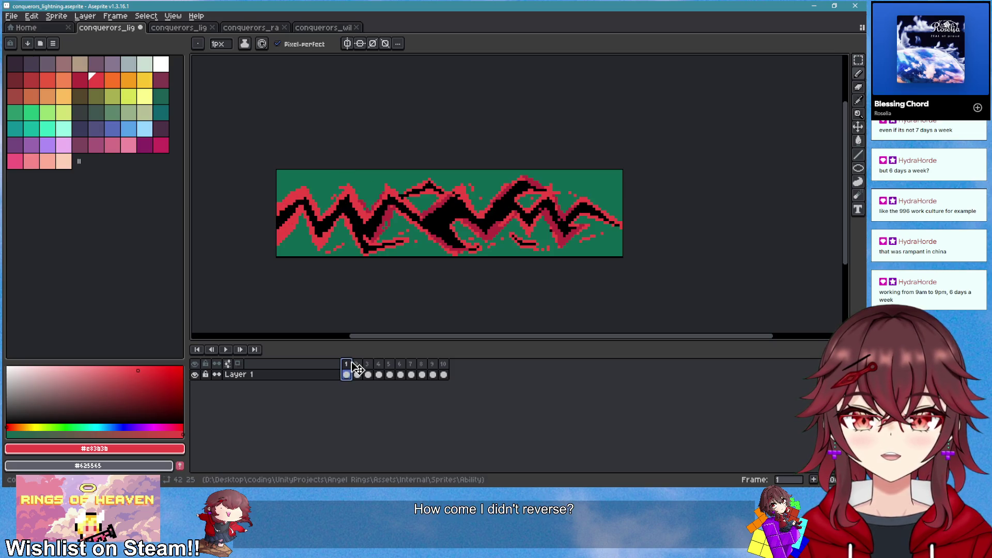
{"action": "left_click", "coordinate": [351, 368]}
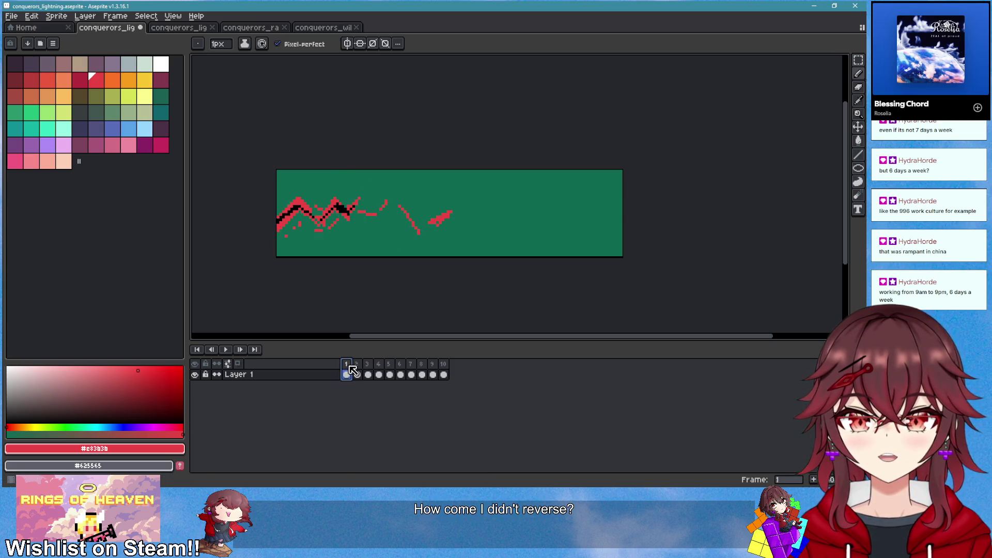
{"action": "key", "text": "Return"}
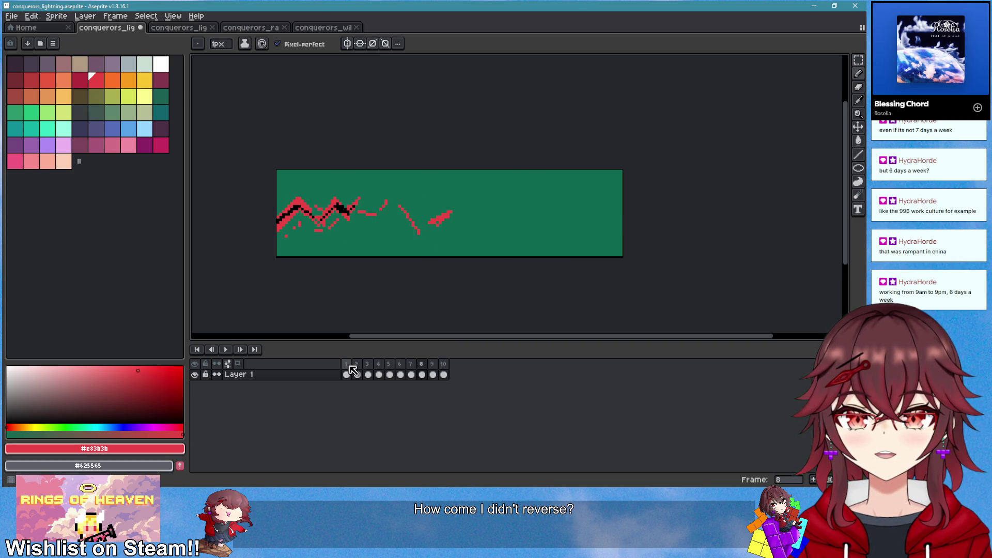
{"action": "key", "text": "Return"}
Delete the extra trailing frame, preview the nine-frame loop, and return to frame 1
{"action": "right_click", "coordinate": [432, 365]}
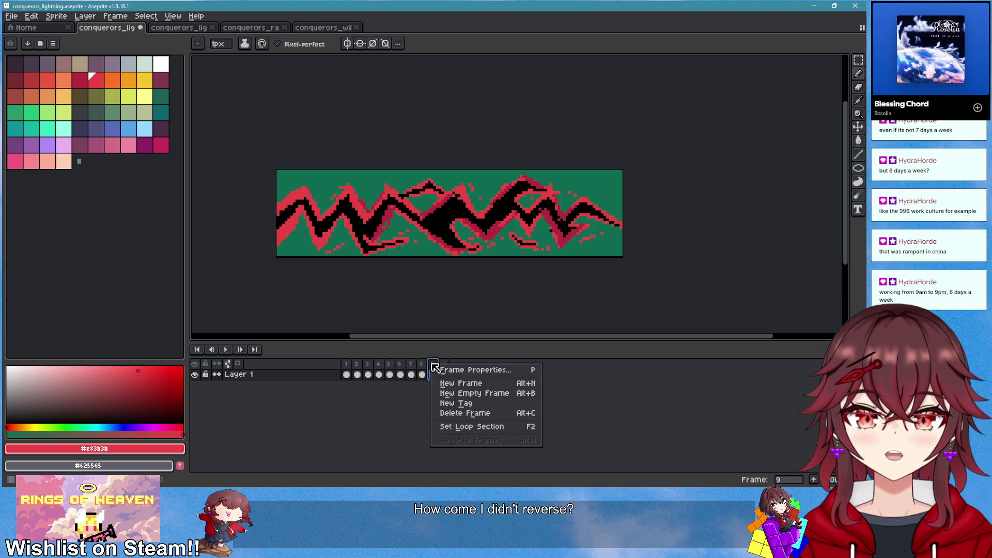
{"action": "left_click", "coordinate": [471, 412]}
{"action": "key", "text": "Return"}
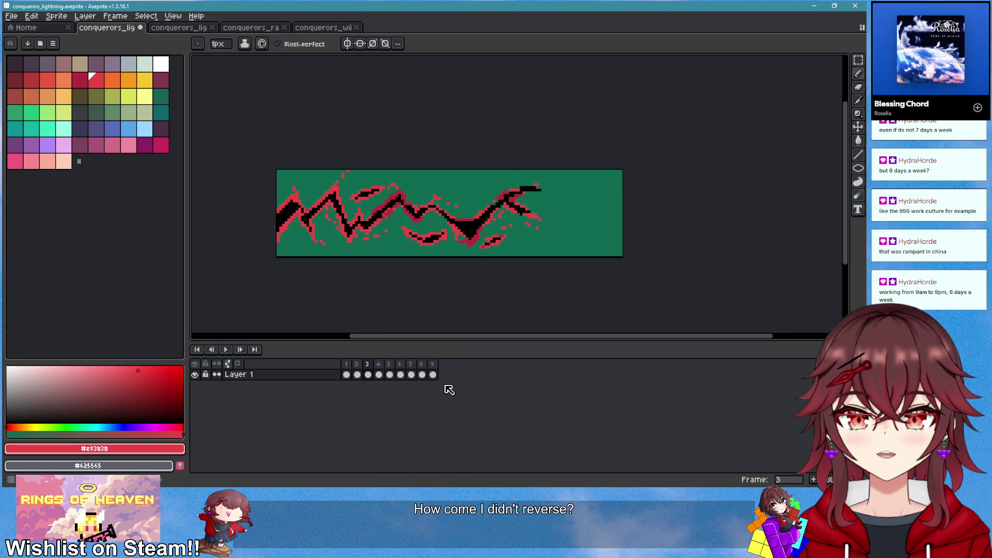
{"action": "left_click", "coordinate": [226, 349]}
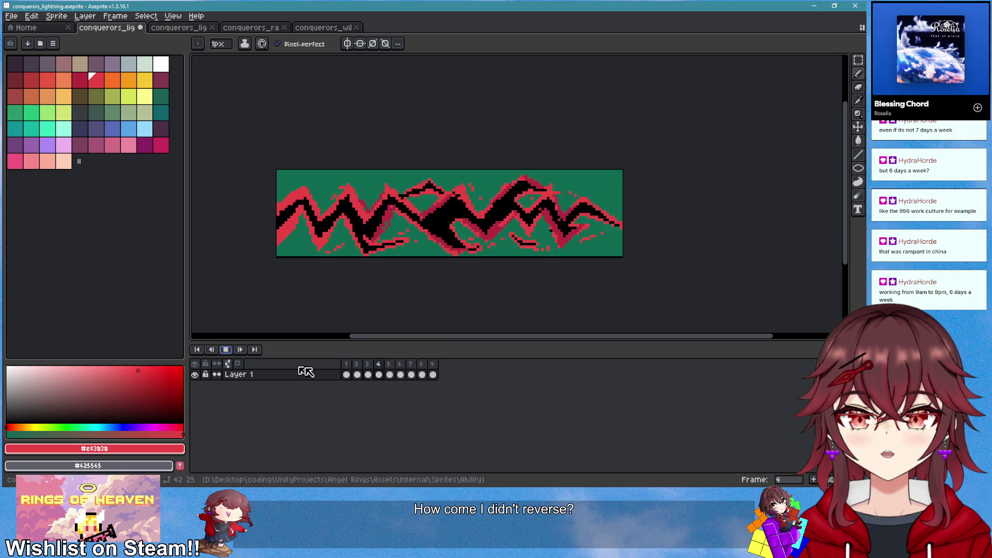
{"action": "scroll", "coordinate": [528, 280], "scroll_direction": "down", "scroll_amount": 3}
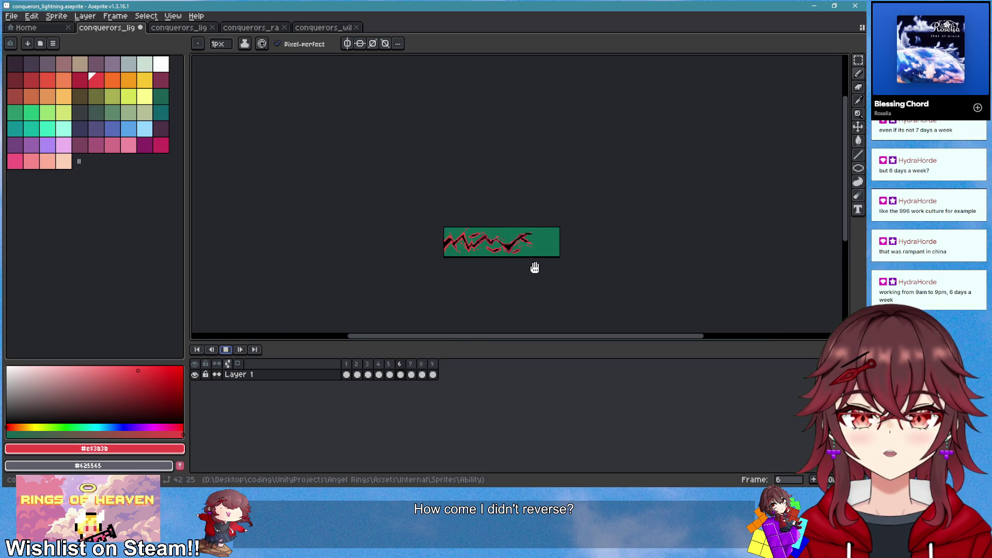
{"action": "left_click", "coordinate": [225, 349]}
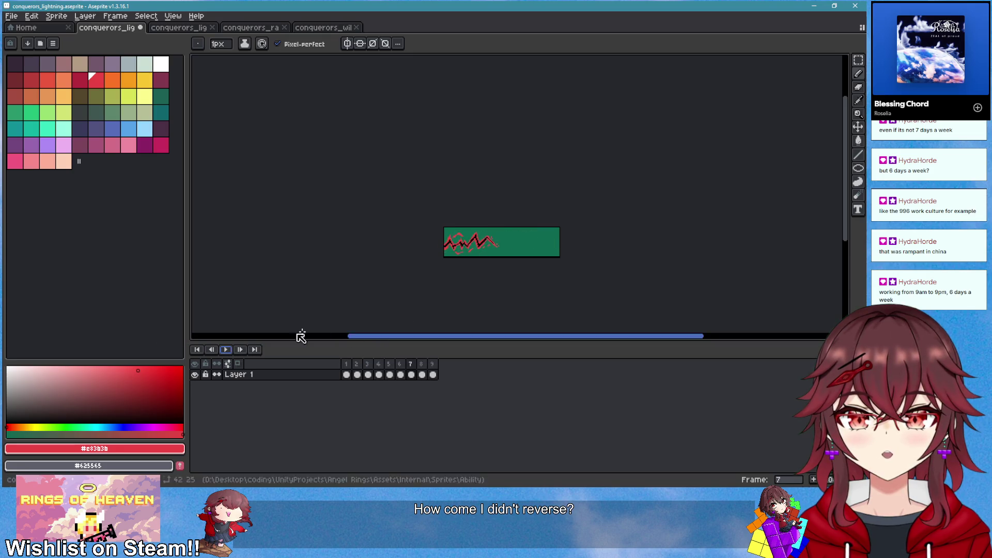
{"action": "scroll", "coordinate": [539, 242], "scroll_direction": "up", "scroll_amount": 3}
{"action": "key", "text": "Left"}
{"action": "key", "text": "Left"}
{"action": "key", "text": "Left"}
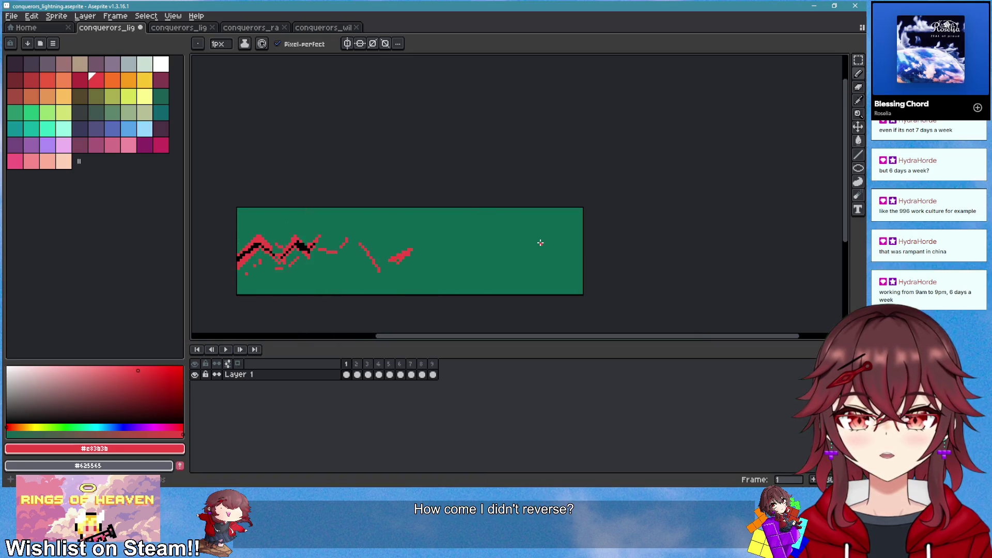
Clear the old lightning from frame 1 with a marquee selection
{"action": "key", "text": "Right"}
{"action": "key", "text": "Left"}
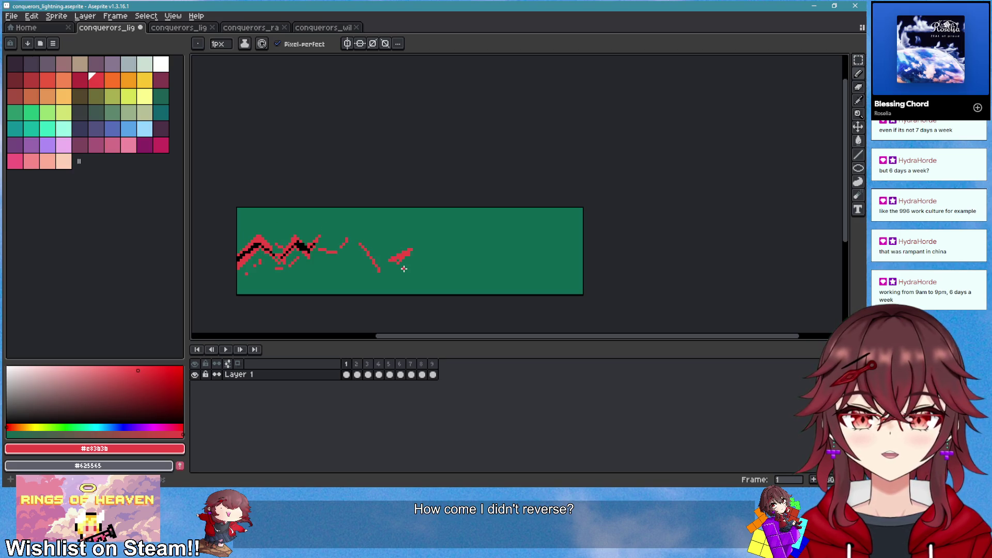
{"action": "scroll", "coordinate": [412, 244], "scroll_direction": "up", "scroll_amount": 1}
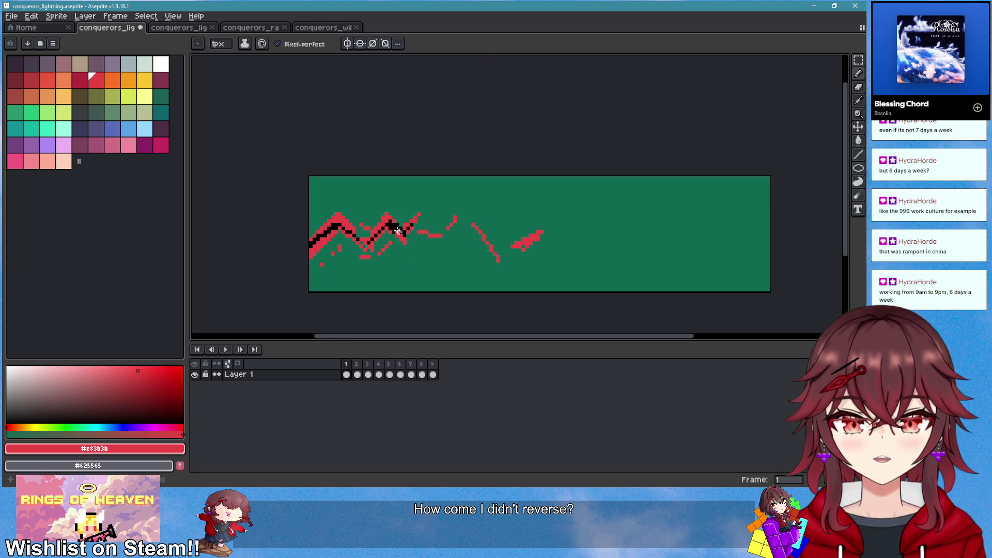
{"action": "key", "text": "m"}
{"action": "left_click_drag", "start_coordinate": [300, 171], "coordinate": [594, 297]}
{"action": "key", "text": "Delete"}
{"action": "key", "text": "b"}
{"action": "scroll", "coordinate": [581, 297], "scroll_direction": "up", "scroll_amount": 1}
Draw new thin red zigzag strokes across frame 1, redoing a few attempts
{"action": "left_click_drag", "start_coordinate": [246, 236], "coordinate": [335, 200]}
{"action": "mouse_move", "coordinate": [371, 228]}
{"action": "left_mouse_down"}
{"action": "mouse_move", "coordinate": [443, 250]}
{"action": "mouse_move", "coordinate": [537, 236]}
{"action": "left_mouse_up"}
{"action": "left_click_drag", "start_coordinate": [606, 213], "coordinate": [632, 207]}
{"action": "scroll", "coordinate": [451, 250], "scroll_direction": "right", "scroll_amount": 2}
{"action": "key", "text": "ctrl+z"}
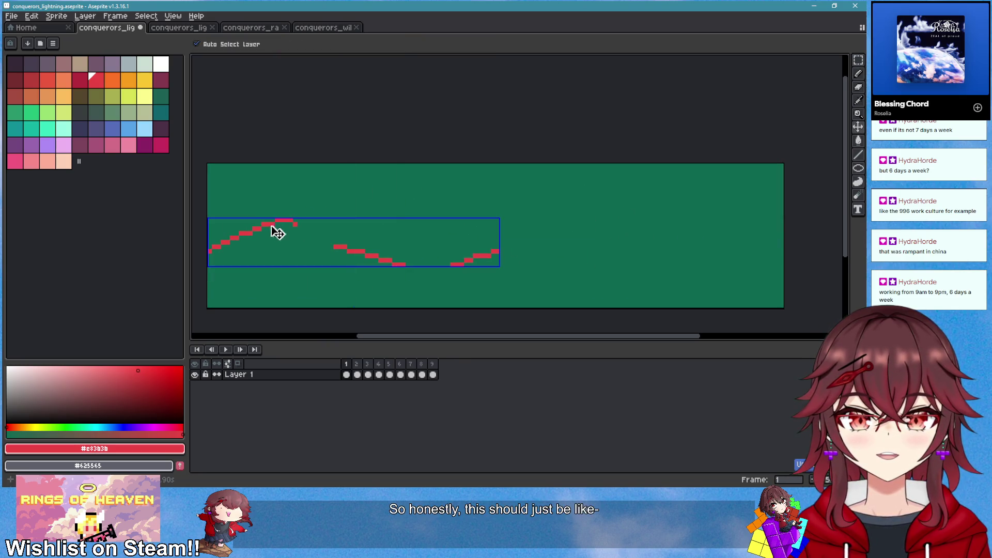
{"action": "key", "text": "ctrl+z"}
{"action": "key", "text": "ctrl+z"}
{"action": "key", "text": "ctrl+z"}
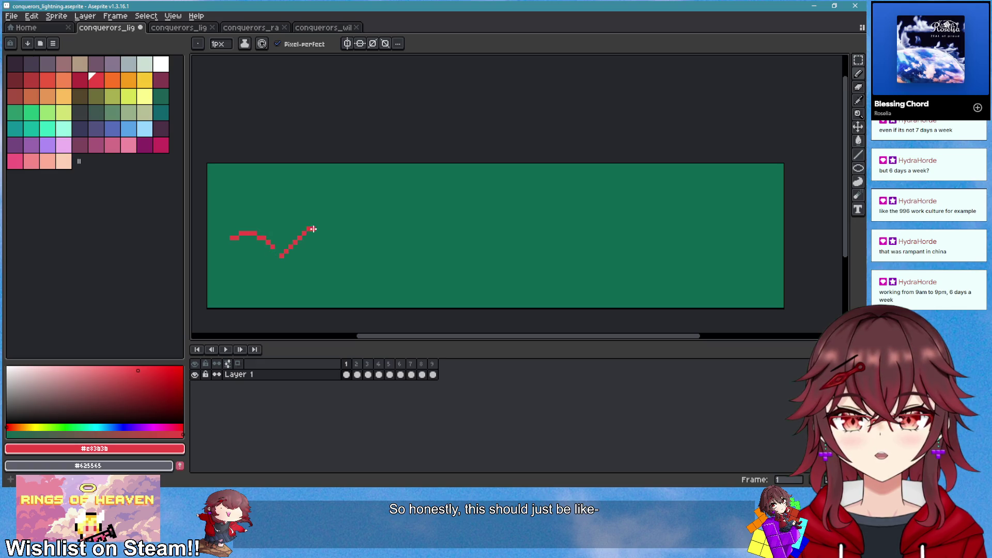
{"action": "left_click_drag", "start_coordinate": [464, 242], "coordinate": [513, 241]}
{"action": "key", "text": "ctrl+z"}
{"action": "key", "text": "ctrl+z"}
{"action": "left_click_drag", "start_coordinate": [424, 239], "coordinate": [463, 223]}
{"action": "left_click_drag", "start_coordinate": [473, 223], "coordinate": [487, 228]}
{"action": "left_click_drag", "start_coordinate": [592, 261], "coordinate": [666, 233]}
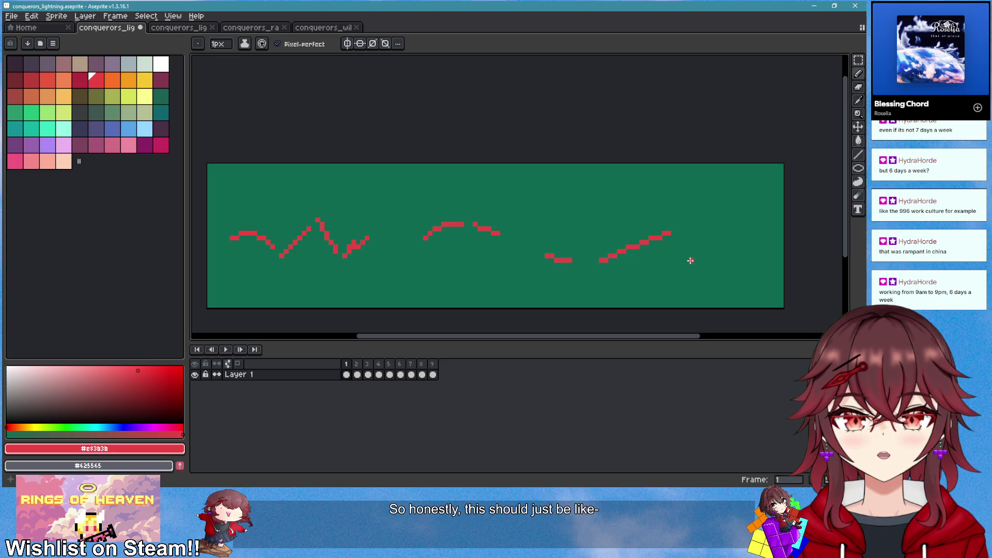
{"action": "scroll", "coordinate": [689, 261], "scroll_direction": "down", "scroll_amount": 2}
Step between frame 1 and the following frames to compare the new strokes
{"action": "key", "text": "Right"}
{"action": "key", "text": "Right"}
{"action": "key", "text": "Left"}
{"action": "key", "text": "Left"}
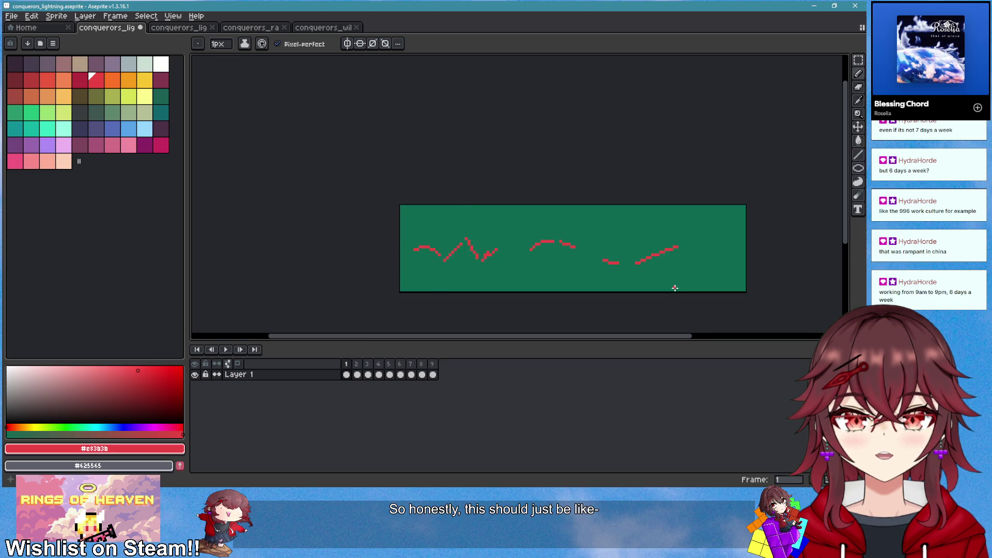
{"action": "key", "text": "Right"}
{"action": "key", "text": "Left"}
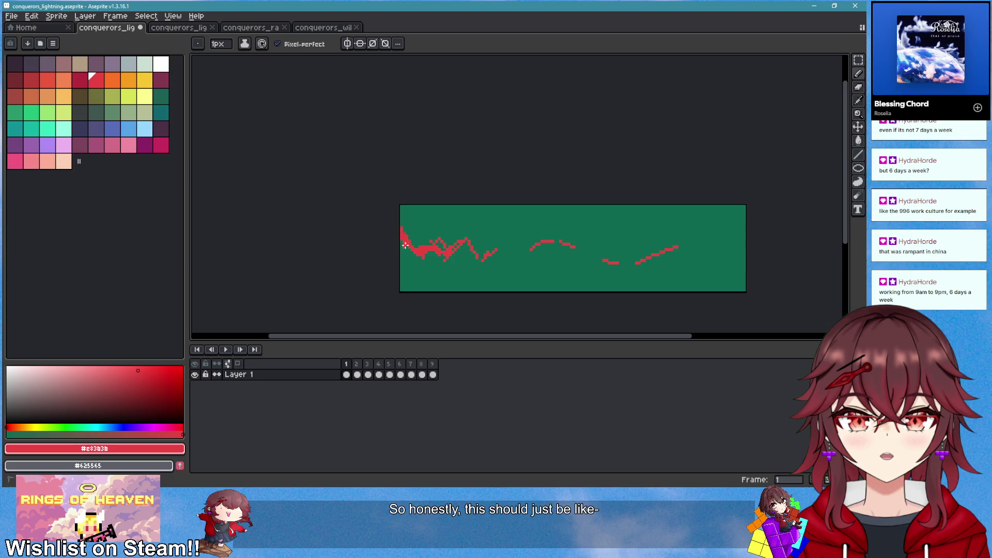
{"action": "scroll", "coordinate": [497, 289], "scroll_direction": "down", "scroll_amount": 3}
{"action": "key", "text": "Right"}
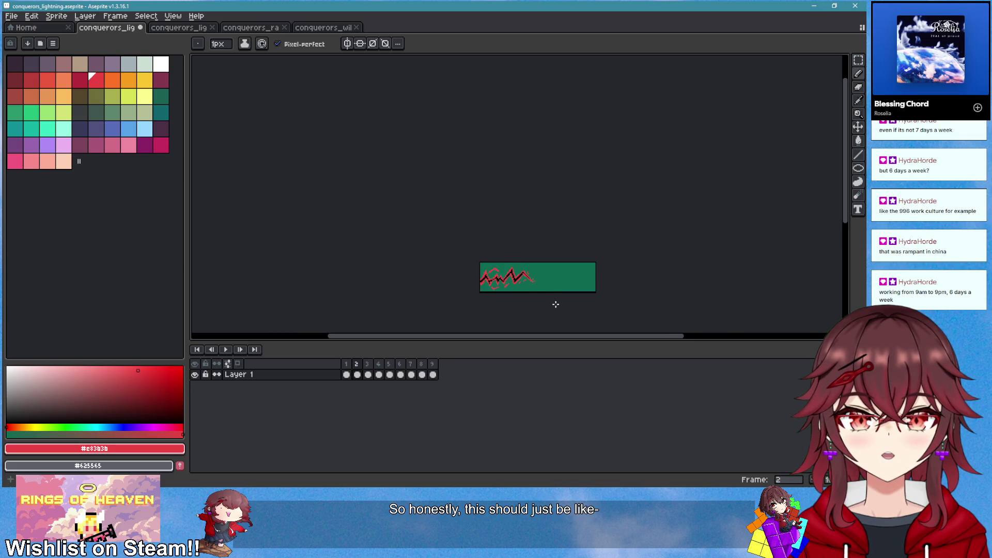
{"action": "key", "text": "Right"}
{"action": "key", "text": "Right"}
{"action": "key", "text": "Right"}
{"action": "key", "text": "Right"}
{"action": "key", "text": "Right"}
{"action": "key", "text": "Right"}
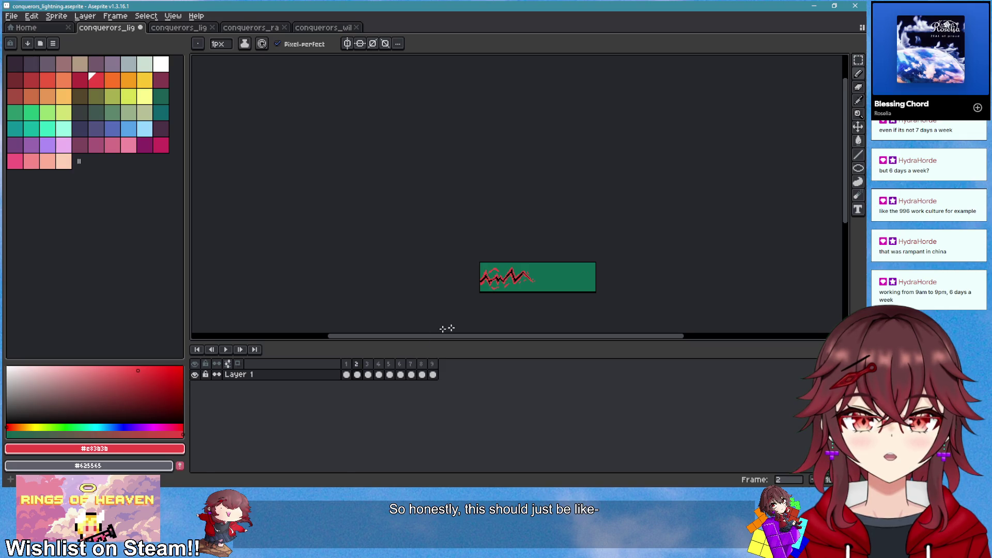
Preview the lightning animation and stop it on frame 9
{"action": "left_click", "coordinate": [225, 349]}
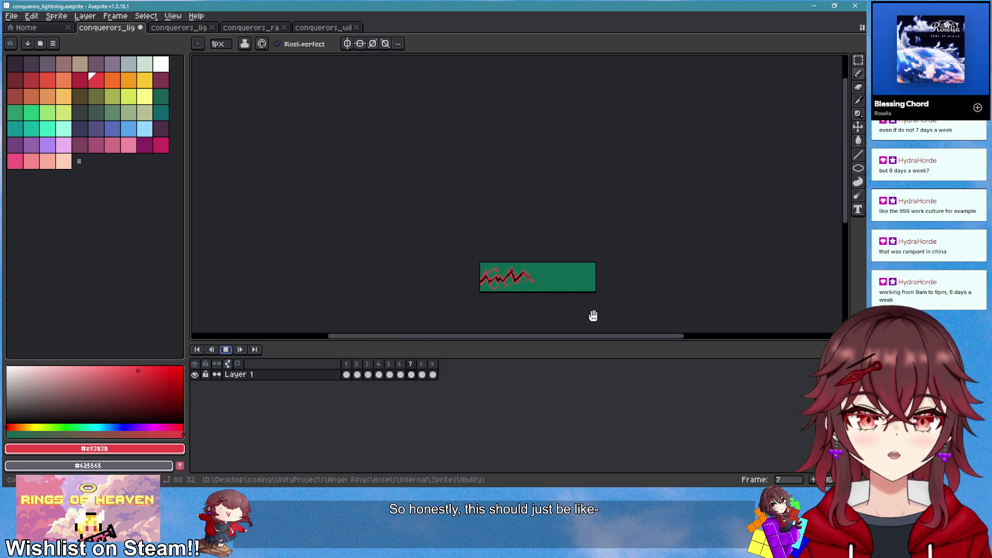
{"action": "scroll", "coordinate": [593, 312], "scroll_direction": "down", "scroll_amount": 2}
{"action": "scroll", "coordinate": [594, 309], "scroll_direction": "up", "scroll_amount": 4}
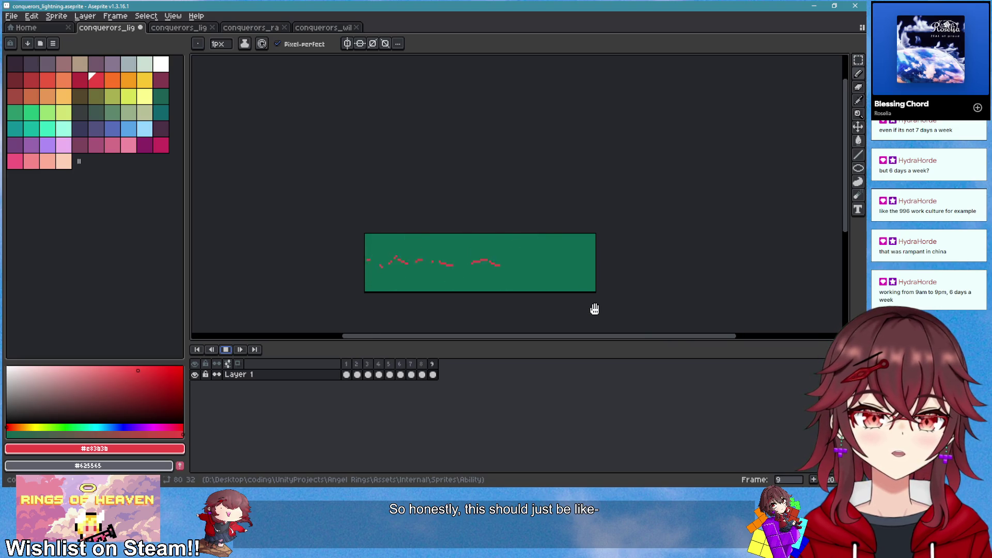
{"action": "scroll", "coordinate": [544, 289], "scroll_direction": "down", "scroll_amount": 3}
{"action": "scroll", "coordinate": [545, 292], "scroll_direction": "up", "scroll_amount": 3}
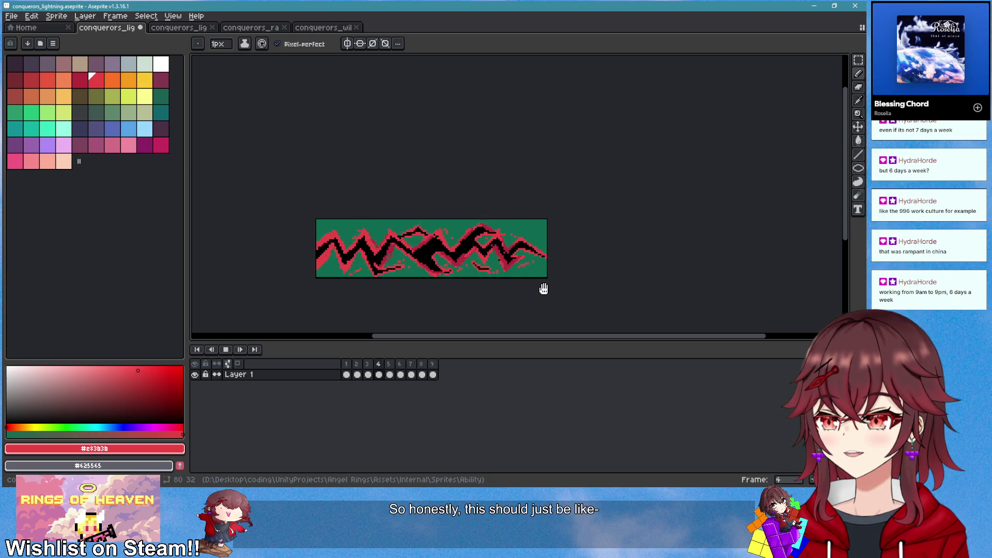
{"action": "left_click", "coordinate": [225, 349]}
{"action": "scroll", "coordinate": [428, 277], "scroll_direction": "up", "scroll_amount": 3}
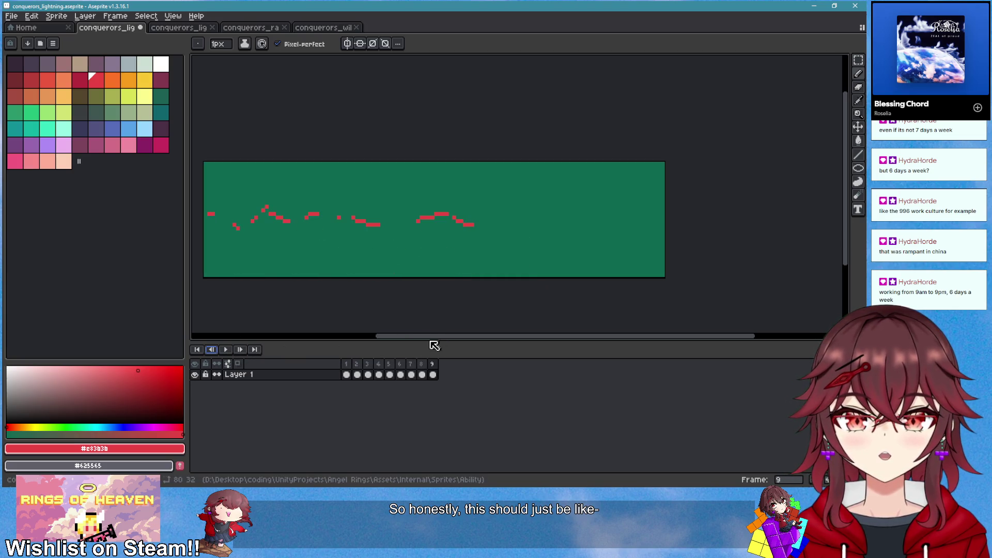
Add a new frame 10 and delete its copied lightning strokes
{"action": "right_click", "coordinate": [429, 364]}
{"action": "left_click", "coordinate": [462, 382]}
{"action": "key", "text": "m"}
{"action": "left_click_drag", "start_coordinate": [280, 175], "coordinate": [604, 287]}
{"action": "key", "text": "Delete"}
Erase a stray red pixel and place a single red speck on frame 10
{"action": "key", "text": "b"}
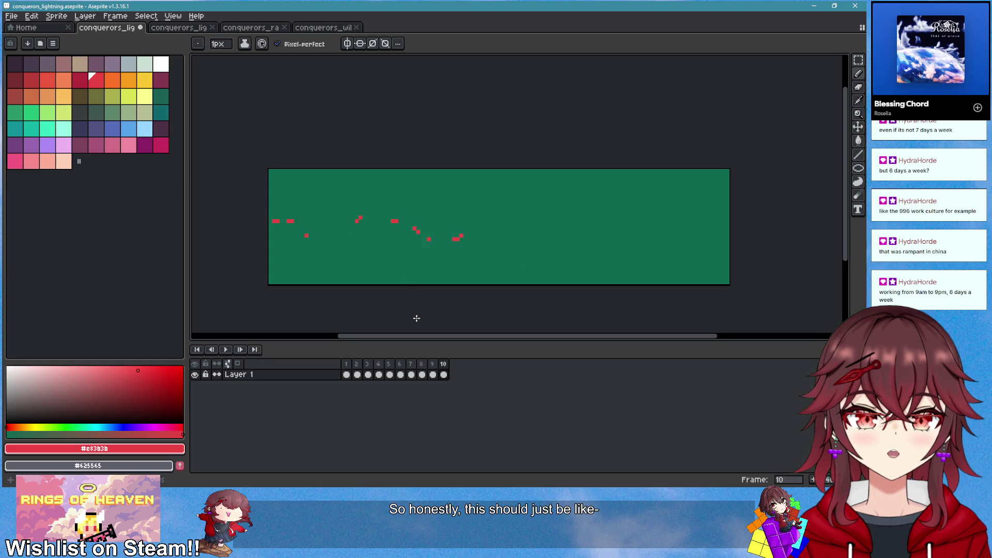
{"action": "key", "text": "e"}
{"action": "left_click", "coordinate": [461, 235]}
{"action": "key", "text": "b"}
{"action": "left_click", "coordinate": [336, 210]}
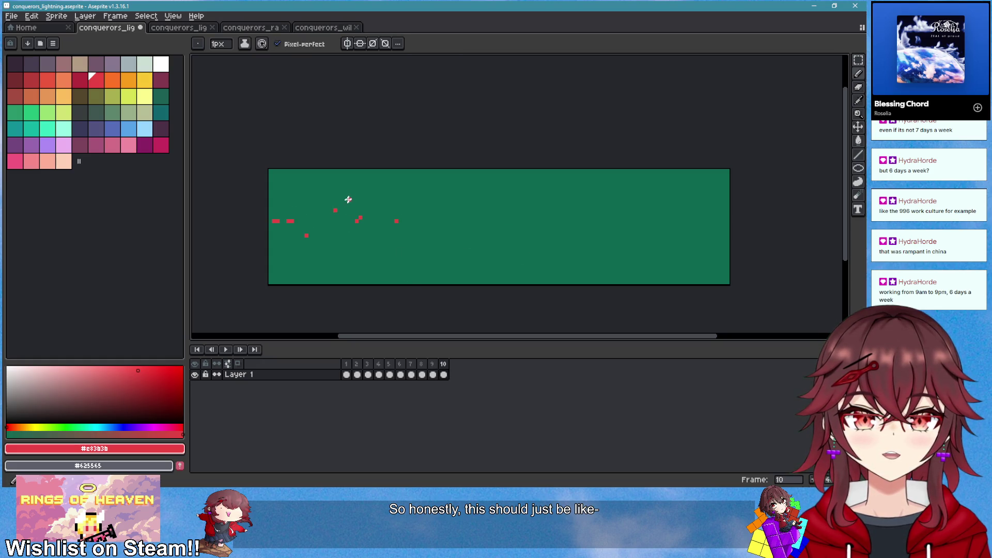
Play the animation to preview the new final frame
{"action": "scroll", "coordinate": [434, 268], "scroll_direction": "down", "scroll_amount": 3}
{"action": "left_click", "coordinate": [227, 350]}
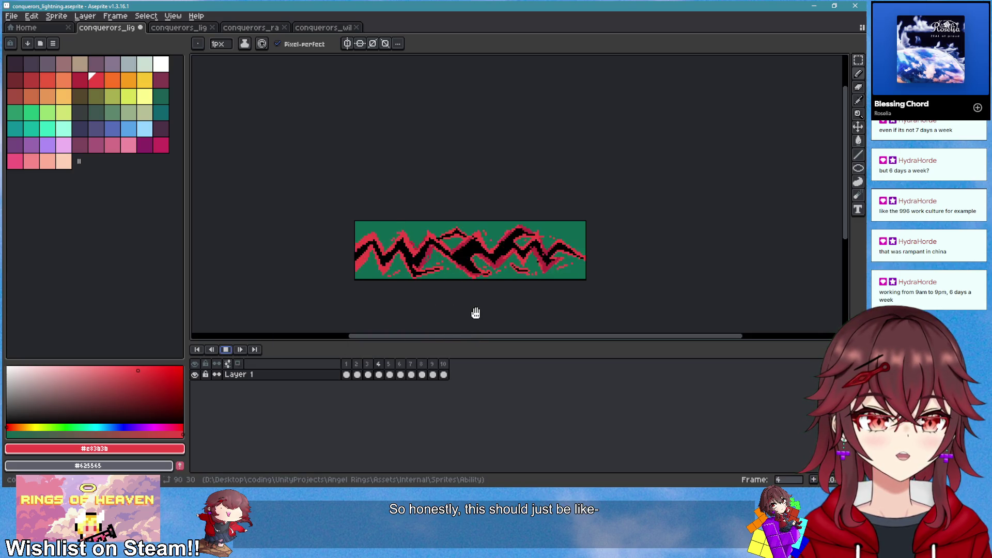
{"action": "scroll", "coordinate": [470, 299], "scroll_direction": "up", "scroll_amount": 2}
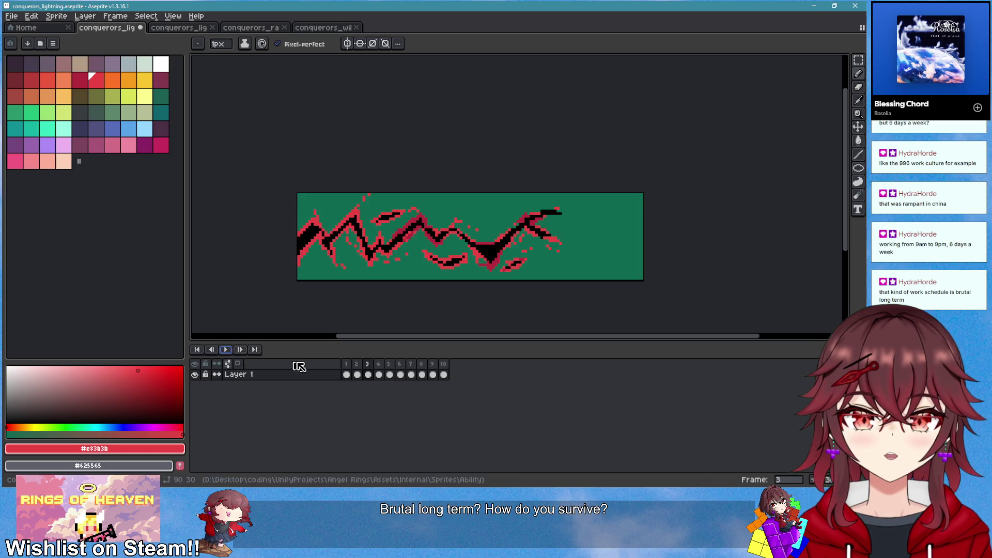
{"action": "left_click", "coordinate": [400, 365]}
Delete frame 4 from the timeline and replay the animation to check it
{"action": "left_click", "coordinate": [395, 367]}
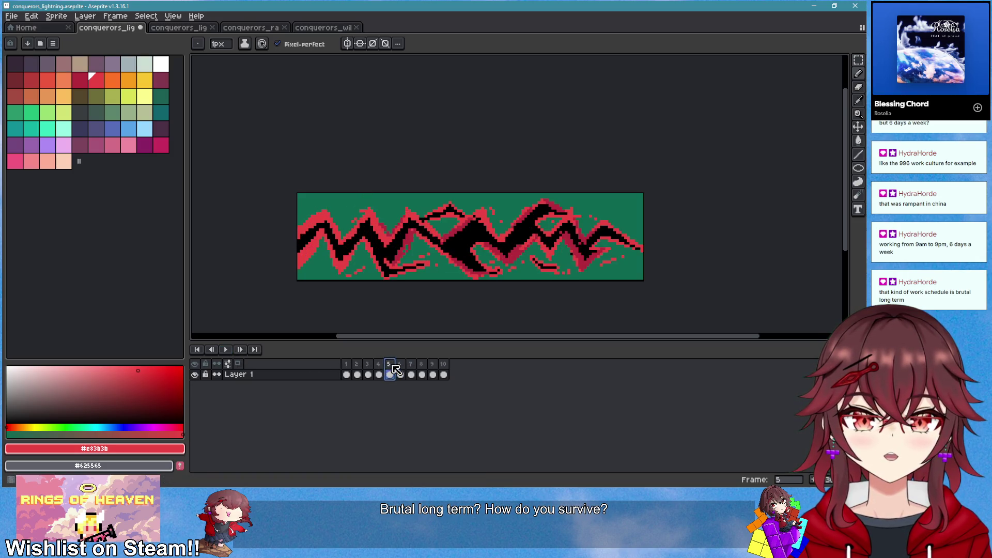
{"action": "right_click", "coordinate": [385, 366]}
{"action": "left_click", "coordinate": [420, 412]}
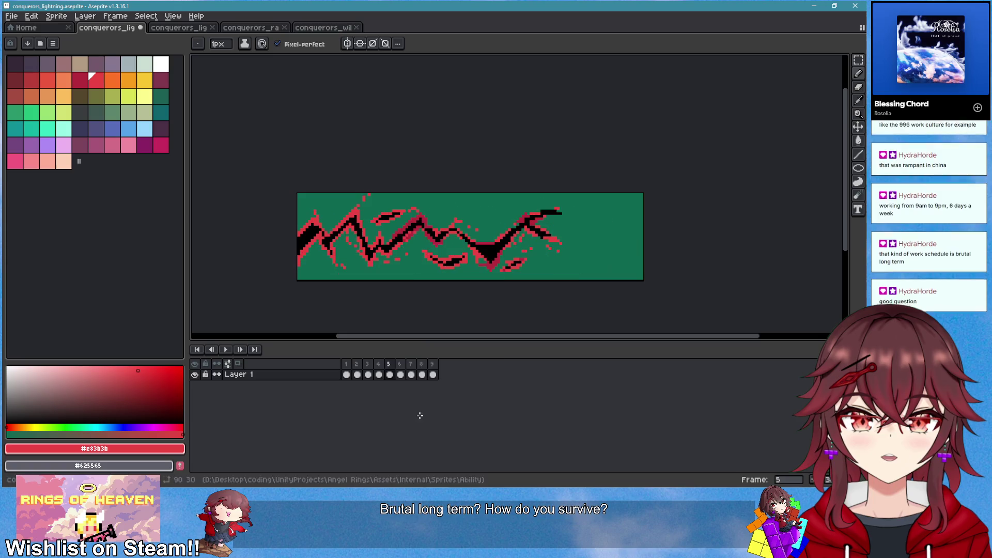
{"action": "left_click", "coordinate": [225, 349]}
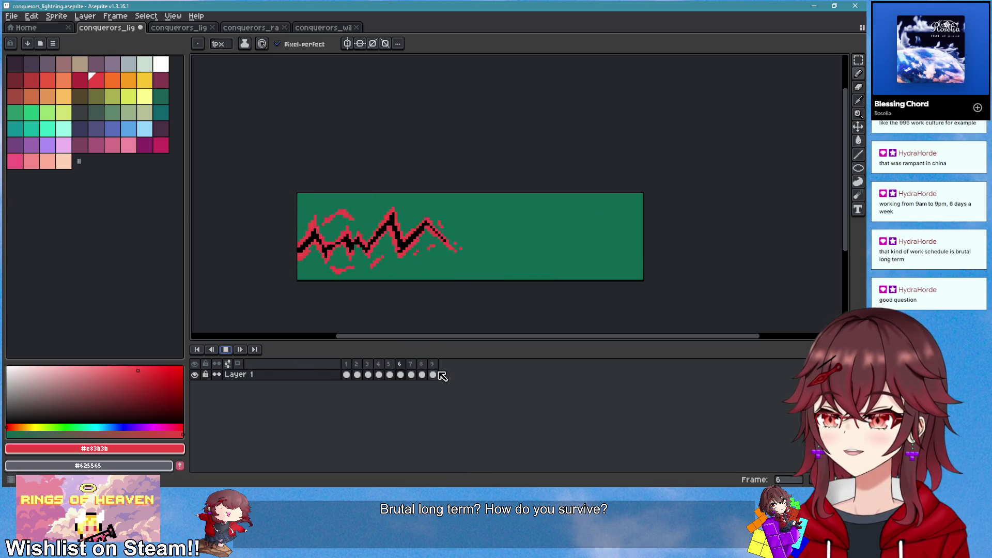
{"action": "left_click", "coordinate": [225, 349]}
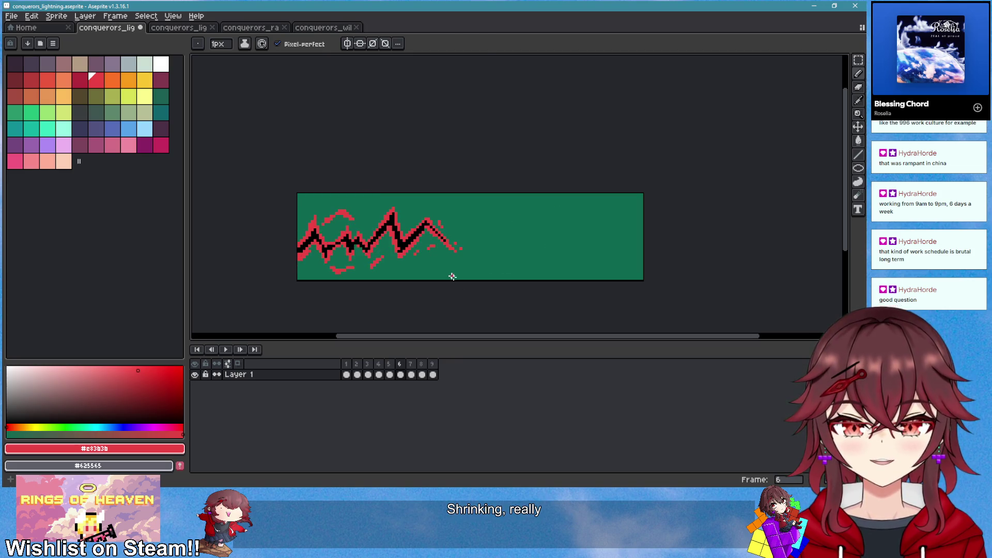
Stretch frame 6's lightning wider to the right and squash it down from the top
{"action": "key", "text": "m"}
{"action": "left_click_drag", "start_coordinate": [289, 190], "coordinate": [477, 283]}
{"action": "left_click_drag", "start_coordinate": [480, 235], "coordinate": [622, 237]}
{"action": "left_click_drag", "start_coordinate": [459, 192], "coordinate": [458, 215]}
{"action": "left_click", "coordinate": [695, 254]}
{"action": "key", "text": "Left"}
{"action": "key", "text": "Right"}
{"action": "key", "text": "Right"}
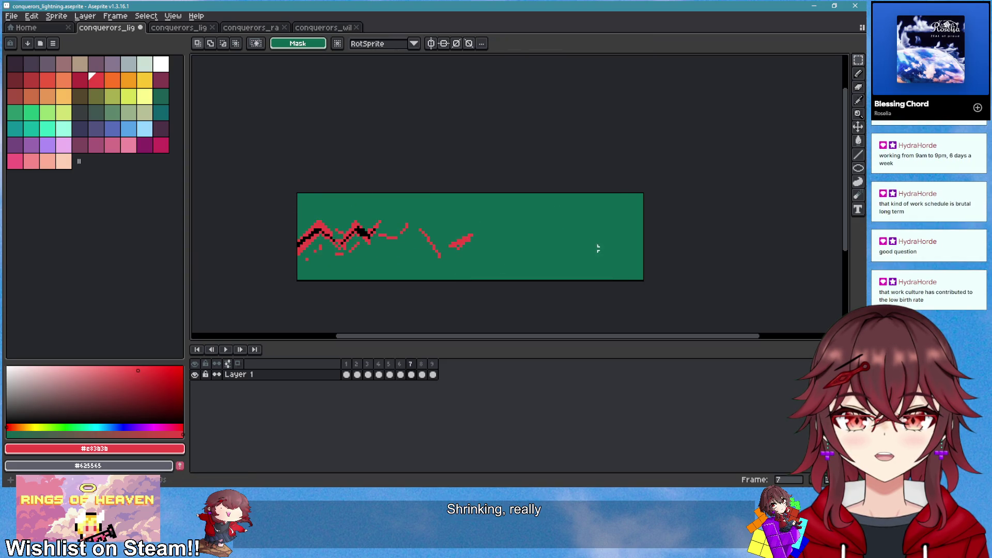
Stretch frame 7's lightning wider to the right and squash it vertically
{"action": "left_click_drag", "start_coordinate": [279, 203], "coordinate": [506, 283]}
{"action": "left_click_drag", "start_coordinate": [507, 241], "coordinate": [660, 244]}
{"action": "left_click_drag", "start_coordinate": [475, 199], "coordinate": [496, 223]}
{"action": "left_click", "coordinate": [691, 236]}
{"action": "key", "text": "Left"}
{"action": "key", "text": "Right"}
{"action": "key", "text": "Right"}
Preview the animation, then stretch frame 5's lightning wider to the right
{"action": "left_click", "coordinate": [225, 349]}
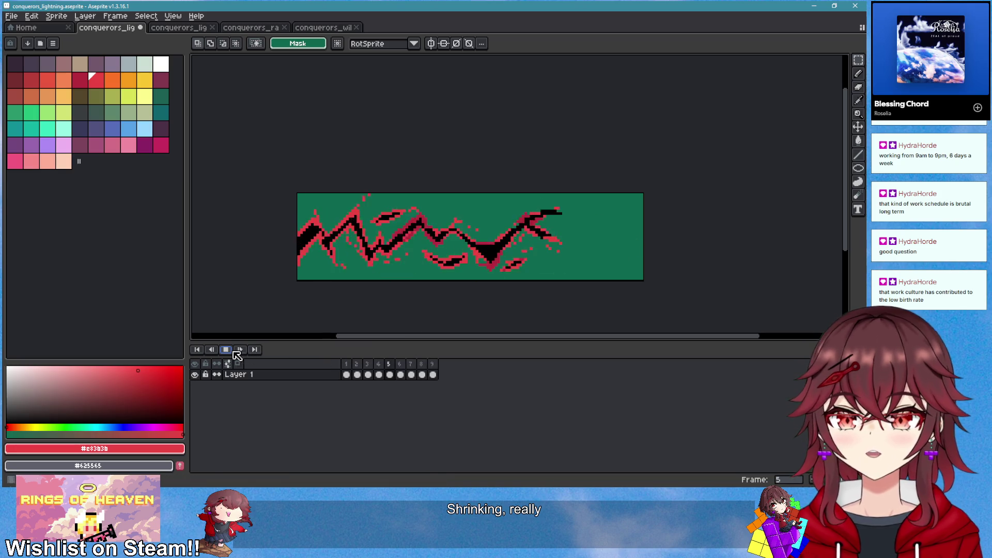
{"action": "key", "text": "Return"}
{"action": "left_click_drag", "start_coordinate": [292, 189], "coordinate": [565, 304]}
{"action": "left_click_drag", "start_coordinate": [568, 239], "coordinate": [630, 242]}
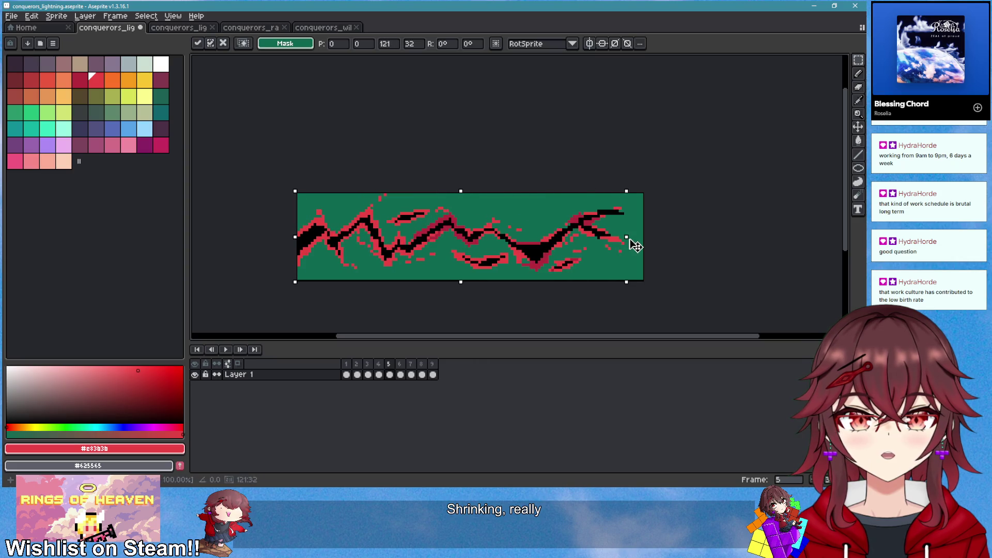
{"action": "key", "text": "Return"}
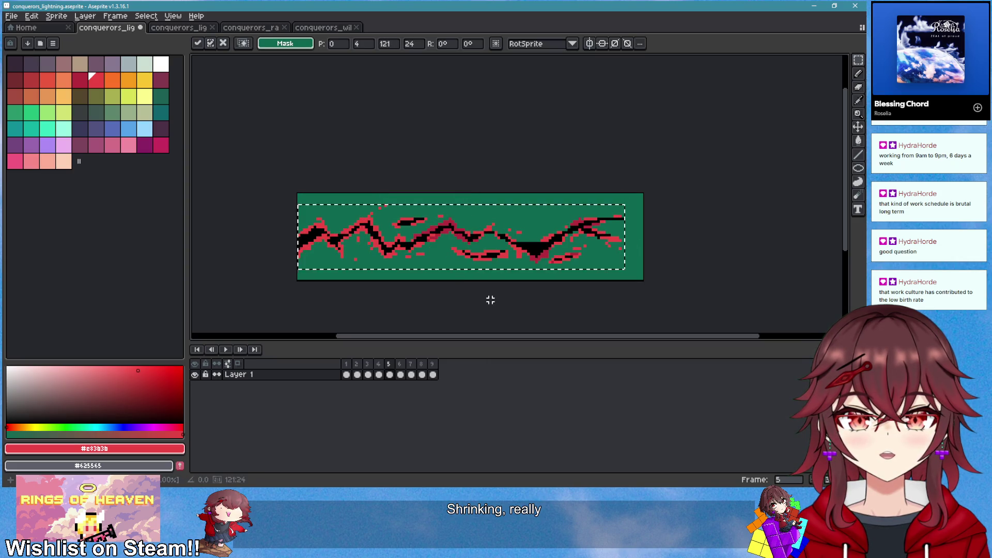
{"action": "key", "text": "ctrl+d"}
Stretch frame 6's lightning slightly further to the right
{"action": "key", "text": "Right"}
{"action": "left_click_drag", "start_coordinate": [293, 189], "coordinate": [621, 288]}
{"action": "left_click_drag", "start_coordinate": [627, 250], "coordinate": [652, 243]}
{"action": "key", "text": "Return"}
{"action": "key", "text": "ctrl+d"}
Reapply frame 7's transform and stretch frame 8's lightning to the right
{"action": "key", "text": "Right"}
{"action": "left_click_drag", "start_coordinate": [293, 190], "coordinate": [631, 284]}
{"action": "key", "text": "Return"}
{"action": "key", "text": "ctrl+d"}
{"action": "key", "text": "Right"}
{"action": "left_click_drag", "start_coordinate": [298, 194], "coordinate": [560, 280]}
{"action": "left_click_drag", "start_coordinate": [559, 239], "coordinate": [620, 239]}
{"action": "key", "text": "Return"}
{"action": "key", "text": "ctrl+d"}
Stretch frame 9's faint red specks to the right
{"action": "key", "text": "Right"}
{"action": "left_click_drag", "start_coordinate": [298, 194], "coordinate": [459, 276]}
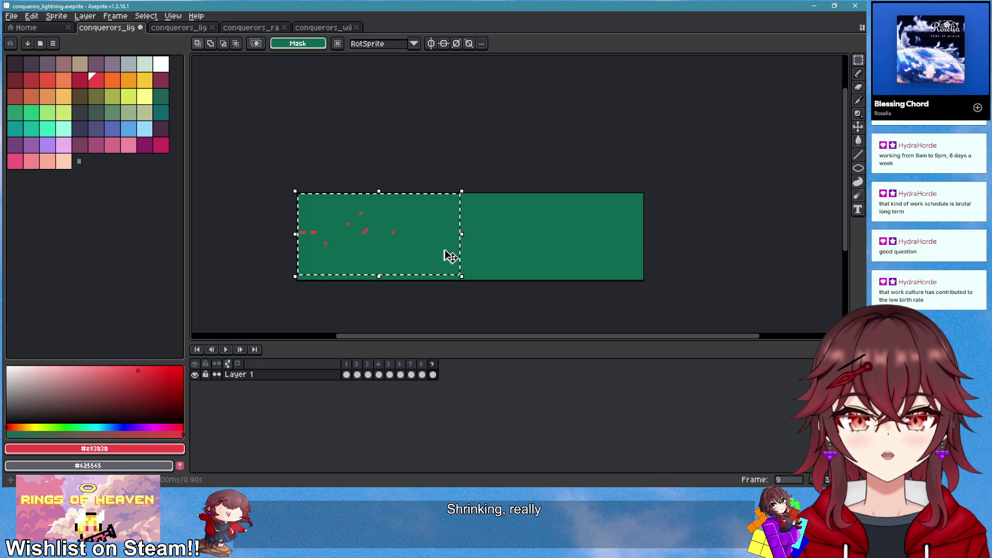
{"action": "left_click_drag", "start_coordinate": [460, 230], "coordinate": [532, 241]}
{"action": "key", "text": "Return"}
{"action": "key", "text": "ctrl+d"}
Touch up frame 9 with the pencil and move tools, then play the animation
{"action": "scroll", "coordinate": [395, 222], "scroll_direction": "up", "scroll_amount": 4}
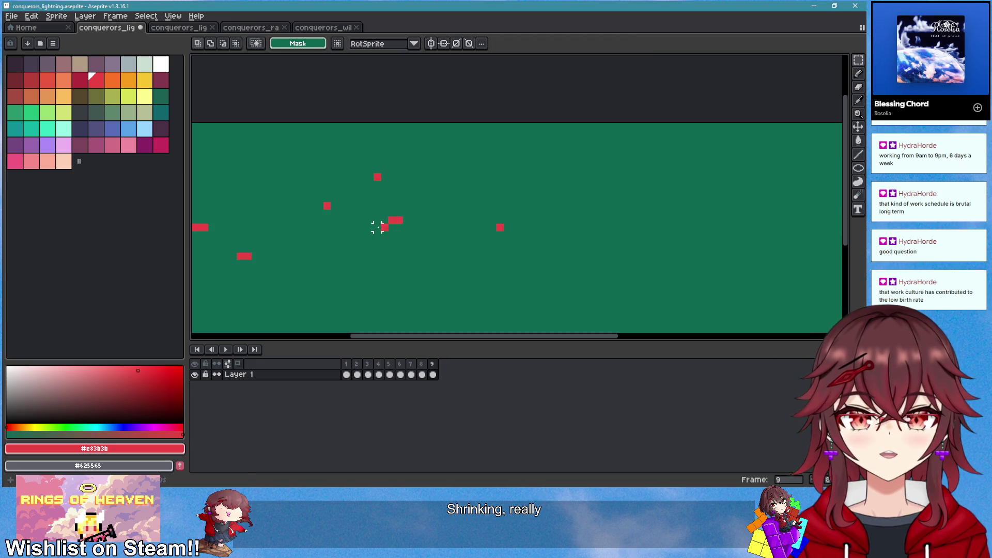
{"action": "key", "text": "b"}
{"action": "scroll", "coordinate": [557, 263], "scroll_direction": "down", "scroll_amount": 3}
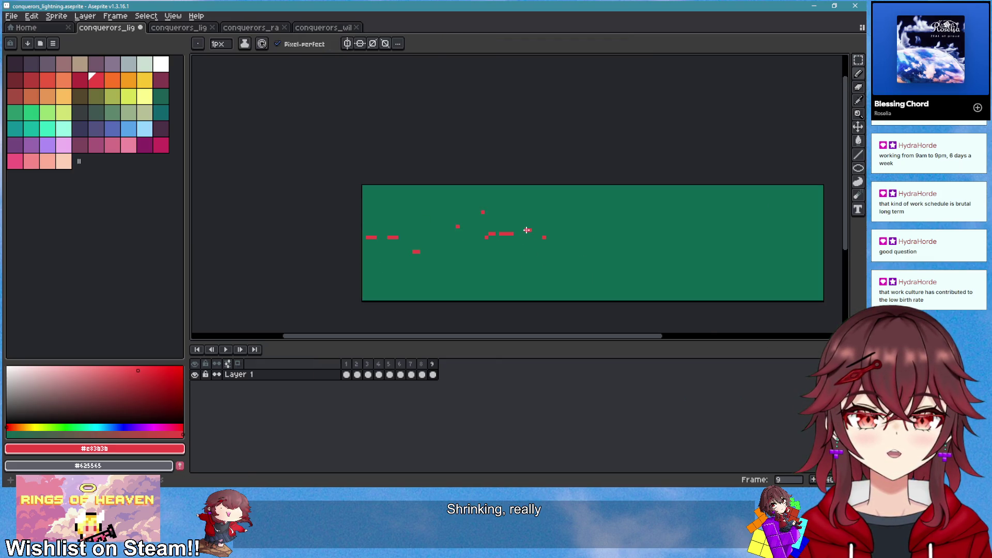
{"action": "scroll", "coordinate": [612, 274], "scroll_direction": "down", "scroll_amount": 4}
{"action": "scroll", "coordinate": [625, 277], "scroll_direction": "up", "scroll_amount": 3}
{"action": "key", "text": "v"}
{"action": "key", "text": "b"}
{"action": "scroll", "coordinate": [463, 253], "scroll_direction": "up", "scroll_amount": 2}
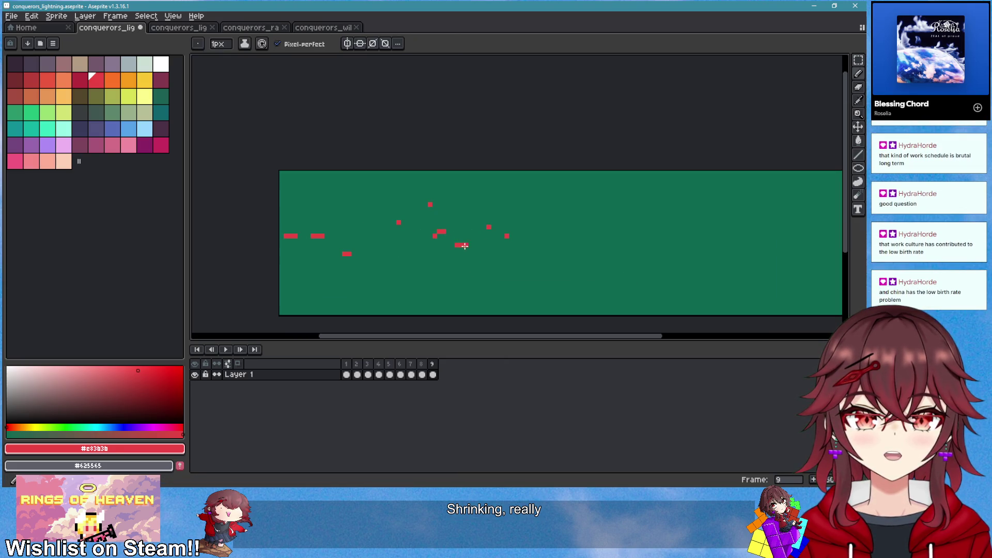
{"action": "key", "text": "Return"}
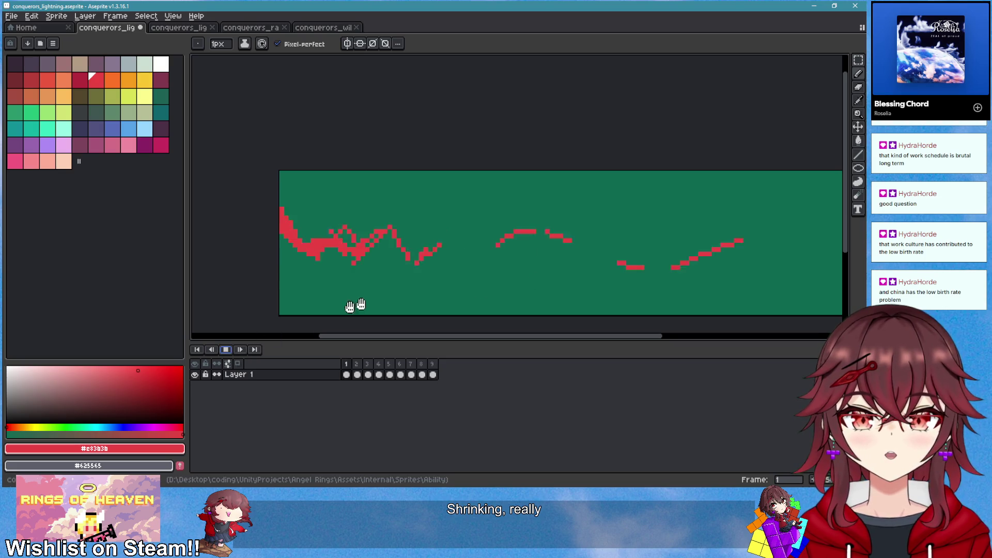
Stop the preview and step through the frames to reach frame 4
{"action": "scroll", "coordinate": [522, 289], "scroll_direction": "down", "scroll_amount": 3}
{"action": "left_click_drag", "start_coordinate": [559, 288], "coordinate": [534, 287]}
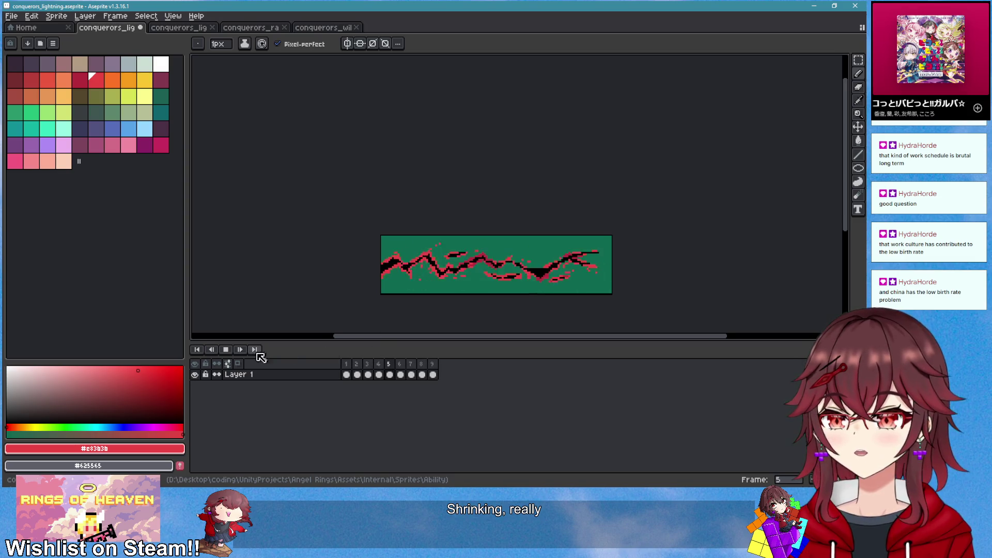
{"action": "left_click", "coordinate": [225, 349]}
{"action": "scroll", "coordinate": [432, 282], "scroll_direction": "up", "scroll_amount": 1}
{"action": "key", "text": "Right"}
{"action": "key", "text": "Right"}
{"action": "key", "text": "Left"}
{"action": "key", "text": "Right"}
Change frame 4's duration in Frame Properties and replay the animation to check timing
{"action": "right_click", "coordinate": [390, 367]}
{"action": "left_click", "coordinate": [412, 369]}
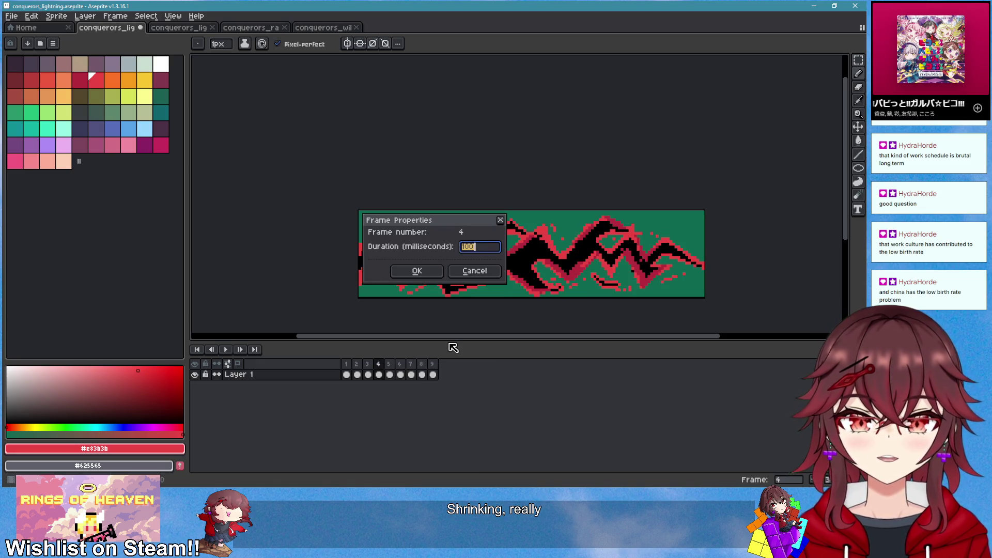
{"action": "key", "text": "Return"}
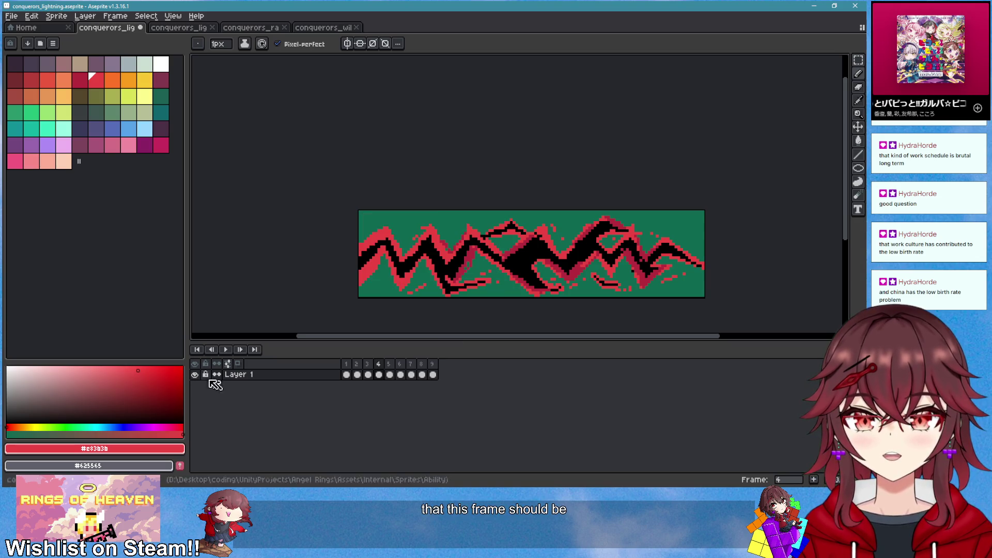
{"action": "left_click", "coordinate": [226, 349]}
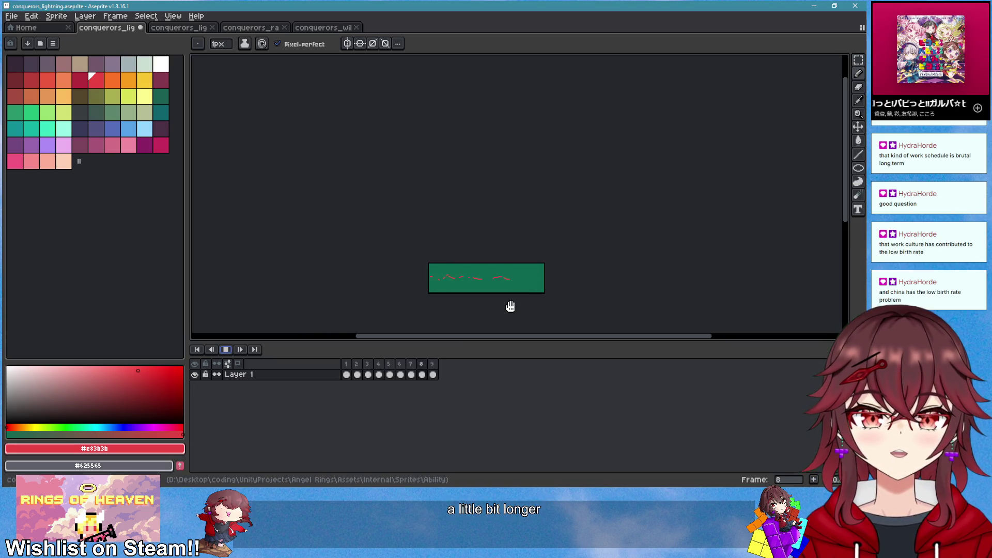
{"action": "scroll", "coordinate": [510, 307], "scroll_direction": "right", "scroll_amount": 3}
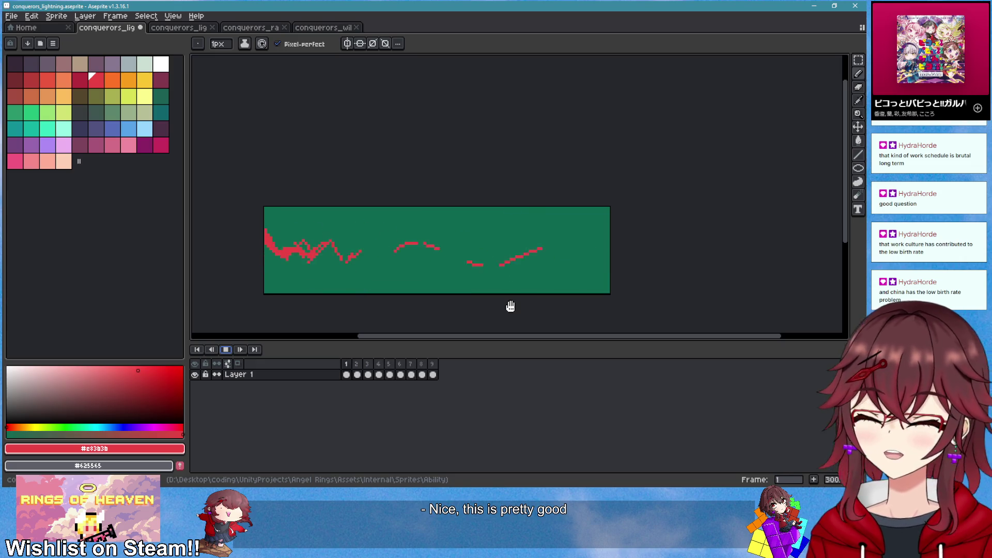
{"action": "left_click", "coordinate": [226, 350]}
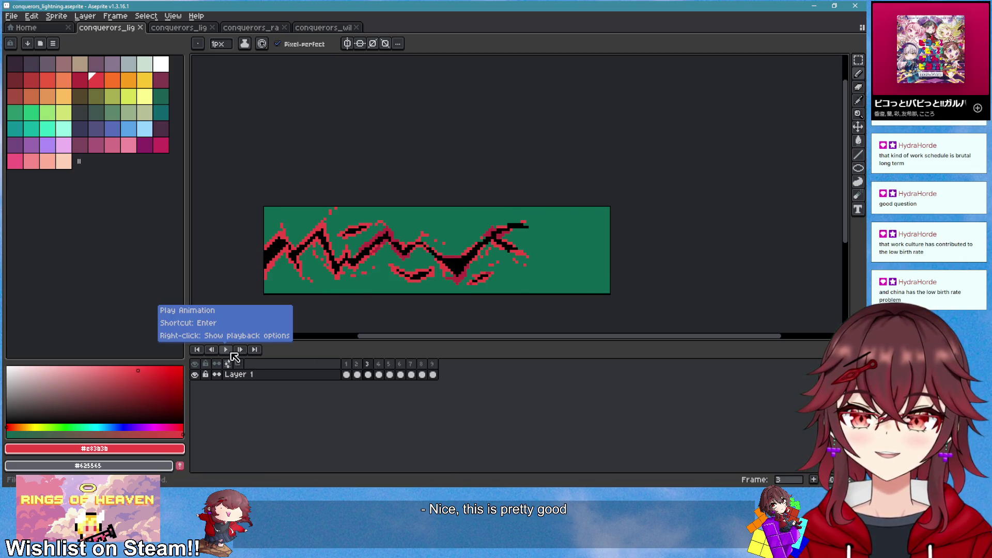
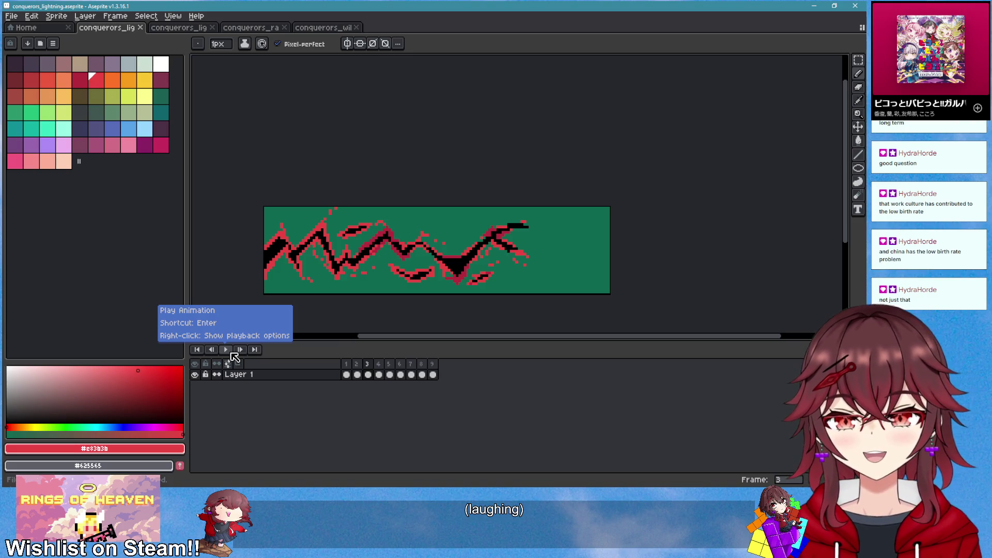
Review the lightning, lightning ring, radius and will_icon sprites in Aseprite, then minimize Aseprite
{"action": "left_click", "coordinate": [197, 28]}
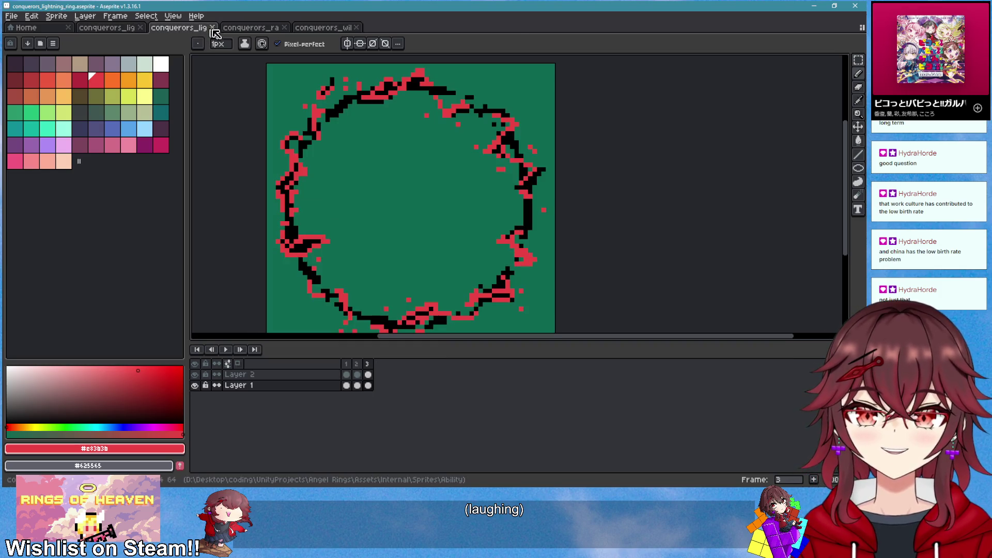
{"action": "left_click", "coordinate": [266, 29]}
{"action": "left_click", "coordinate": [321, 29]}
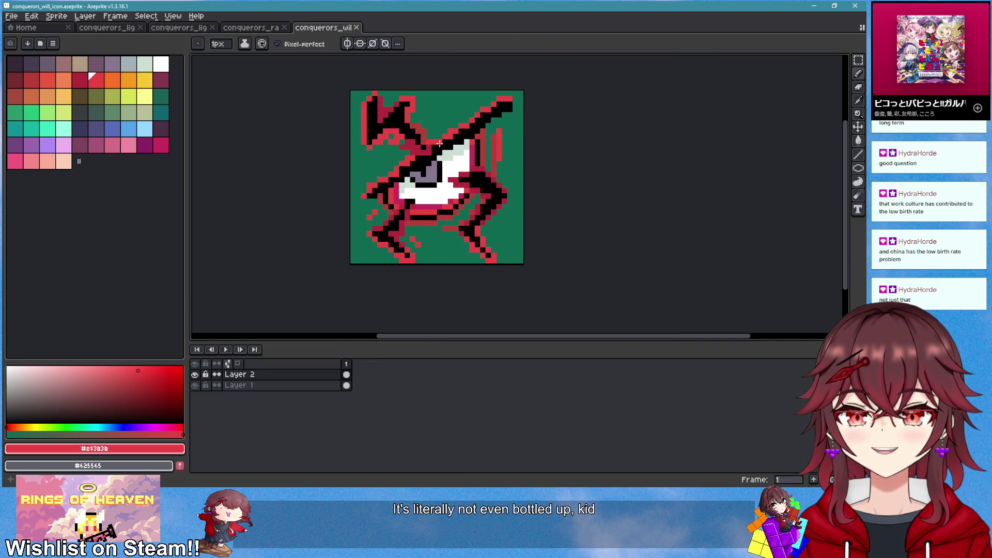
{"action": "left_click", "coordinate": [99, 29]}
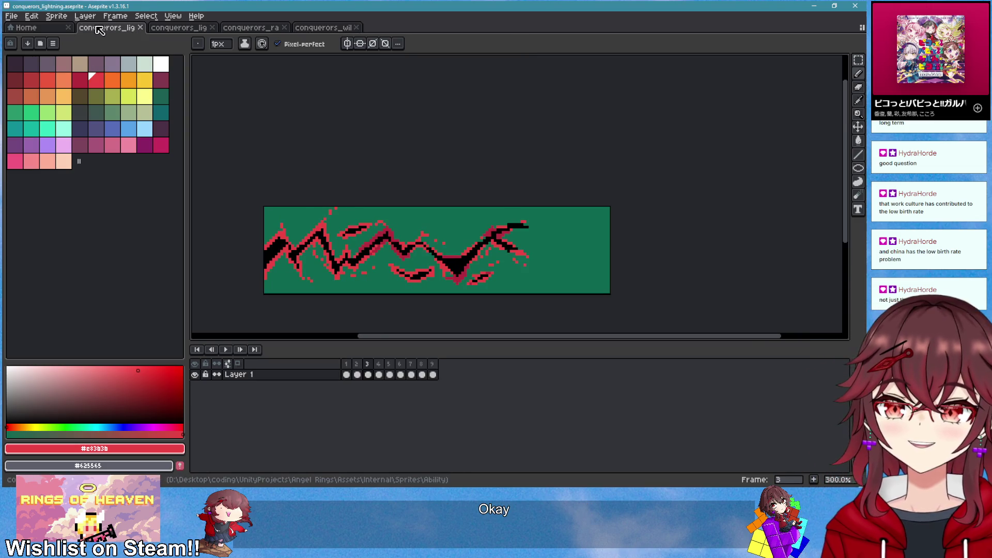
{"action": "left_click", "coordinate": [180, 28]}
{"action": "left_click", "coordinate": [247, 28]}
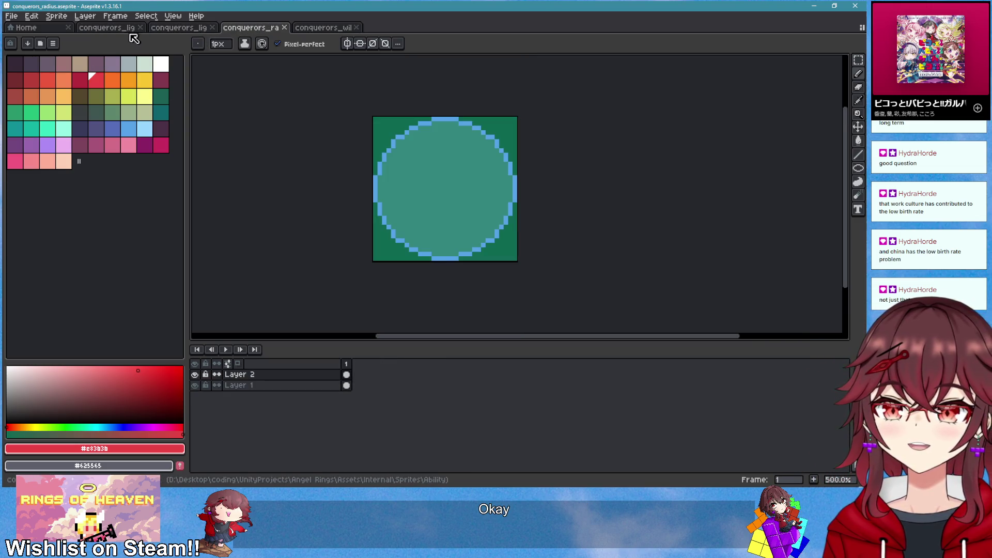
{"action": "left_click", "coordinate": [813, 6]}
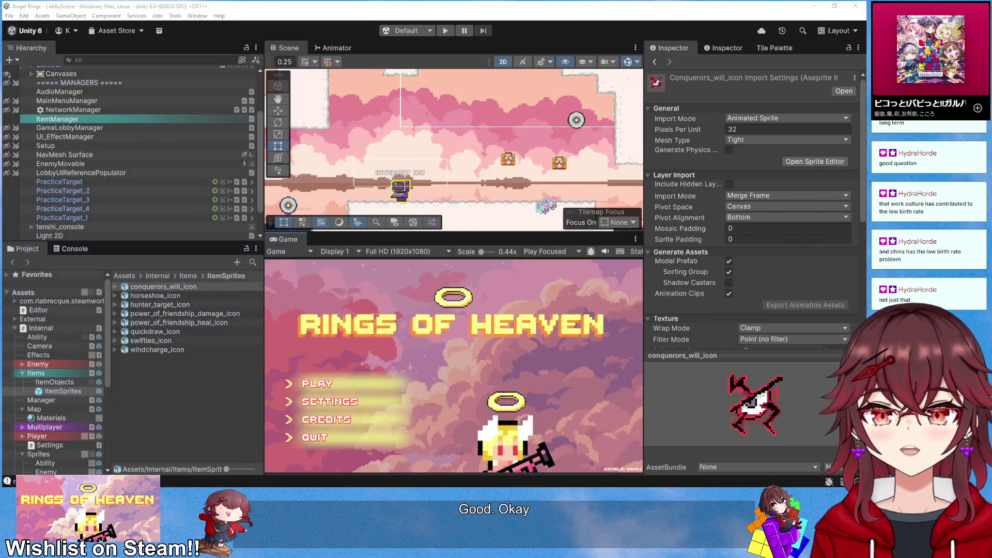
Open the Assets/Internal/Sprites/Ability folder in the Project panel after checking the console
{"action": "left_click", "coordinate": [55, 339]}
{"action": "left_click", "coordinate": [73, 248]}
{"action": "left_click", "coordinate": [25, 249]}
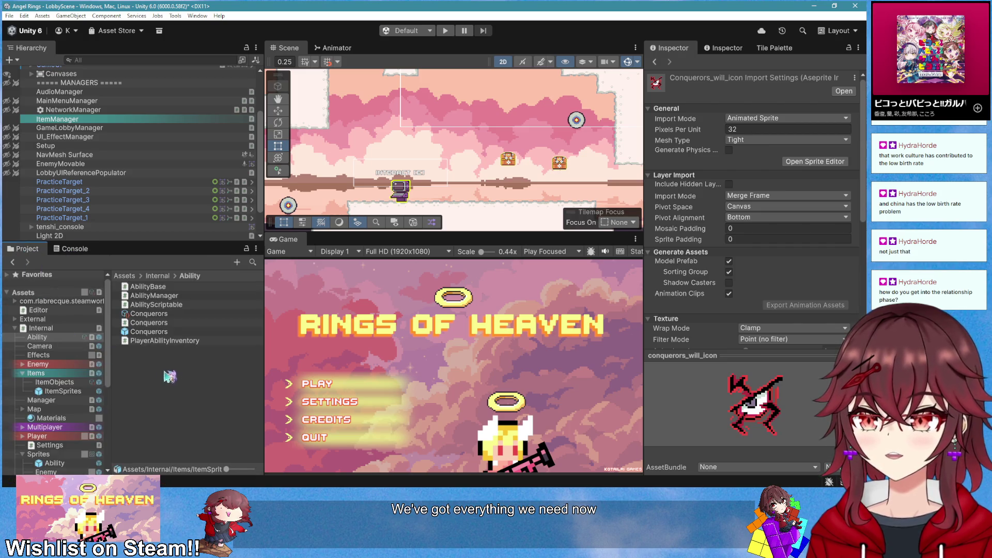
{"action": "scroll", "coordinate": [63, 396], "scroll_direction": "down", "scroll_amount": 3}
{"action": "left_click", "coordinate": [63, 396]}
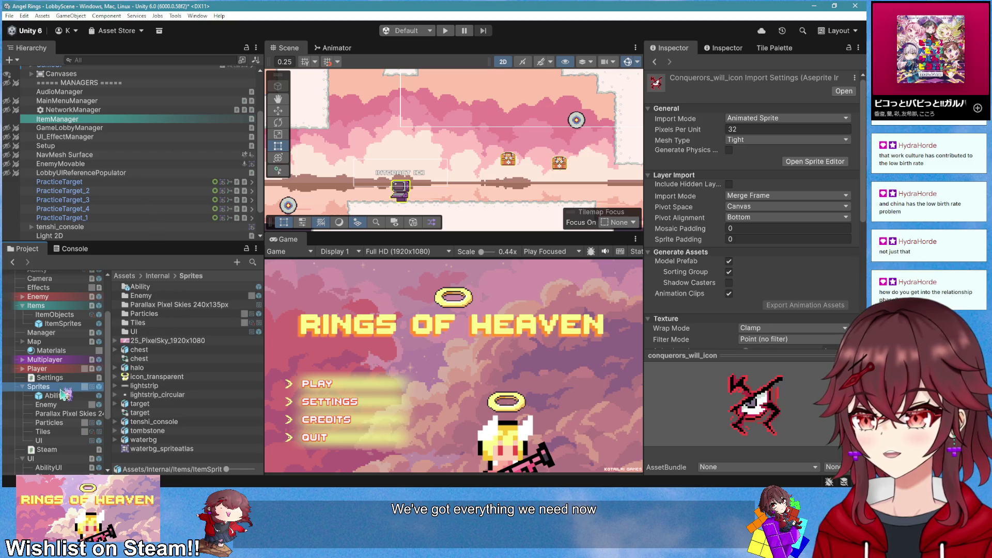
Preview the conquerors_radius, conquerors_lightning_ring and conquerors_lightning sprites' import settings
{"action": "left_click", "coordinate": [184, 305]}
{"action": "left_click", "coordinate": [190, 297]}
{"action": "left_click", "coordinate": [189, 287]}
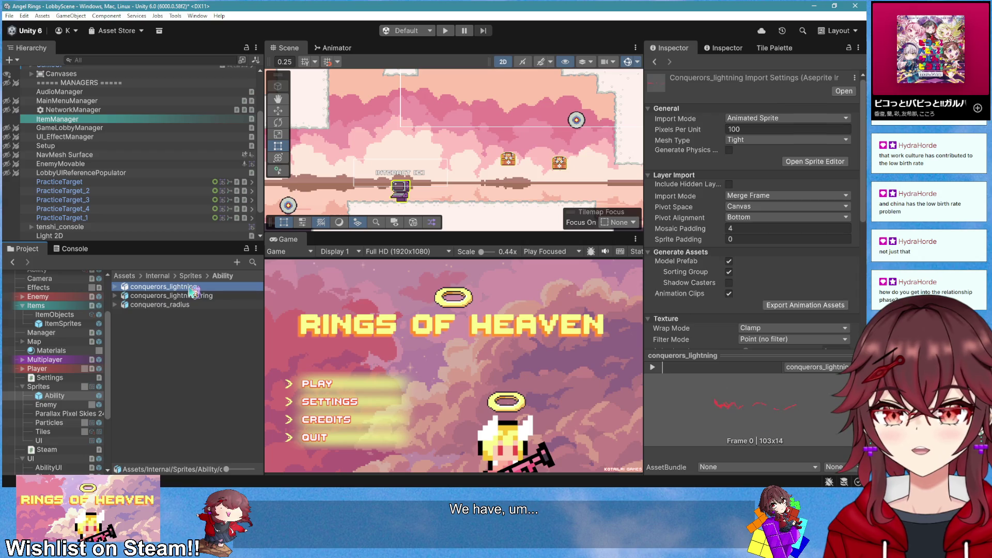
{"action": "scroll", "coordinate": [135, 203], "scroll_direction": "down", "scroll_amount": 2}
{"action": "scroll", "coordinate": [135, 203], "scroll_direction": "up", "scroll_amount": 6}
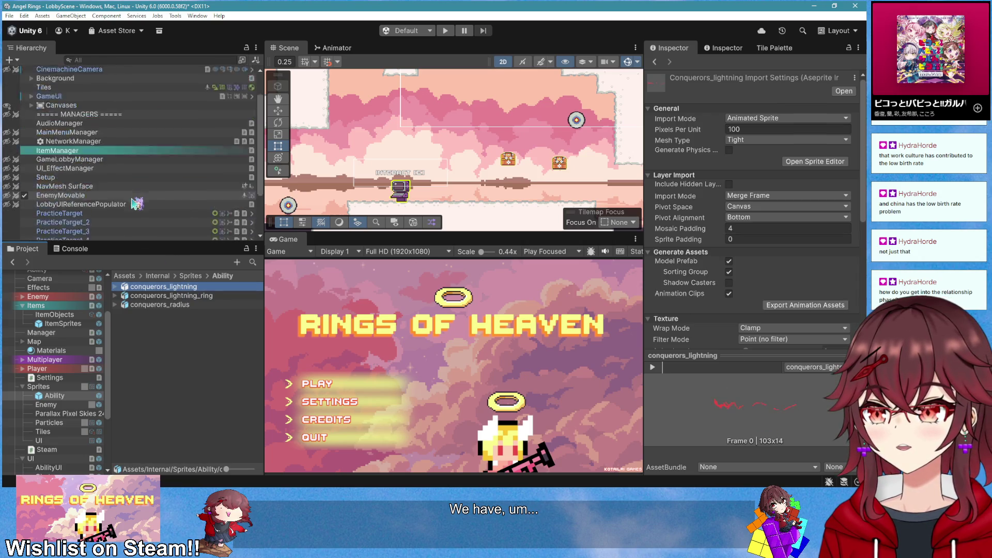
{"action": "mouse_move", "coordinate": [129, 243]}
{"action": "left_mouse_down"}
{"action": "mouse_move", "coordinate": [124, 365]}
{"action": "mouse_move", "coordinate": [124, 252]}
{"action": "left_mouse_up"}
Select all three conquerors sprites and drag them into the scene
{"action": "left_click", "coordinate": [185, 315]}
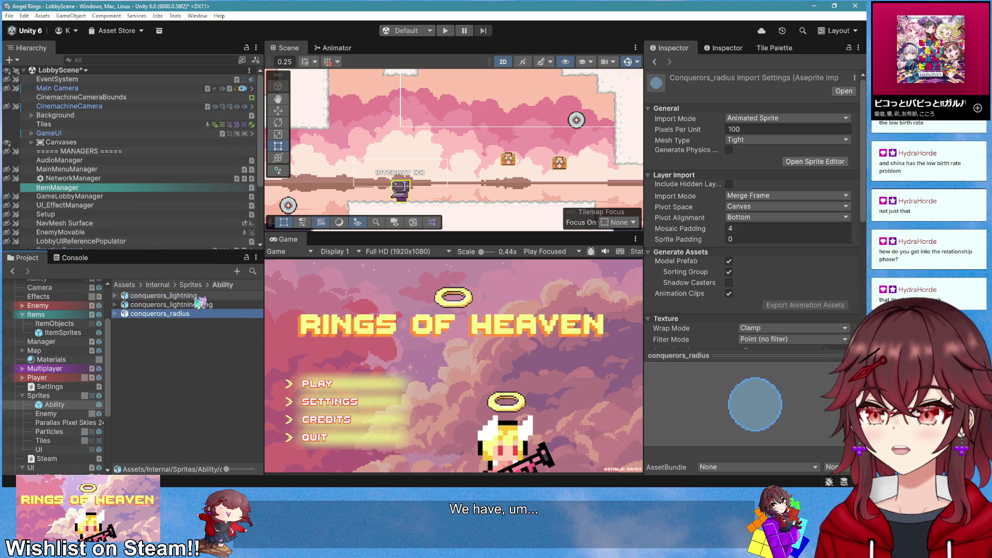
{"action": "left_click", "coordinate": [200, 299], "text": "shift"}
{"action": "left_click_drag", "start_coordinate": [200, 300], "coordinate": [448, 144]}
Select the three conquerors sprite assets together and apply Pixels Per Unit 32
{"action": "scroll", "coordinate": [446, 160], "scroll_direction": "up", "scroll_amount": 2}
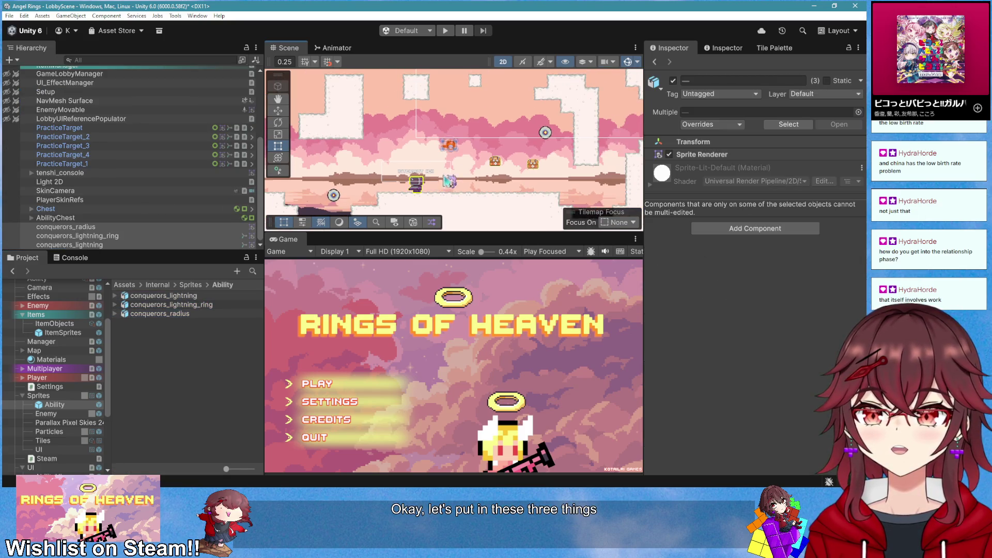
{"action": "scroll", "coordinate": [458, 119], "scroll_direction": "up", "scroll_amount": 5}
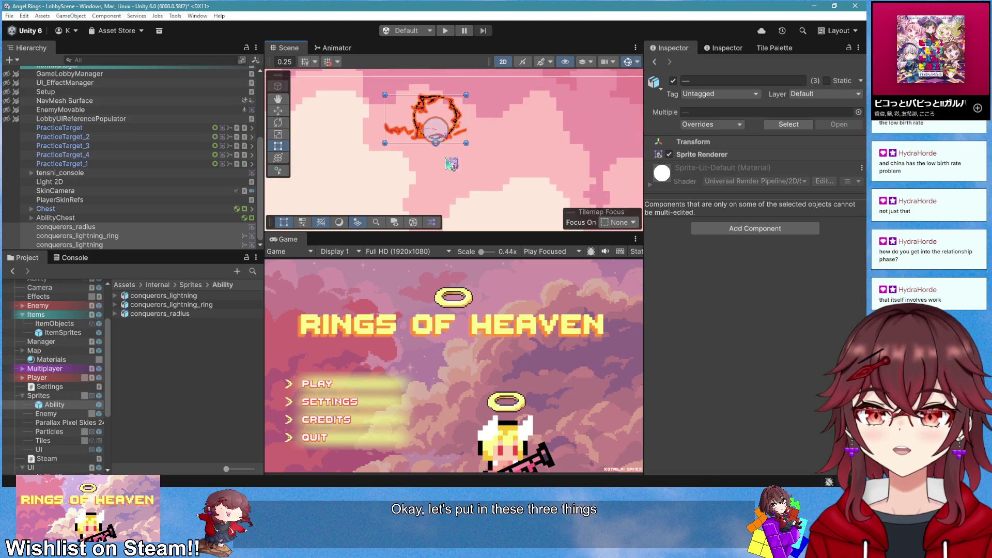
{"action": "scroll", "coordinate": [449, 164], "scroll_direction": "down", "scroll_amount": 5}
{"action": "left_click_drag", "start_coordinate": [233, 326], "coordinate": [207, 292]}
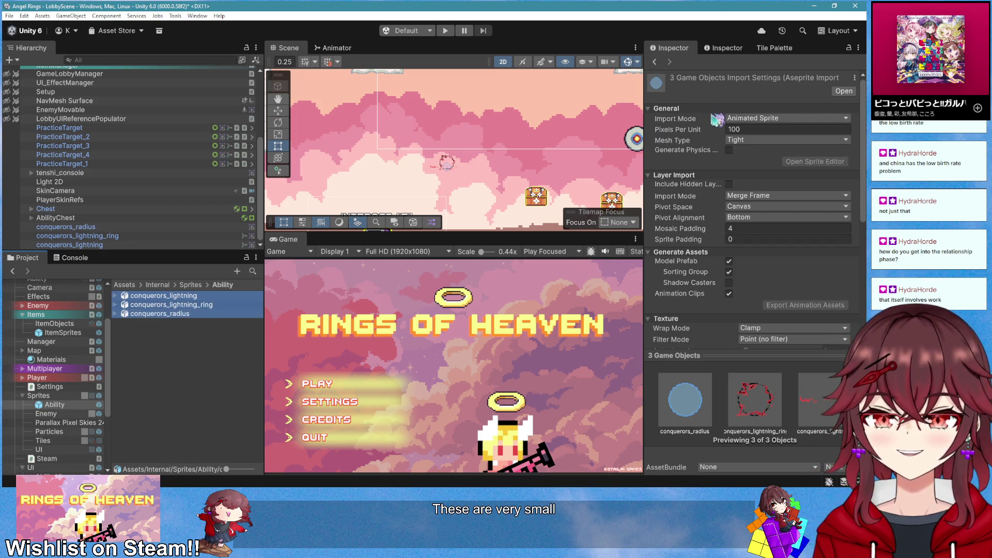
{"action": "left_click", "coordinate": [746, 129]}
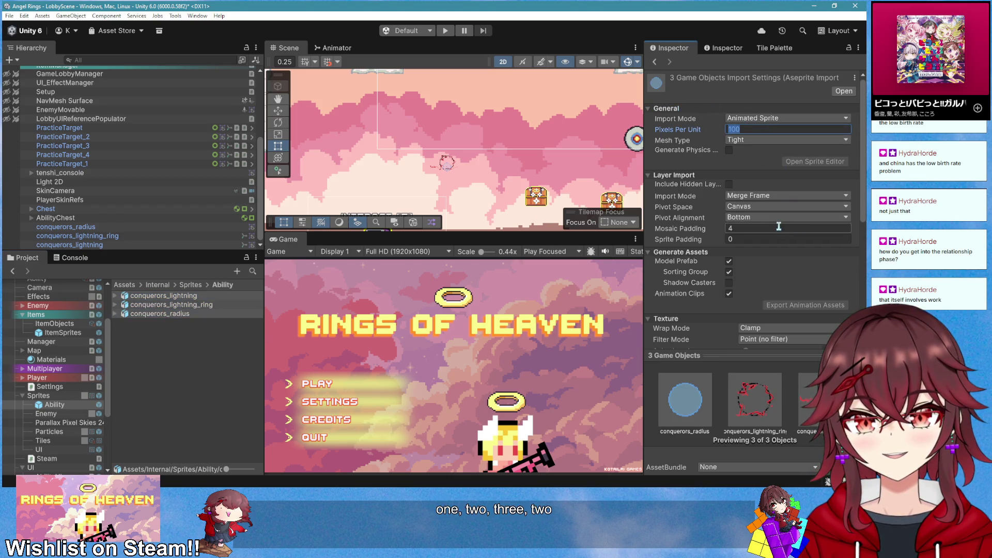
{"action": "scroll", "coordinate": [770, 238], "scroll_direction": "down", "scroll_amount": 3}
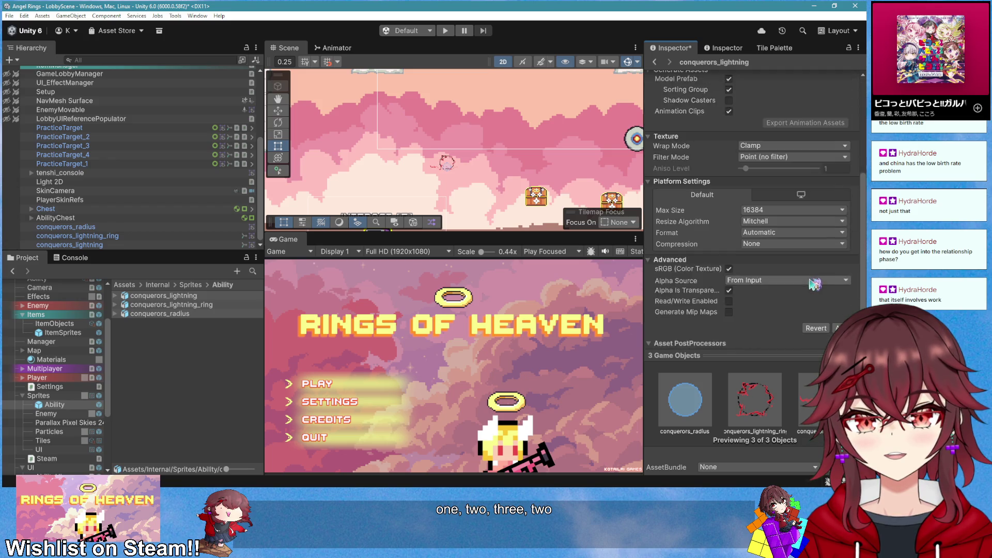
{"action": "scroll", "coordinate": [796, 253], "scroll_direction": "up", "scroll_amount": 3}
{"action": "scroll", "coordinate": [822, 273], "scroll_direction": "down", "scroll_amount": 5}
{"action": "scroll", "coordinate": [840, 293], "scroll_direction": "down", "scroll_amount": 3}
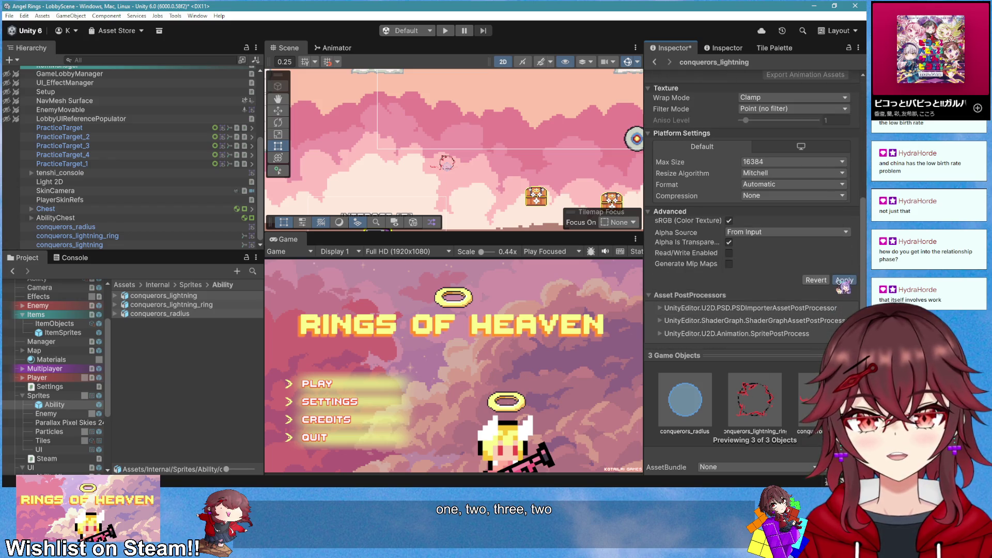
{"action": "left_click", "coordinate": [843, 280]}
Change the shared Pixels Per Unit to 16 and apply it
{"action": "scroll", "coordinate": [456, 183], "scroll_direction": "down", "scroll_amount": 2}
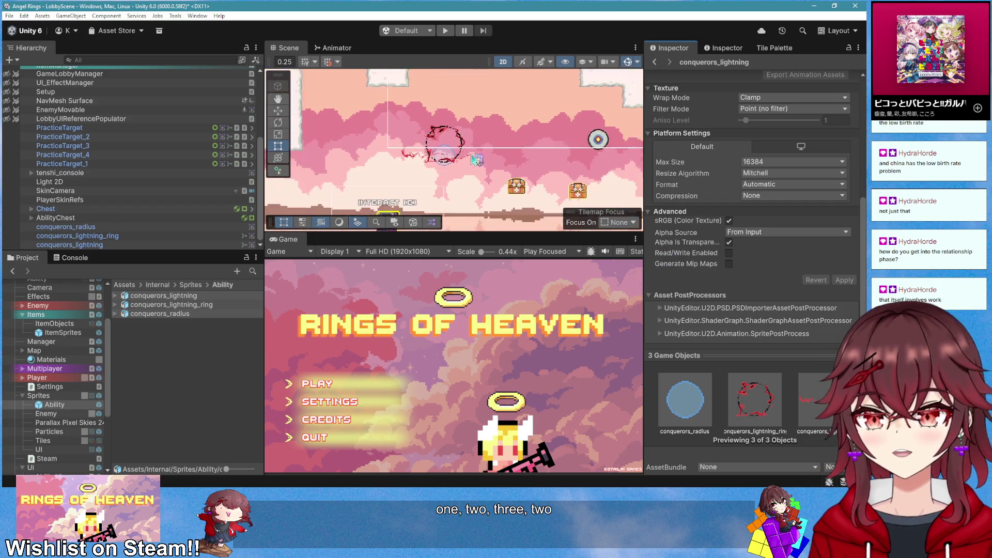
{"action": "scroll", "coordinate": [678, 184], "scroll_direction": "up", "scroll_amount": 9}
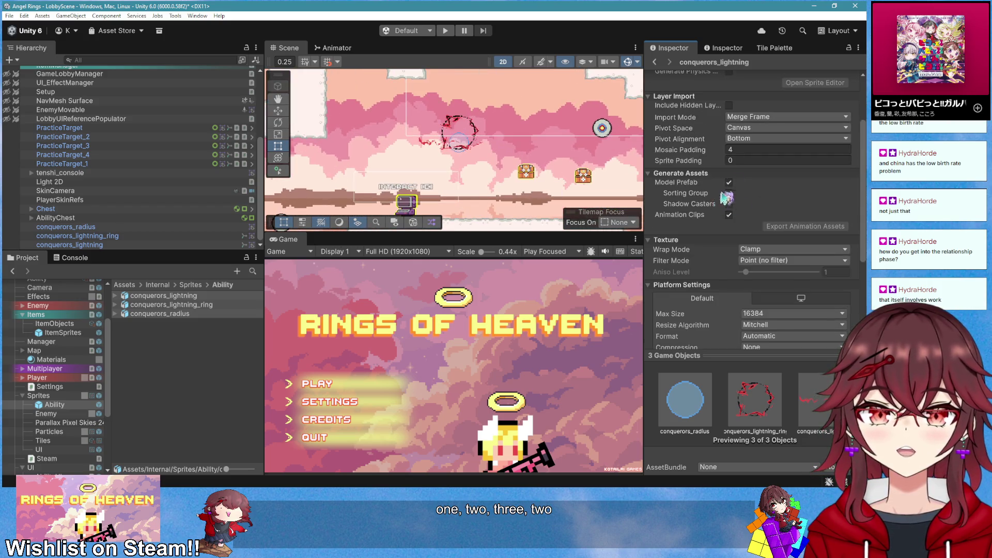
{"action": "left_click", "coordinate": [751, 129]}
{"action": "type", "text": "16"}
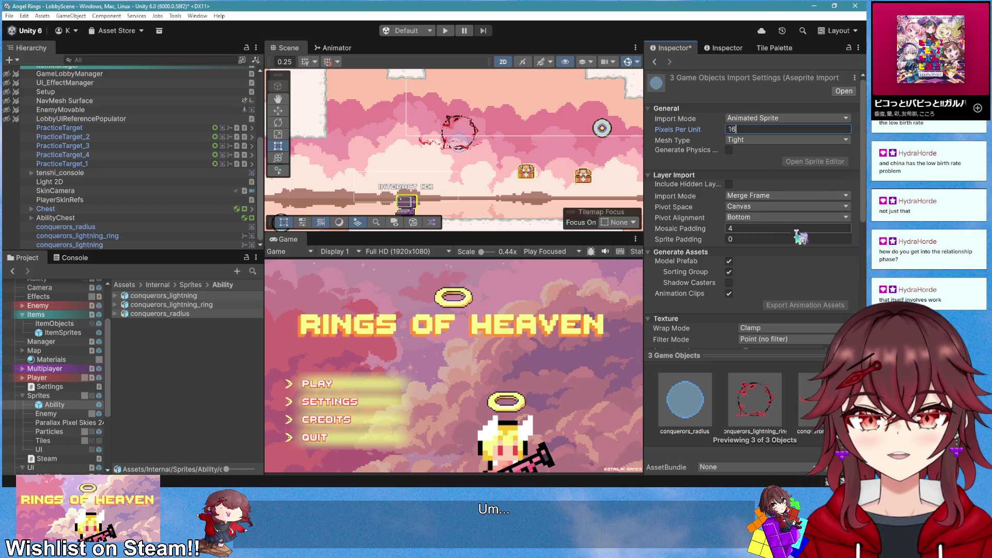
{"action": "scroll", "coordinate": [821, 258], "scroll_direction": "down", "scroll_amount": 8}
{"action": "left_click", "coordinate": [843, 281]}
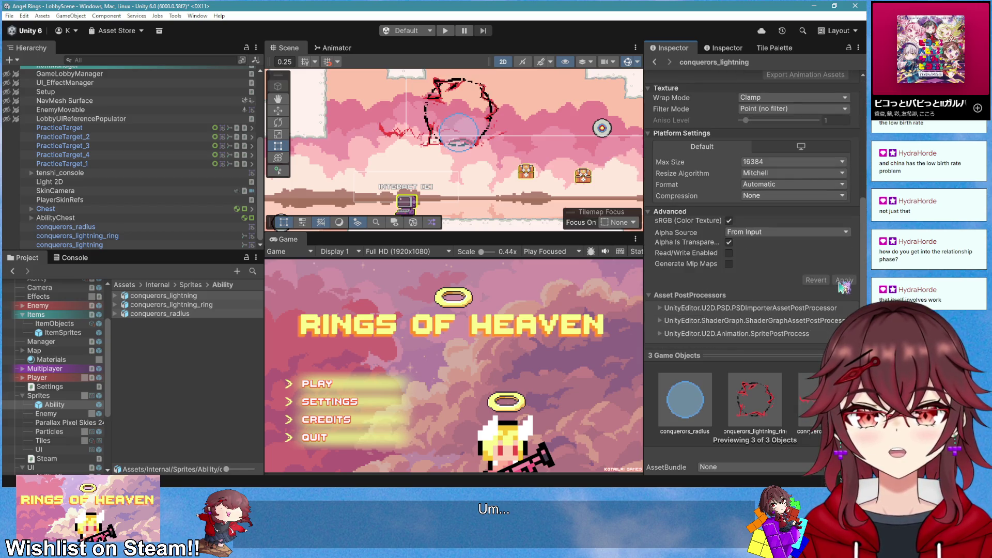
Select only conquerors_lightning and open it in the Sprite Editor
{"action": "scroll", "coordinate": [517, 123], "scroll_direction": "up", "scroll_amount": 5}
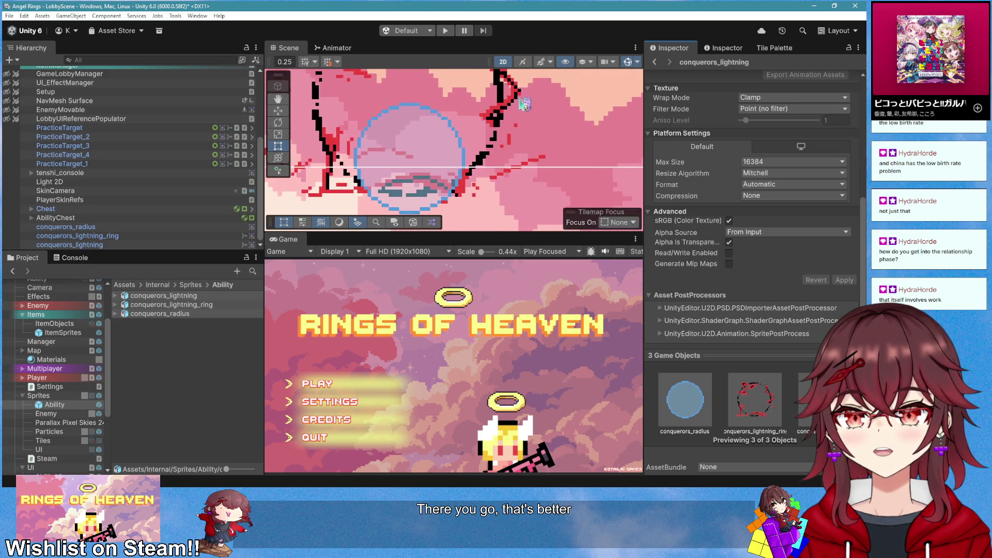
{"action": "scroll", "coordinate": [516, 161], "scroll_direction": "down", "scroll_amount": 2}
{"action": "scroll", "coordinate": [522, 179], "scroll_direction": "down", "scroll_amount": 3}
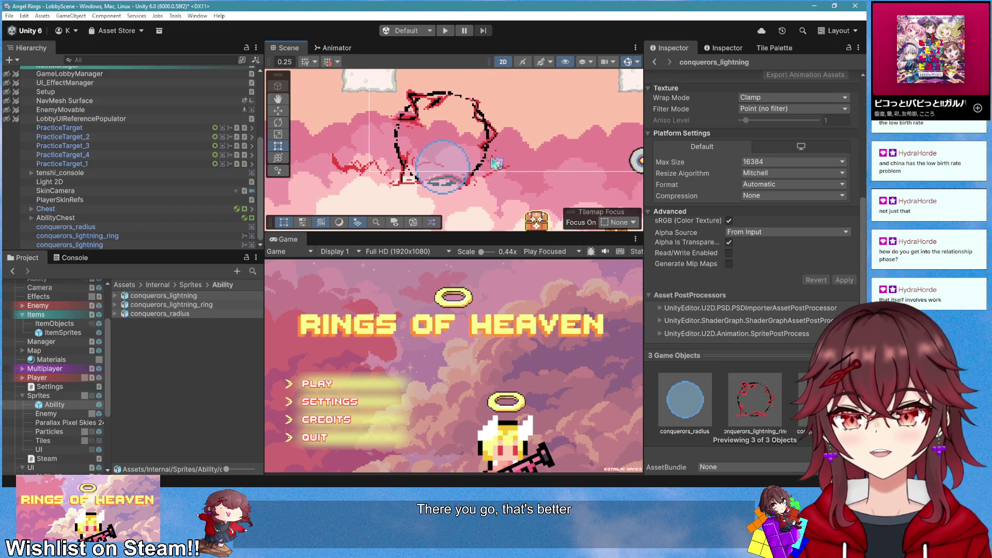
{"action": "left_click", "coordinate": [187, 296]}
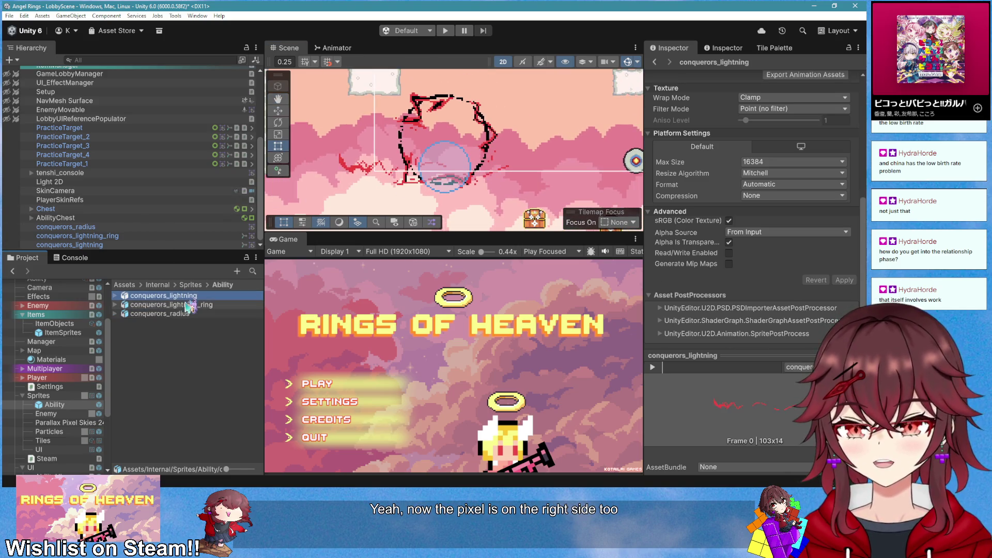
{"action": "scroll", "coordinate": [809, 147], "scroll_direction": "up", "scroll_amount": 3}
{"action": "scroll", "coordinate": [806, 155], "scroll_direction": "up", "scroll_amount": 3}
{"action": "left_click", "coordinate": [815, 113]}
{"action": "left_click_drag", "start_coordinate": [291, 249], "coordinate": [339, 246]}
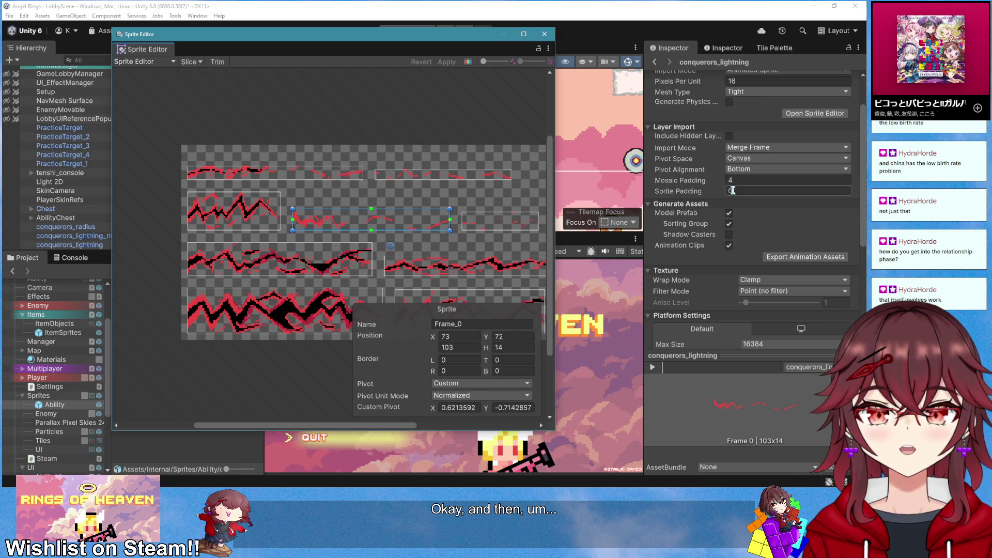
Set the conquerors_lightning import Pivot to Left and apply it
{"action": "left_click", "coordinate": [544, 35]}
{"action": "left_click", "coordinate": [785, 169]}
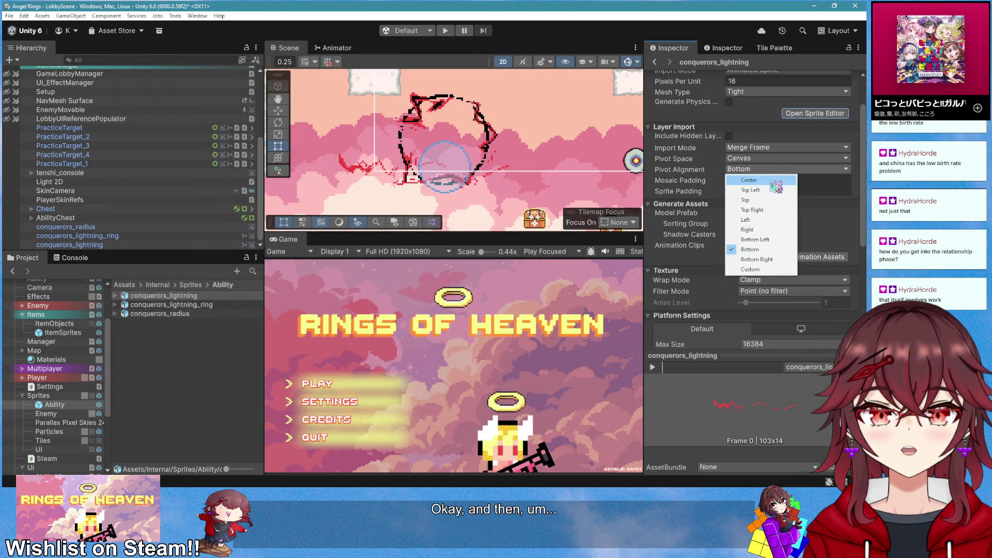
{"action": "left_click", "coordinate": [770, 220]}
{"action": "scroll", "coordinate": [785, 258], "scroll_direction": "down", "scroll_amount": 5}
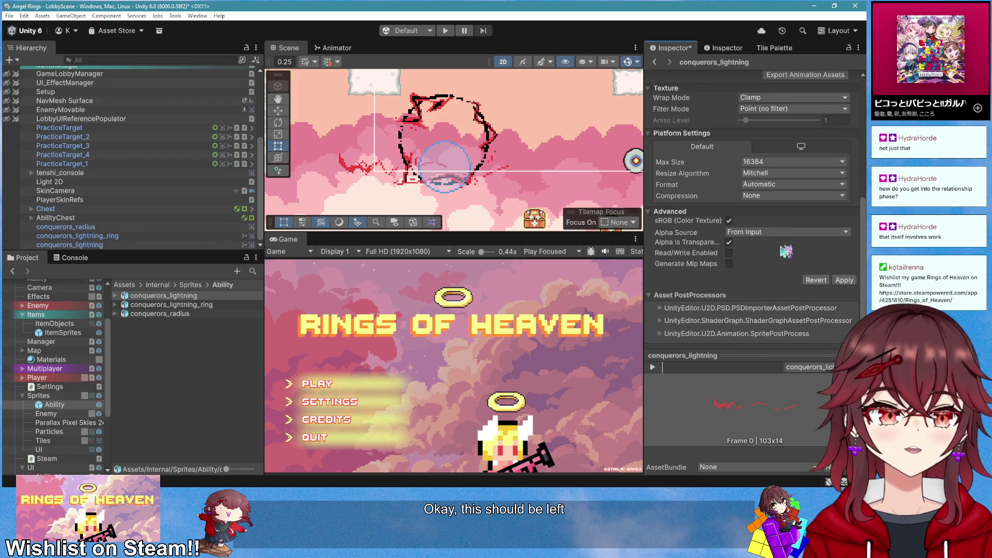
{"action": "left_click", "coordinate": [841, 281]}
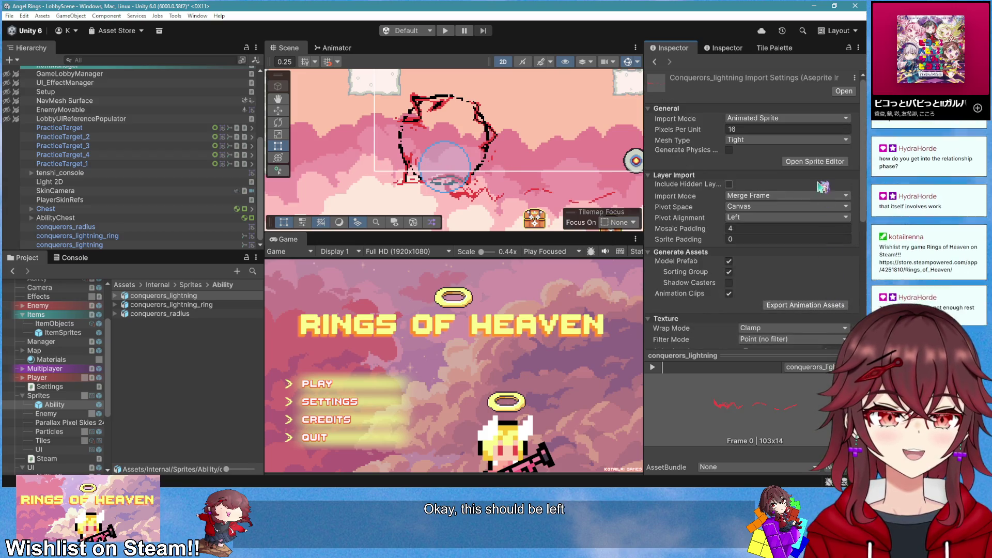
Reopen the Sprite Editor on conquerors_lightning to check its frame pivots
{"action": "left_click", "coordinate": [815, 161]}
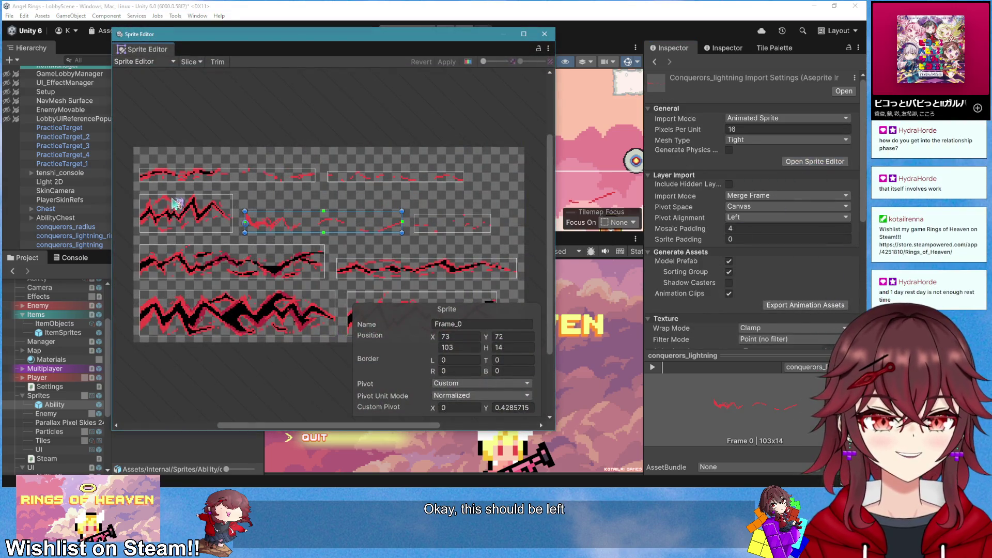
{"action": "scroll", "coordinate": [178, 206], "scroll_direction": "up", "scroll_amount": 2}
{"action": "scroll", "coordinate": [288, 253], "scroll_direction": "down", "scroll_amount": 2}
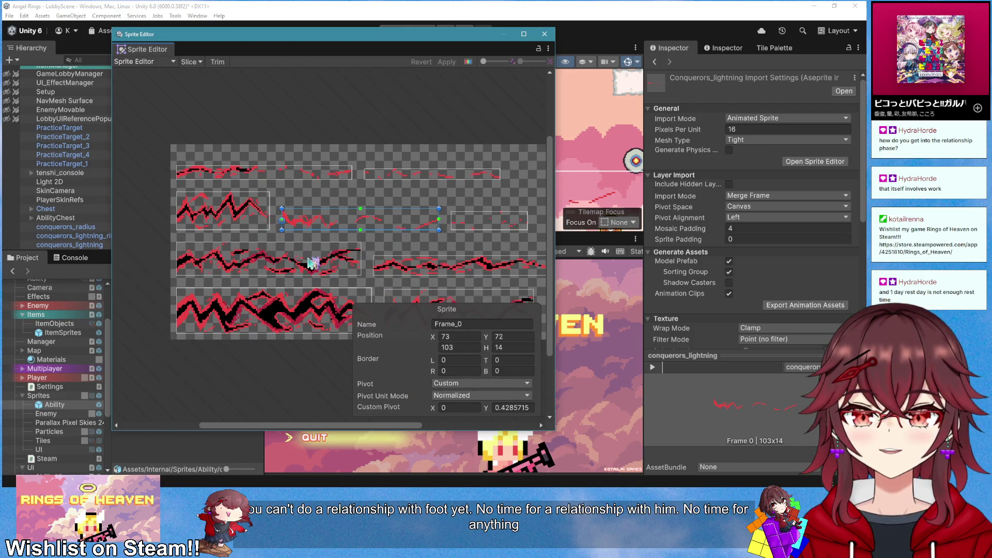
{"action": "scroll", "coordinate": [202, 277], "scroll_direction": "up", "scroll_amount": 1}
{"action": "left_click", "coordinate": [238, 325]}
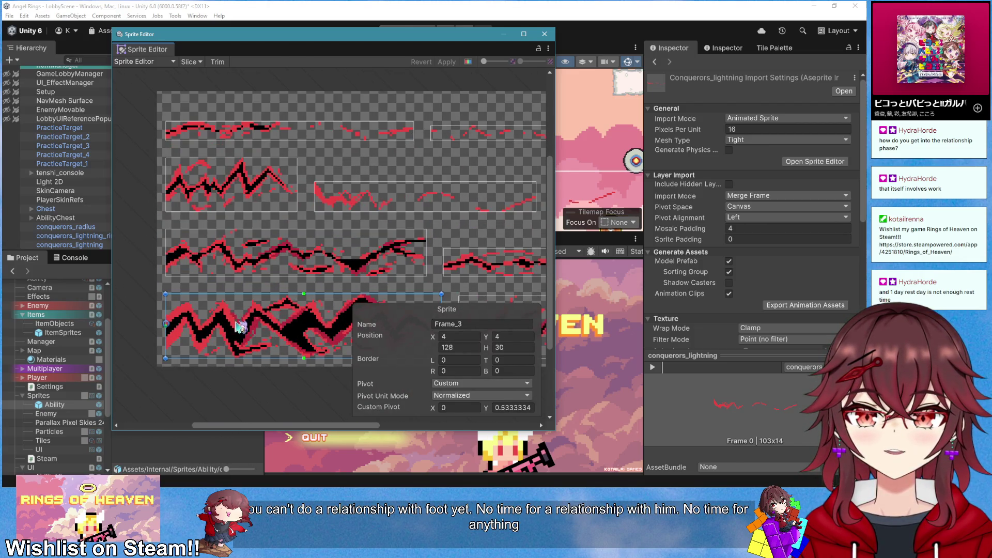
{"action": "scroll", "coordinate": [217, 316], "scroll_direction": "up", "scroll_amount": 3}
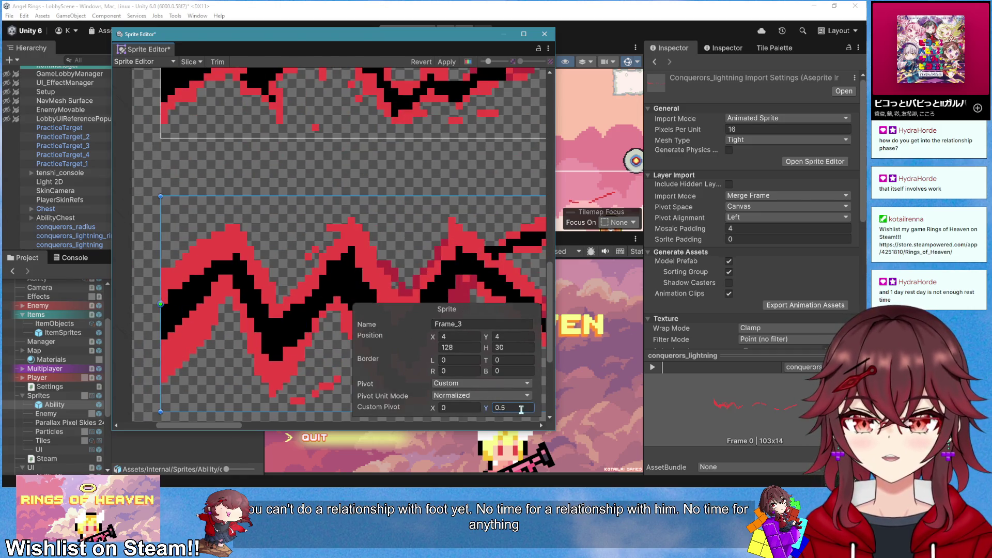
{"action": "scroll", "coordinate": [294, 276], "scroll_direction": "down", "scroll_amount": 3}
Set Frame_4, the bottom frame and Frame_1 to a Left Center pivot
{"action": "left_click", "coordinate": [288, 222]}
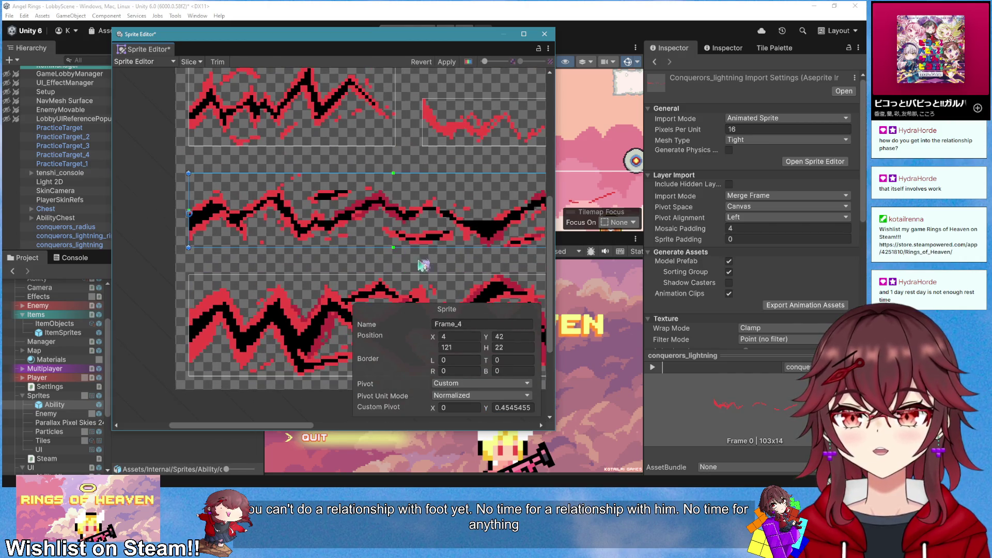
{"action": "left_click", "coordinate": [478, 383]}
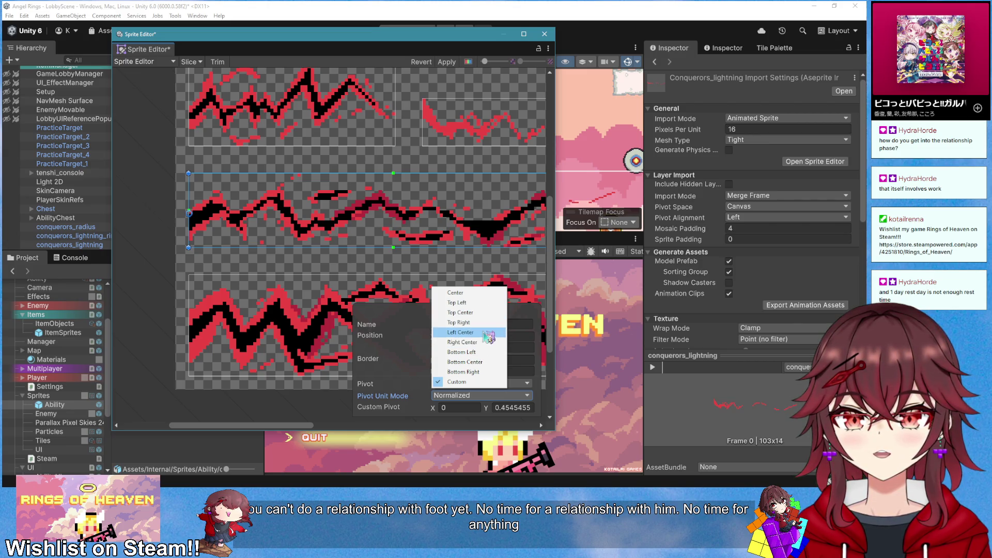
{"action": "left_click", "coordinate": [461, 332]}
{"action": "left_click", "coordinate": [295, 333]}
{"action": "left_click", "coordinate": [470, 383]}
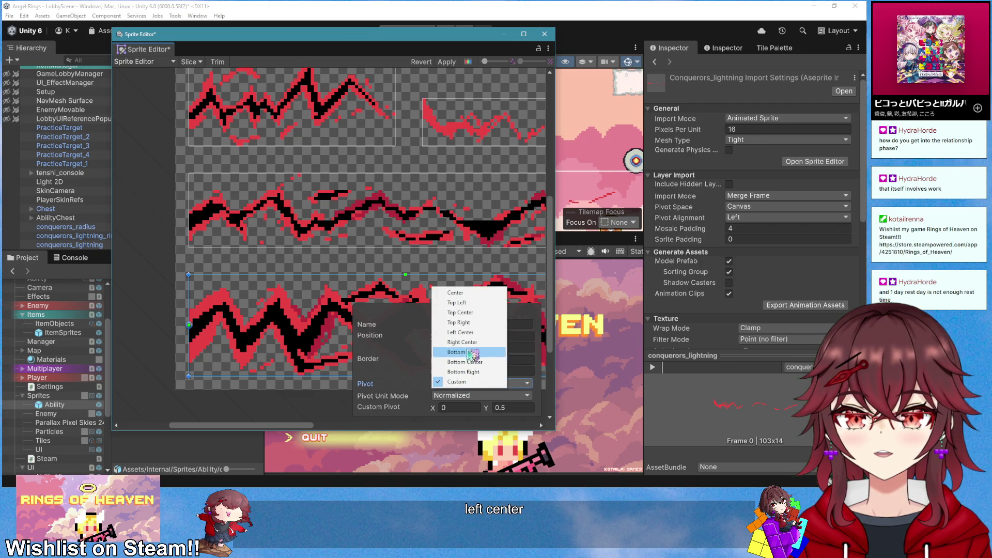
{"action": "left_click", "coordinate": [461, 332]}
{"action": "scroll", "coordinate": [258, 243], "scroll_direction": "up", "scroll_amount": 3}
{"action": "left_click", "coordinate": [251, 258]}
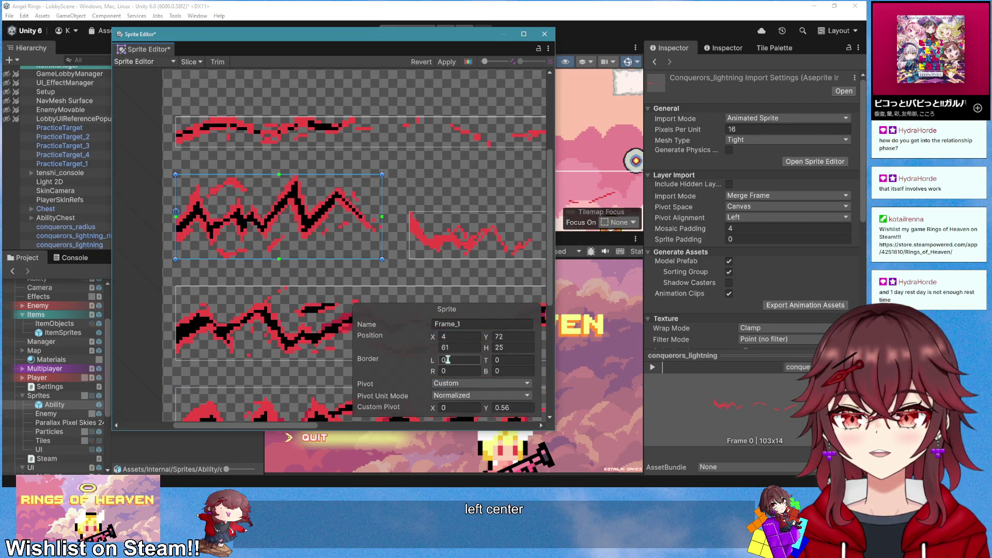
{"action": "left_click", "coordinate": [470, 383]}
{"action": "left_click", "coordinate": [470, 333]}
Set Frame_6, Frame_7 and Frame_0 to a Left Center pivot
{"action": "left_click", "coordinate": [268, 140]}
{"action": "left_click", "coordinate": [470, 382]}
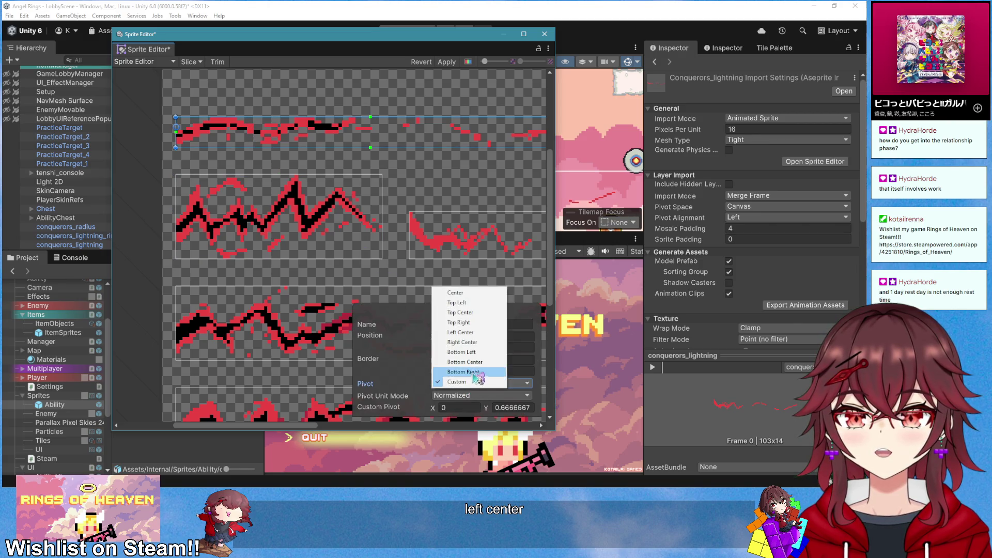
{"action": "left_click", "coordinate": [465, 332]}
{"action": "scroll", "coordinate": [310, 246], "scroll_direction": "down", "scroll_amount": 3}
{"action": "scroll", "coordinate": [316, 245], "scroll_direction": "down", "scroll_amount": 2}
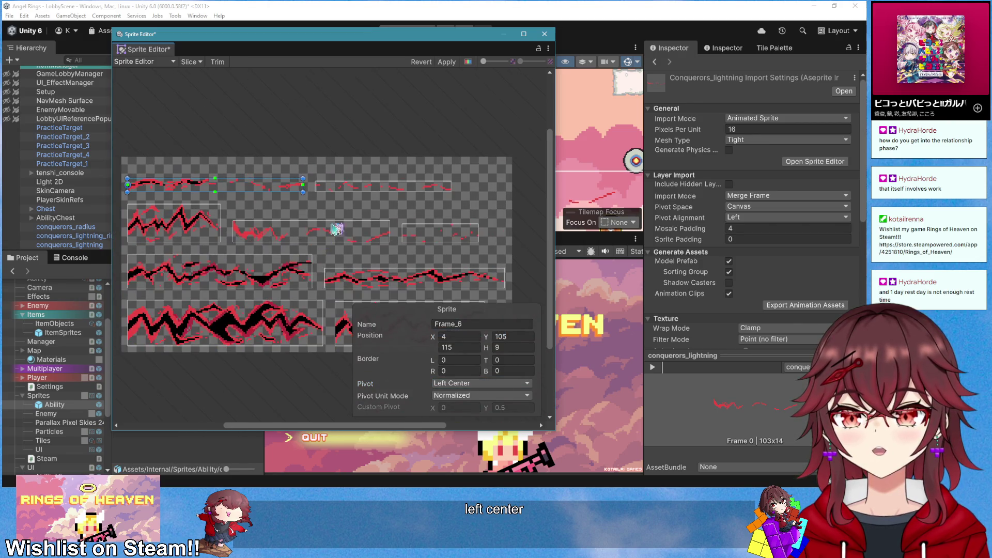
{"action": "left_click", "coordinate": [357, 189]}
{"action": "left_click", "coordinate": [478, 383]}
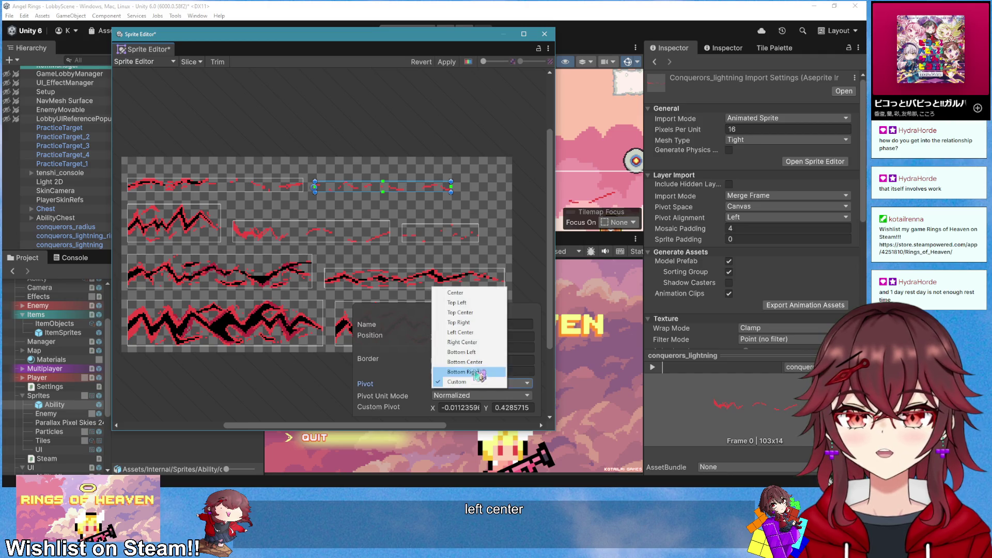
{"action": "left_click", "coordinate": [474, 333]}
{"action": "left_click", "coordinate": [357, 242]}
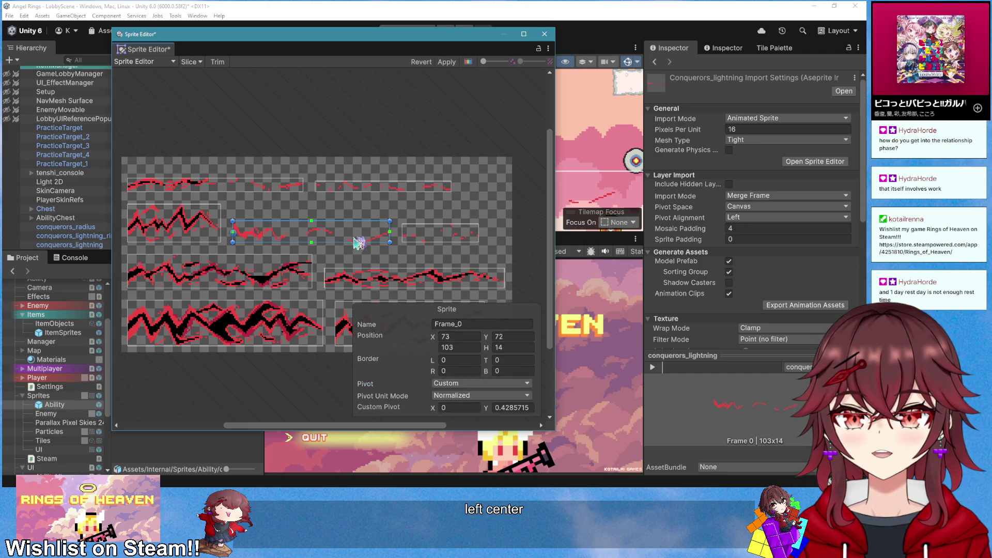
{"action": "left_click", "coordinate": [478, 385]}
{"action": "left_click", "coordinate": [461, 332]}
Give Frame_8, Frame_5 and Frame_2 Left Center pivots, apply, and close the Sprite Editor
{"action": "left_click", "coordinate": [443, 238]}
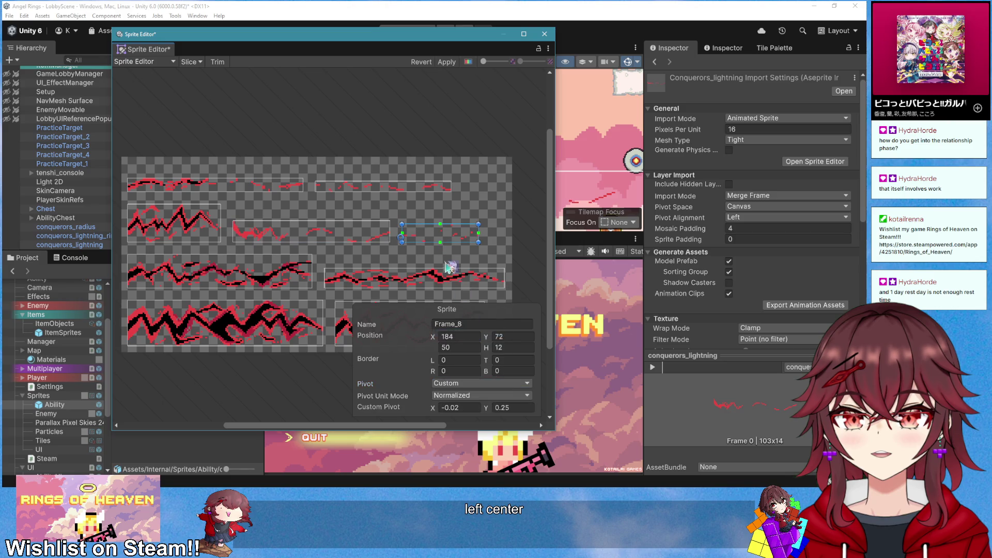
{"action": "left_click", "coordinate": [478, 385]}
{"action": "left_click", "coordinate": [462, 332]}
{"action": "left_click", "coordinate": [382, 283]}
{"action": "left_click", "coordinate": [469, 383]}
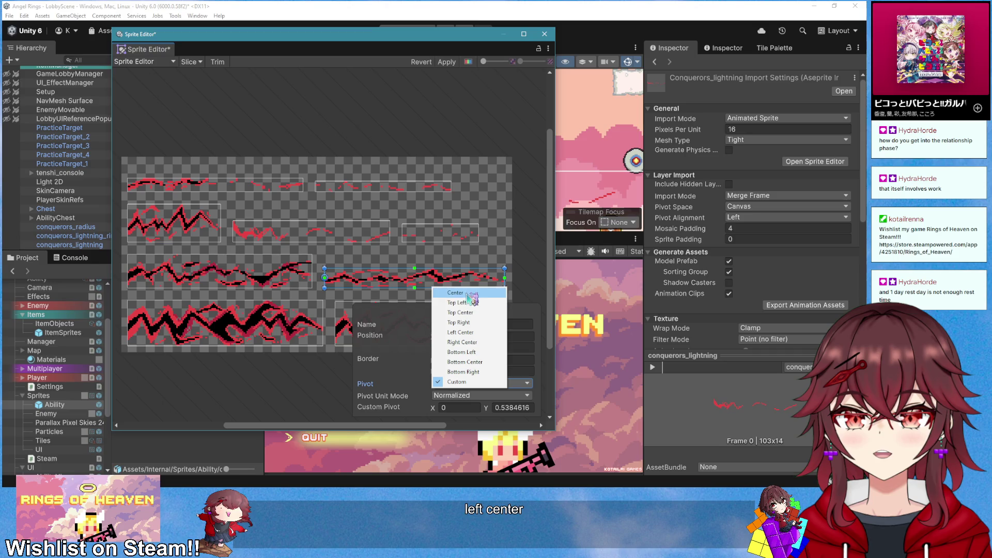
{"action": "left_click", "coordinate": [476, 332]}
{"action": "left_click", "coordinate": [423, 266]}
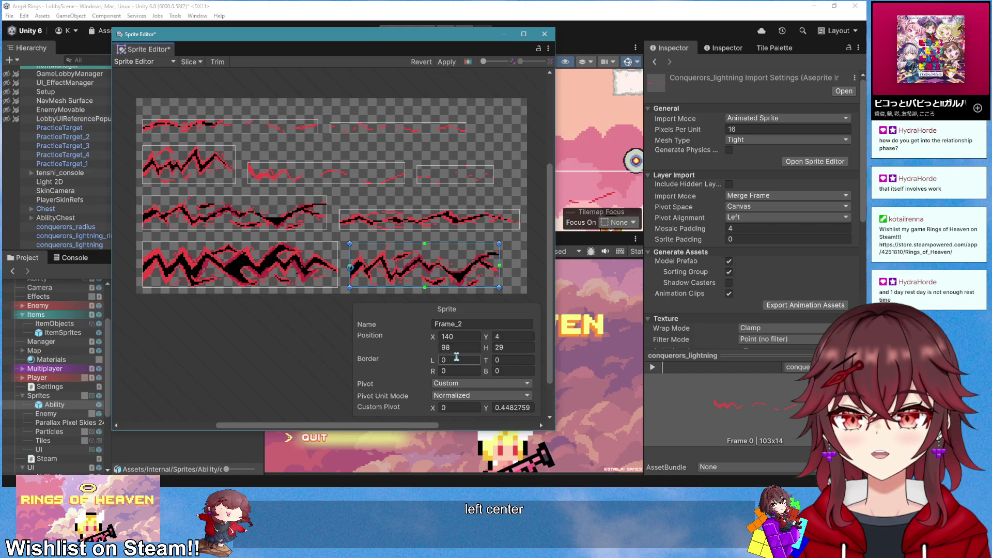
{"action": "left_click", "coordinate": [467, 382]}
{"action": "left_click", "coordinate": [475, 333]}
{"action": "left_click", "coordinate": [291, 282]}
{"action": "left_click", "coordinate": [447, 62]}
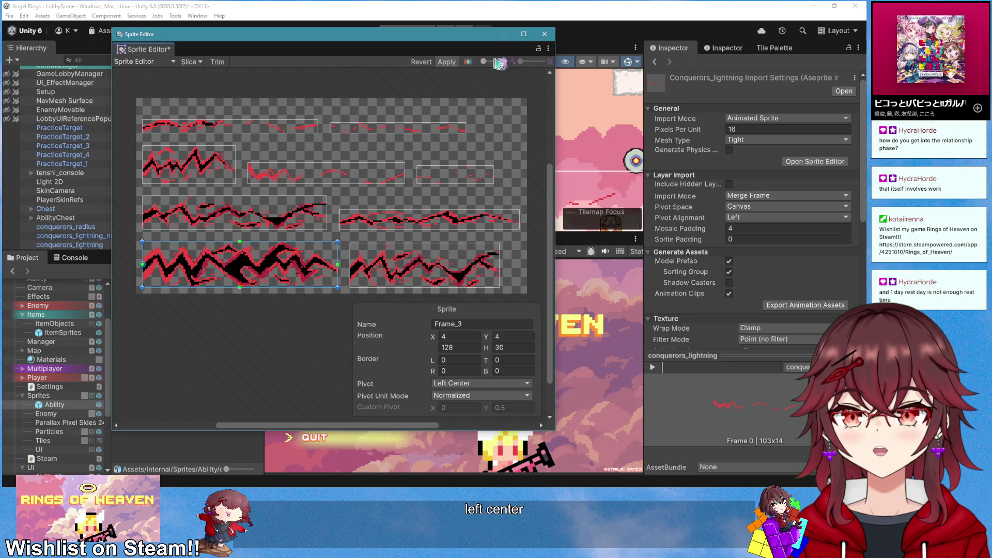
{"action": "left_click", "coordinate": [544, 34]}
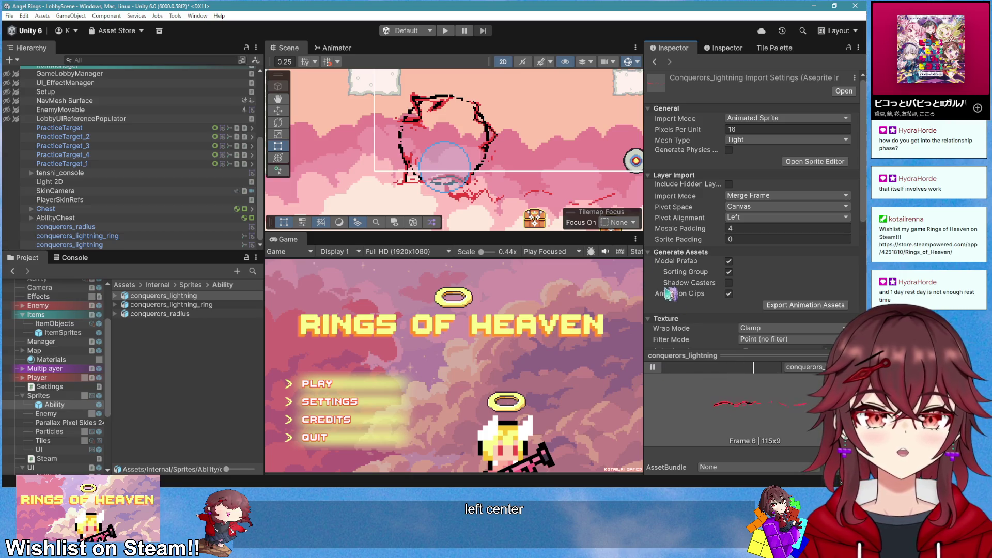
Open conquerors_lightning_ring's frames in the Sprite Editor and inspect the top and second frames
{"action": "left_click", "coordinate": [209, 304]}
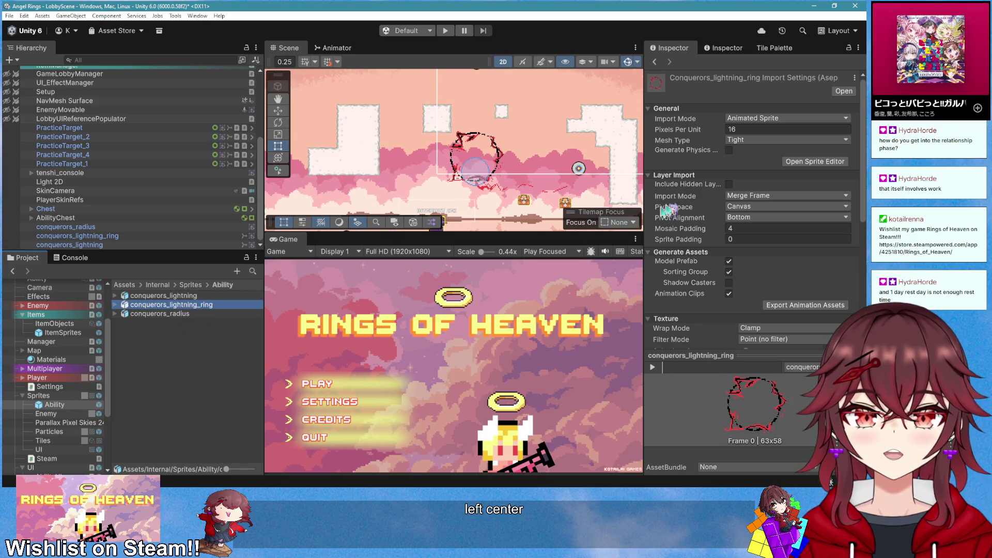
{"action": "left_click", "coordinate": [815, 162]}
{"action": "left_click", "coordinate": [313, 220]}
{"action": "scroll", "coordinate": [314, 221], "scroll_direction": "up", "scroll_amount": 2}
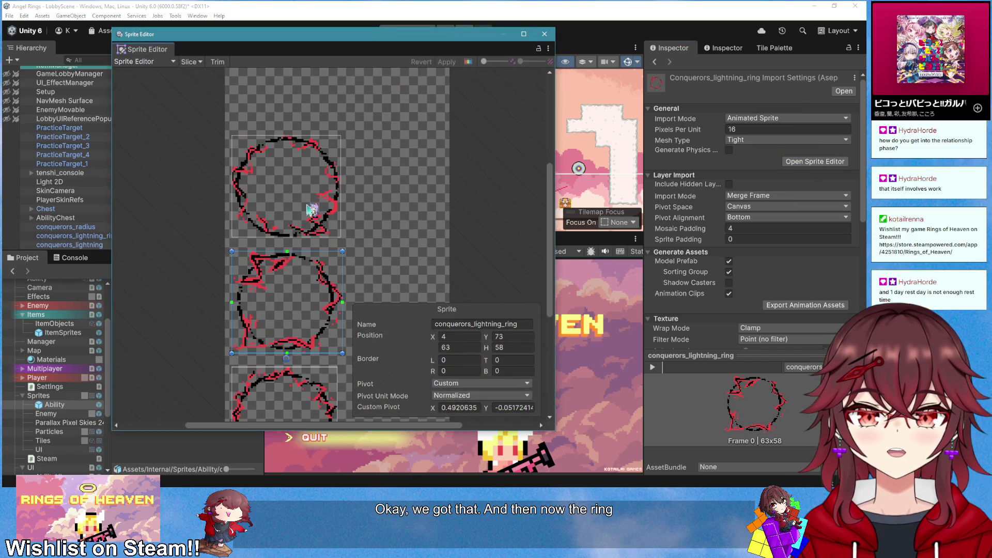
{"action": "left_click", "coordinate": [461, 388]}
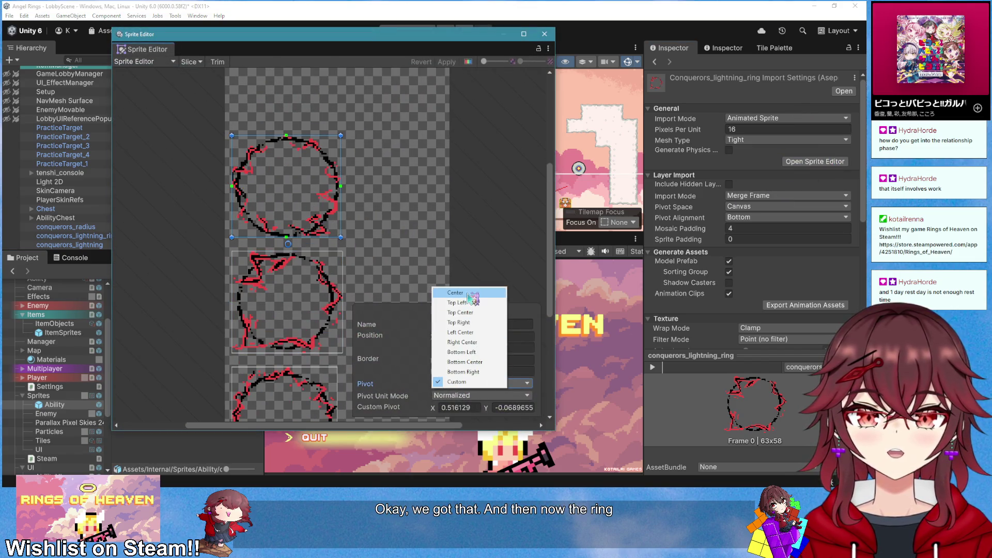
{"action": "left_click", "coordinate": [302, 307]}
{"action": "left_click", "coordinate": [465, 384]}
{"action": "left_click", "coordinate": [321, 352]}
Set the second ring frame's pivot to Top Left and Frame_2's pivot to Center
{"action": "left_click", "coordinate": [341, 358]}
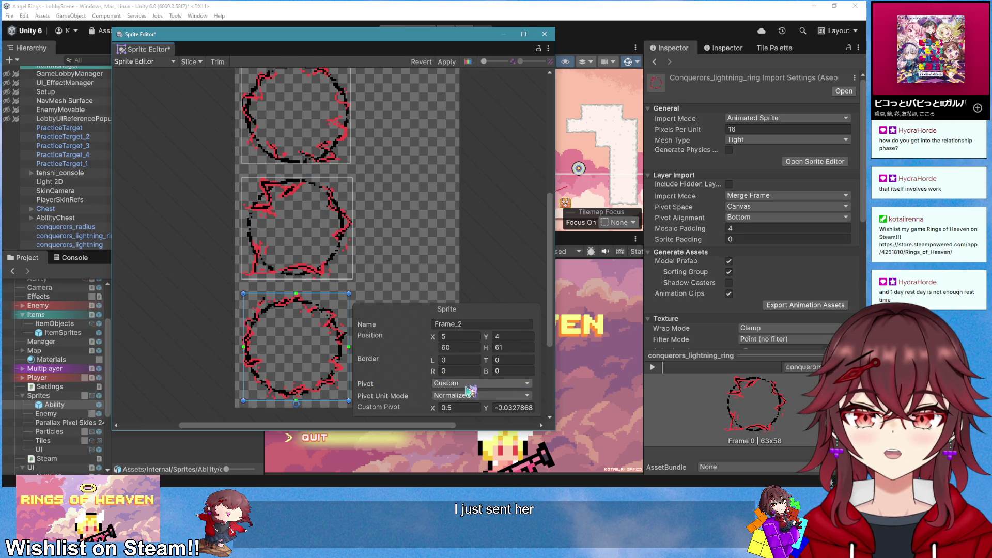
{"action": "left_click", "coordinate": [297, 227]}
{"action": "left_click", "coordinate": [481, 384]}
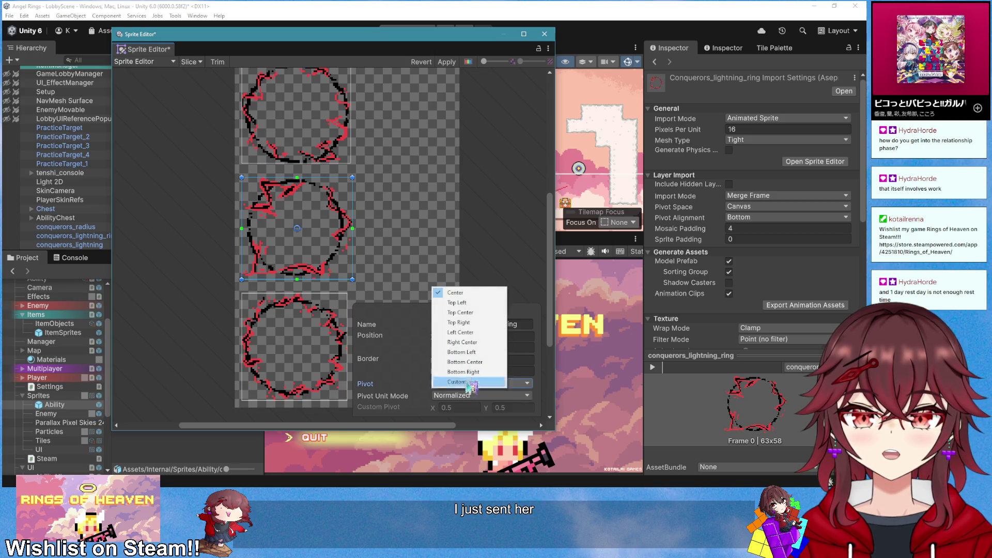
{"action": "left_click", "coordinate": [455, 304]}
{"action": "left_click", "coordinate": [326, 339]}
{"action": "left_click", "coordinate": [480, 384]}
{"action": "left_click", "coordinate": [467, 302]}
Center the middle ring frame's pivot, check the top and bottom frames, and close the editor
{"action": "left_click", "coordinate": [313, 250]}
{"action": "left_click", "coordinate": [454, 383]}
{"action": "left_click", "coordinate": [467, 302]}
{"action": "left_click", "coordinate": [317, 145]}
{"action": "left_click", "coordinate": [310, 343]}
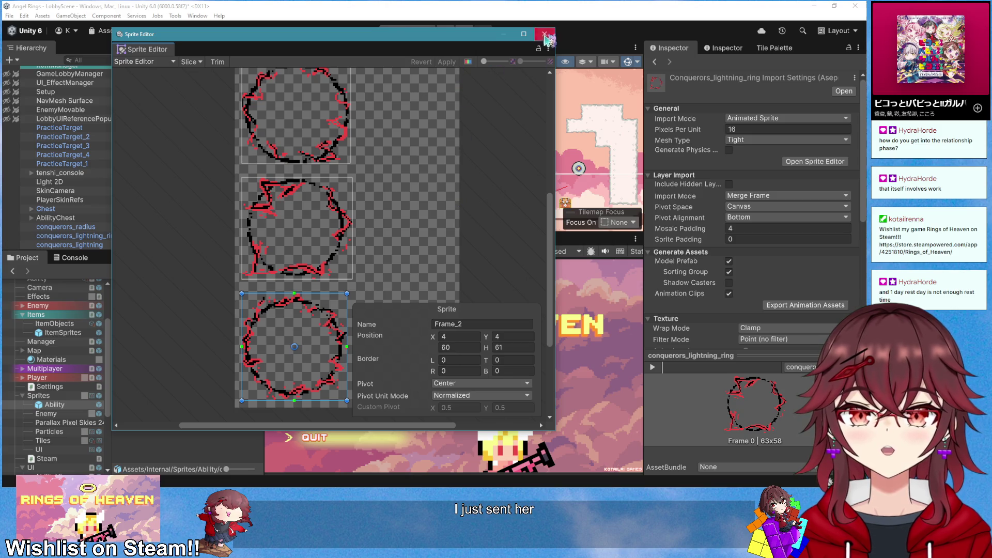
{"action": "left_click", "coordinate": [545, 35]}
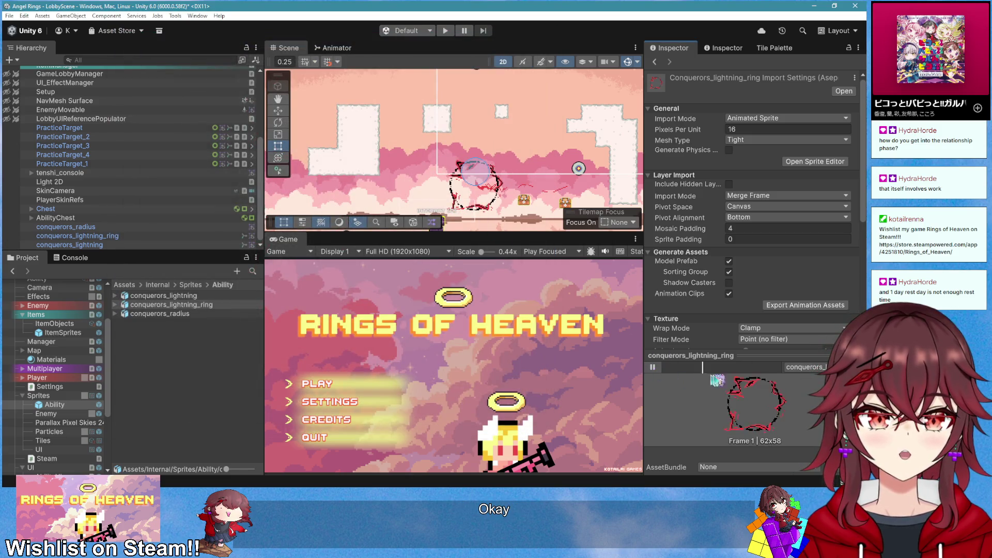
Set the conquerors_radius sprite's pivot to Center and close the Sprite Editor
{"action": "scroll", "coordinate": [772, 289], "scroll_direction": "down", "scroll_amount": 3}
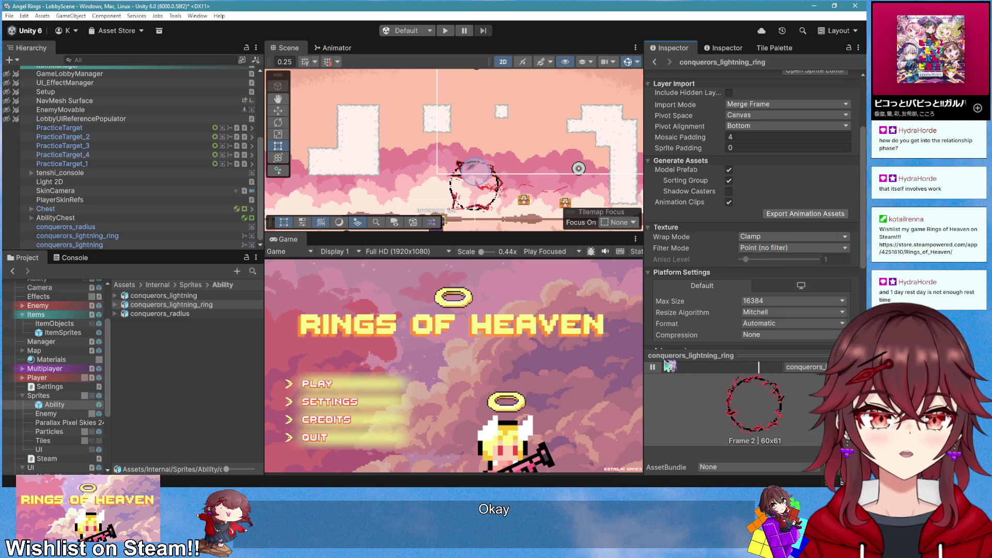
{"action": "left_click", "coordinate": [164, 315]}
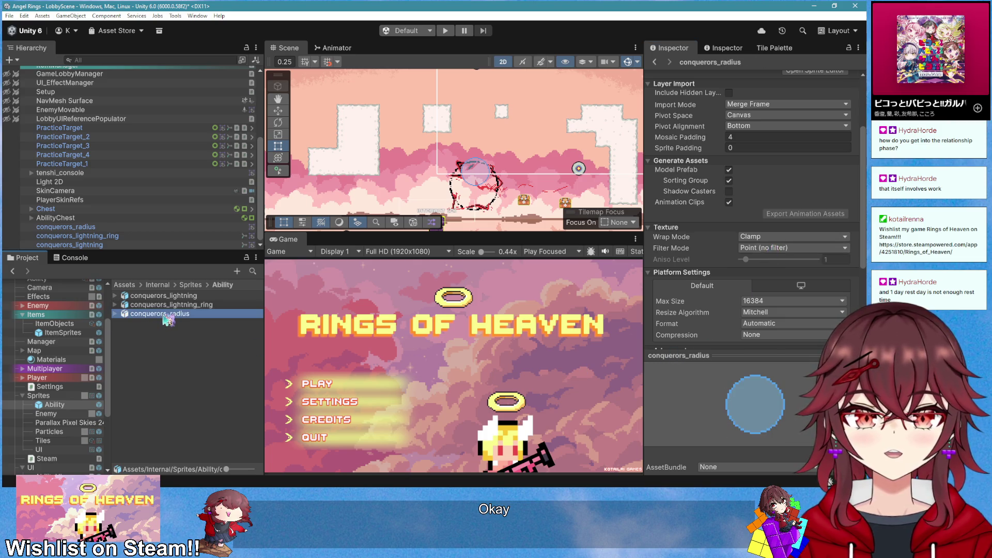
{"action": "scroll", "coordinate": [748, 207], "scroll_direction": "up", "scroll_amount": 3}
{"action": "left_click", "coordinate": [815, 160]}
{"action": "left_click", "coordinate": [448, 385]}
{"action": "left_click", "coordinate": [471, 294]}
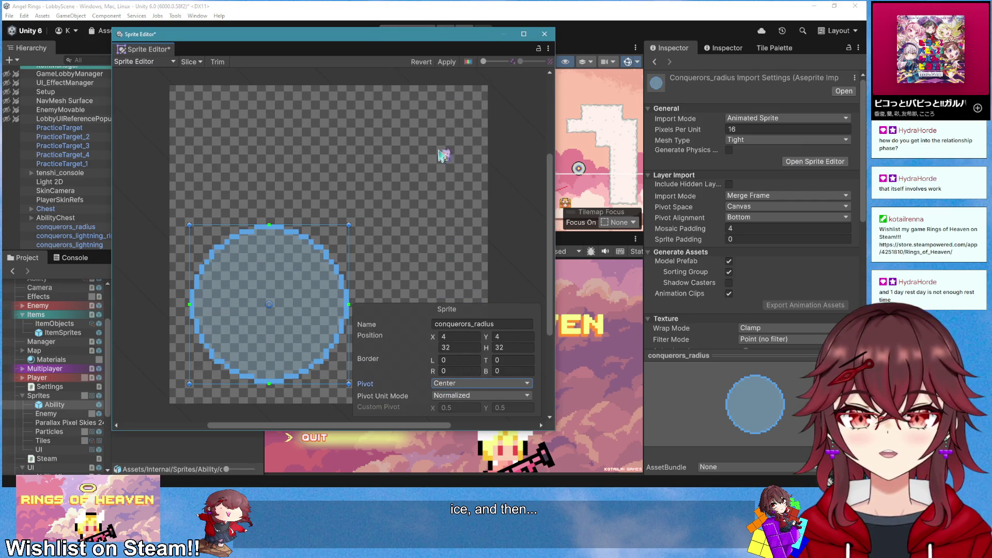
{"action": "left_click", "coordinate": [545, 35]}
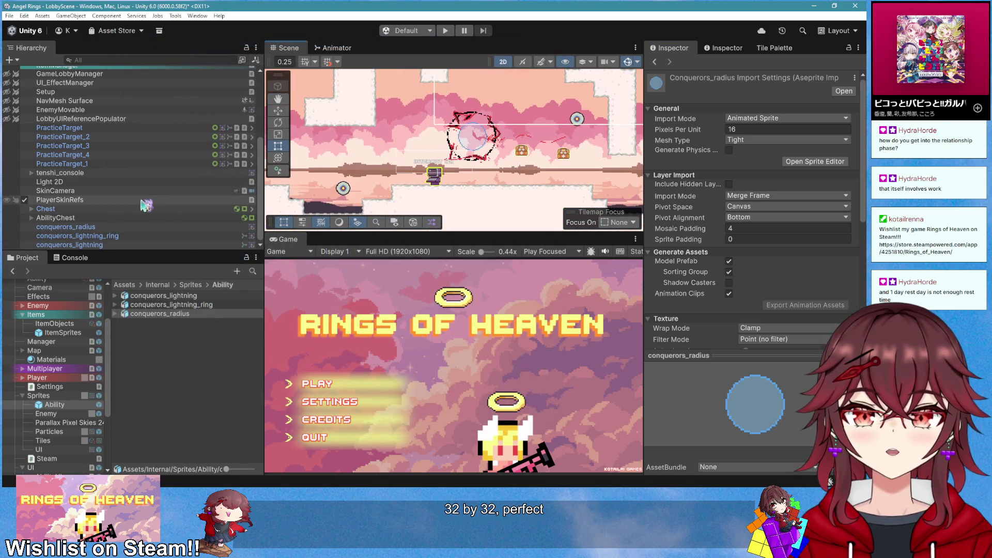
{"action": "scroll", "coordinate": [52, 155], "scroll_direction": "up", "scroll_amount": 5}
{"action": "left_click", "coordinate": [9, 59]}
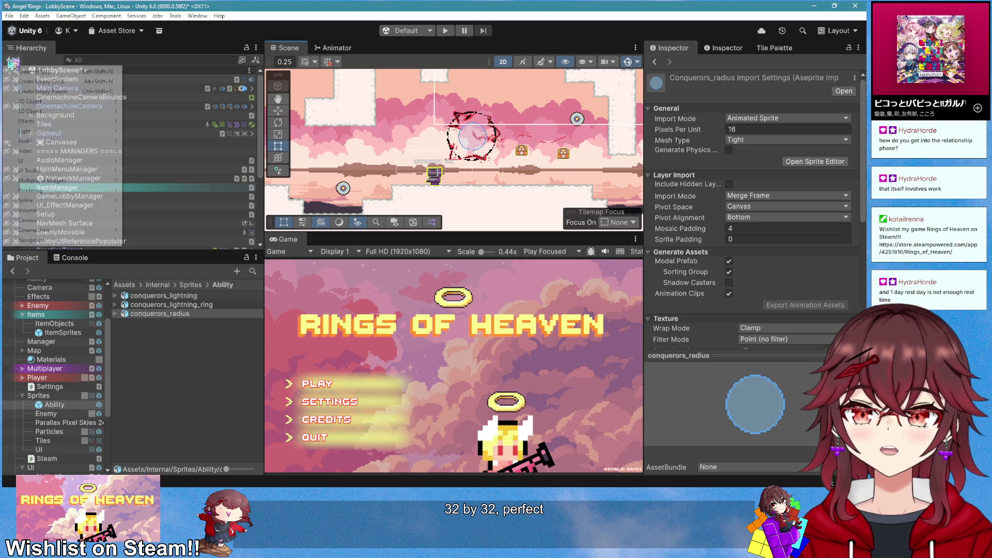
Create an empty GameObject named Conqueror_Ability in the LobbyScene
{"action": "left_click", "coordinate": [31, 72]}
{"action": "type", "text": "Conqueror_Abili"}
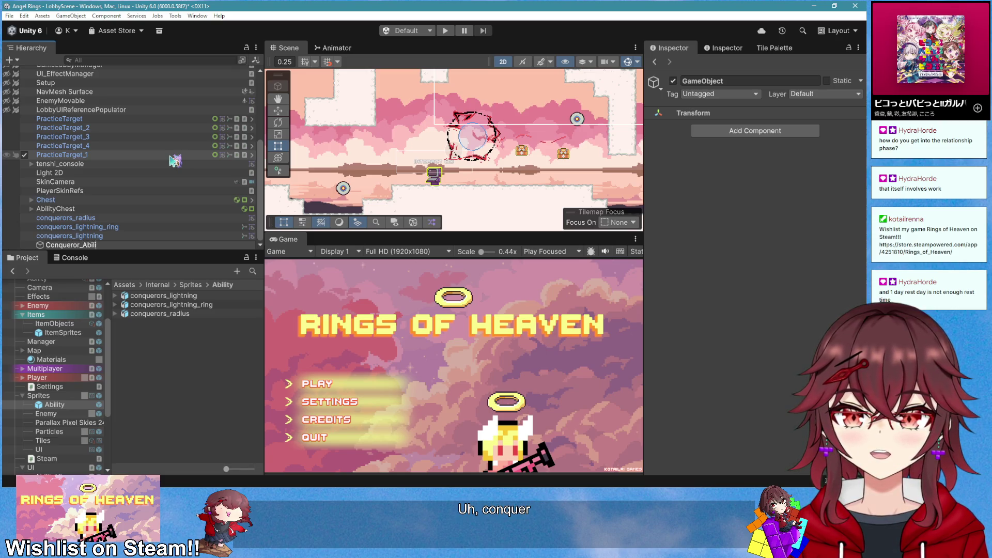
{"action": "type", "text": "ty"}
{"action": "key", "text": "Return"}
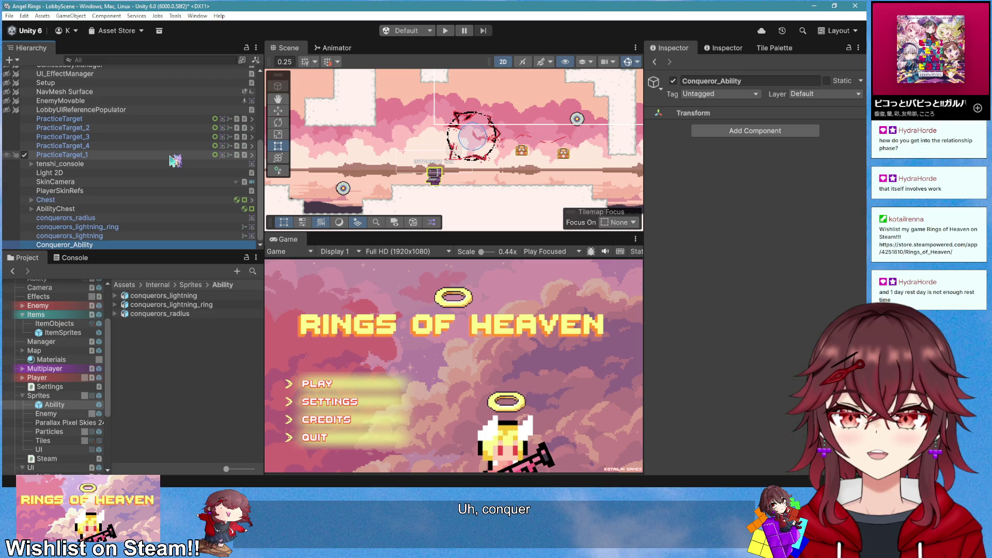
Frame Conqueror_Ability, show its Transform, and drag conquerors_radius toward it
{"action": "double_click", "coordinate": [91, 245]}
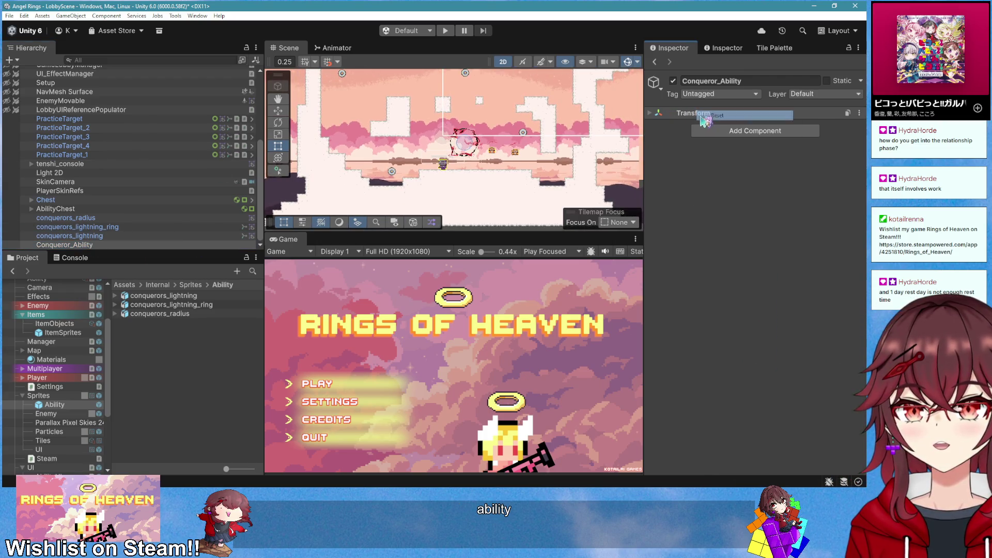
{"action": "left_click", "coordinate": [697, 113]}
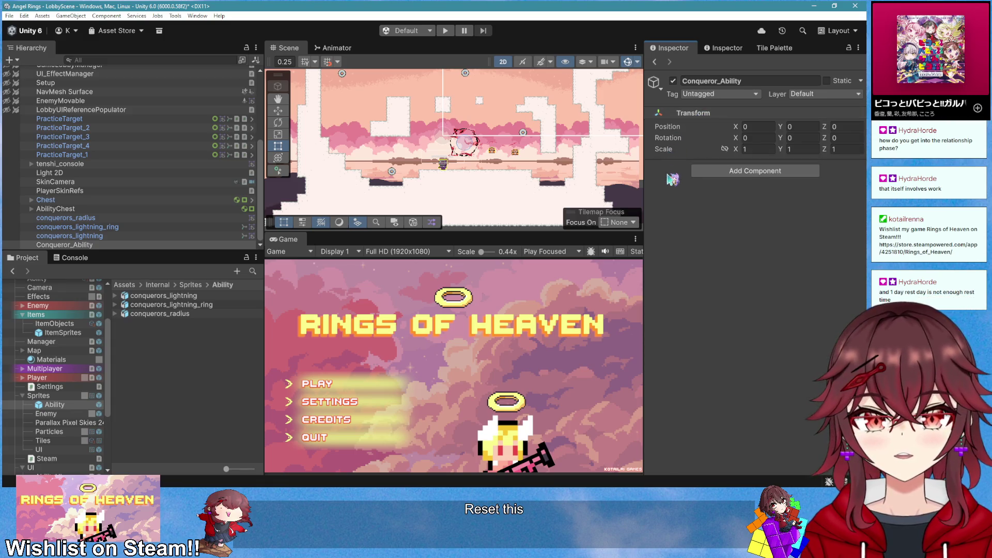
{"action": "mouse_move", "coordinate": [153, 269]}
{"action": "left_mouse_down"}
{"action": "mouse_move", "coordinate": [184, 305]}
{"action": "mouse_move", "coordinate": [200, 347]}
{"action": "mouse_move", "coordinate": [196, 316]}
{"action": "mouse_move", "coordinate": [754, 269]}
{"action": "left_mouse_up"}
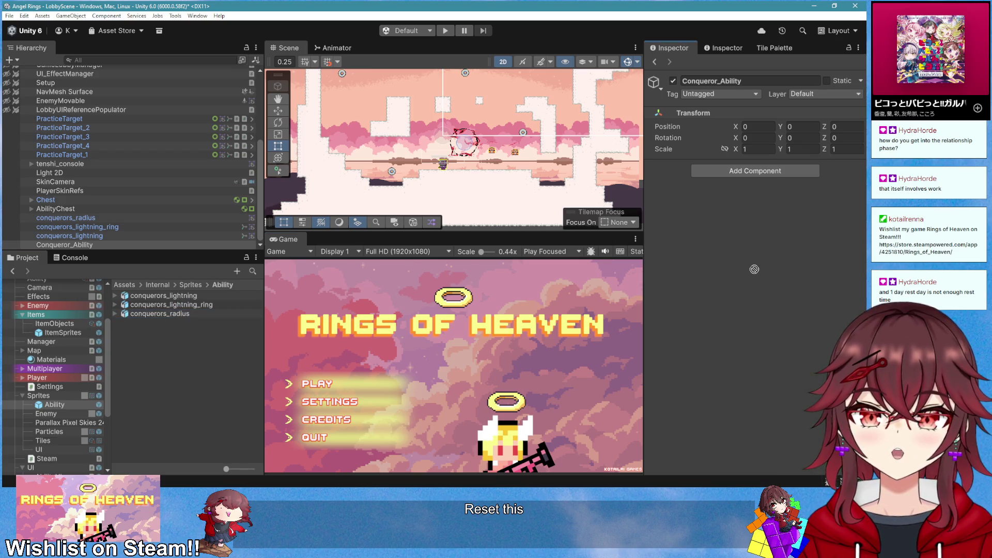
{"action": "mouse_move", "coordinate": [734, 164]}
{"action": "left_mouse_down"}
{"action": "mouse_move", "coordinate": [181, 363]}
{"action": "mouse_move", "coordinate": [120, 247]}
{"action": "mouse_move", "coordinate": [154, 362]}
{"action": "left_mouse_up"}
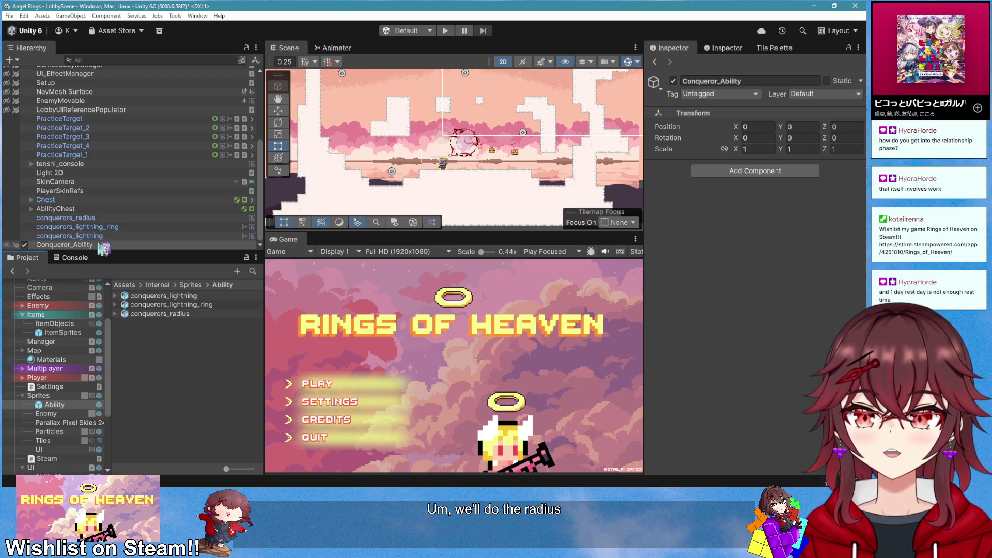
Make conquerors_radius a child of Conqueror_Ability and reset its position to the origin
{"action": "left_click_drag", "start_coordinate": [103, 248], "coordinate": [105, 245]}
{"action": "right_click", "coordinate": [736, 144]}
{"action": "left_click", "coordinate": [747, 146]}
{"action": "scroll", "coordinate": [453, 144], "scroll_direction": "up", "scroll_amount": 3}
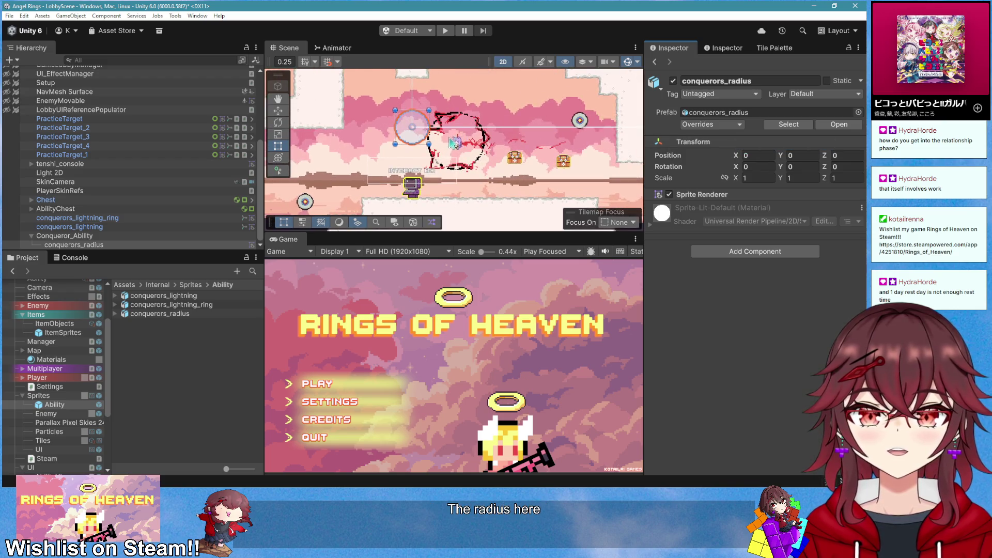
{"action": "scroll", "coordinate": [454, 143], "scroll_direction": "up", "scroll_amount": 4}
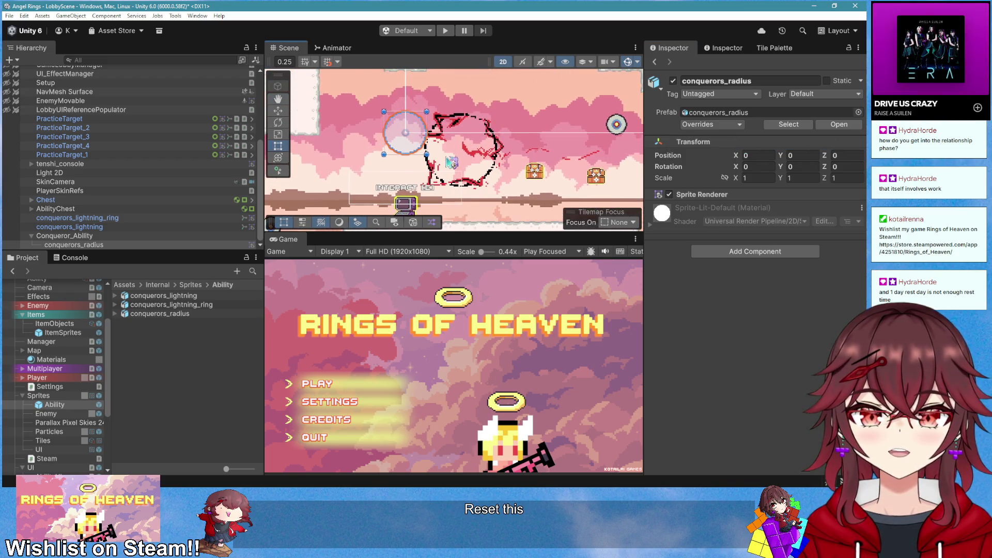
{"action": "scroll", "coordinate": [433, 169], "scroll_direction": "down", "scroll_amount": 1}
{"action": "scroll", "coordinate": [420, 156], "scroll_direction": "down", "scroll_amount": 2}
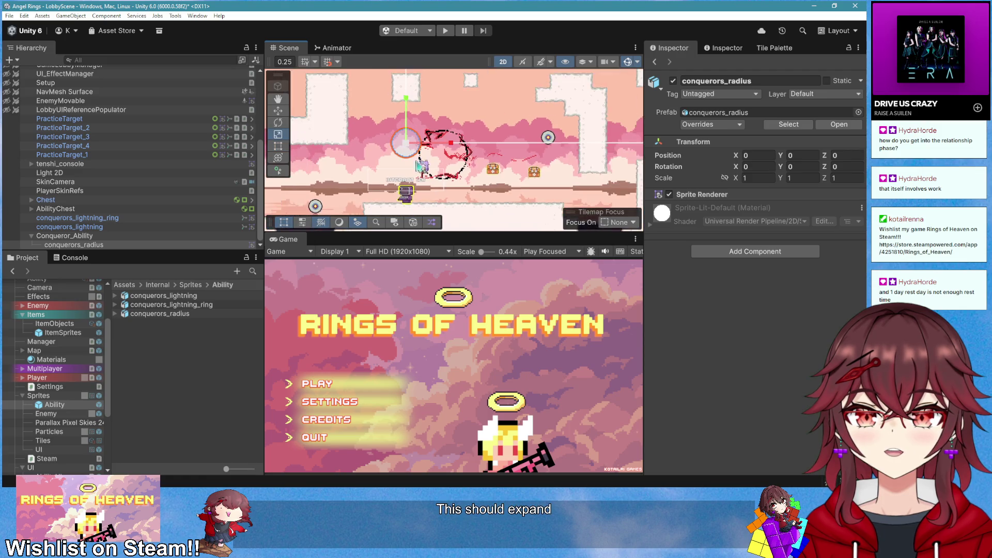
Trial-scale the radius circle, restore it to scale 1, and select the radius sprite asset
{"action": "mouse_move", "coordinate": [412, 154]}
{"action": "left_mouse_down"}
{"action": "mouse_move", "coordinate": [392, 164]}
{"action": "mouse_move", "coordinate": [413, 155]}
{"action": "mouse_move", "coordinate": [543, 173]}
{"action": "left_mouse_up"}
{"action": "scroll", "coordinate": [475, 156], "scroll_direction": "up", "scroll_amount": 1}
{"action": "key", "text": "ctrl+z"}
{"action": "scroll", "coordinate": [393, 163], "scroll_direction": "up", "scroll_amount": 1}
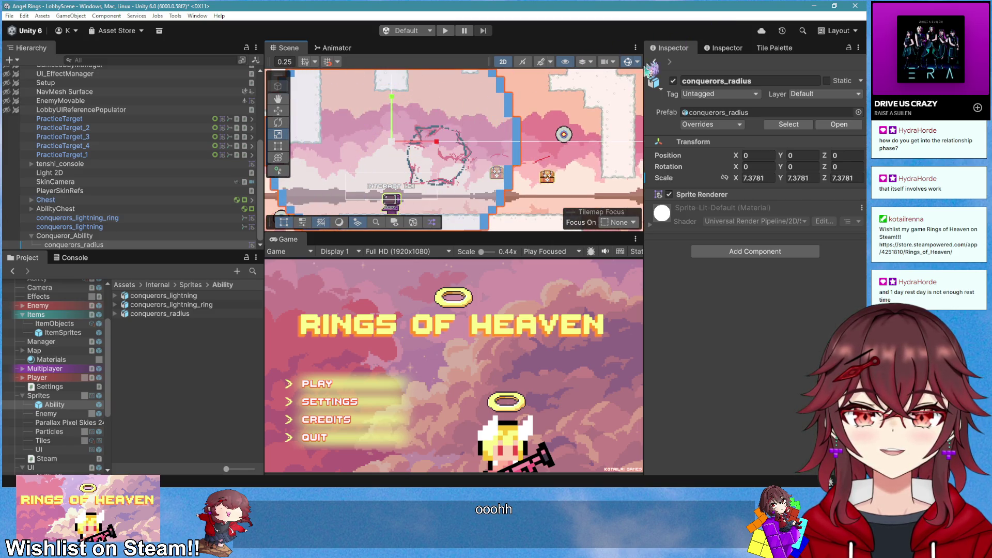
{"action": "scroll", "coordinate": [542, 173], "scroll_direction": "down", "scroll_amount": 2}
{"action": "scroll", "coordinate": [542, 173], "scroll_direction": "down", "scroll_amount": 1}
{"action": "scroll", "coordinate": [477, 153], "scroll_direction": "up", "scroll_amount": 3}
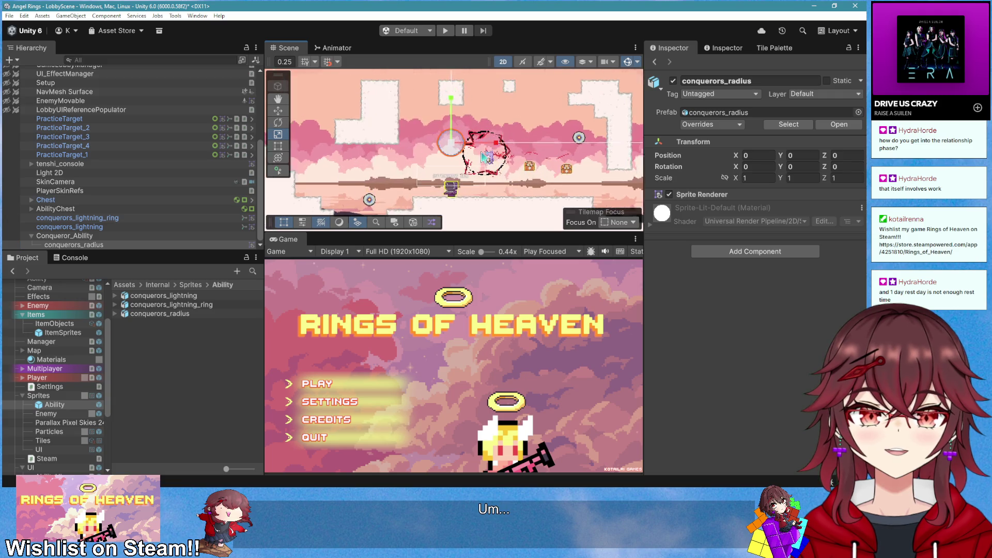
{"action": "mouse_move", "coordinate": [453, 150]}
{"action": "left_mouse_down"}
{"action": "mouse_move", "coordinate": [566, 85]}
{"action": "mouse_move", "coordinate": [588, 99]}
{"action": "left_mouse_up"}
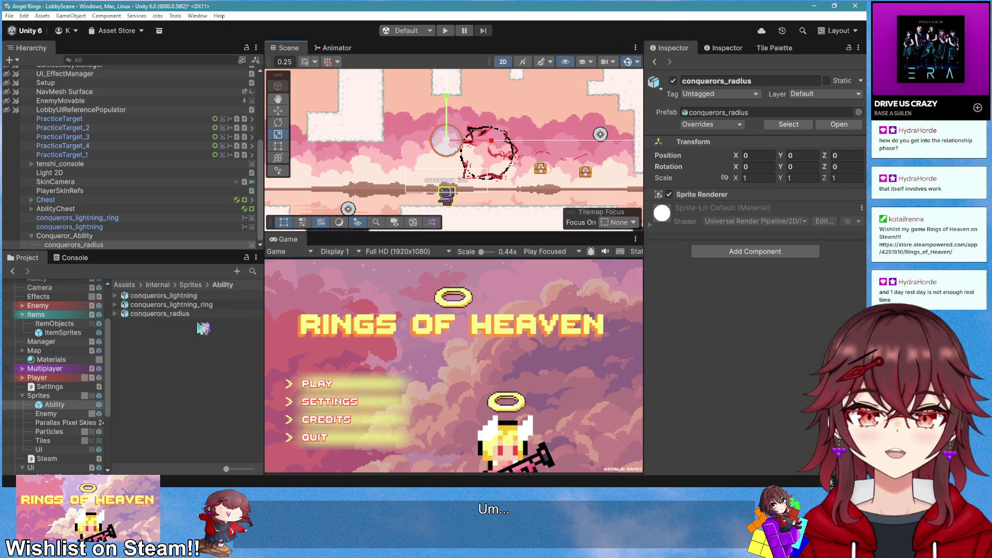
{"action": "left_click", "coordinate": [178, 316]}
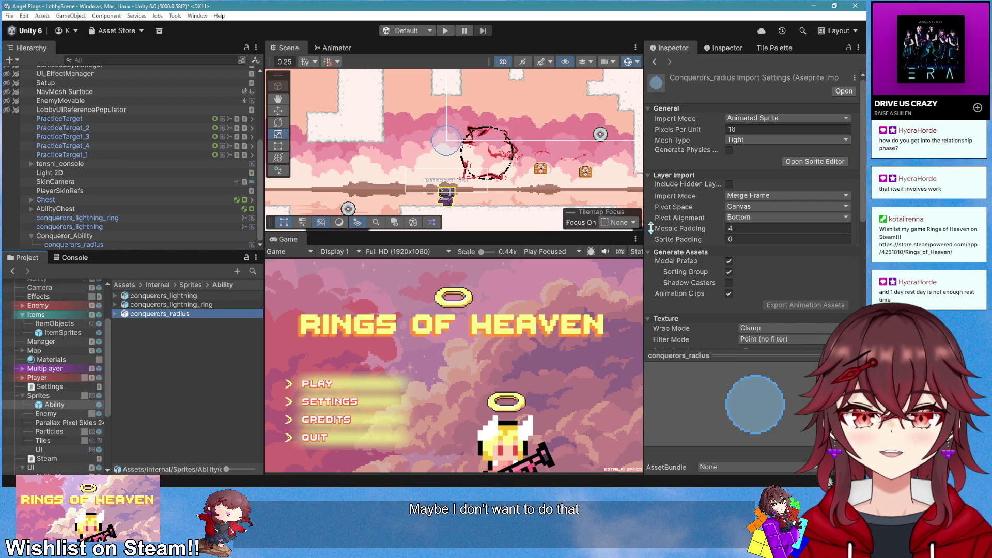
Set the radius sprite's Pixels Per Unit to 64 and apply
{"action": "left_click", "coordinate": [763, 130]}
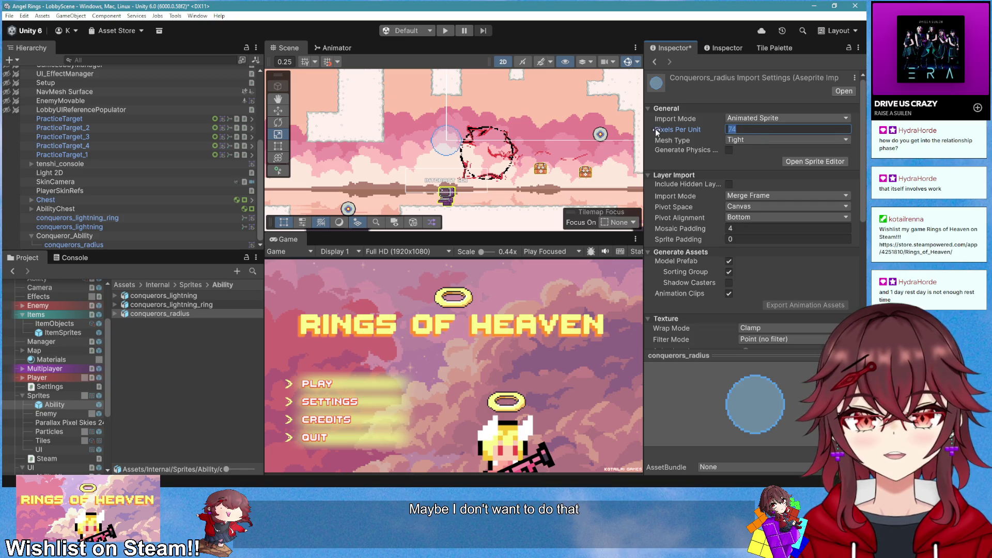
{"action": "type", "text": "64"}
{"action": "scroll", "coordinate": [826, 233], "scroll_direction": "down", "scroll_amount": 5}
{"action": "left_click", "coordinate": [845, 281]}
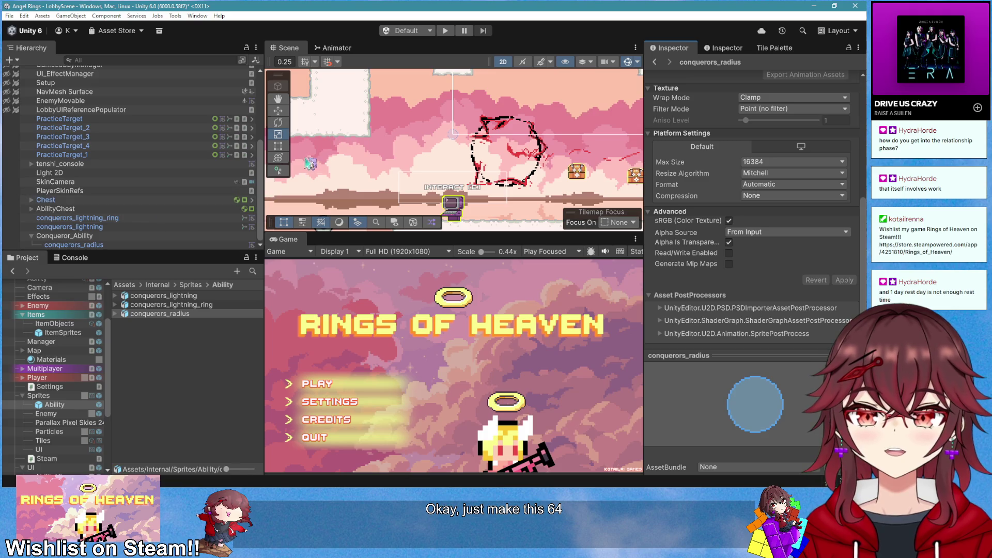
{"action": "scroll", "coordinate": [413, 155], "scroll_direction": "down", "scroll_amount": 2}
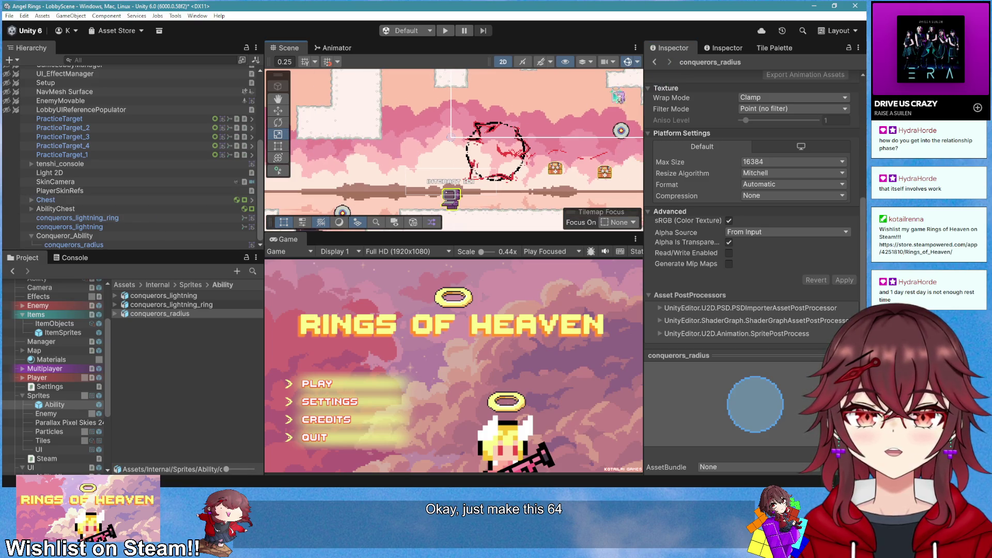
Scale conquerors_radius up past about 24.6 to surround the level area
{"action": "double_click", "coordinate": [74, 244]}
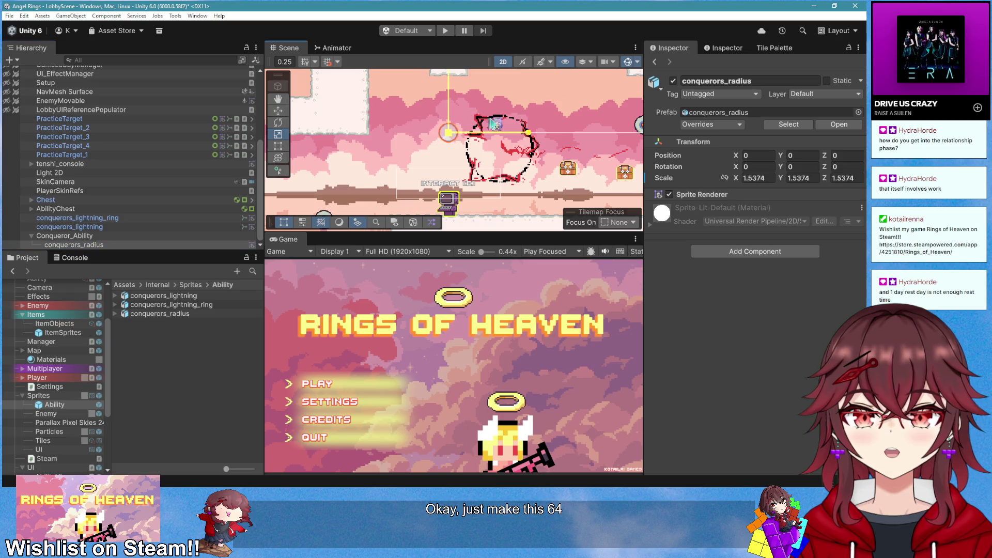
{"action": "left_click_drag", "start_coordinate": [494, 124], "coordinate": [522, 116]}
{"action": "scroll", "coordinate": [485, 169], "scroll_direction": "down", "scroll_amount": 3}
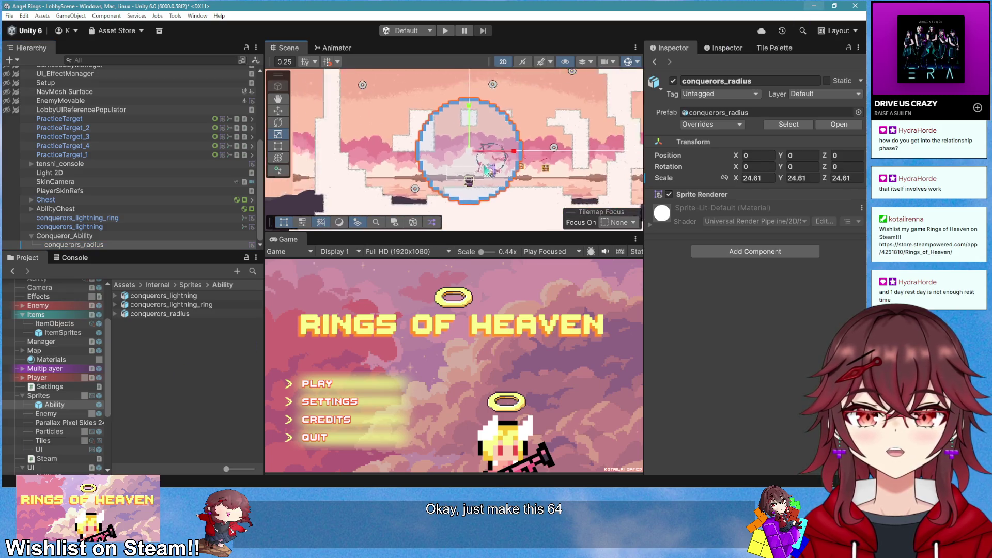
{"action": "mouse_move", "coordinate": [469, 152]}
{"action": "left_mouse_down"}
{"action": "mouse_move", "coordinate": [519, 124]}
{"action": "mouse_move", "coordinate": [481, 162]}
{"action": "left_mouse_up"}
Set the radius sprite's Filter Mode to Bilinear
{"action": "left_click", "coordinate": [160, 314]}
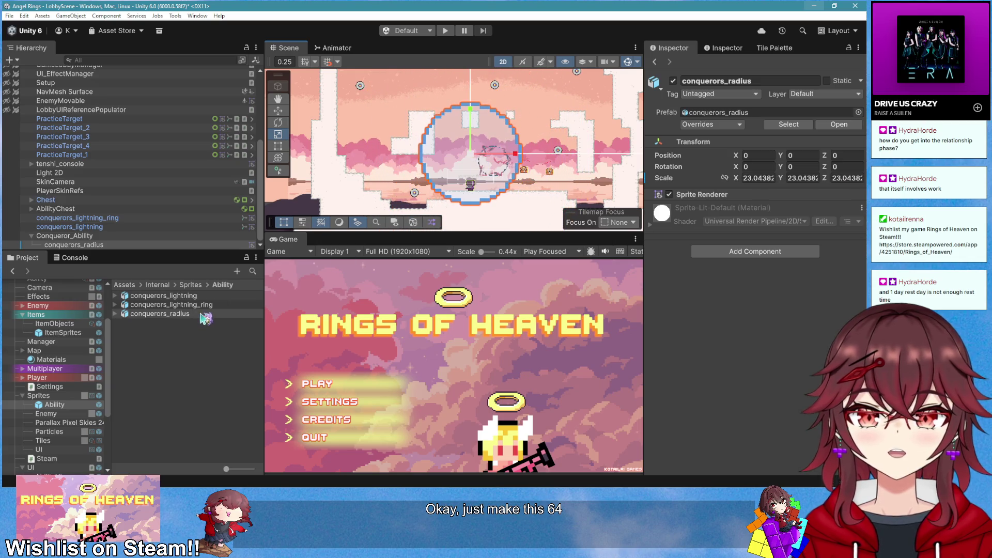
{"action": "scroll", "coordinate": [770, 279], "scroll_direction": "down", "scroll_amount": 5}
{"action": "left_click", "coordinate": [770, 278]}
{"action": "left_click", "coordinate": [818, 285]}
{"action": "left_click", "coordinate": [826, 279]}
{"action": "left_click", "coordinate": [762, 299]}
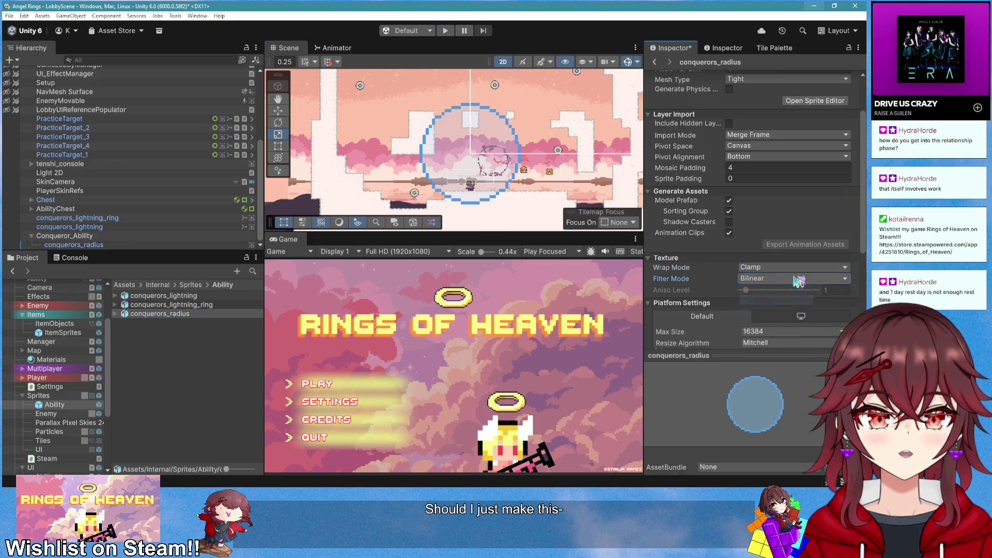
{"action": "scroll", "coordinate": [775, 289], "scroll_direction": "down", "scroll_amount": 5}
{"action": "scroll", "coordinate": [529, 182], "scroll_direction": "up", "scroll_amount": 3}
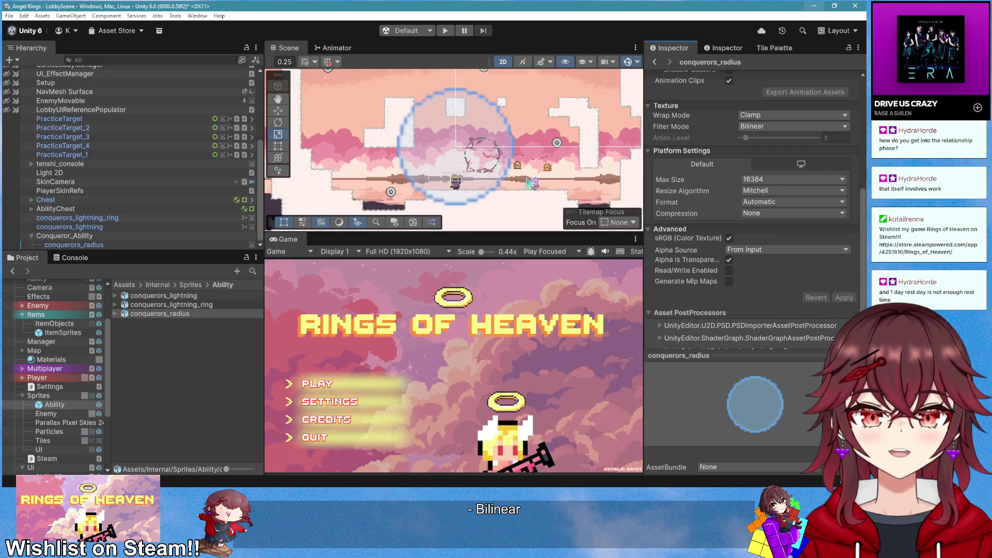
{"action": "scroll", "coordinate": [420, 164], "scroll_direction": "down", "scroll_amount": 2}
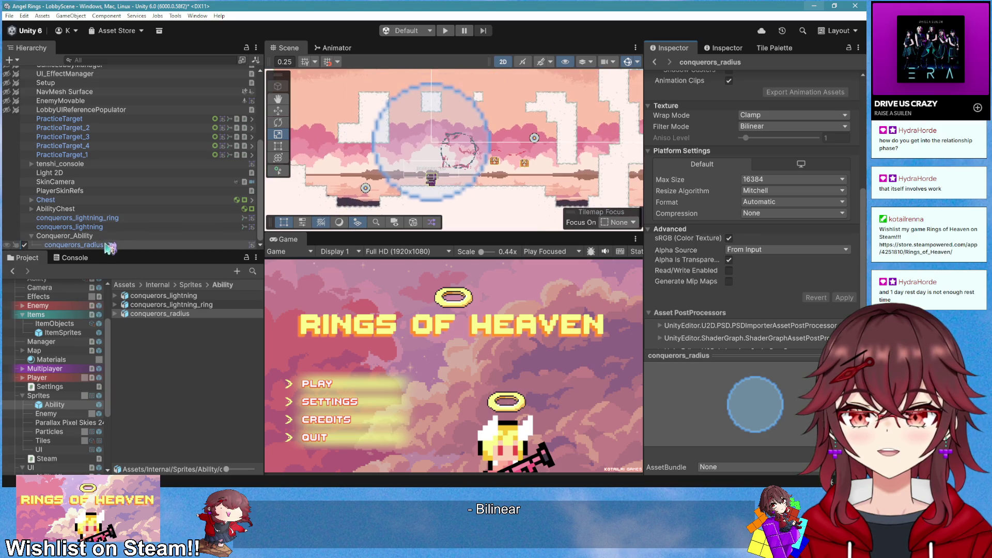
Enlarge the radius circle slightly to about 23.86
{"action": "left_click", "coordinate": [429, 154]}
{"action": "left_click_drag", "start_coordinate": [430, 153], "coordinate": [434, 150]}
{"action": "scroll", "coordinate": [434, 150], "scroll_direction": "up", "scroll_amount": 1}
{"action": "scroll", "coordinate": [434, 150], "scroll_direction": "up", "scroll_amount": 1}
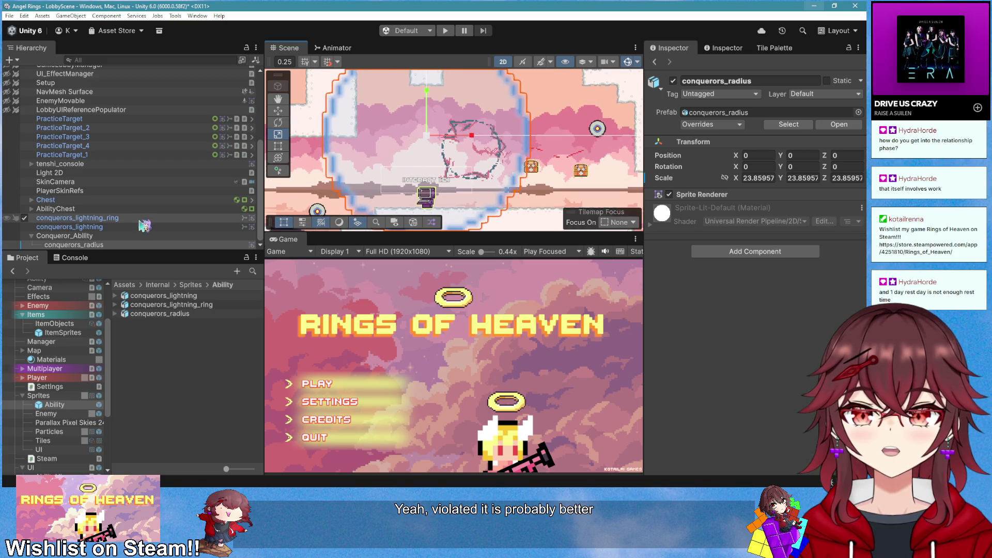
Preview the lightning ring by scaling it up and back down
{"action": "left_click", "coordinate": [438, 153]}
{"action": "left_click_drag", "start_coordinate": [483, 154], "coordinate": [521, 140]}
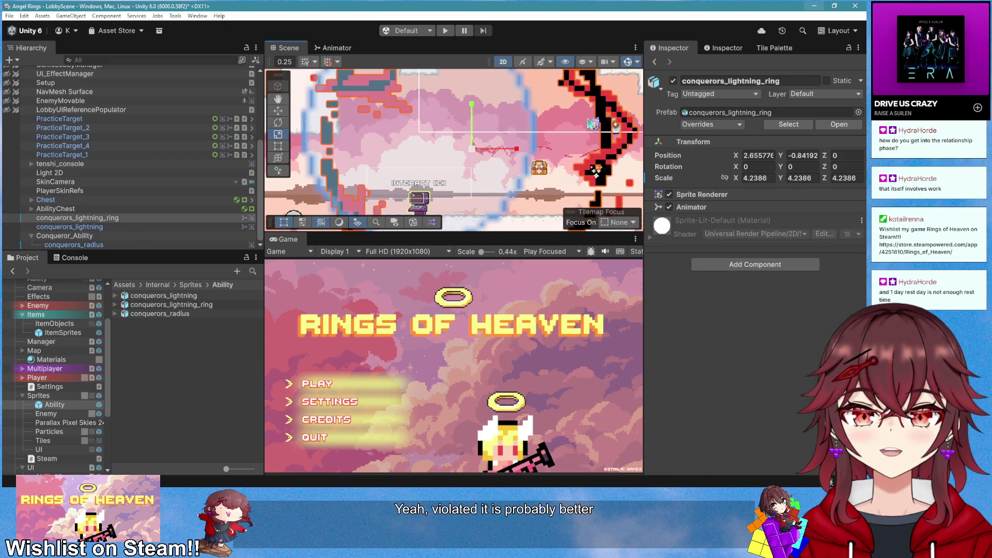
{"action": "scroll", "coordinate": [441, 160], "scroll_direction": "down", "scroll_amount": 4}
{"action": "mouse_move", "coordinate": [417, 157]}
{"action": "left_mouse_down"}
{"action": "mouse_move", "coordinate": [506, 96]}
{"action": "mouse_move", "coordinate": [439, 175]}
{"action": "mouse_move", "coordinate": [436, 155]}
{"action": "left_mouse_up"}
{"action": "scroll", "coordinate": [435, 155], "scroll_direction": "up", "scroll_amount": 2}
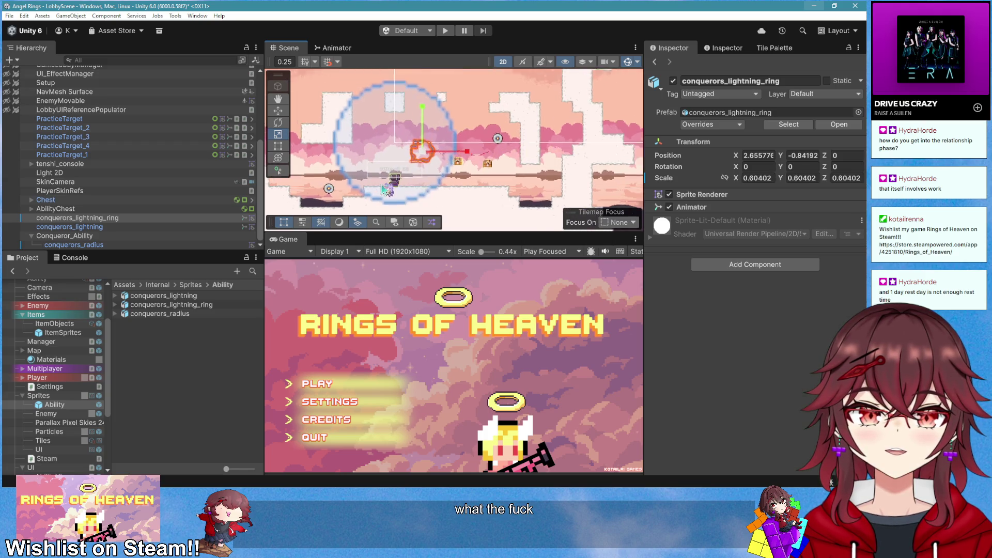
Parent conquerors_lightning_ring under Conqueror_Ability, test-scale it to about 3.2, and select its sprite asset
{"action": "mouse_move", "coordinate": [98, 219]}
{"action": "left_mouse_down"}
{"action": "mouse_move", "coordinate": [133, 228]}
{"action": "mouse_move", "coordinate": [129, 236]}
{"action": "left_mouse_up"}
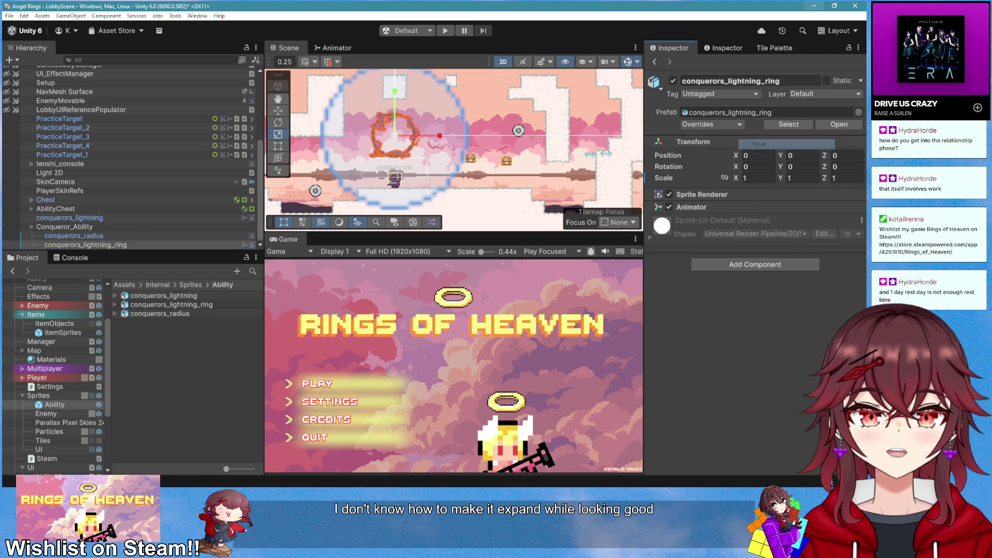
{"action": "left_click_drag", "start_coordinate": [394, 135], "coordinate": [454, 135]}
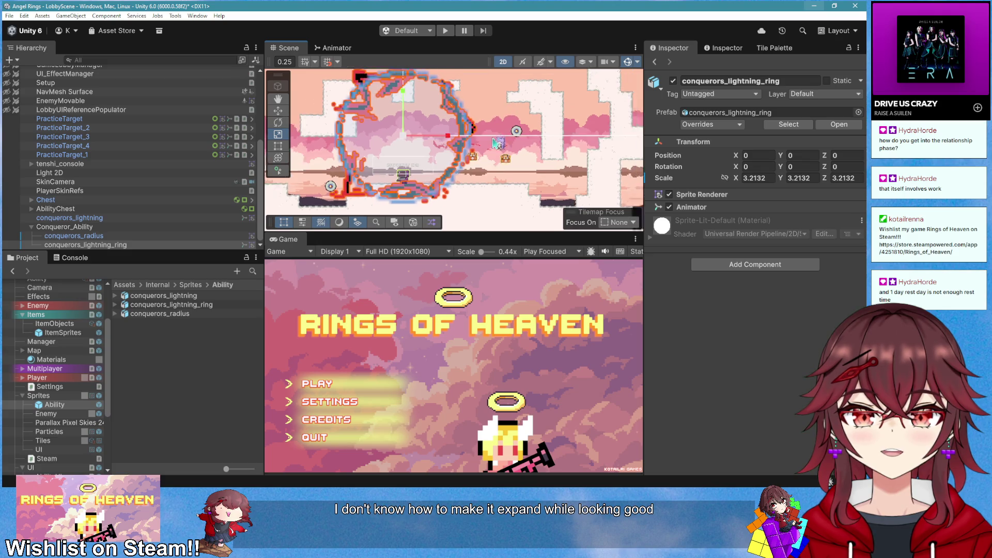
{"action": "scroll", "coordinate": [441, 164], "scroll_direction": "down", "scroll_amount": 2}
{"action": "scroll", "coordinate": [428, 155], "scroll_direction": "up", "scroll_amount": 1}
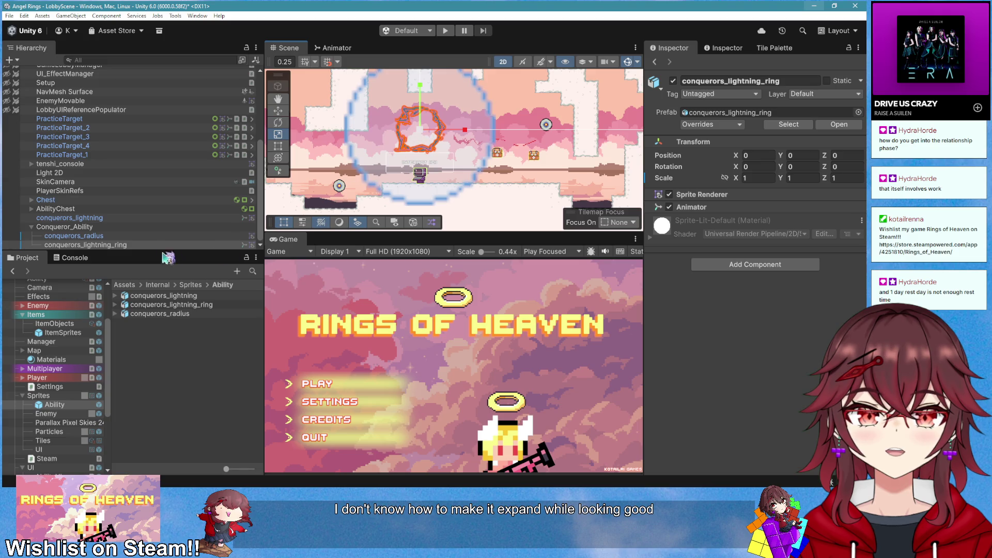
{"action": "left_click", "coordinate": [171, 304]}
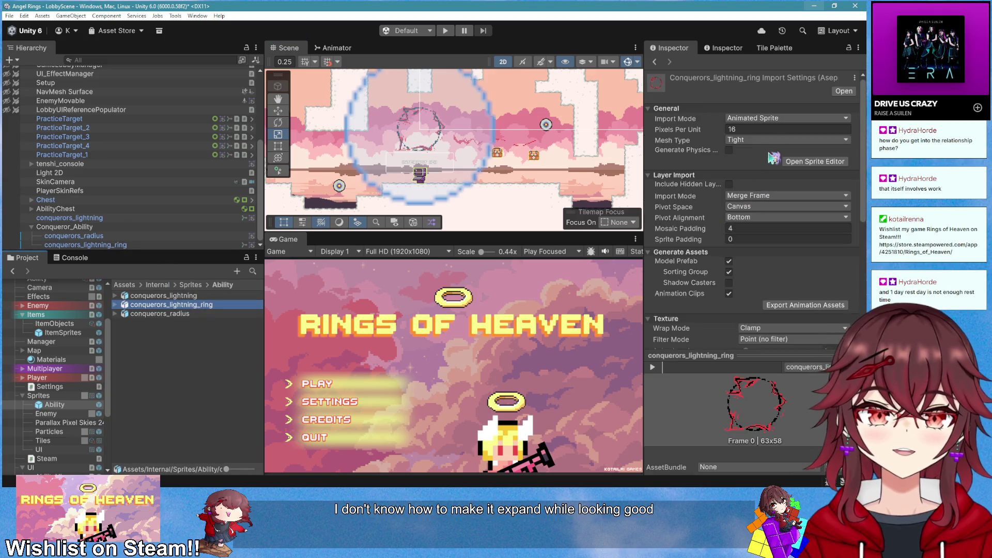
Import the lightning ring sprite at 64 pixels per unit and scale the ring to about 12.5
{"action": "left_click", "coordinate": [765, 129]}
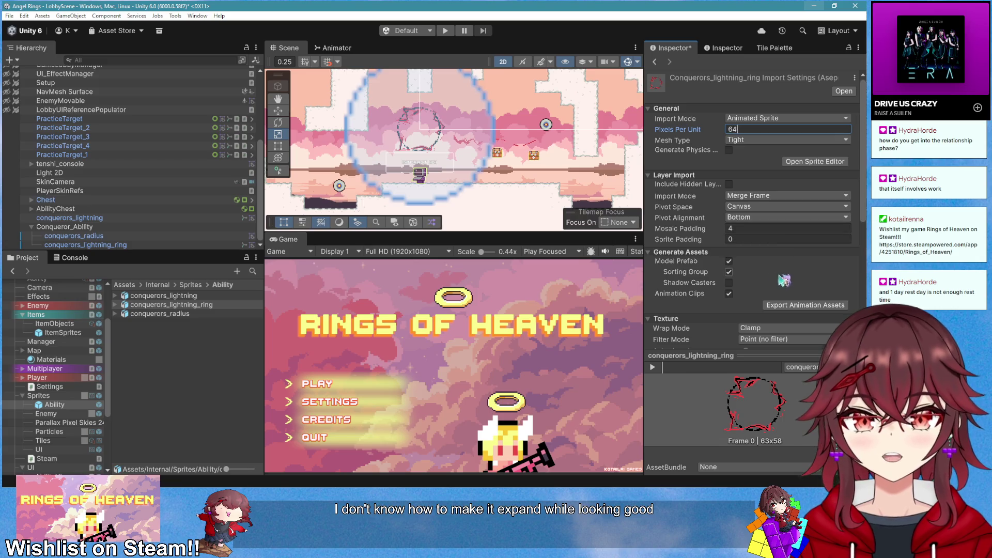
{"action": "scroll", "coordinate": [780, 273], "scroll_direction": "down", "scroll_amount": 5}
{"action": "key", "text": "ctrl+s"}
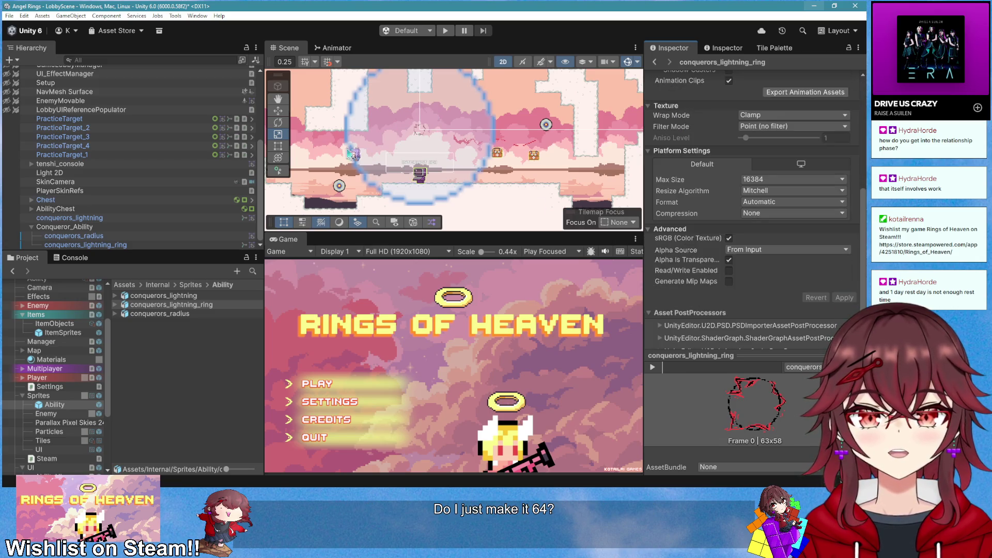
{"action": "scroll", "coordinate": [383, 148], "scroll_direction": "down", "scroll_amount": 1}
{"action": "left_click", "coordinate": [430, 136]}
{"action": "mouse_move", "coordinate": [427, 133]}
{"action": "left_mouse_down"}
{"action": "mouse_move", "coordinate": [445, 201]}
{"action": "mouse_move", "coordinate": [453, 318]}
{"action": "mouse_move", "coordinate": [453, 302]}
{"action": "left_mouse_up"}
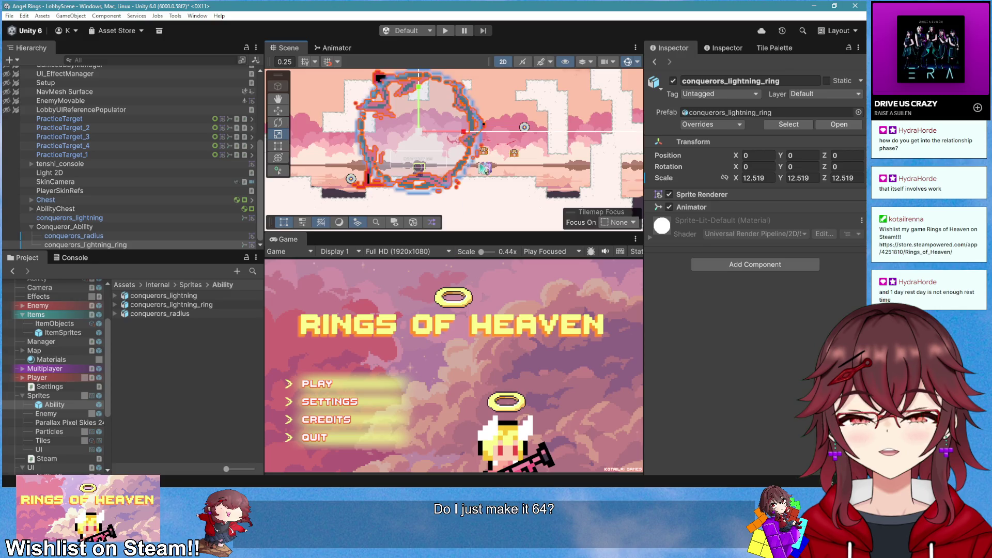
Resize conquerors_lightning_ring to fit inside the radius circle, around 9.197
{"action": "scroll", "coordinate": [454, 171], "scroll_direction": "up", "scroll_amount": 3}
{"action": "mouse_move", "coordinate": [414, 137]}
{"action": "left_mouse_down"}
{"action": "mouse_move", "coordinate": [418, 156]}
{"action": "mouse_move", "coordinate": [433, 145]}
{"action": "mouse_move", "coordinate": [434, 157]}
{"action": "left_mouse_up"}
{"action": "scroll", "coordinate": [434, 157], "scroll_direction": "down", "scroll_amount": 3}
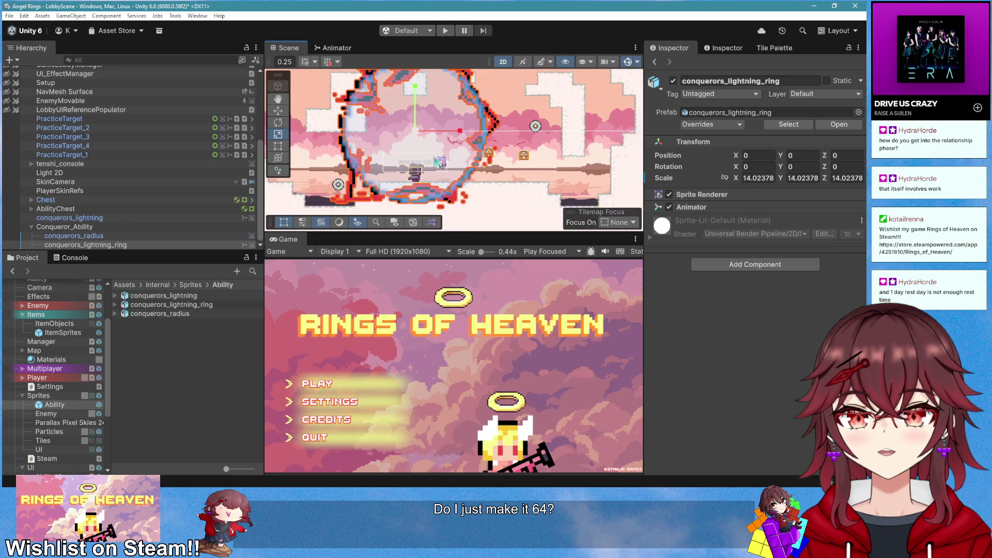
{"action": "scroll", "coordinate": [435, 135], "scroll_direction": "up", "scroll_amount": 1}
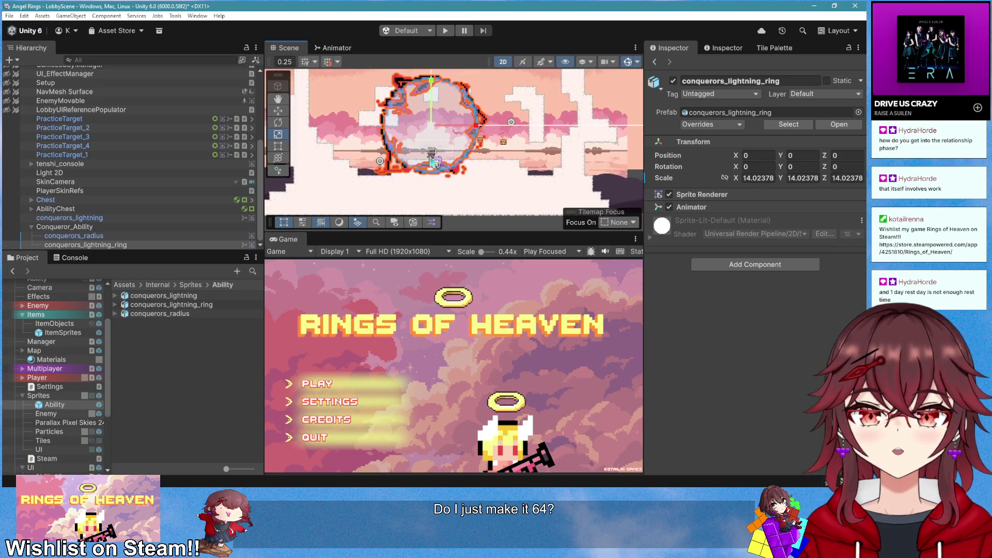
{"action": "mouse_move", "coordinate": [434, 128]}
{"action": "left_mouse_down"}
{"action": "mouse_move", "coordinate": [435, 120]}
{"action": "mouse_move", "coordinate": [472, 150]}
{"action": "left_mouse_up"}
{"action": "scroll", "coordinate": [435, 120], "scroll_direction": "up", "scroll_amount": 2}
{"action": "scroll", "coordinate": [474, 152], "scroll_direction": "up", "scroll_amount": 1}
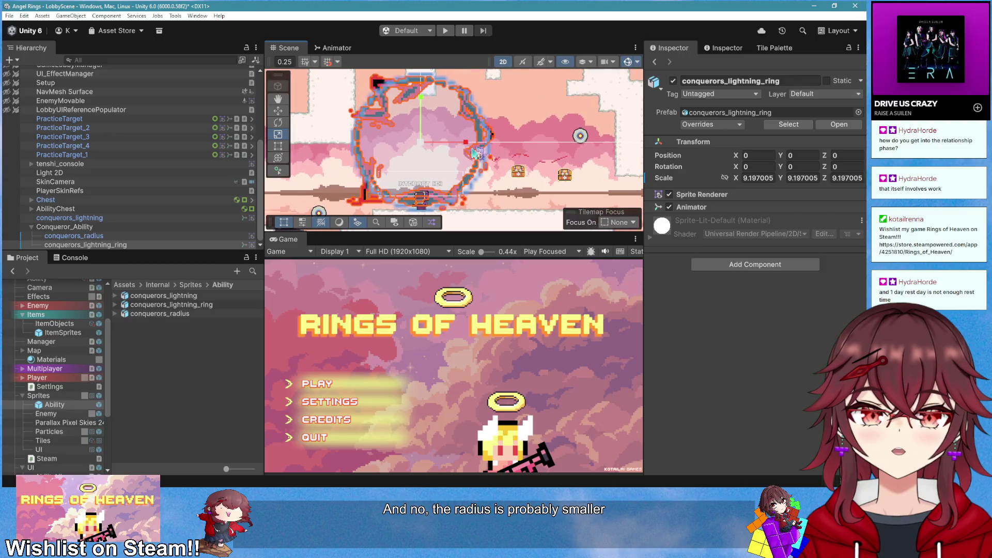
Compare the radius, ring and Conqueror_Ability transforms, then frame conquerors_lightning
{"action": "left_click", "coordinate": [133, 238]}
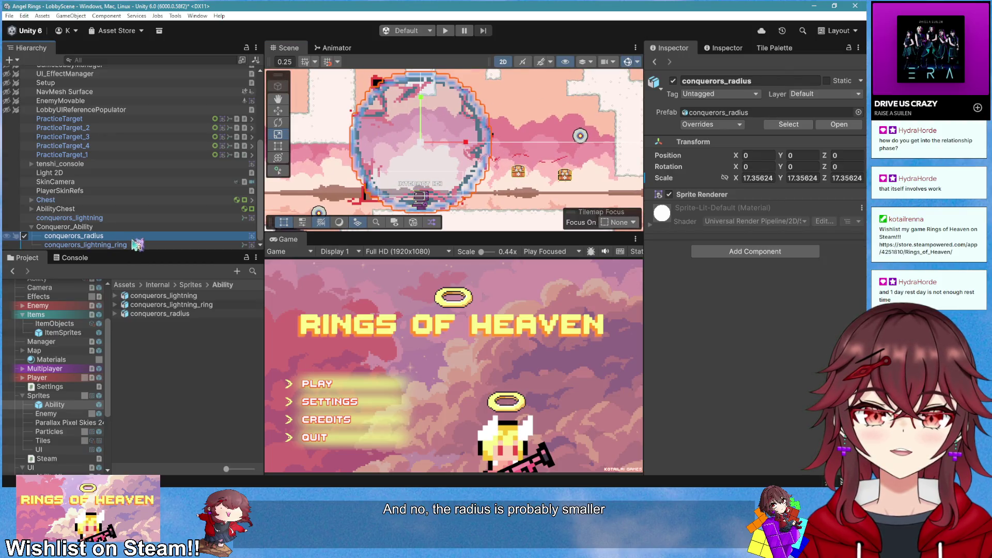
{"action": "left_click", "coordinate": [136, 245]}
{"action": "left_click", "coordinate": [133, 236]}
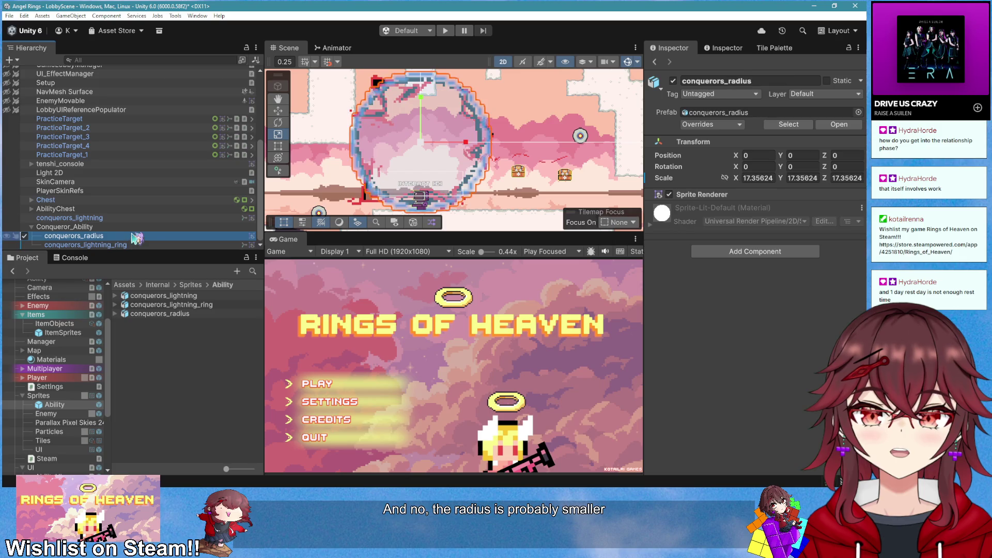
{"action": "left_click", "coordinate": [132, 228]}
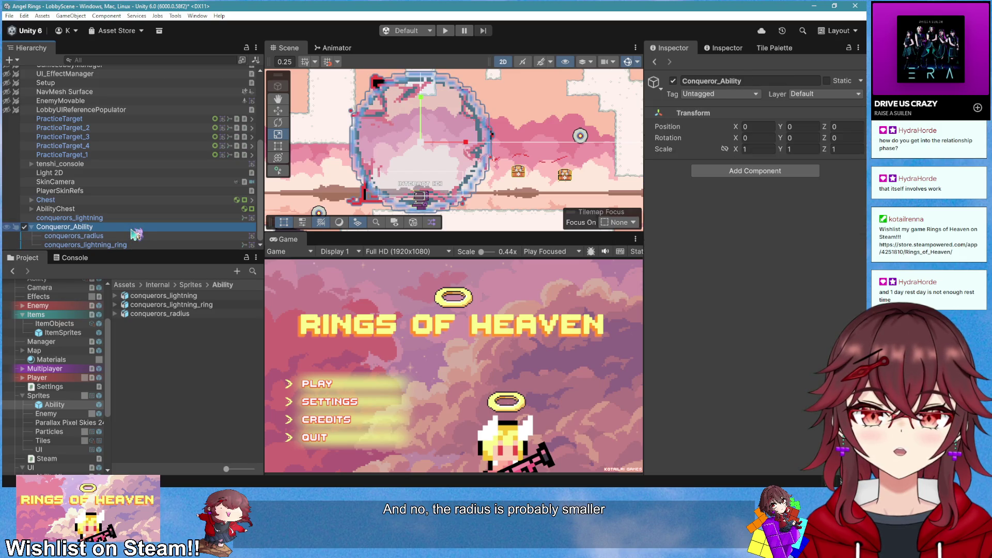
{"action": "double_click", "coordinate": [134, 218]}
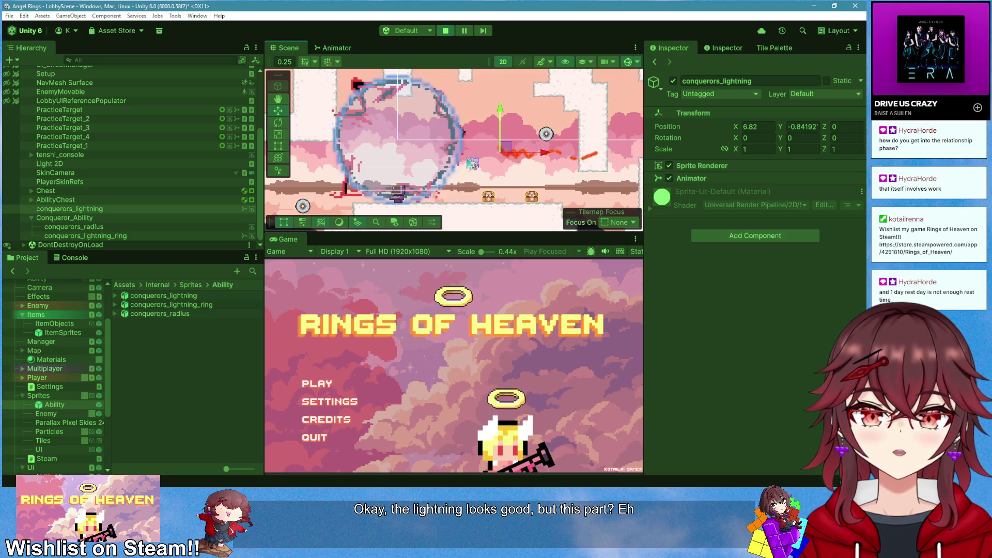
Stop play mode and put the Conquerors scriptable into the Conquerors prefab's Ability Scriptable field
{"action": "left_click", "coordinate": [444, 31]}
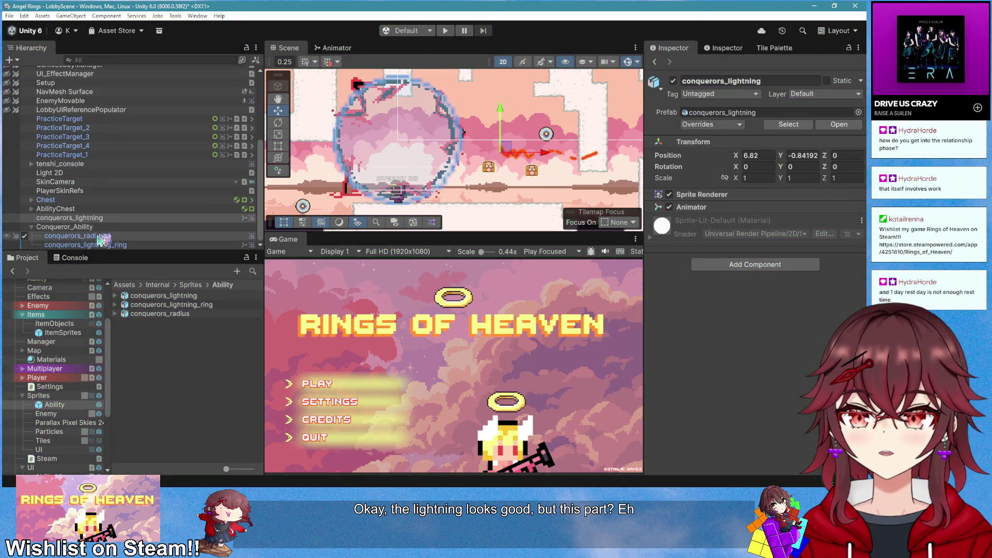
{"action": "scroll", "coordinate": [77, 345], "scroll_direction": "up", "scroll_amount": 3}
{"action": "left_click", "coordinate": [66, 346]}
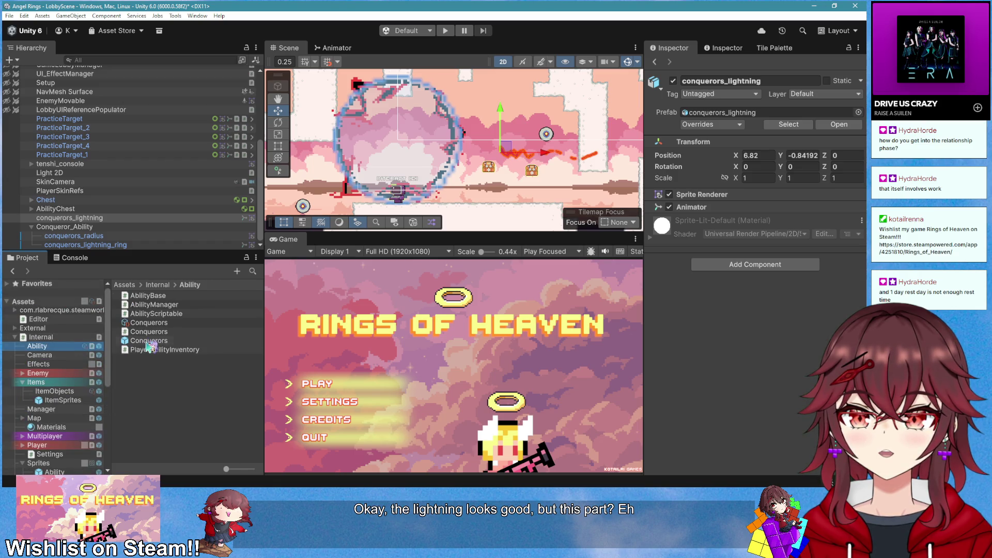
{"action": "left_click", "coordinate": [148, 341]}
{"action": "left_click_drag", "start_coordinate": [142, 324], "coordinate": [761, 247]}
{"action": "right_click", "coordinate": [715, 230]}
{"action": "left_click", "coordinate": [749, 353]}
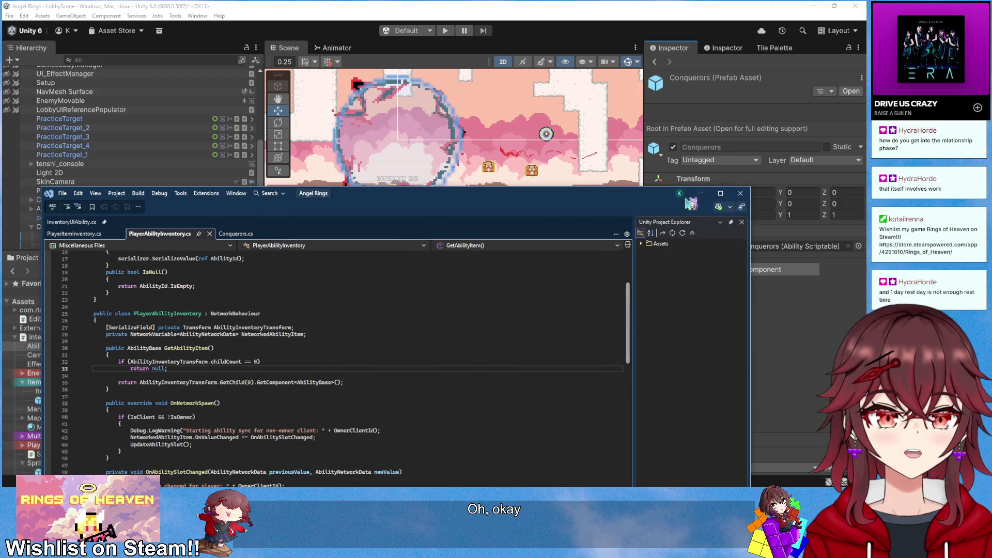
{"action": "left_click", "coordinate": [700, 196]}
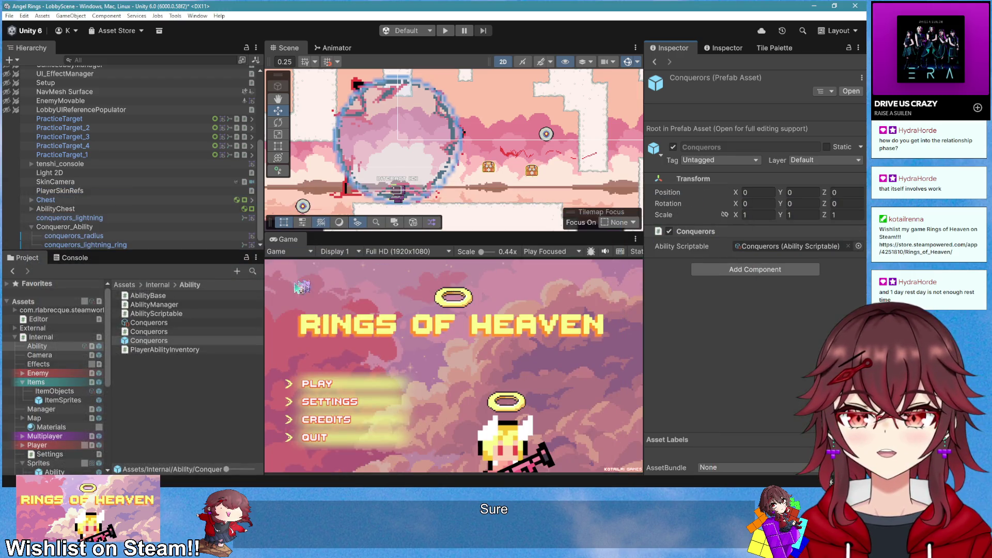
{"action": "left_click", "coordinate": [149, 340]}
Place a Conquerors instance, parent conquerors_radius under it, and apply all overrides to the prefab
{"action": "mouse_move", "coordinate": [153, 332]}
{"action": "left_mouse_down"}
{"action": "mouse_move", "coordinate": [103, 222]}
{"action": "mouse_move", "coordinate": [129, 217]}
{"action": "left_mouse_up"}
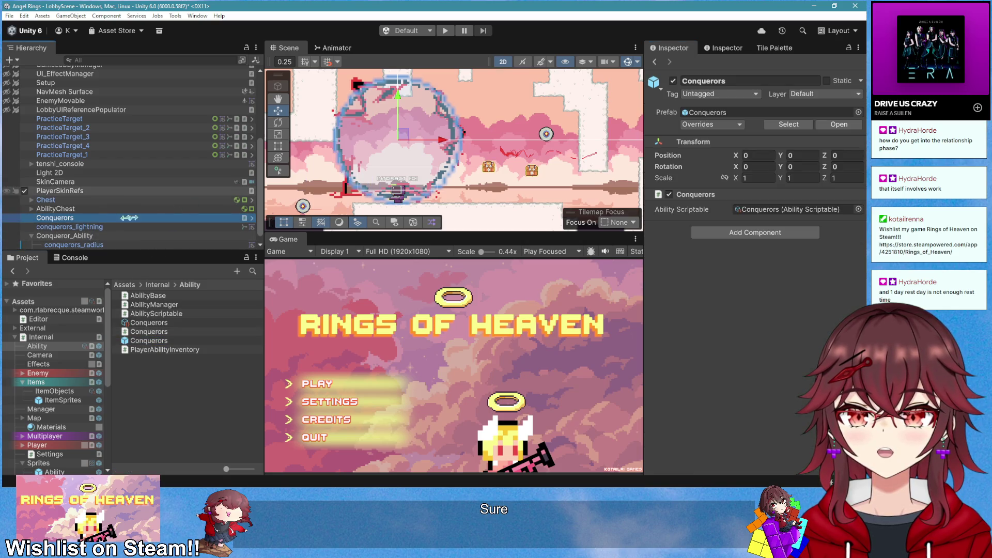
{"action": "left_click_drag", "start_coordinate": [78, 235], "coordinate": [98, 210]}
{"action": "right_click", "coordinate": [99, 208]}
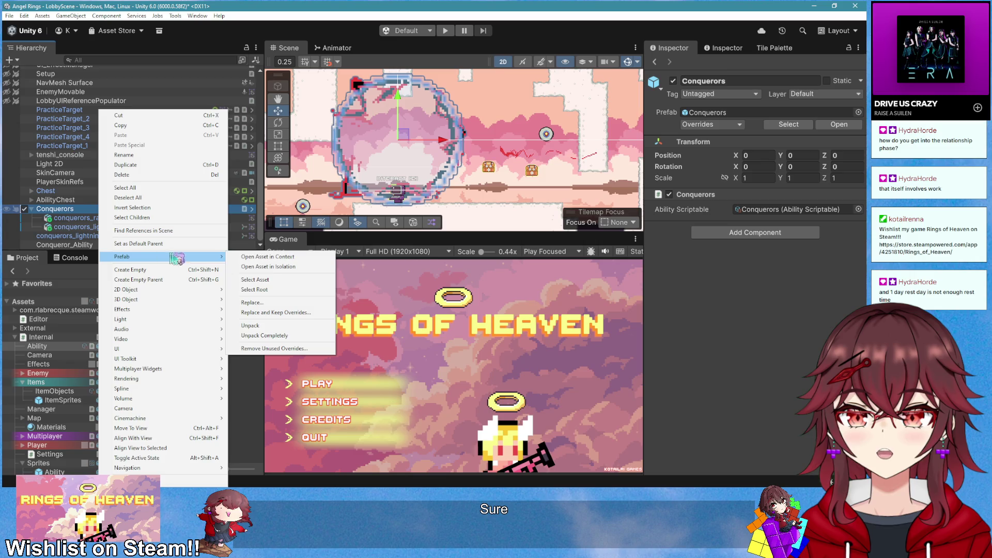
{"action": "left_click", "coordinate": [733, 124]}
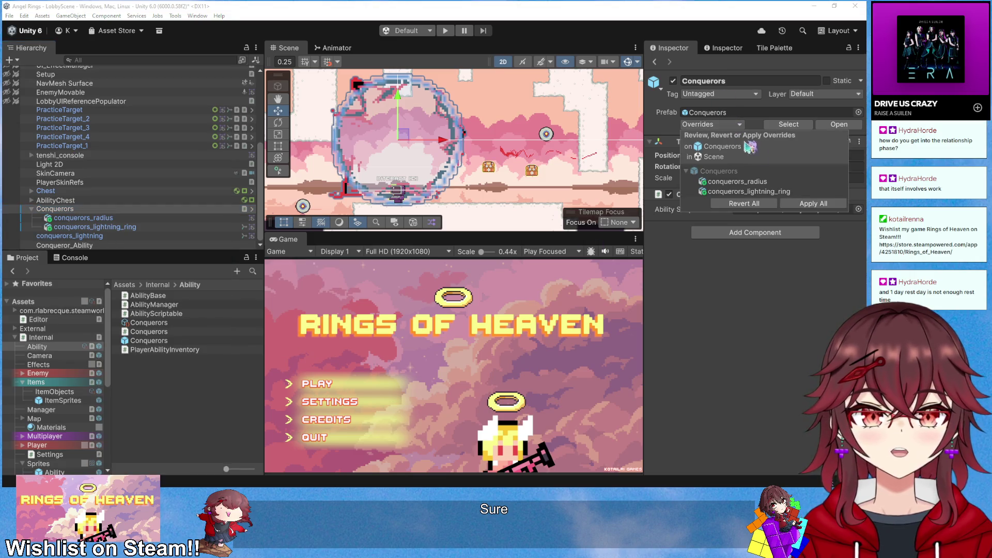
{"action": "left_click", "coordinate": [813, 212]}
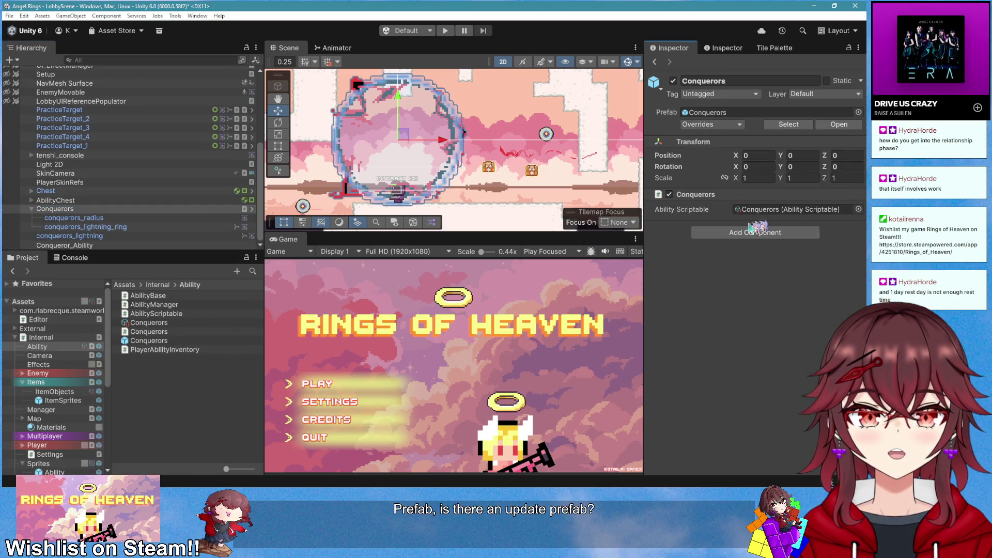
Open the Conquerors prefab to verify its radius and lightning ring children, then return to the scene
{"action": "left_click", "coordinate": [172, 342]}
{"action": "double_click", "coordinate": [172, 342]}
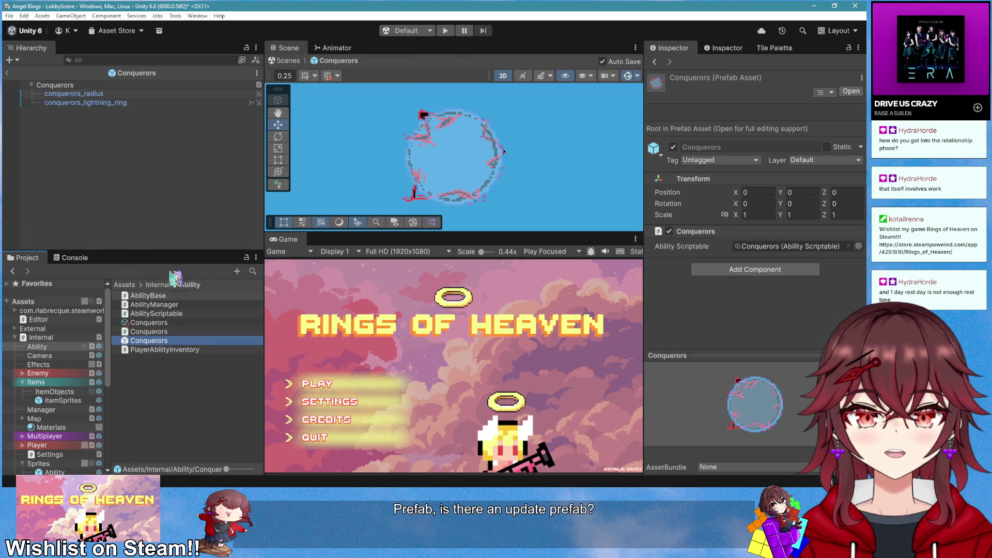
{"action": "left_click", "coordinate": [499, 179]}
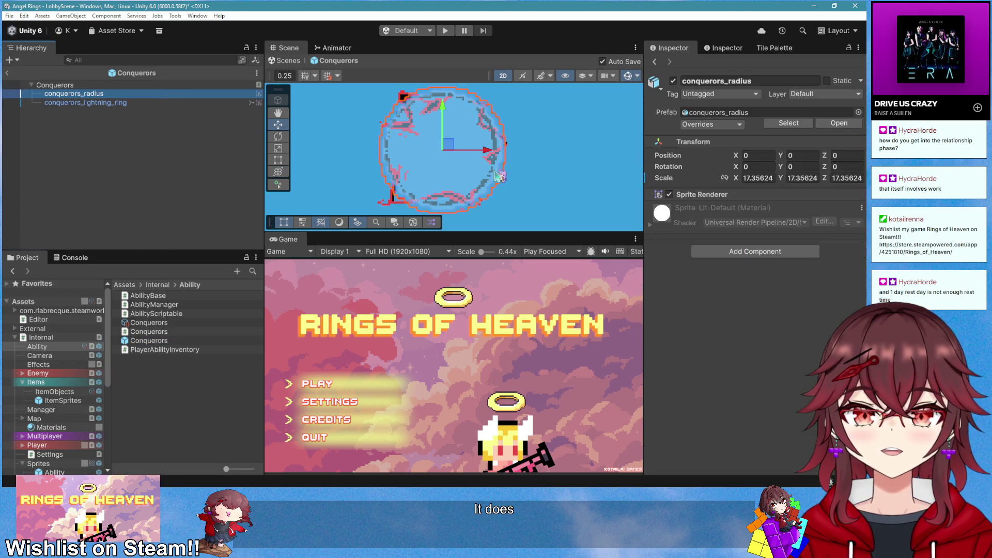
{"action": "left_click", "coordinate": [149, 103]}
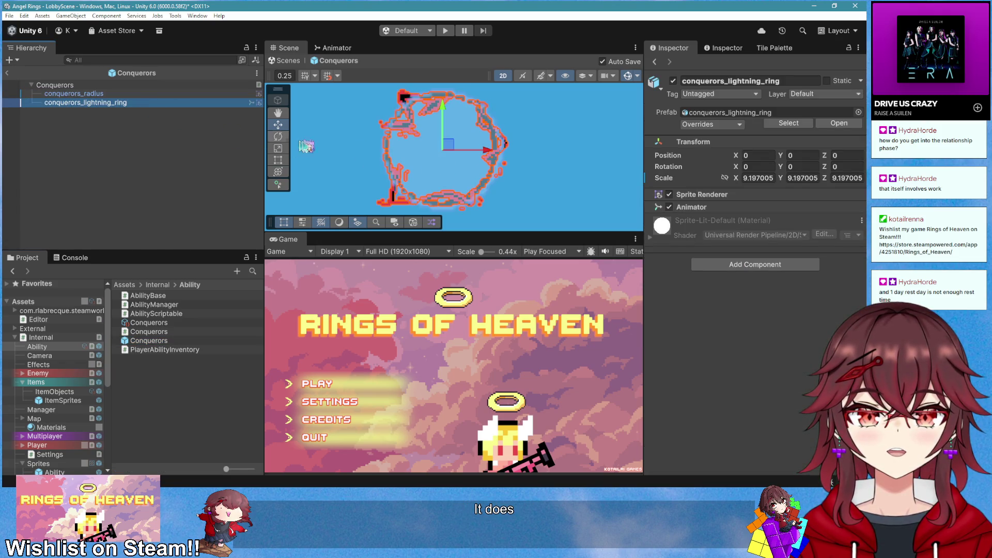
{"action": "left_click", "coordinate": [11, 75]}
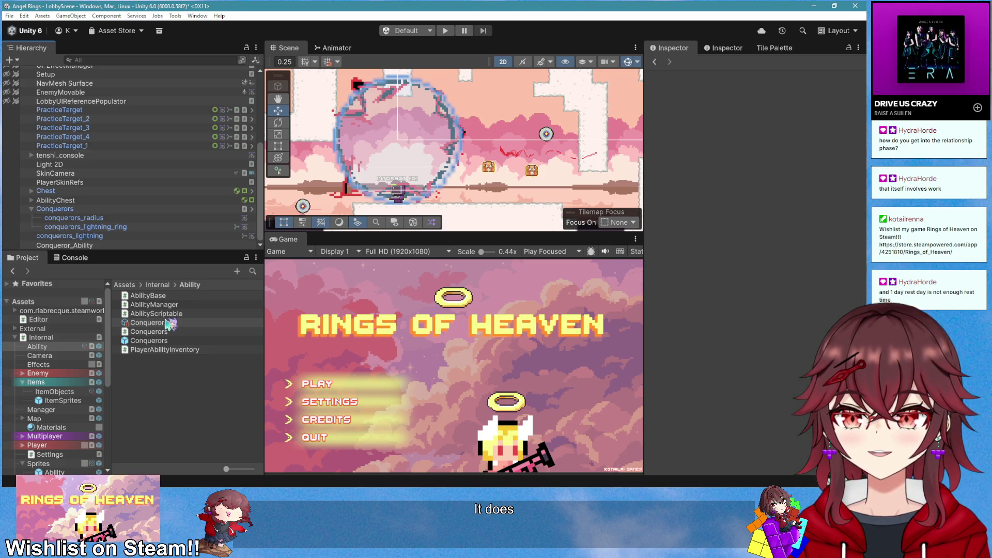
Create a new folder named Conqueror inside the Ability folder
{"action": "left_click_drag", "start_coordinate": [168, 323], "coordinate": [172, 252]}
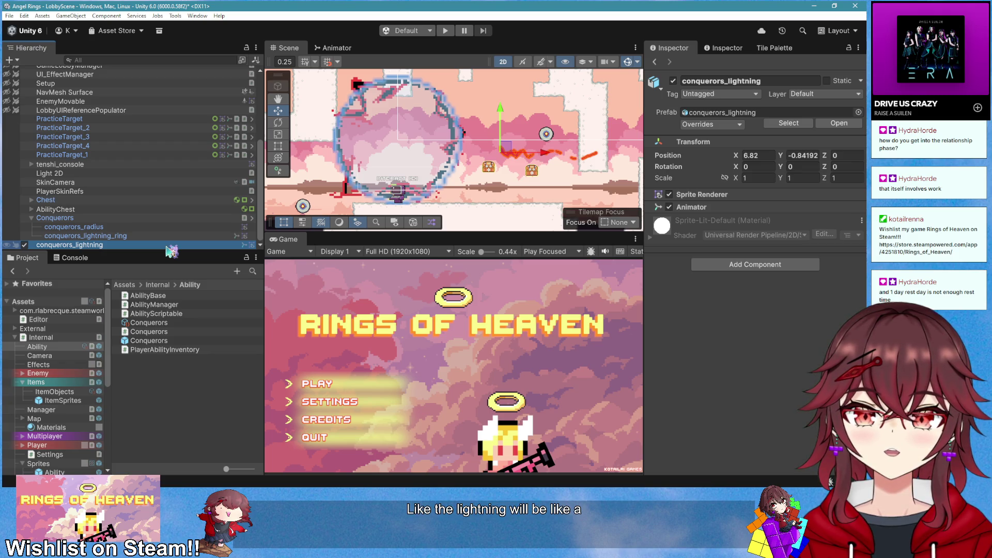
{"action": "right_click", "coordinate": [179, 413]}
{"action": "mouse_move", "coordinate": [293, 157]}
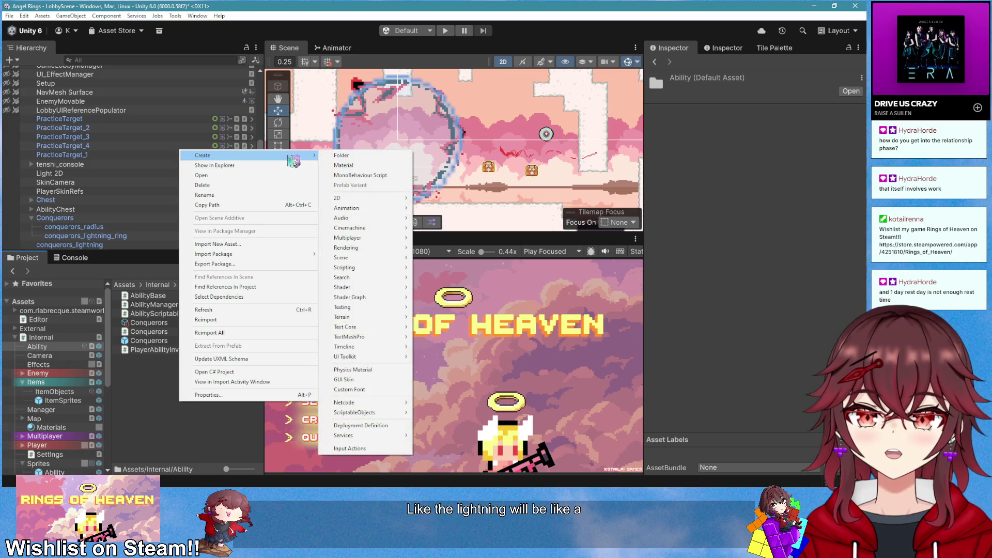
{"action": "left_click", "coordinate": [341, 155]}
{"action": "type", "text": "Conque"}
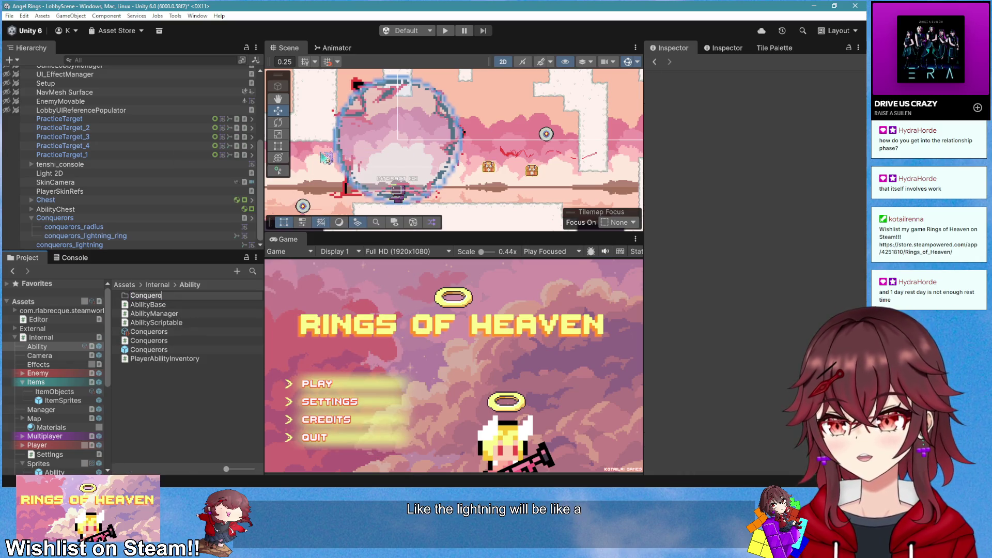
{"action": "type", "text": "ror"}
Move the three Conquerors assets into the Conqueror folder and open it
{"action": "left_click", "coordinate": [176, 332]}
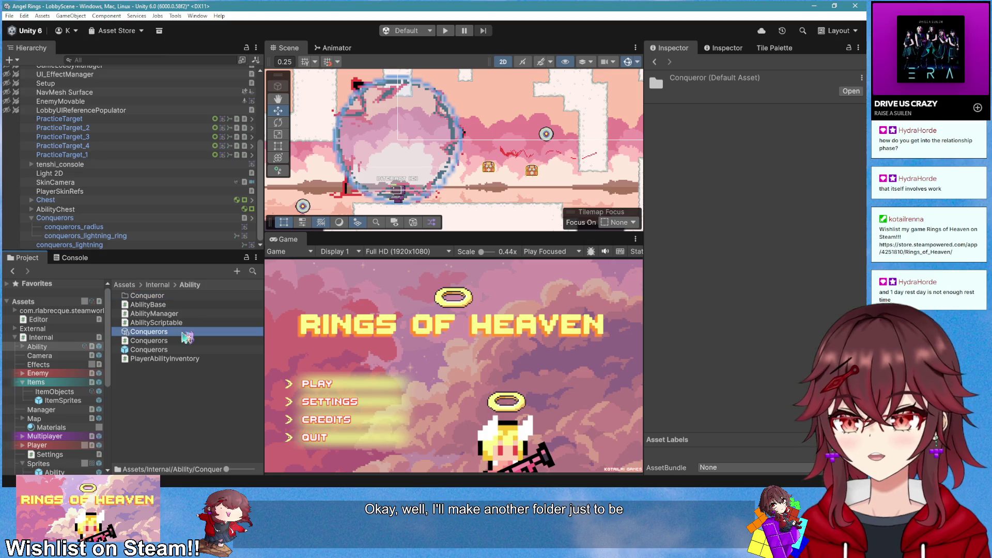
{"action": "left_click", "coordinate": [180, 341], "text": "ctrl"}
{"action": "left_click", "coordinate": [175, 350], "text": "ctrl"}
{"action": "left_click_drag", "start_coordinate": [176, 349], "coordinate": [171, 298]}
{"action": "double_click", "coordinate": [155, 295]}
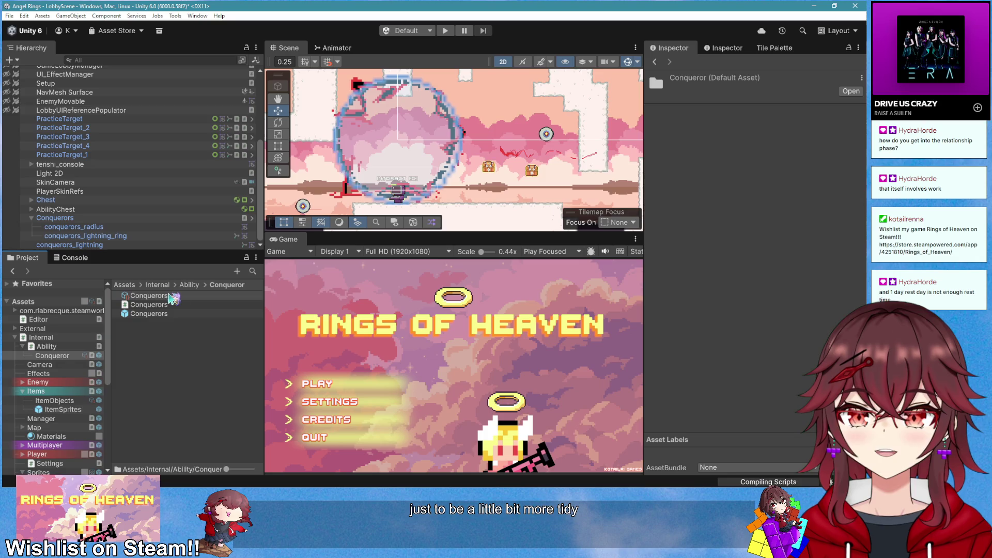
Drag the conquerors_lightning object into the Conqueror folder as an asset
{"action": "left_click", "coordinate": [138, 246]}
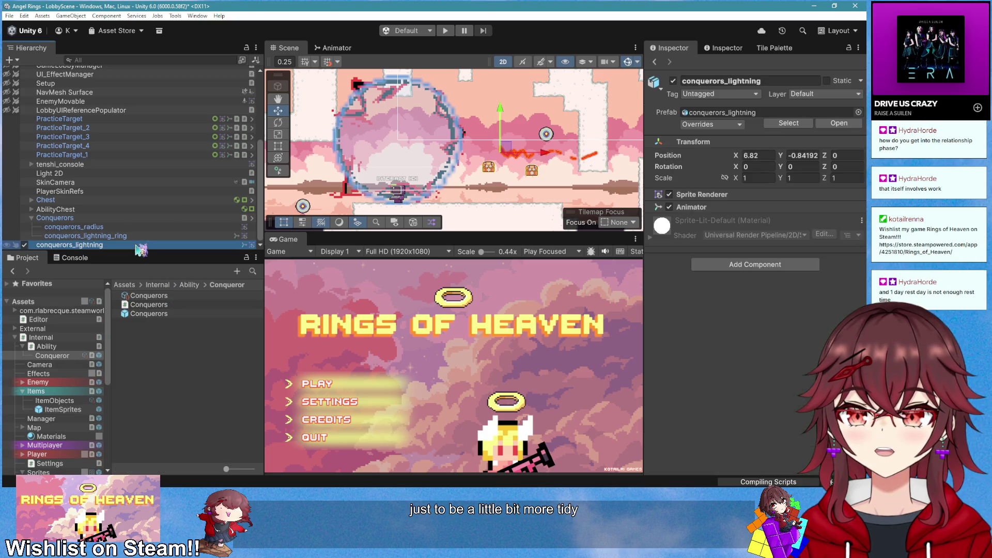
{"action": "left_click_drag", "start_coordinate": [138, 249], "coordinate": [164, 374]}
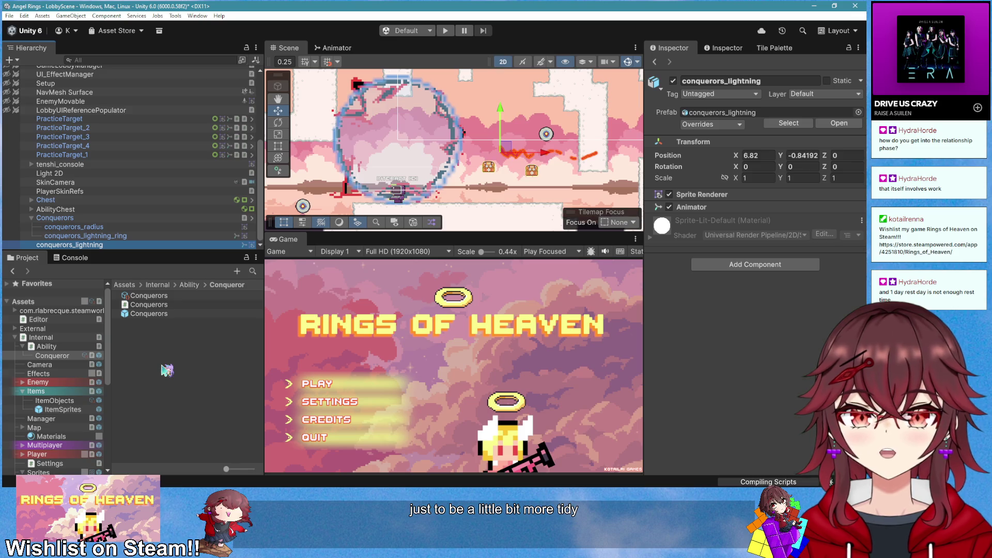
{"action": "right_click", "coordinate": [171, 345]}
{"action": "mouse_move", "coordinate": [233, 99]}
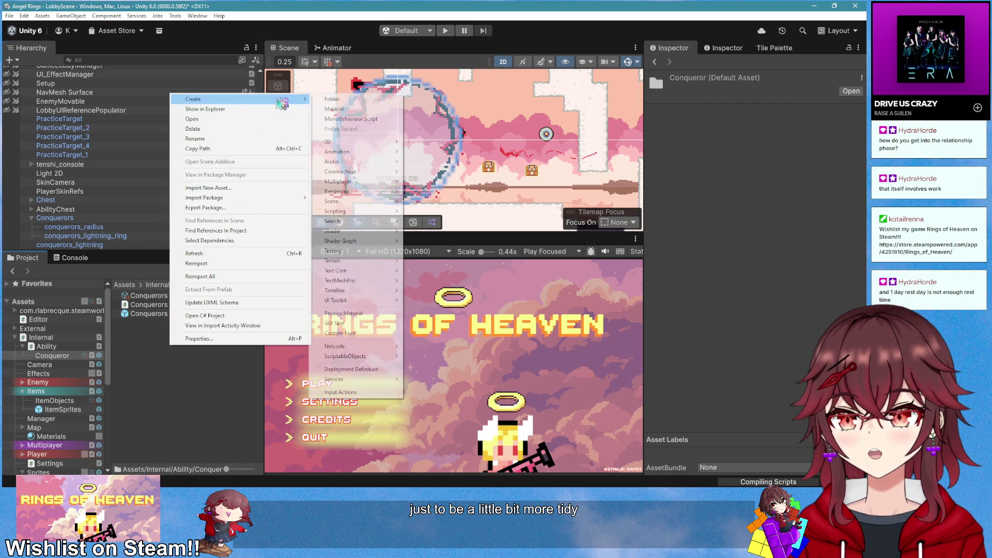
Create a MonoBehaviour script named ConquerorLightning in the Conqueror folder and open it
{"action": "left_click", "coordinate": [387, 120]}
{"action": "type", "text": "ConquerorLigh"}
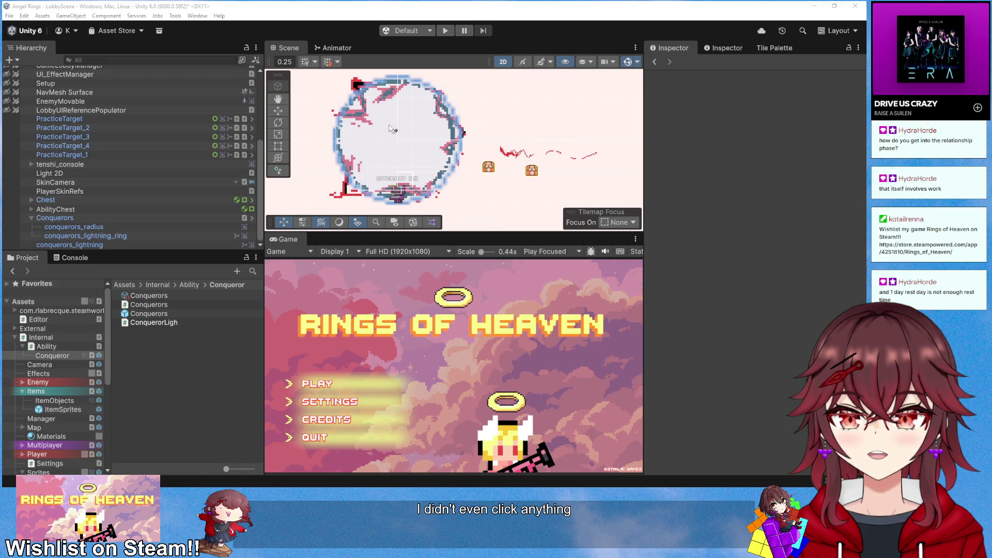
{"action": "left_click", "coordinate": [176, 323]}
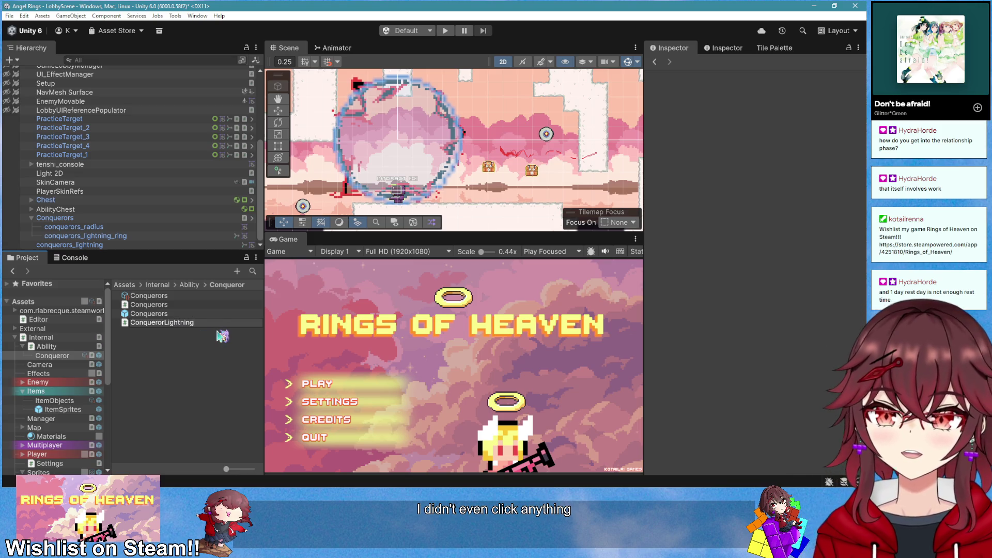
{"action": "key", "text": "Return"}
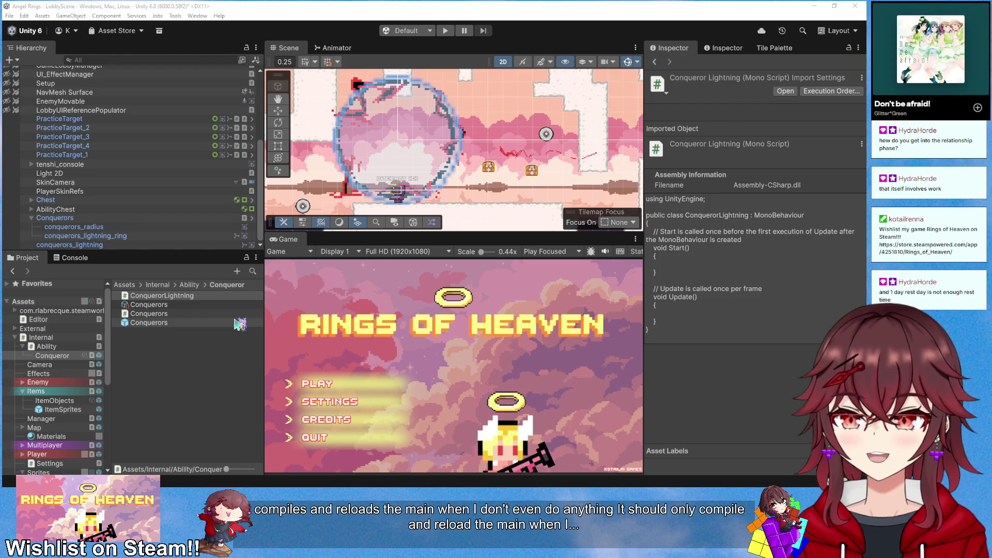
{"action": "left_click", "coordinate": [186, 297]}
{"action": "double_click", "coordinate": [189, 301]}
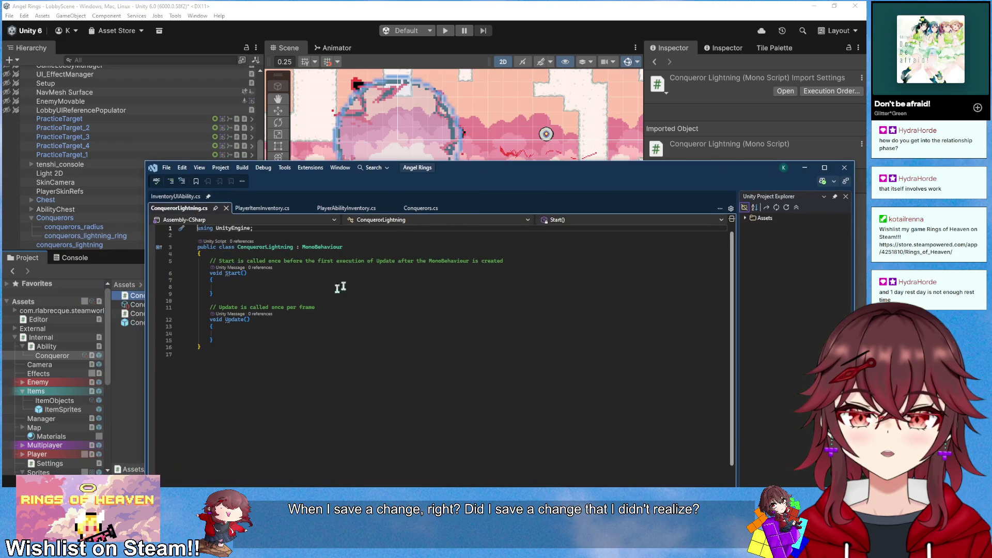
Delete the template Start and Update methods from ConquerorLightning and return to Unity
{"action": "left_click_drag", "start_coordinate": [225, 339], "coordinate": [210, 264]}
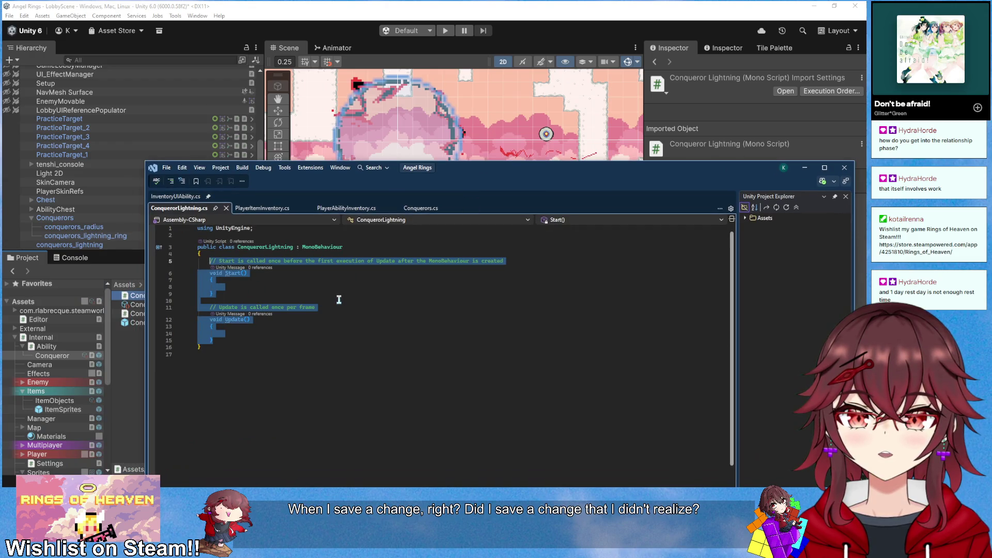
{"action": "key", "text": "Delete"}
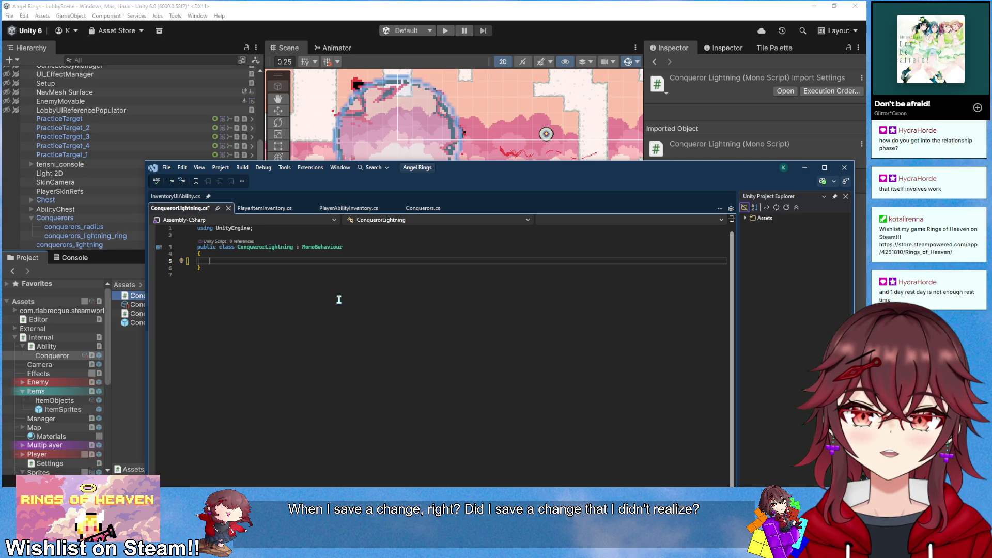
{"action": "left_click", "coordinate": [129, 347]}
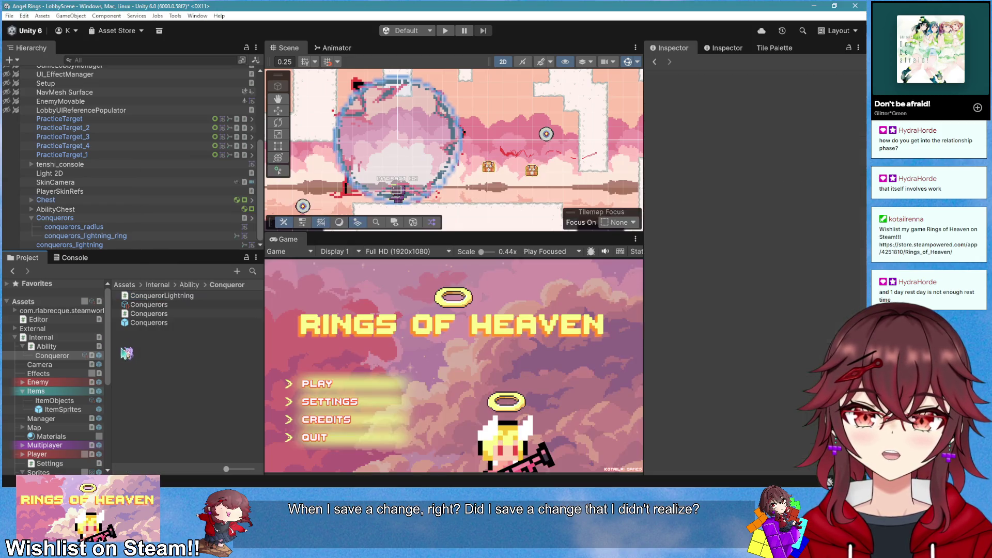
Select the conquerors_lightning sprite in Sprites/Ability and bring up its animation asset export options
{"action": "scroll", "coordinate": [56, 372], "scroll_direction": "down", "scroll_amount": 3}
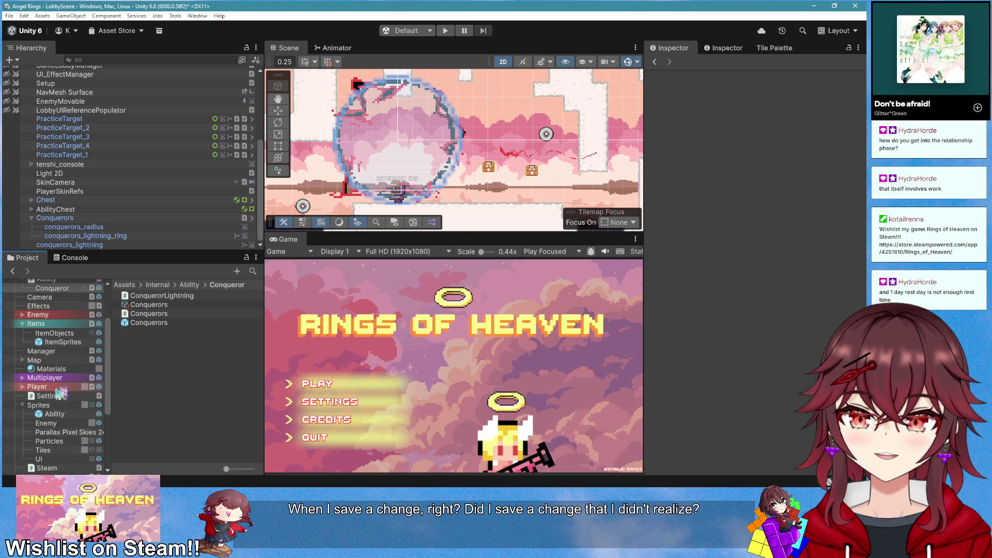
{"action": "left_click", "coordinate": [54, 413]}
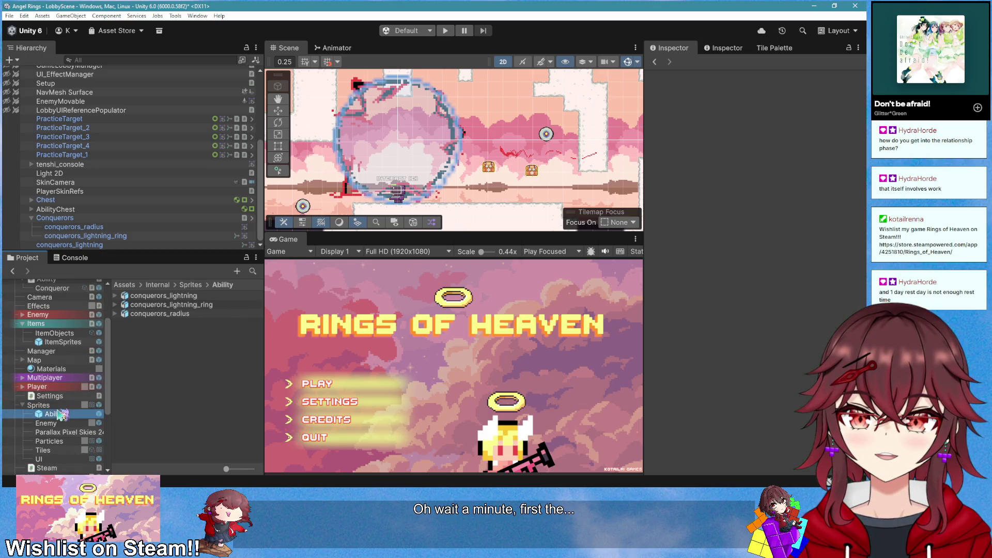
{"action": "left_click", "coordinate": [178, 296]}
{"action": "scroll", "coordinate": [739, 269], "scroll_direction": "down", "scroll_amount": 3}
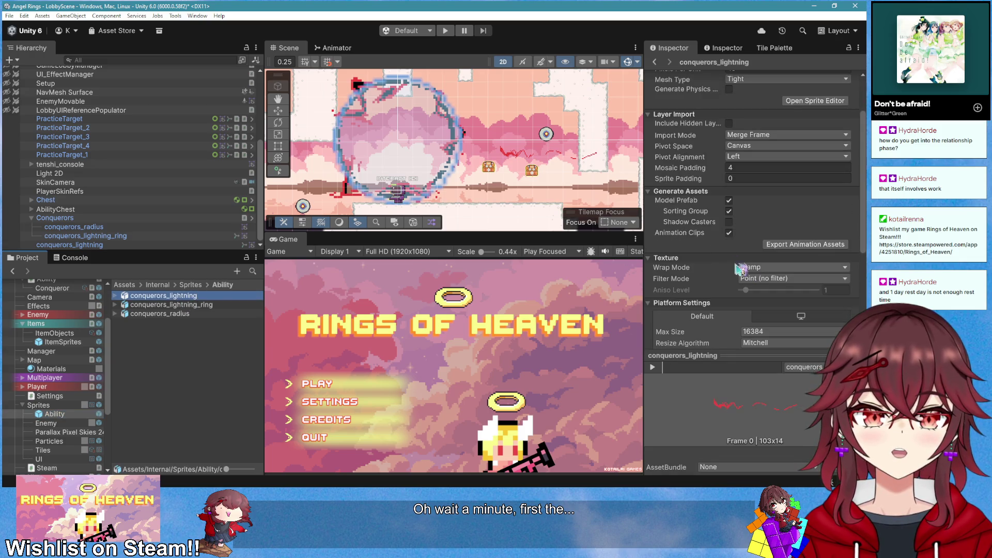
{"action": "left_click", "coordinate": [803, 244]}
Export the conquerors_lightning Animator Controller into Internal/Sprites/Ability and open its state graph
{"action": "left_click", "coordinate": [660, 307]}
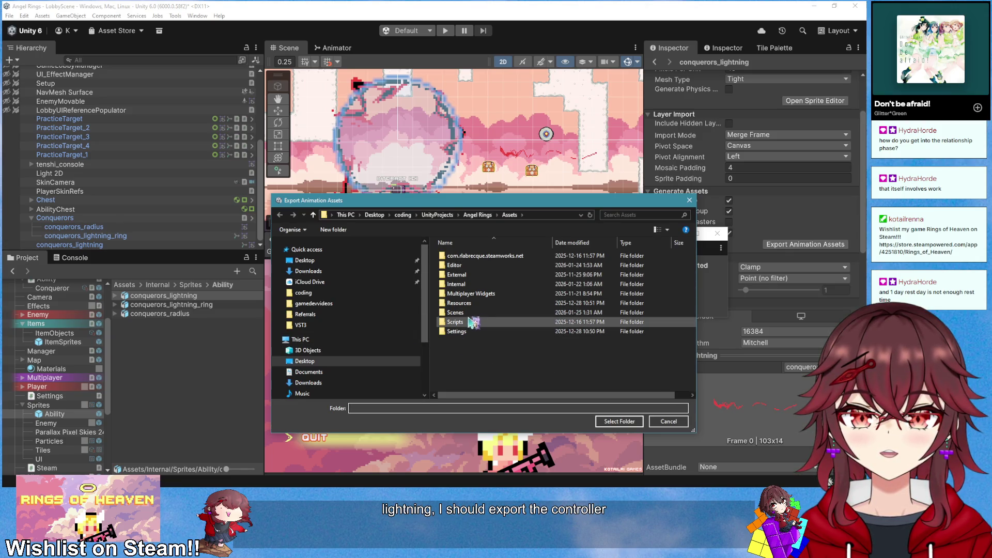
{"action": "double_click", "coordinate": [470, 283]}
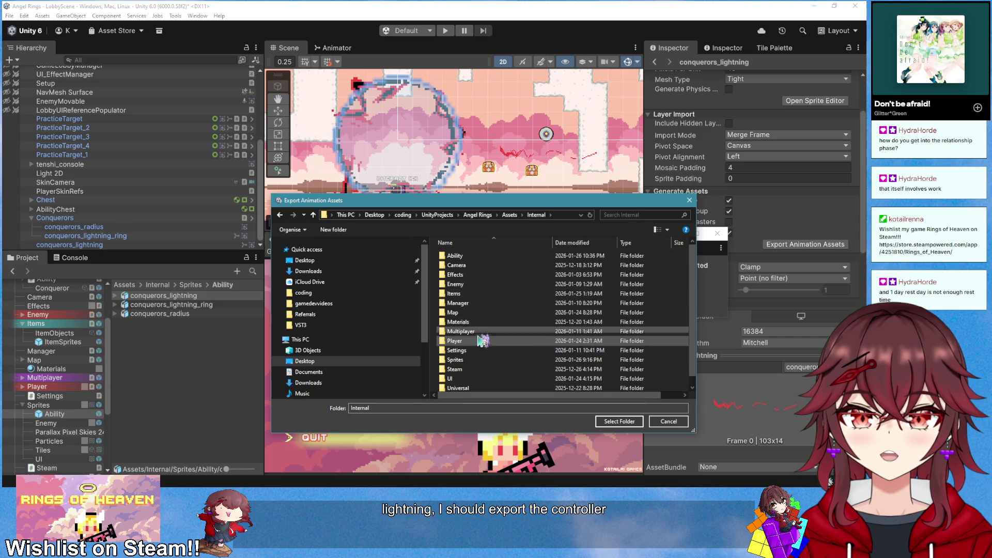
{"action": "scroll", "coordinate": [481, 340], "scroll_direction": "down", "scroll_amount": 1}
{"action": "double_click", "coordinate": [482, 348]}
{"action": "double_click", "coordinate": [479, 260]}
{"action": "left_click", "coordinate": [619, 421]}
{"action": "left_click", "coordinate": [201, 306]}
{"action": "double_click", "coordinate": [203, 310]}
Look over the conquerors_lightning controller's state graph in the Animator
{"action": "left_click_drag", "start_coordinate": [160, 295], "coordinate": [434, 126]}
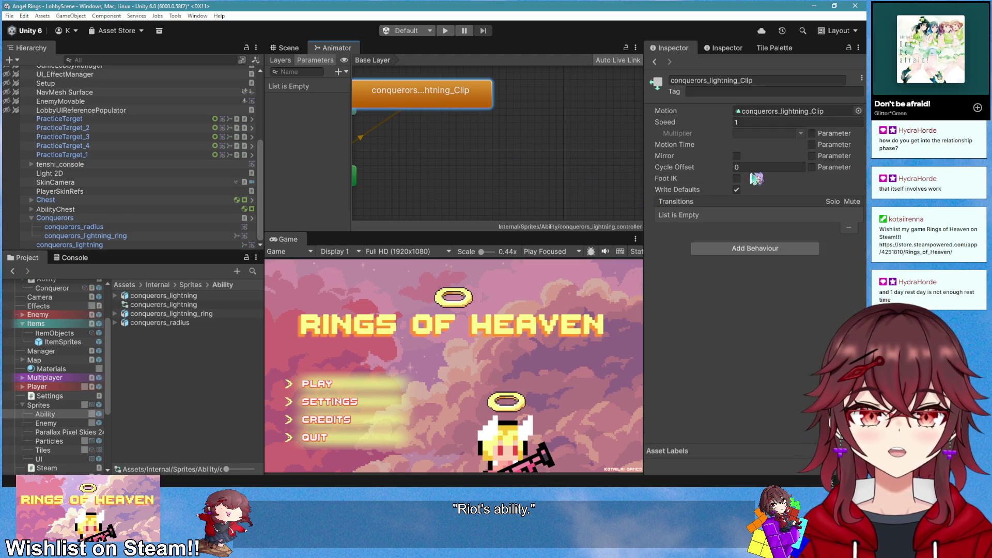
{"action": "scroll", "coordinate": [581, 172], "scroll_direction": "down", "scroll_amount": 3}
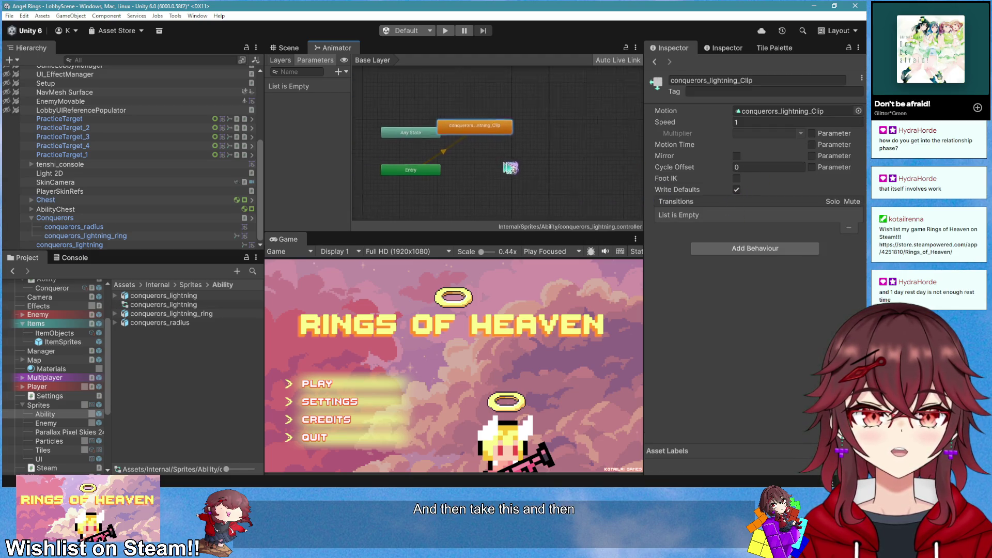
{"action": "scroll", "coordinate": [545, 170], "scroll_direction": "up", "scroll_amount": 3}
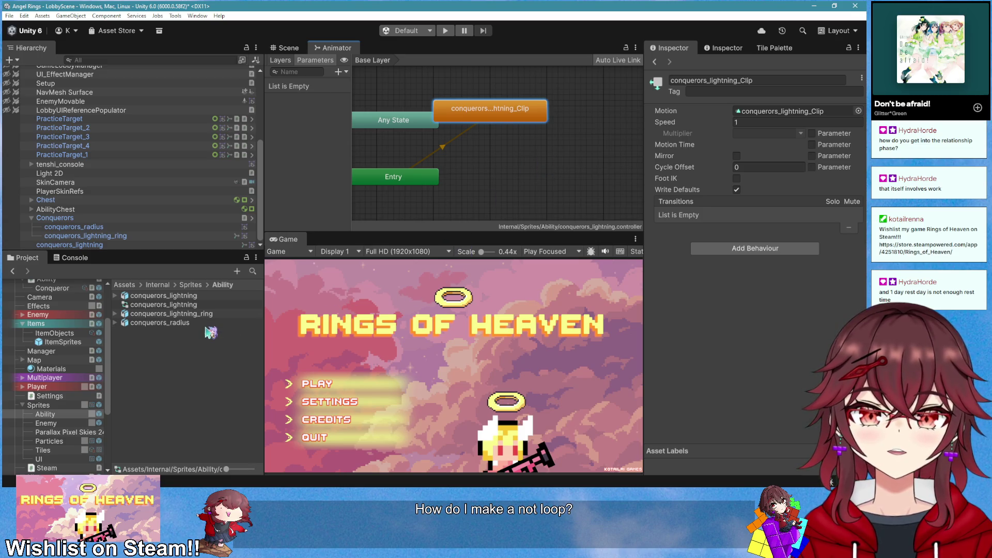
Reselect the conquerors_lightning sprite and export its controller together with its animation clips
{"action": "left_click", "coordinate": [163, 295]}
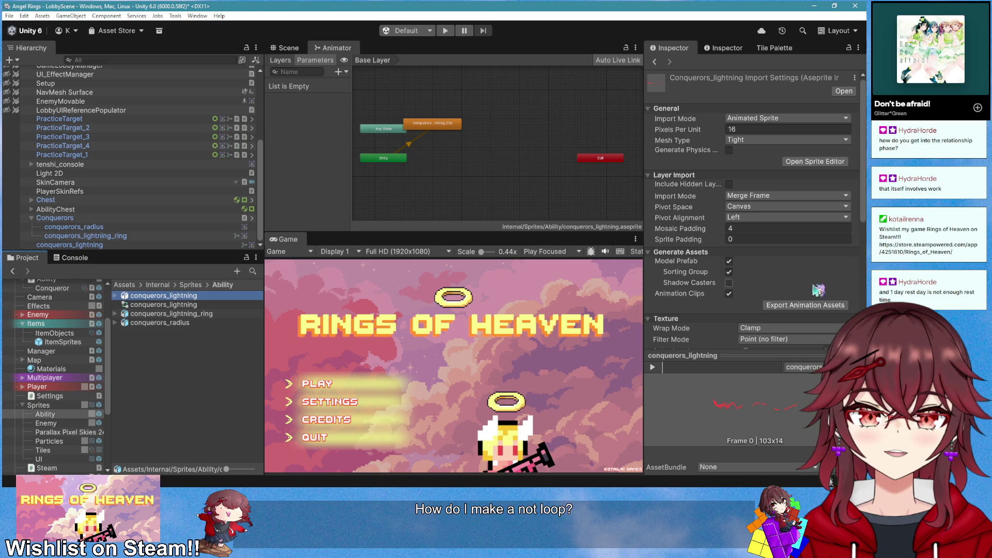
{"action": "left_click", "coordinate": [805, 305]}
{"action": "left_click", "coordinate": [662, 306]}
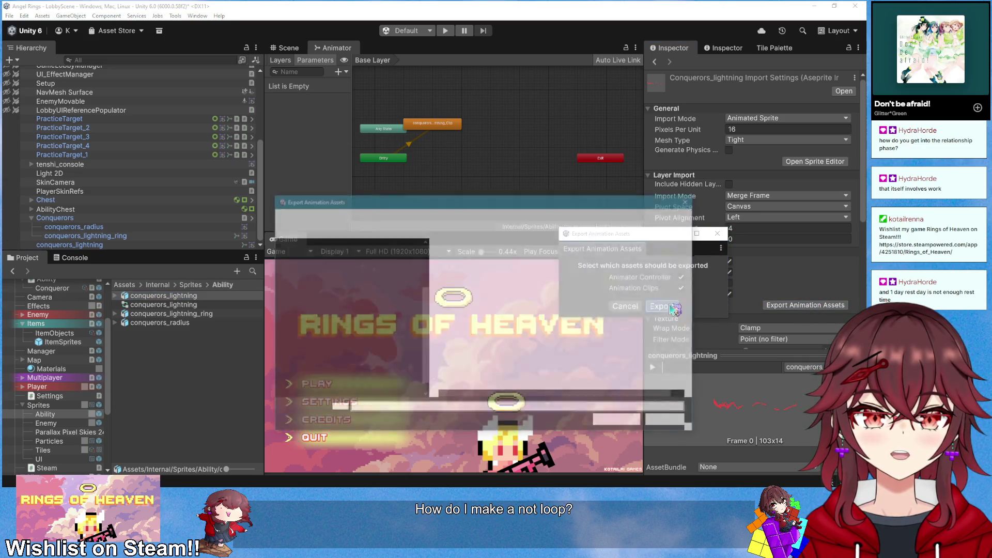
Export the conquerors_lightning animation assets into the Internal/Sprites/Ability folder
{"action": "double_click", "coordinate": [496, 285]}
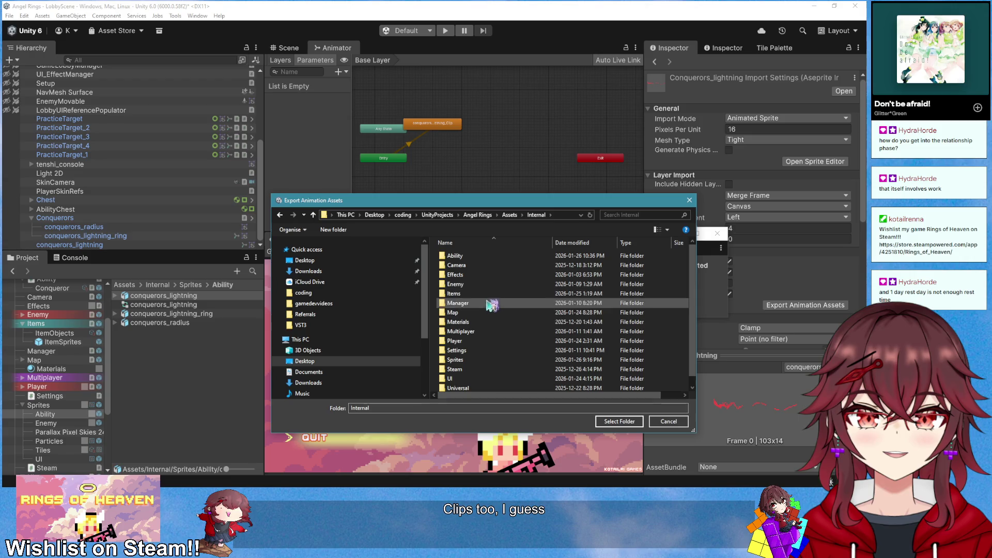
{"action": "double_click", "coordinate": [480, 360]}
{"action": "double_click", "coordinate": [478, 257]}
{"action": "left_click", "coordinate": [619, 421]}
{"action": "left_click", "coordinate": [207, 314]}
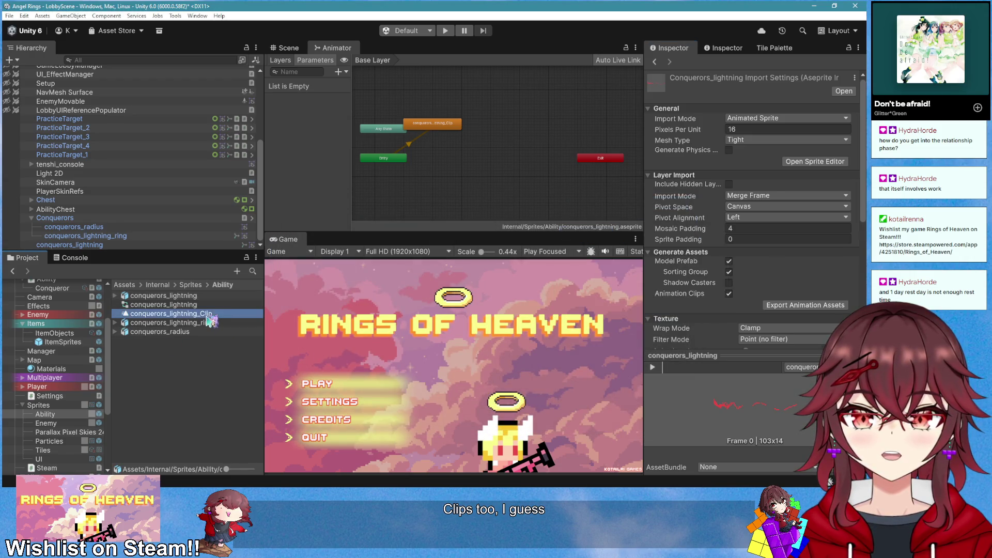
Turn off Loop Time on conquerors_lightning_Clip so the lightning plays once
{"action": "left_click", "coordinate": [736, 120]}
{"action": "left_click", "coordinate": [736, 121]}
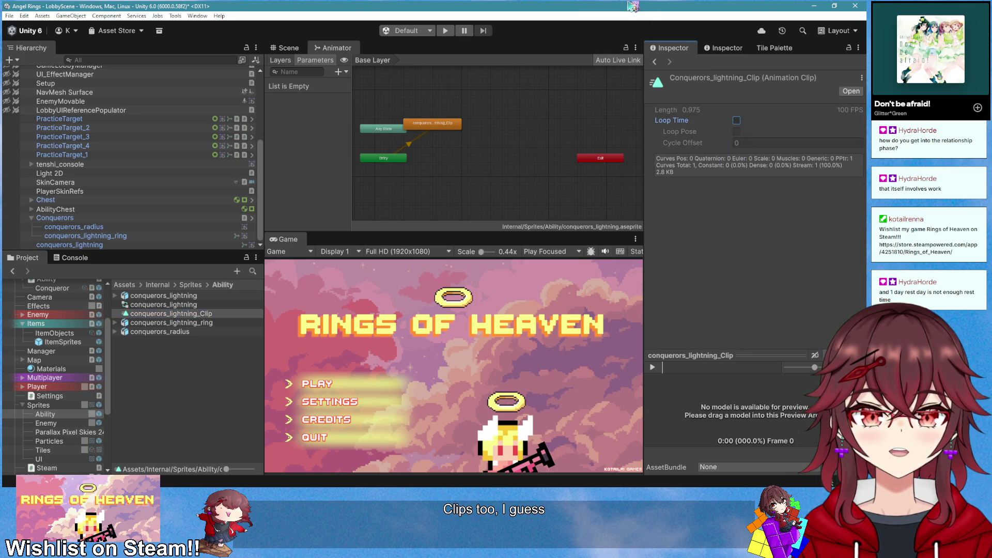
{"action": "scroll", "coordinate": [436, 170], "scroll_direction": "up", "scroll_amount": 3}
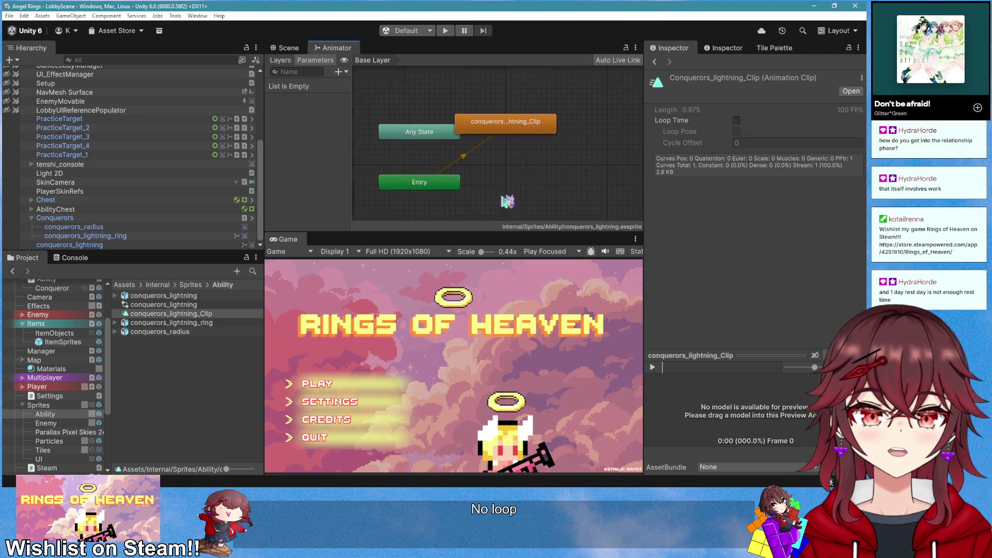
{"action": "left_click", "coordinate": [519, 133]}
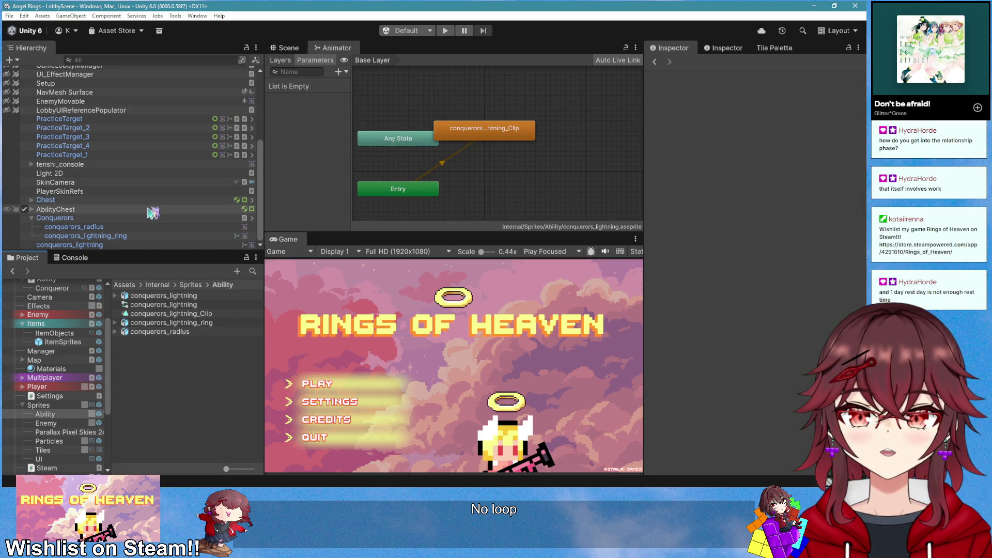
{"action": "scroll", "coordinate": [76, 345], "scroll_direction": "up", "scroll_amount": 3}
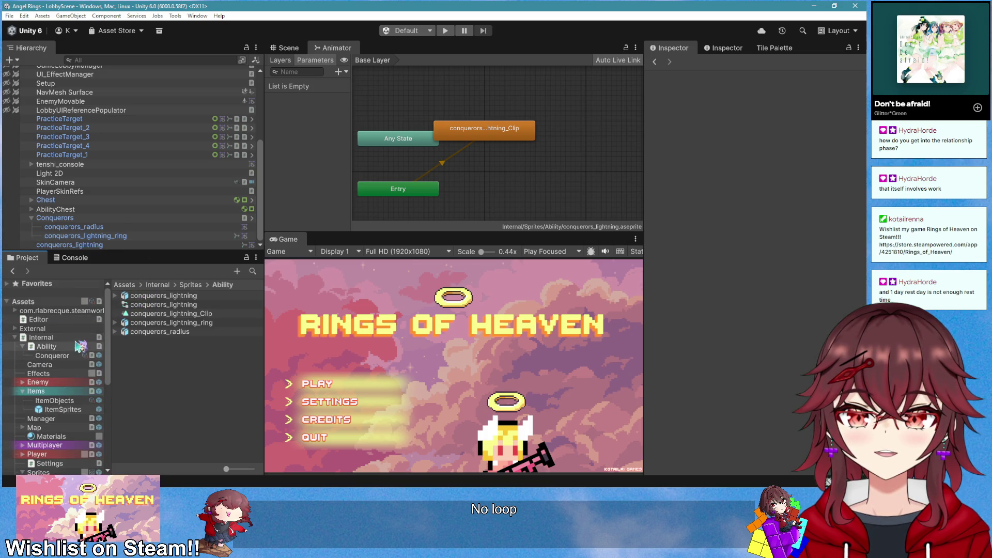
Move all five conquerors sprite, clip and controller assets from Sprites/Ability into Internal/Ability/Conqueror
{"action": "left_click", "coordinate": [73, 346]}
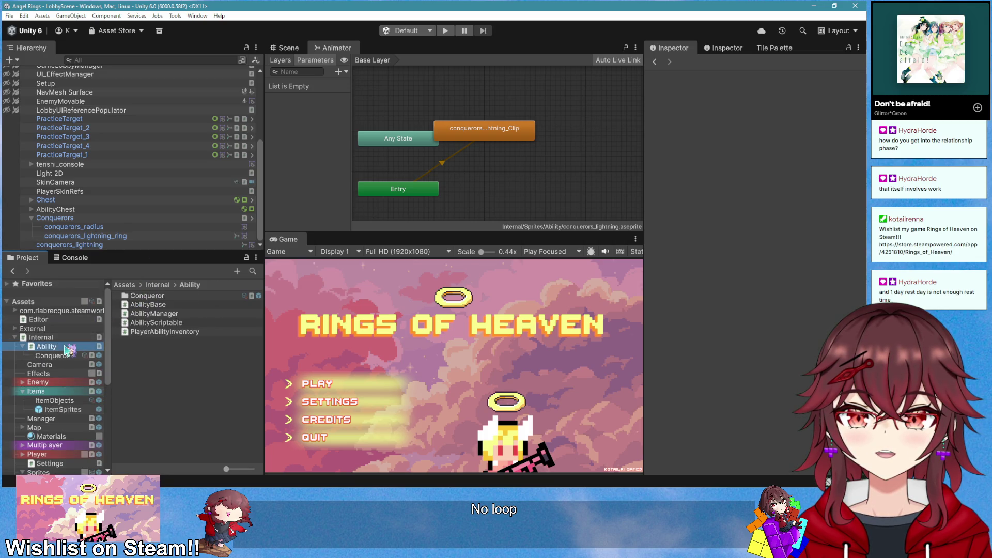
{"action": "double_click", "coordinate": [147, 296]}
{"action": "scroll", "coordinate": [61, 408], "scroll_direction": "down", "scroll_amount": 5}
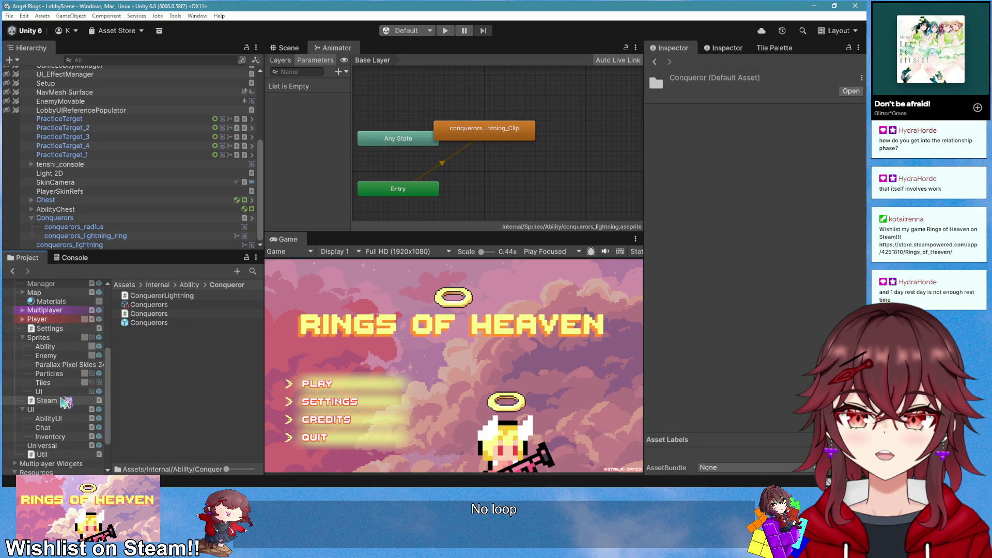
{"action": "left_click", "coordinate": [57, 415]}
{"action": "left_click", "coordinate": [45, 347]}
{"action": "left_click", "coordinate": [155, 332]}
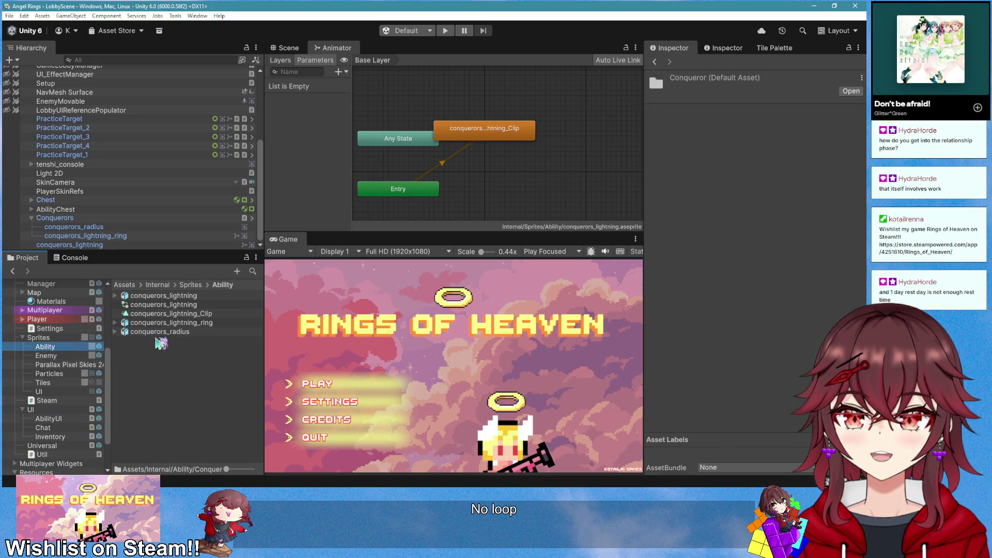
{"action": "key", "text": "ctrl+a"}
{"action": "scroll", "coordinate": [62, 361], "scroll_direction": "up", "scroll_amount": 10}
{"action": "mouse_move", "coordinate": [155, 332]}
{"action": "left_mouse_down"}
{"action": "mouse_move", "coordinate": [62, 361]}
{"action": "mouse_move", "coordinate": [72, 356]}
{"action": "left_mouse_up"}
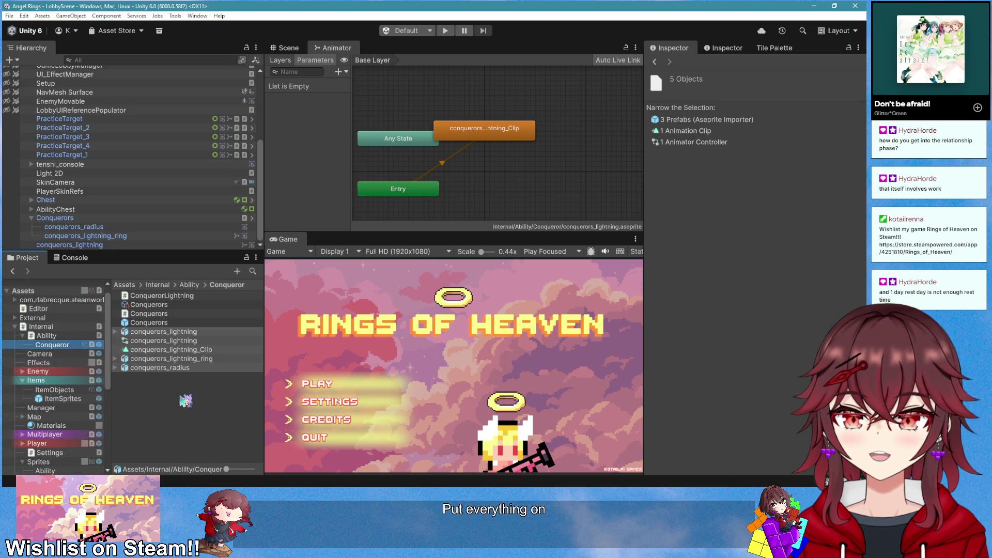
{"action": "left_click", "coordinate": [186, 402]}
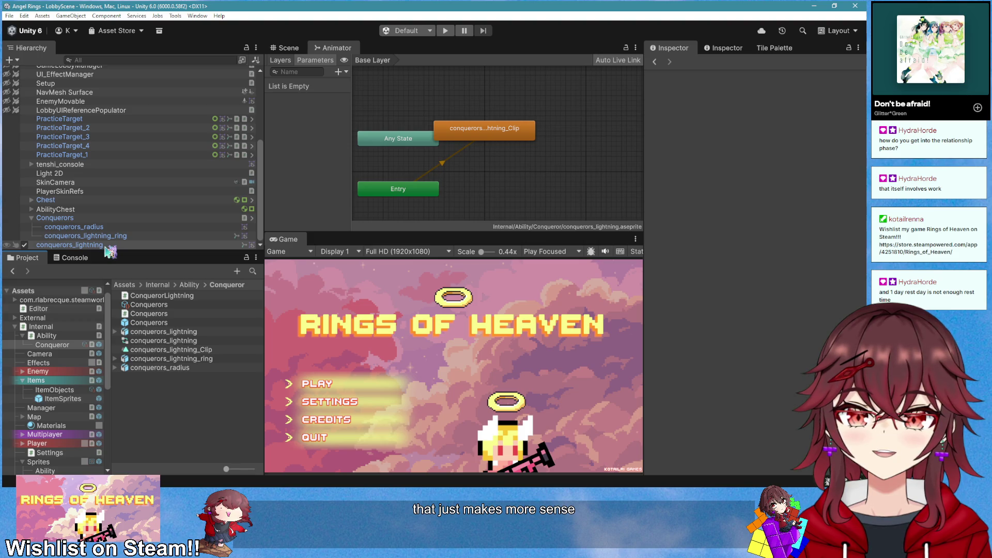
{"action": "left_click", "coordinate": [77, 245]}
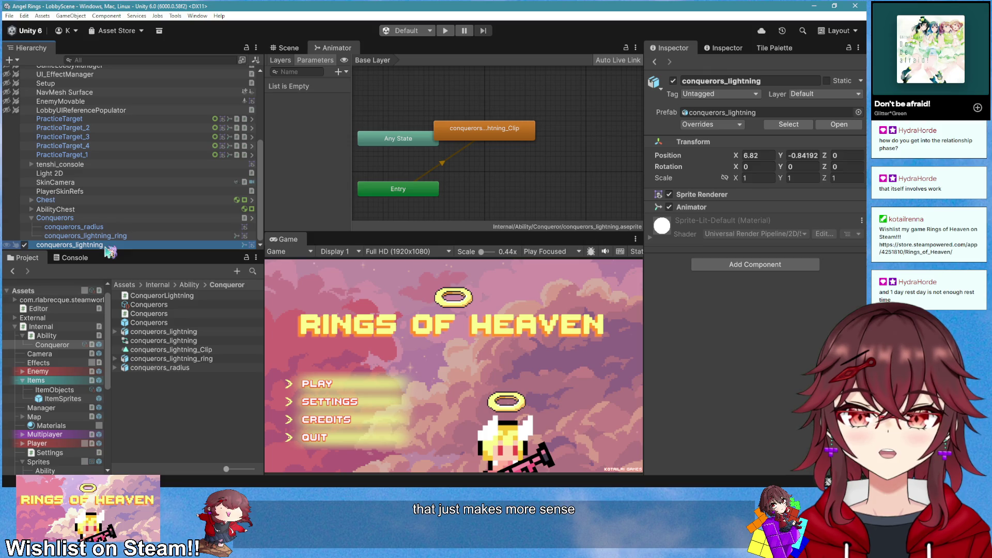
Unpack the conquerors_lightning prefab instance in the scene
{"action": "left_click", "coordinate": [723, 207]}
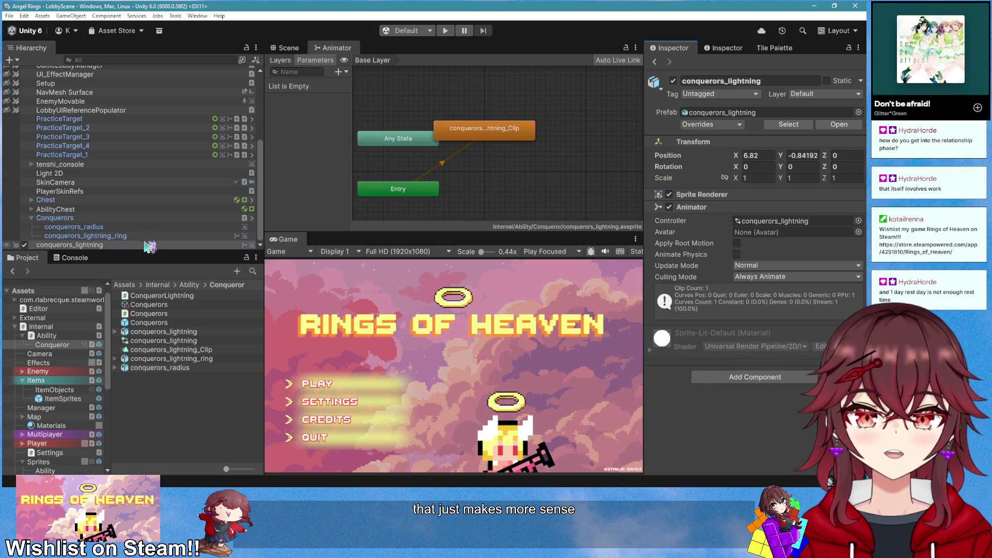
{"action": "right_click", "coordinate": [147, 246]}
{"action": "mouse_move", "coordinate": [217, 257]}
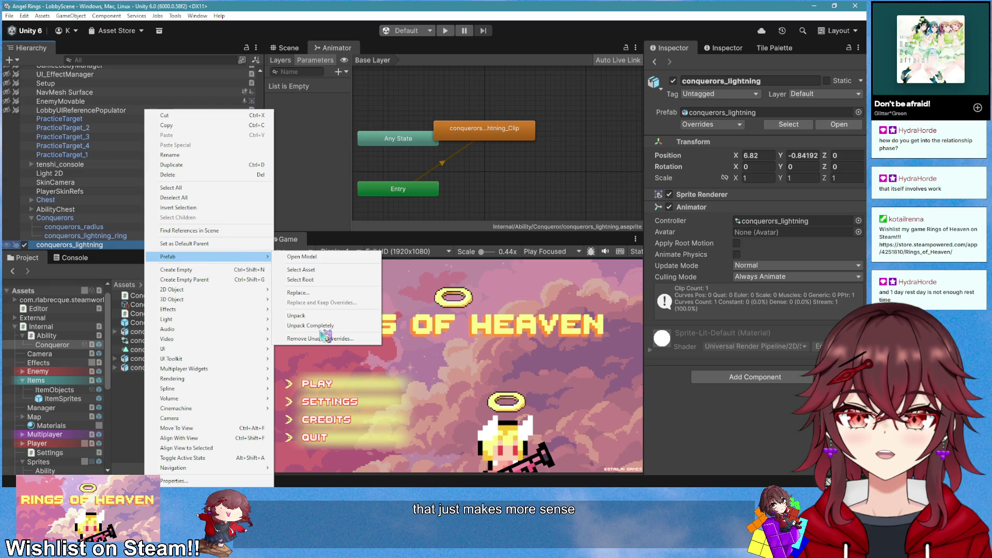
{"action": "left_click", "coordinate": [321, 327]}
Set conquerors_lightning's X and Y position to 0
{"action": "mouse_move", "coordinate": [77, 244]}
{"action": "left_mouse_down"}
{"action": "mouse_move", "coordinate": [203, 341]}
{"action": "mouse_move", "coordinate": [775, 197]}
{"action": "mouse_move", "coordinate": [764, 195]}
{"action": "left_mouse_up"}
{"action": "left_click_drag", "start_coordinate": [719, 236], "coordinate": [742, 169]}
{"action": "left_click", "coordinate": [742, 166]}
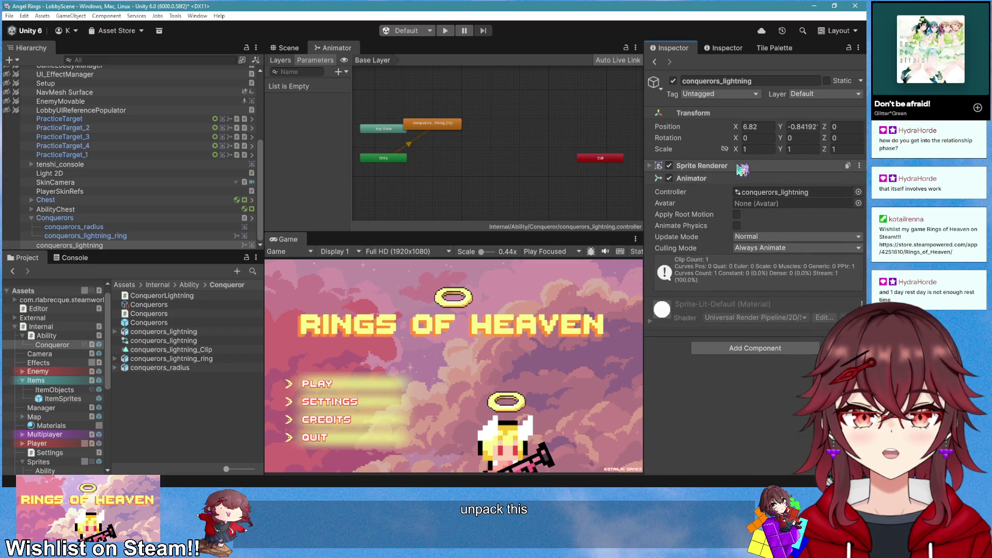
{"action": "left_click", "coordinate": [806, 127]}
{"action": "type", "text": "0"}
{"action": "left_click", "coordinate": [757, 127]}
{"action": "type", "text": "0"}
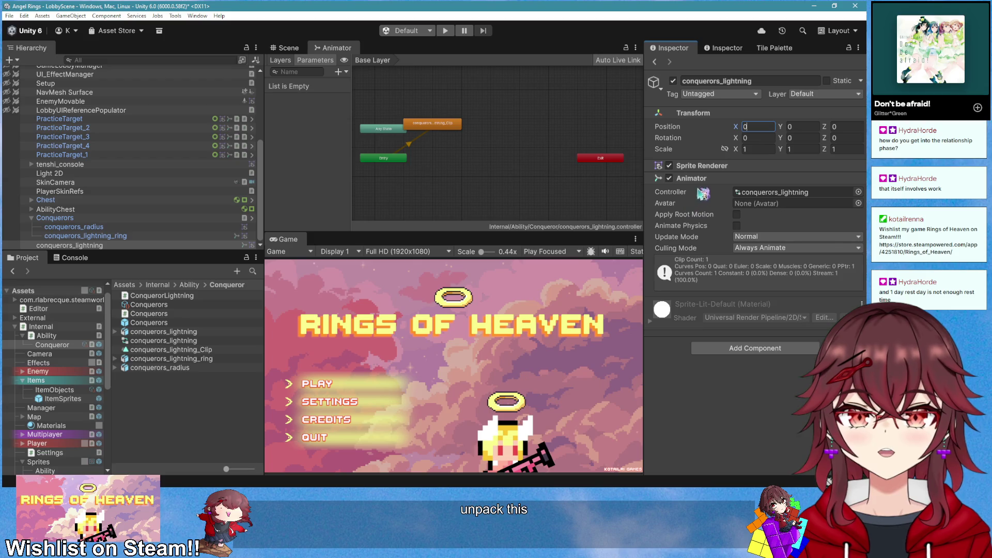
{"action": "left_click", "coordinate": [106, 246]}
Save conquerors_lightning as a prefab in the Conqueror folder and open its ConquerorLightning script
{"action": "left_click_drag", "start_coordinate": [110, 250], "coordinate": [158, 432]}
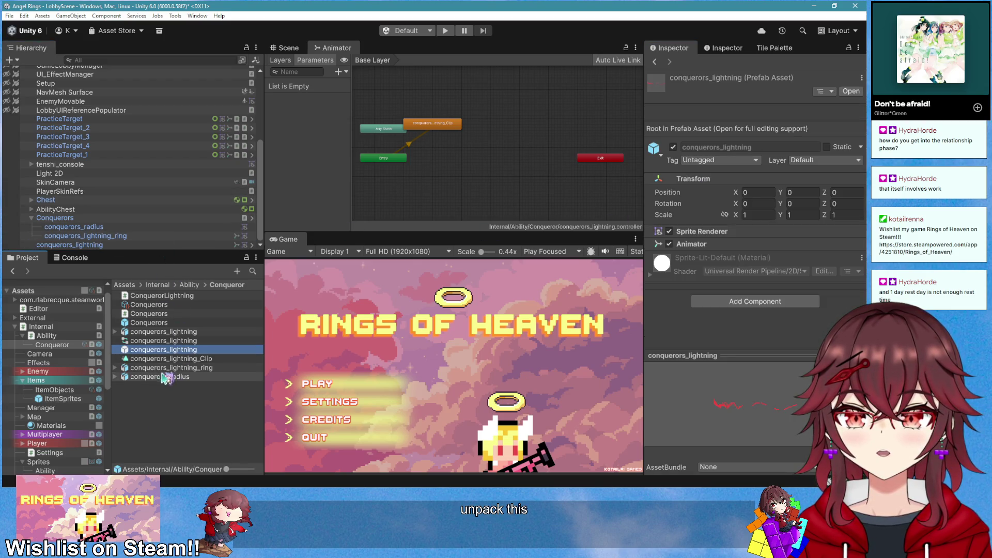
{"action": "left_click", "coordinate": [176, 395]}
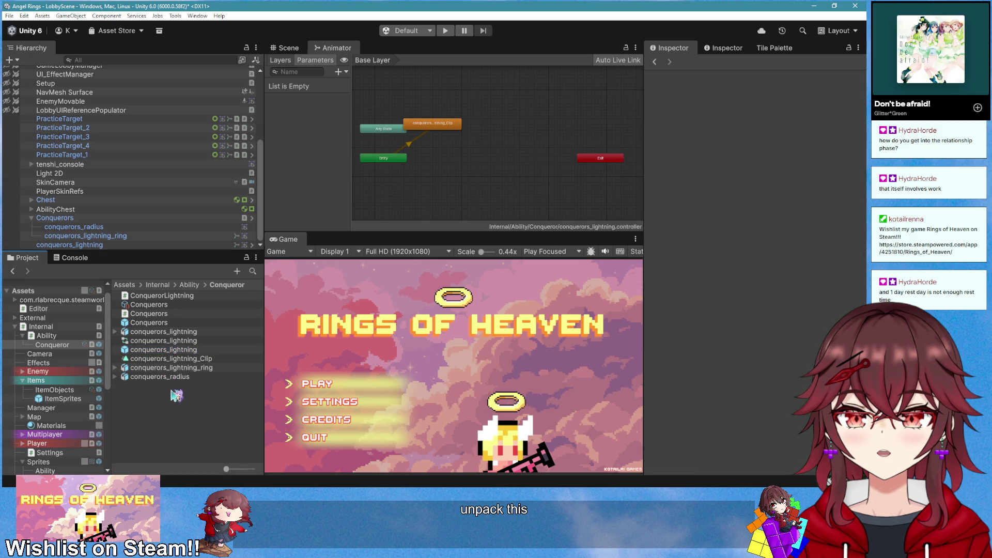
{"action": "double_click", "coordinate": [179, 350]}
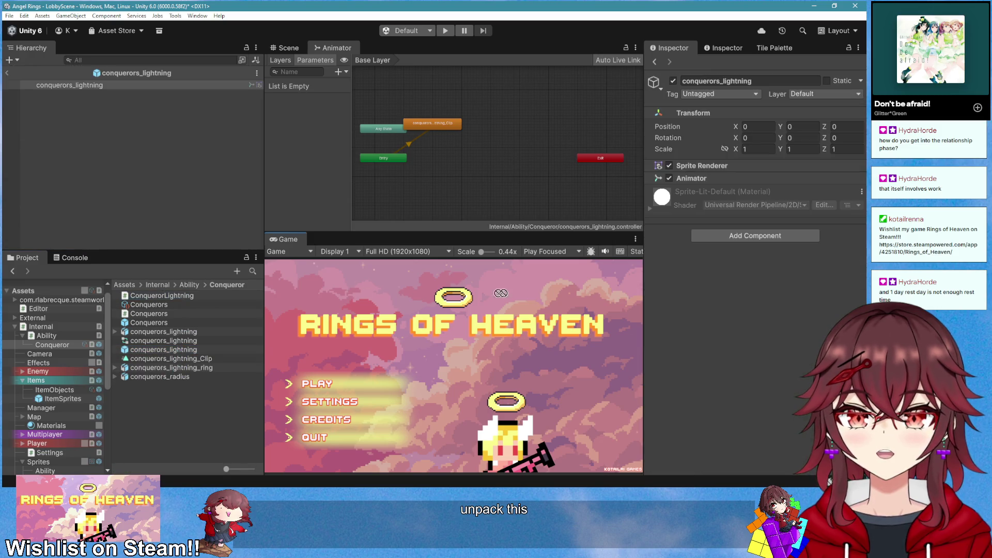
{"action": "right_click", "coordinate": [734, 191]}
{"action": "left_click", "coordinate": [746, 316]}
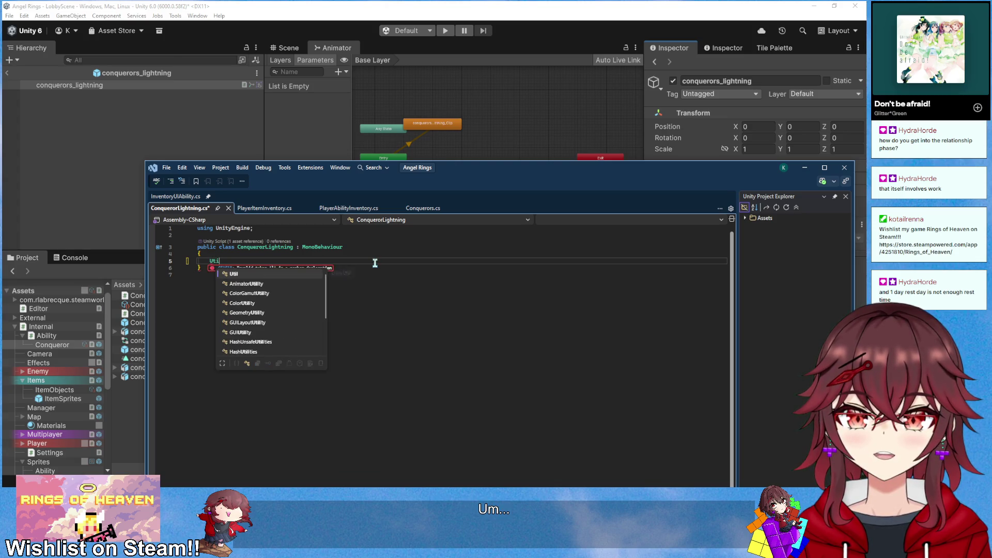
Add a private Start method calling Util.GetCurrentAnimationLength(GetComponent<Animator>())
{"action": "key", "text": "BackSpace"}
{"action": "type", "text": "privar"}
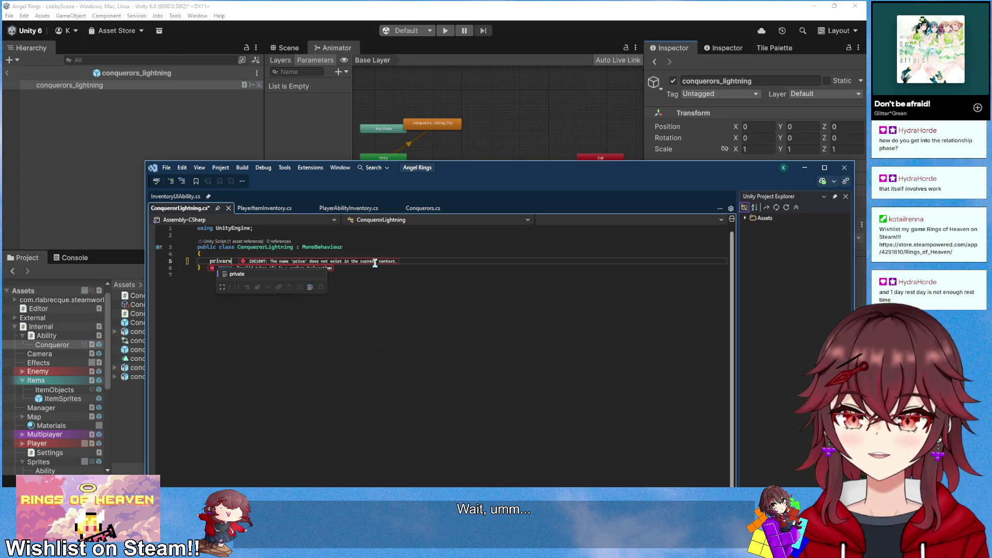
{"action": "key", "text": "Tab"}
{"action": "key", "text": "Tab"}
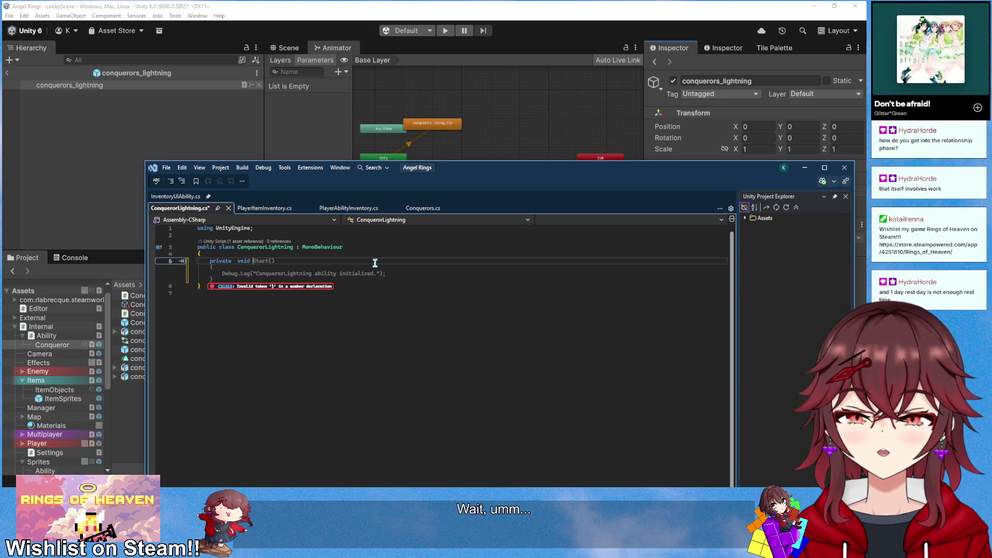
{"action": "key", "text": "Tab"}
{"action": "left_click_drag", "start_coordinate": [412, 281], "coordinate": [223, 283]}
{"action": "type", "text": "Util."}
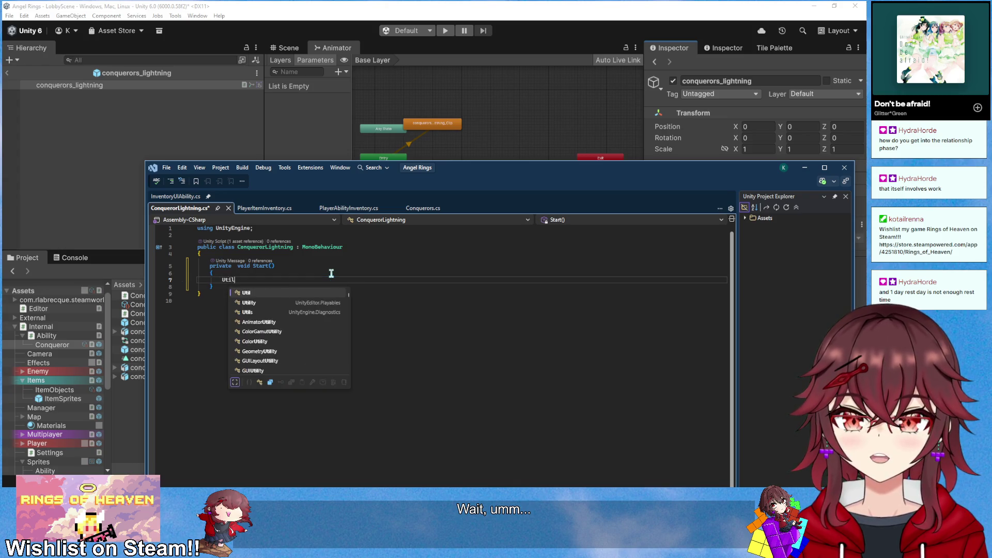
{"action": "key", "text": "Down"}
{"action": "key", "text": "Down"}
{"action": "key", "text": "Down"}
{"action": "key", "text": "Tab"}
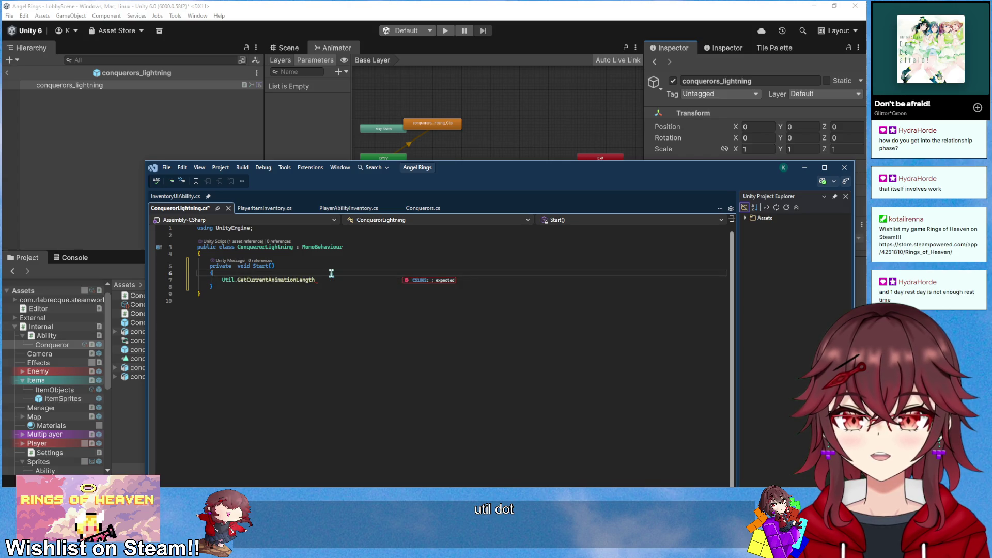
{"action": "type", "text": "(GetComponent<Animator>());"}
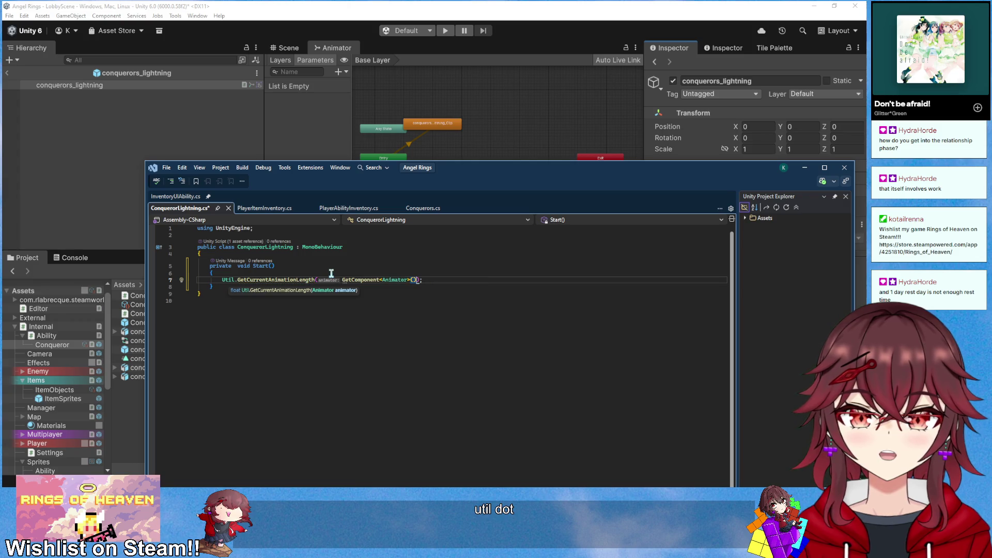
Begin a scheduling line above the call, trying Delay and Schedule before settling on EventSchedul
{"action": "left_click", "coordinate": [331, 274]}
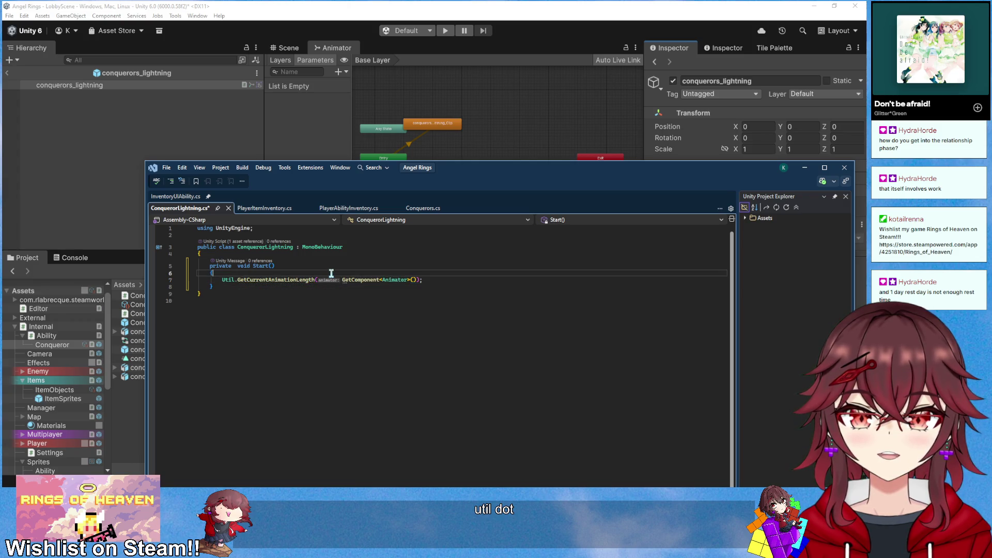
{"action": "key", "text": "Return"}
{"action": "key", "text": "Return"}
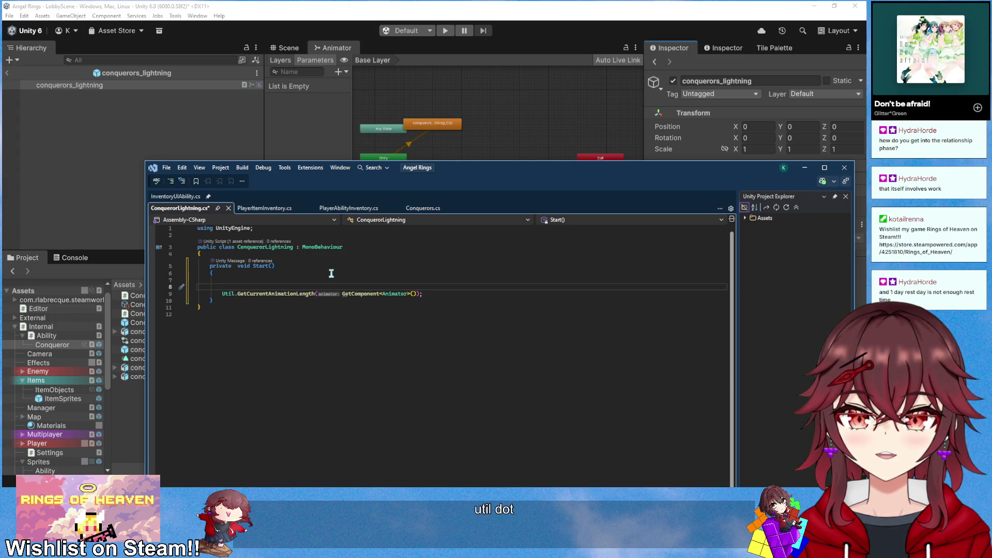
{"action": "key", "text": "Up"}
{"action": "type", "text": "Util."}
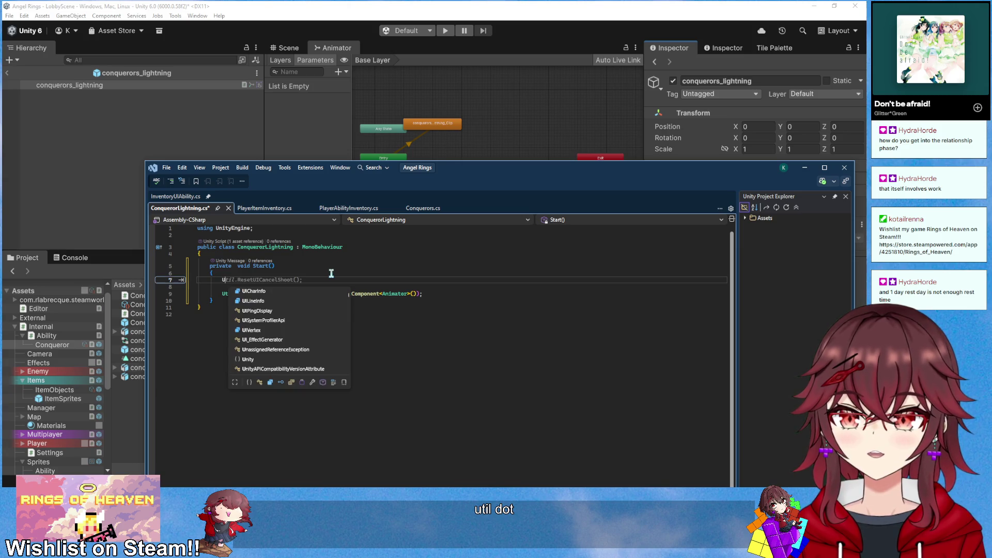
{"action": "key", "text": "Escape"}
{"action": "key", "text": "ctrl+space"}
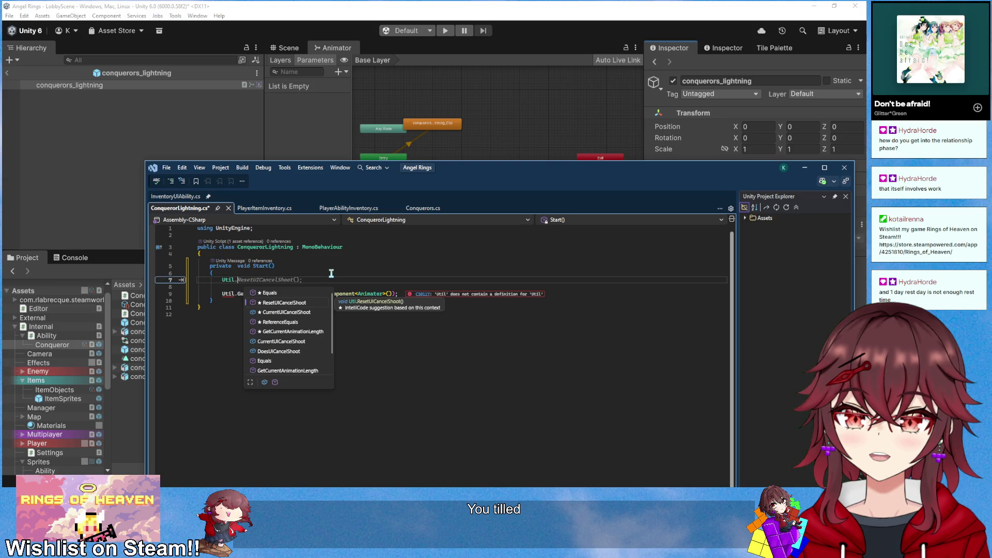
{"action": "key", "text": "BackSpace"}
{"action": "key", "text": "BackSpace"}
{"action": "key", "text": "BackSpace"}
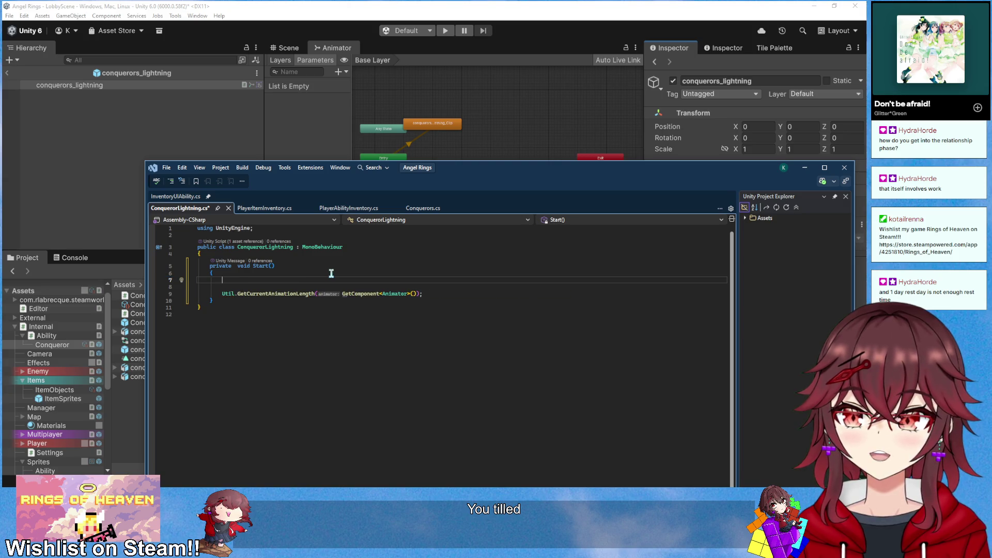
{"action": "type", "text": "Delay"}
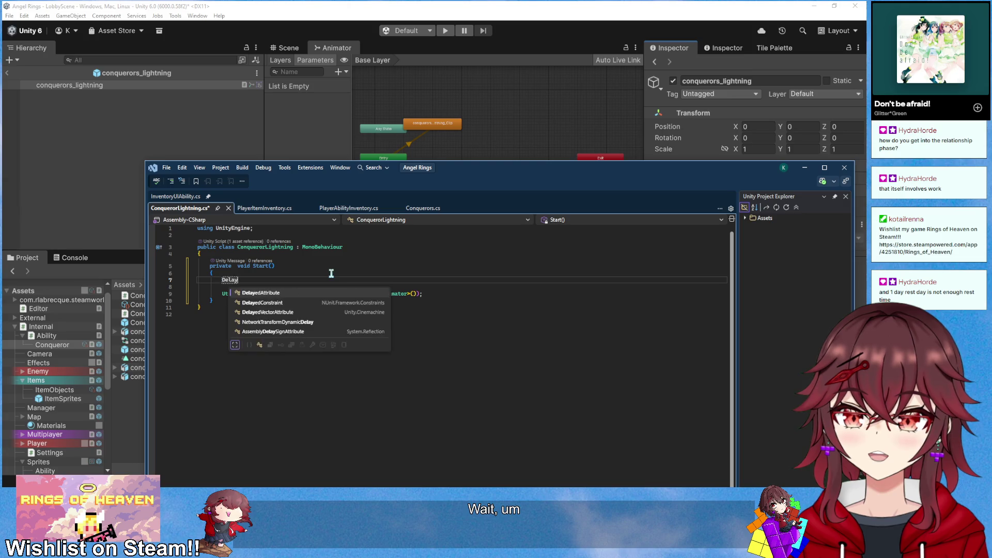
{"action": "key", "text": "BackSpace"}
{"action": "key", "text": "BackSpace"}
{"action": "key", "text": "BackSpace"}
{"action": "type", "text": "Schedule"}
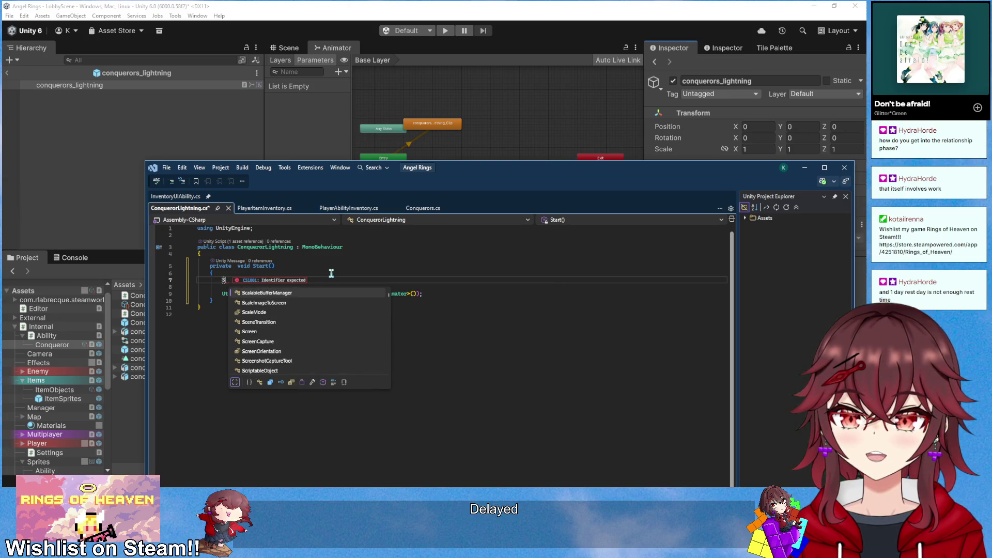
{"action": "key", "text": "BackSpace"}
{"action": "key", "text": "BackSpace"}
{"action": "key", "text": "BackSpace"}
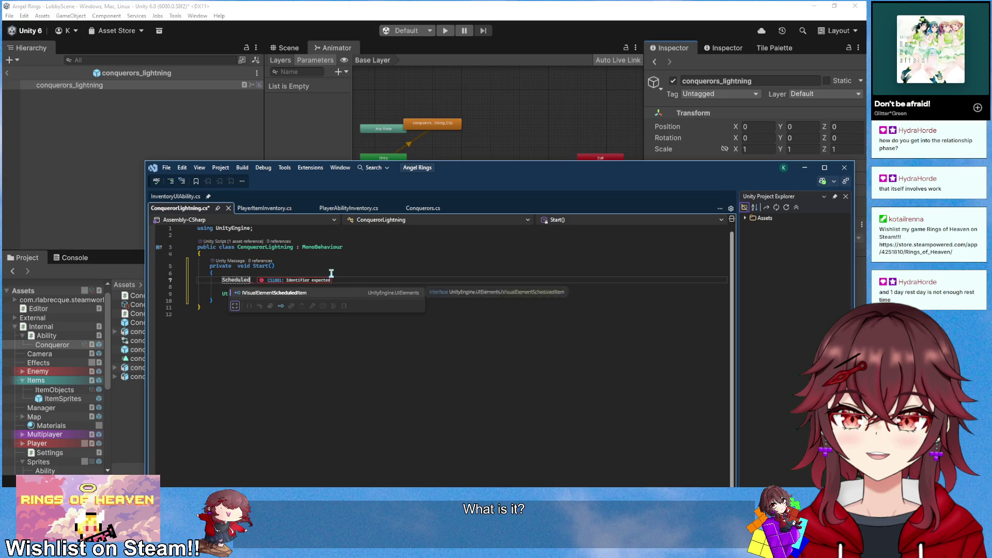
{"action": "type", "text": "EventS"}
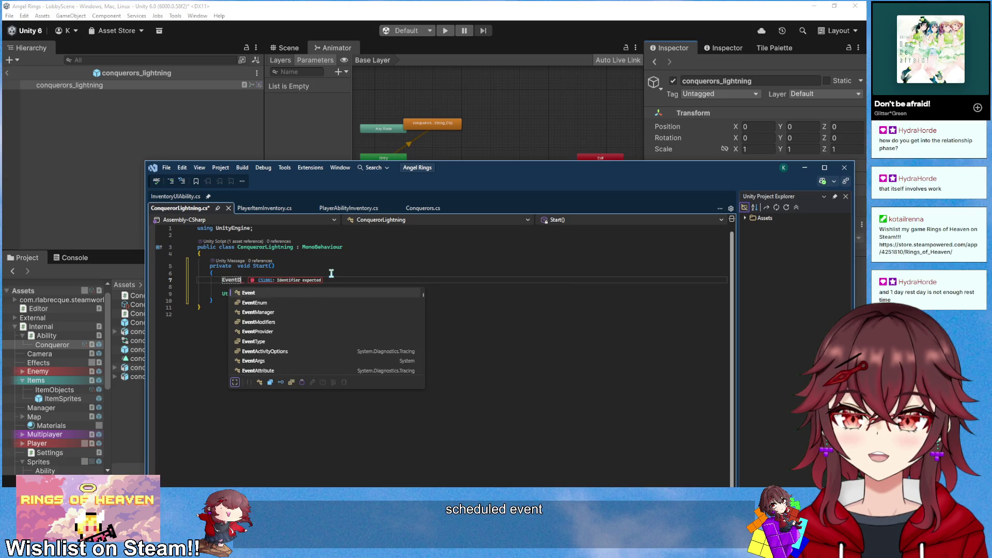
{"action": "type", "text": "chedul"}
{"action": "left_click", "coordinate": [349, 271]}
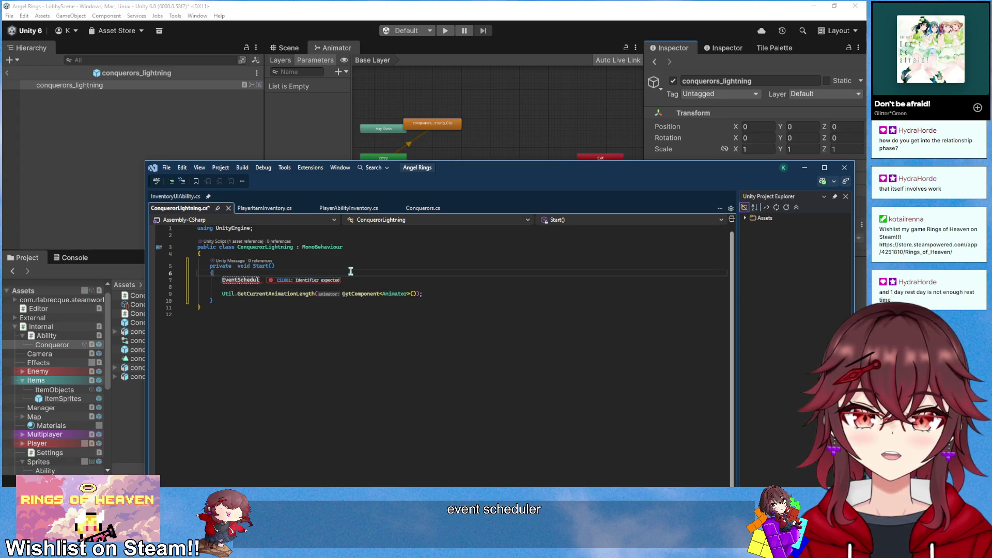
{"action": "scroll", "coordinate": [59, 374], "scroll_direction": "down", "scroll_amount": 2}
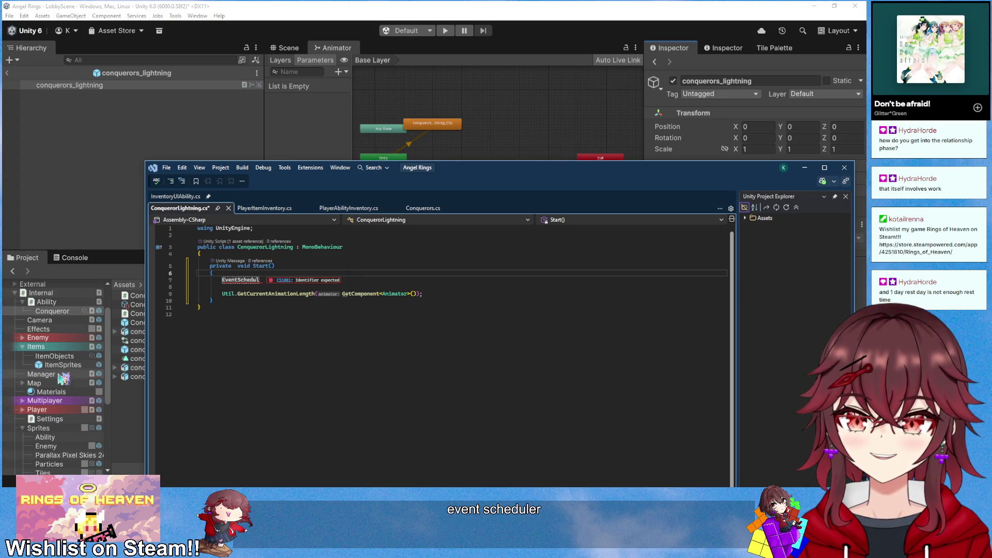
Search the project assets for 'event' to find TimedEvent, then select EventSchedul in the code
{"action": "left_click", "coordinate": [54, 374]}
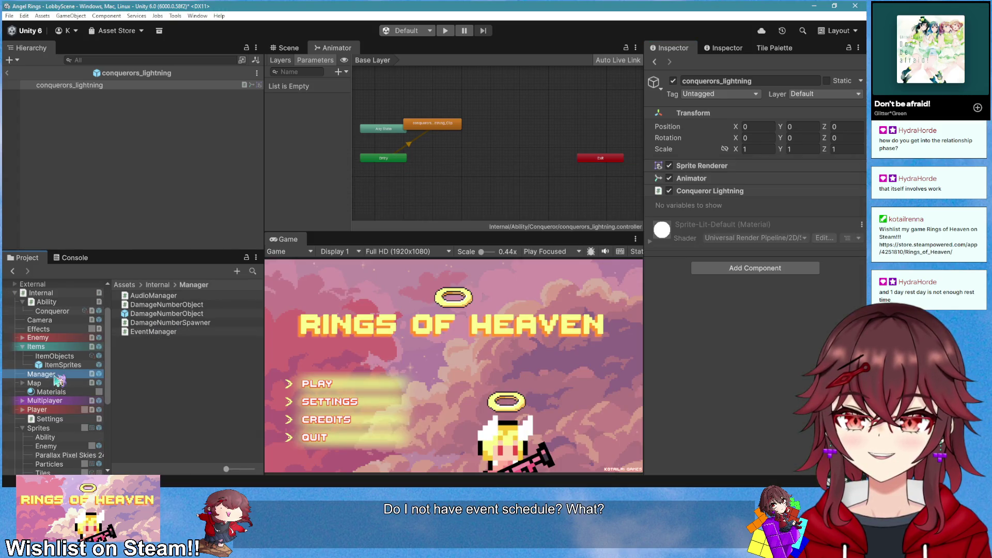
{"action": "scroll", "coordinate": [58, 380], "scroll_direction": "up", "scroll_amount": 3}
{"action": "left_click", "coordinate": [23, 301]}
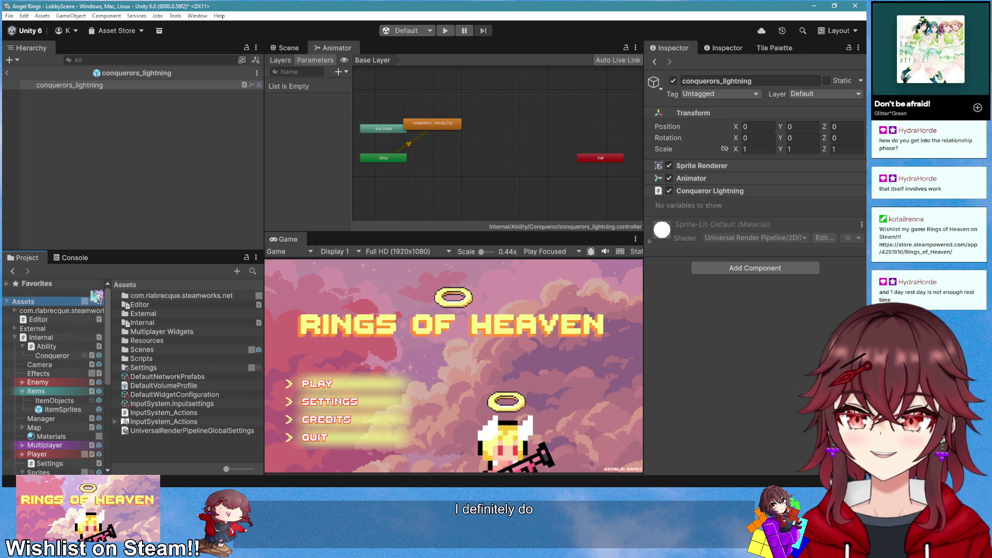
{"action": "left_click", "coordinate": [253, 271]}
{"action": "type", "text": "event"}
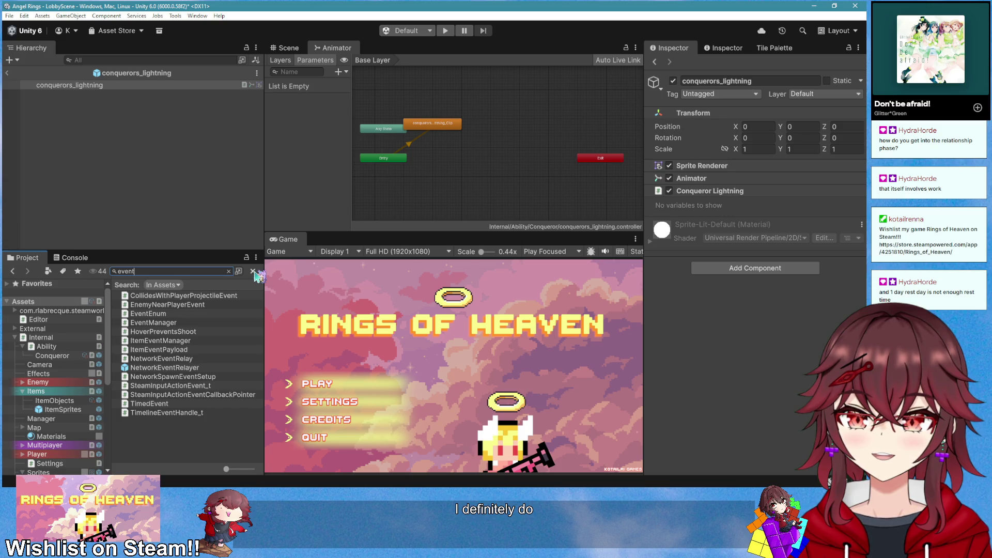
{"action": "key", "text": "alt+Tab"}
{"action": "left_click", "coordinate": [248, 280]}
{"action": "double_click", "coordinate": [248, 281]}
Replace EventSchedul with TimedEvent.Invoke, using Util.GetCurrentAnimationLength(GetComponent<Animator>()) as the delay
{"action": "type", "text": "TimedE"}
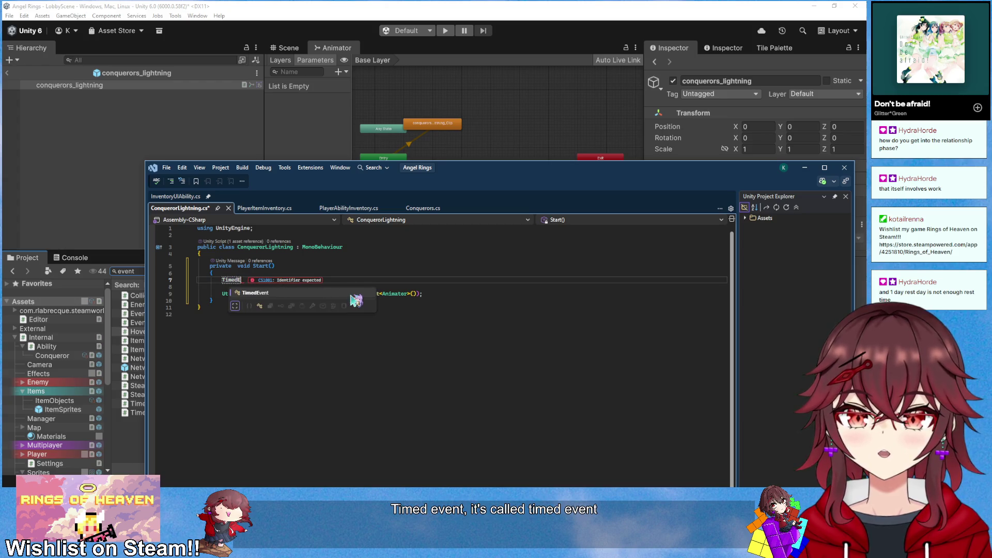
{"action": "key", "text": "Tab"}
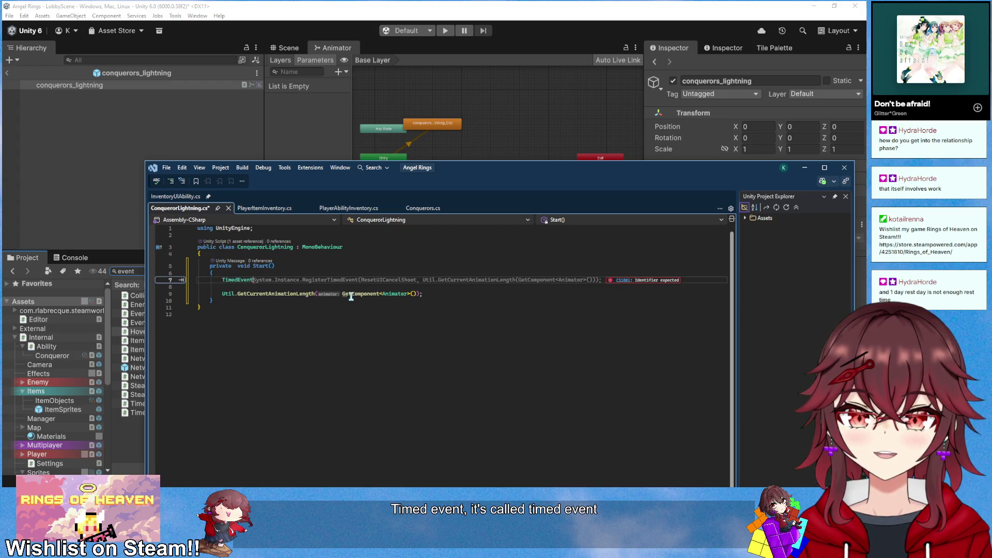
{"action": "type", "text": "."}
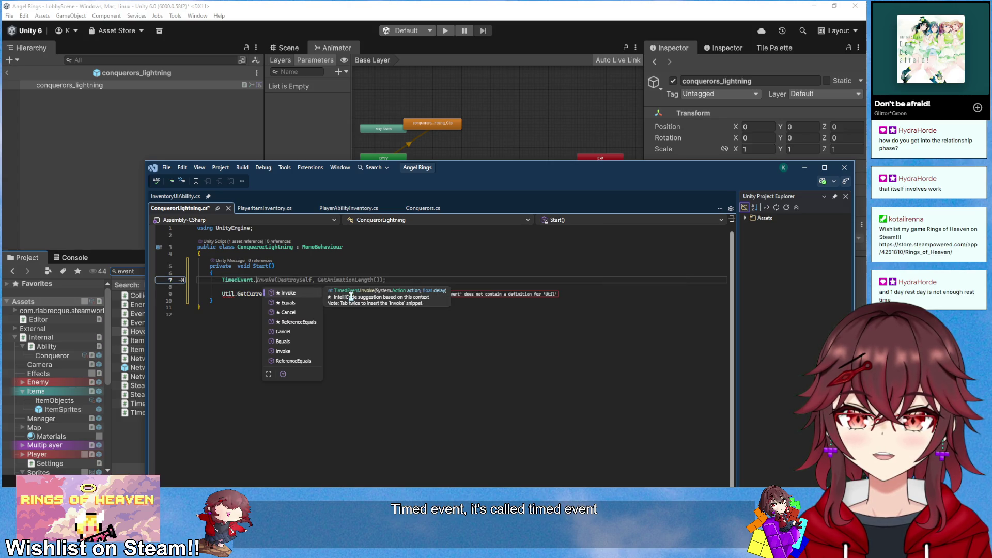
{"action": "key", "text": "Tab"}
{"action": "key", "text": "Tab"}
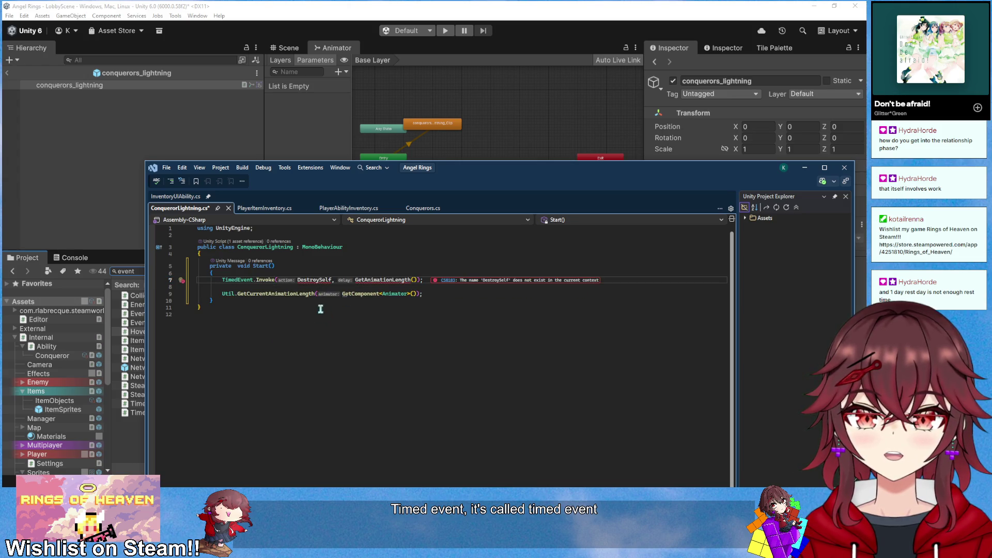
{"action": "left_click", "coordinate": [223, 294]}
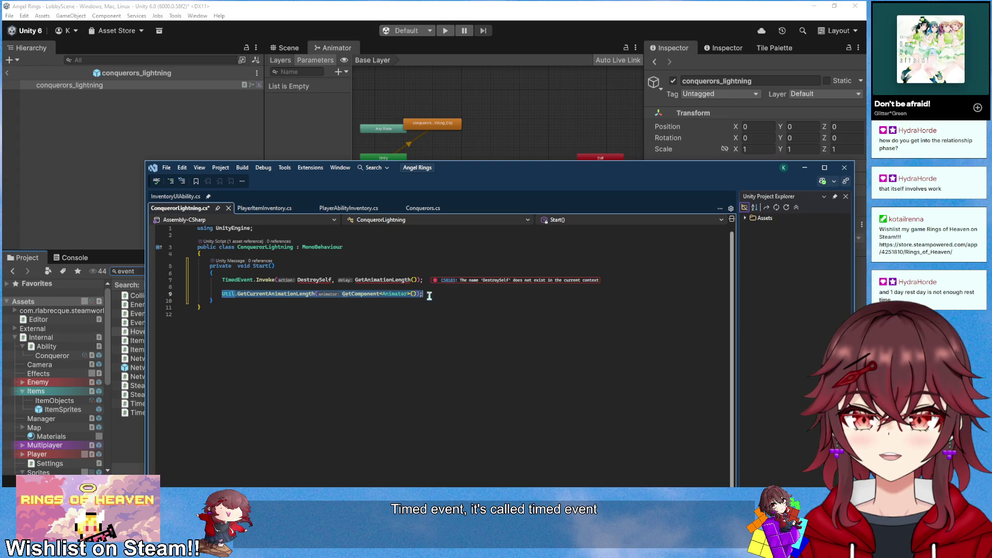
{"action": "key", "text": "BackSpace"}
{"action": "left_click_drag", "start_coordinate": [418, 280], "coordinate": [353, 280]}
{"action": "type", "text": "Util.GetCurrentAnimationLength(GetComponent<Animator>())"}
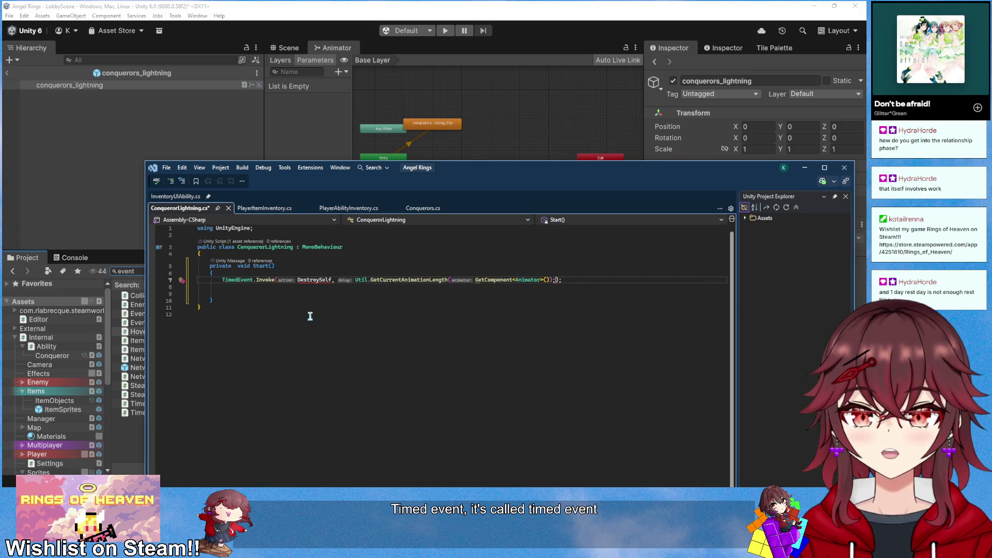
{"action": "key", "text": "BackSpace"}
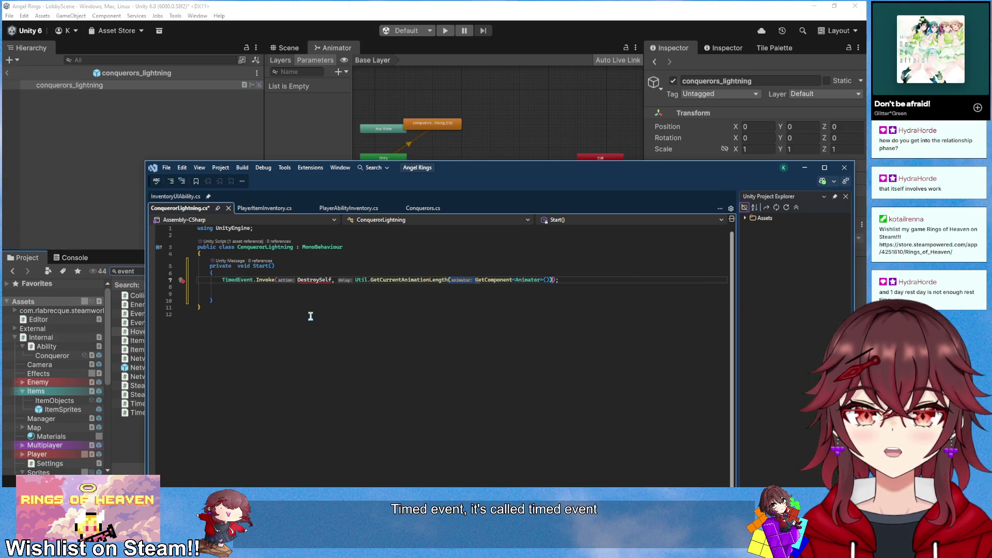
{"action": "mouse_move", "coordinate": [311, 281]}
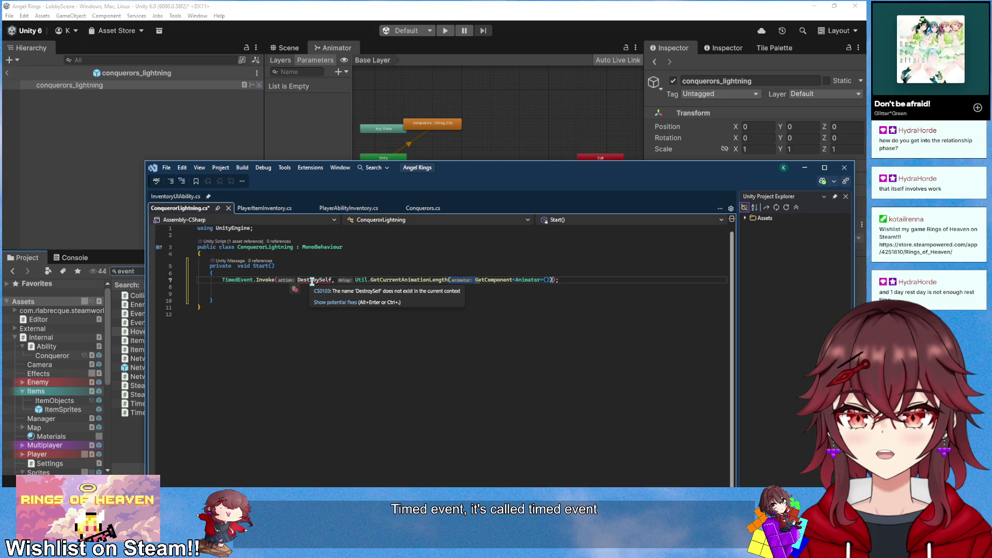
Add a private DestroySelf() method that calls Destroy(gameObject)
{"action": "left_click", "coordinate": [261, 301]}
{"action": "key", "text": "Return"}
{"action": "key", "text": "Return"}
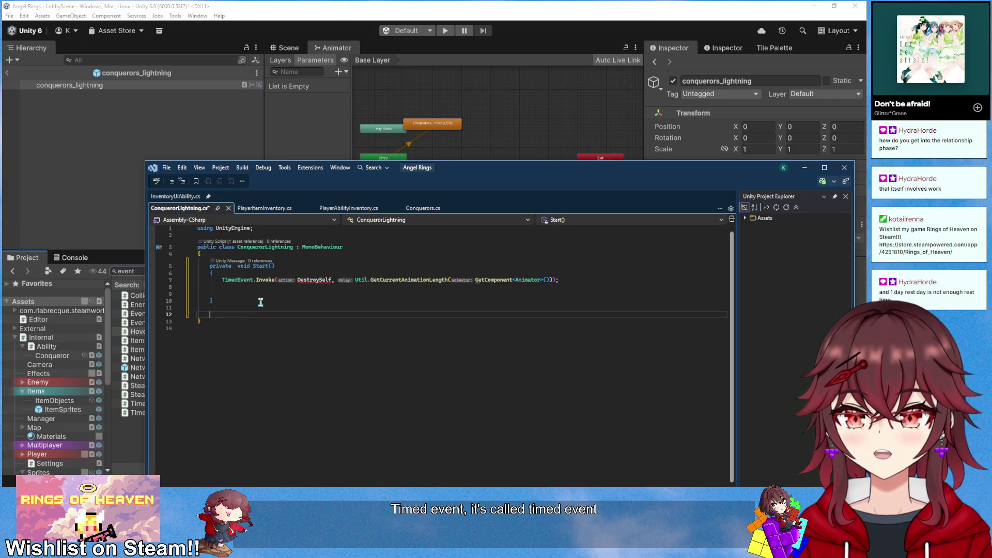
{"action": "type", "text": "private void Dest"}
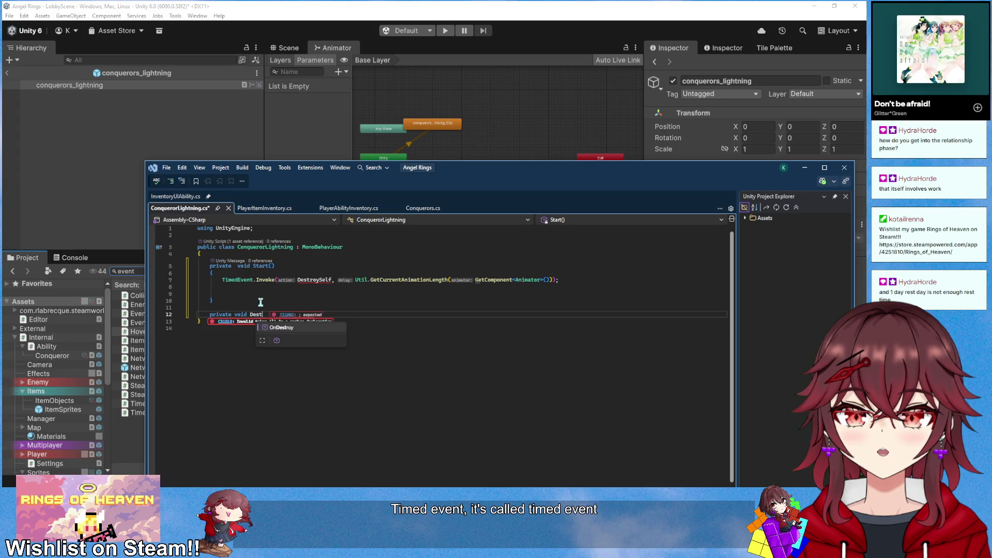
{"action": "type", "text": "roySelf()"}
{"action": "key", "text": "Return"}
{"action": "type", "text": "{"}
{"action": "key", "text": "Return"}
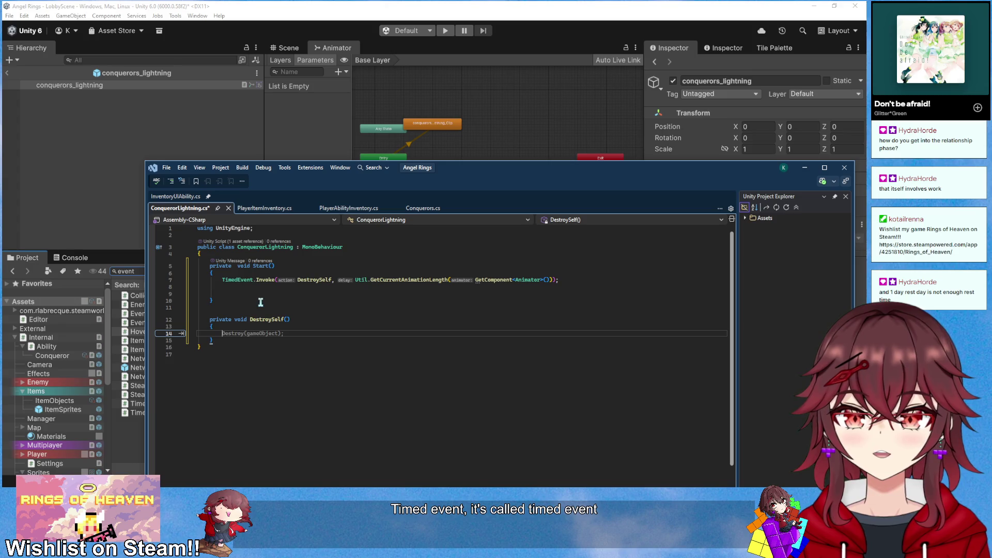
{"action": "key", "text": "Tab"}
Delete the leftover blank lines in Start and open an empty line above it
{"action": "mouse_move", "coordinate": [242, 296]}
{"action": "left_mouse_down"}
{"action": "mouse_move", "coordinate": [198, 280]}
{"action": "mouse_move", "coordinate": [227, 296]}
{"action": "mouse_move", "coordinate": [180, 294]}
{"action": "mouse_move", "coordinate": [195, 286]}
{"action": "left_mouse_up"}
{"action": "key", "text": "BackSpace"}
{"action": "key", "text": "BackSpace"}
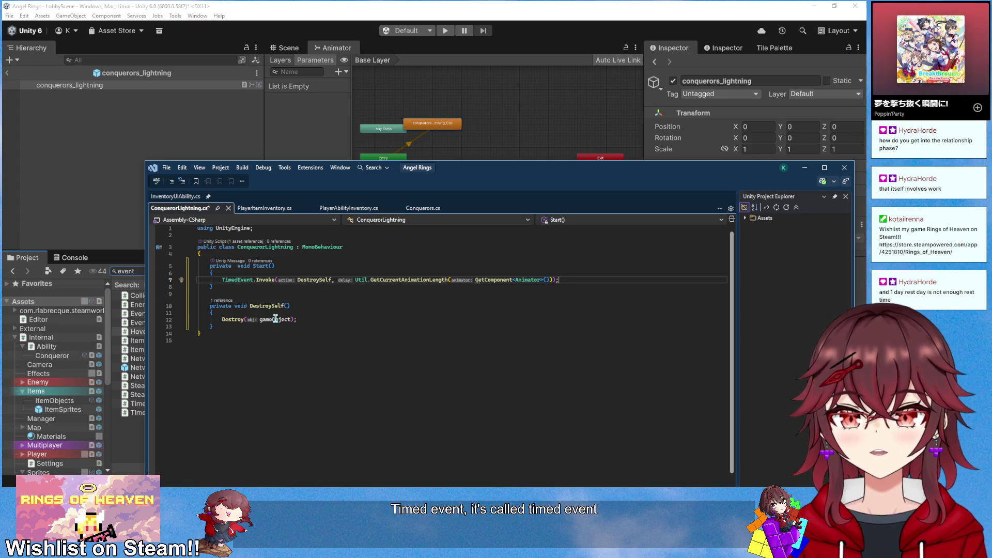
{"action": "key", "text": "Up"}
{"action": "key", "text": "Up"}
{"action": "key", "text": "Up"}
{"action": "key", "text": "Return"}
{"action": "key", "text": "Return"}
{"action": "key", "text": "Up"}
Add a public void Initialize(Vector2 direction) method above Start
{"action": "type", "text": "public void Init"}
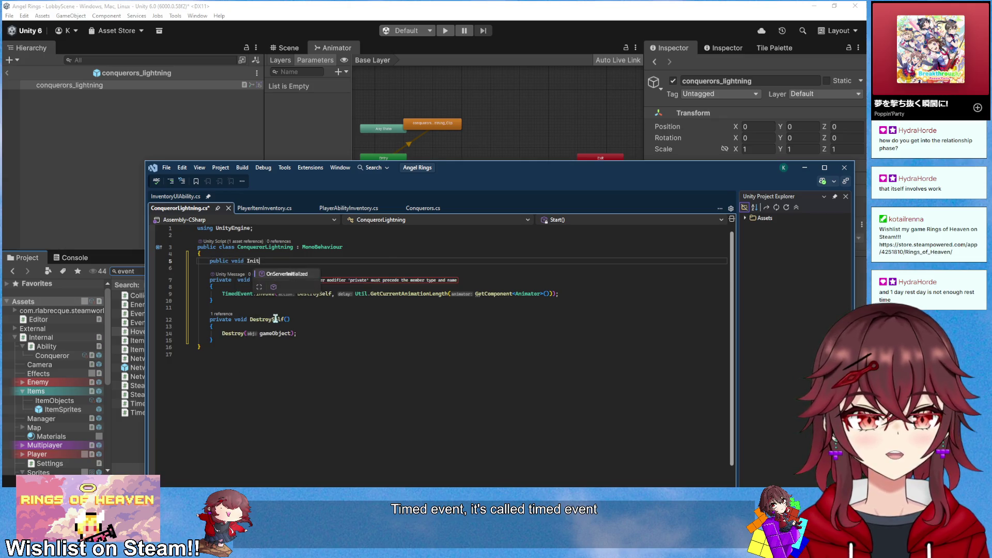
{"action": "type", "text": "ialize()"}
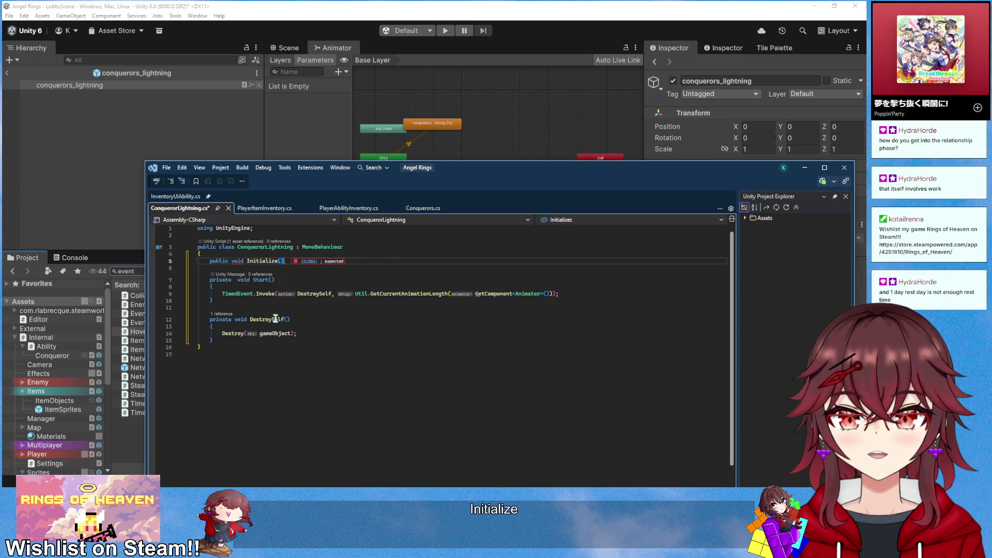
{"action": "key", "text": "Return"}
{"action": "type", "text": "{"}
{"action": "key", "text": "Return"}
{"action": "left_click", "coordinate": [281, 266]}
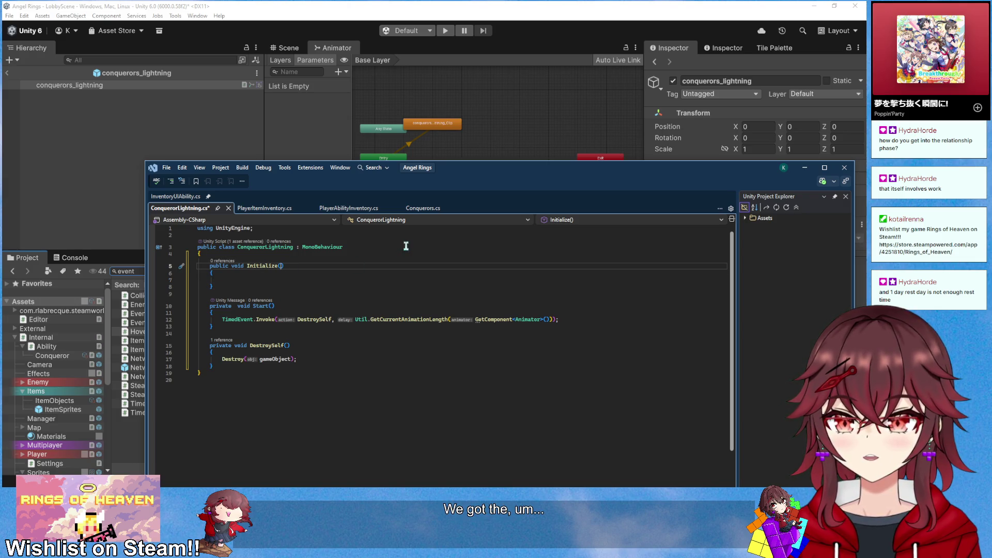
{"action": "type", "text": "Vector2 dire"}
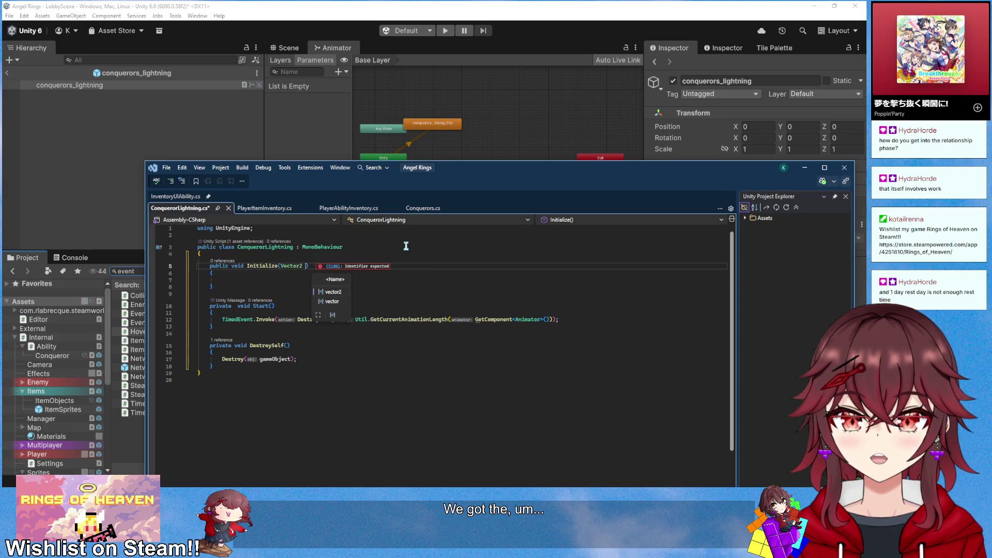
{"action": "type", "text": "ction"}
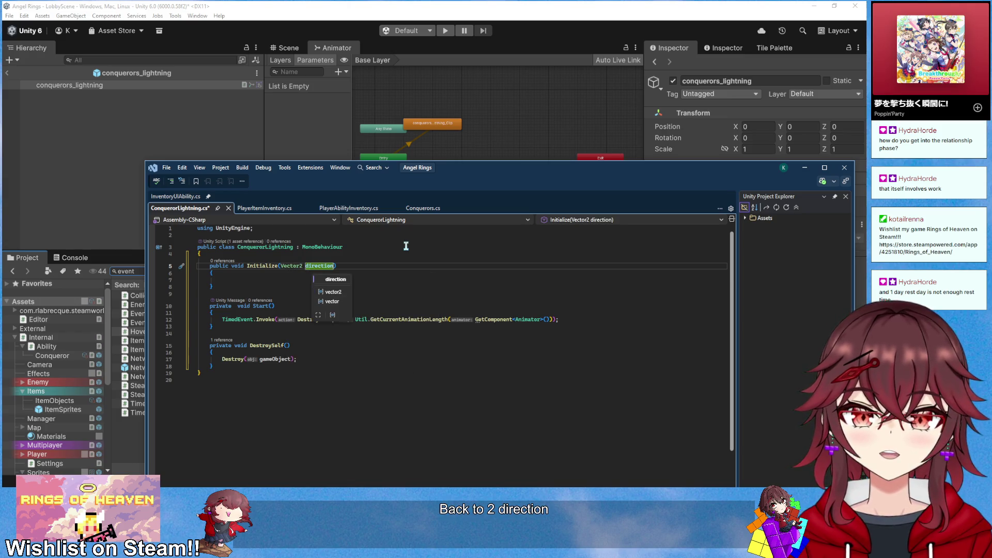
{"action": "type", "text": ")"}
{"action": "key", "text": "Down"}
{"action": "key", "text": "Down"}
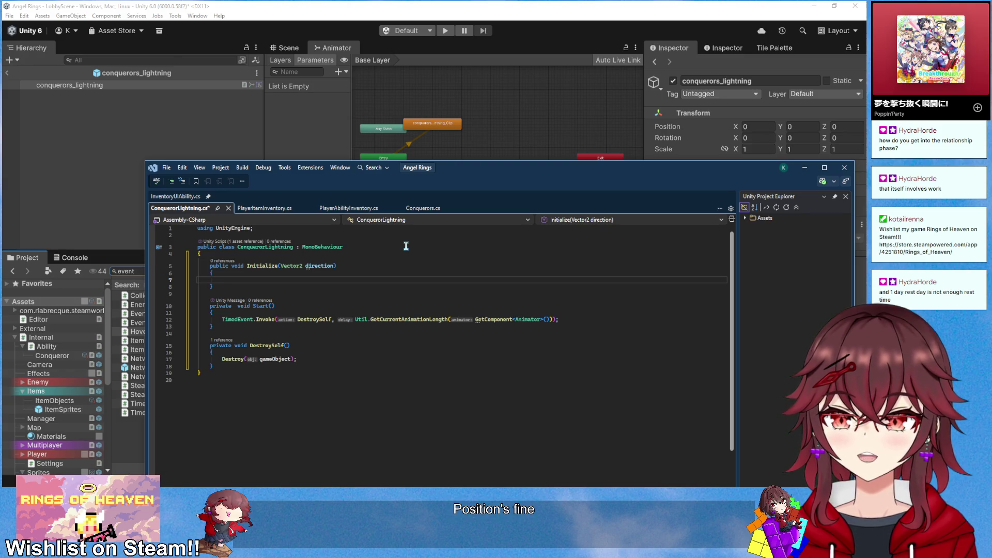
Compute angle from direction with Mathf.Atan2 in degrees and set transform.rotation to Quaternion.Euler(0, 0, angle)
{"action": "type", "text": "float angle ="}
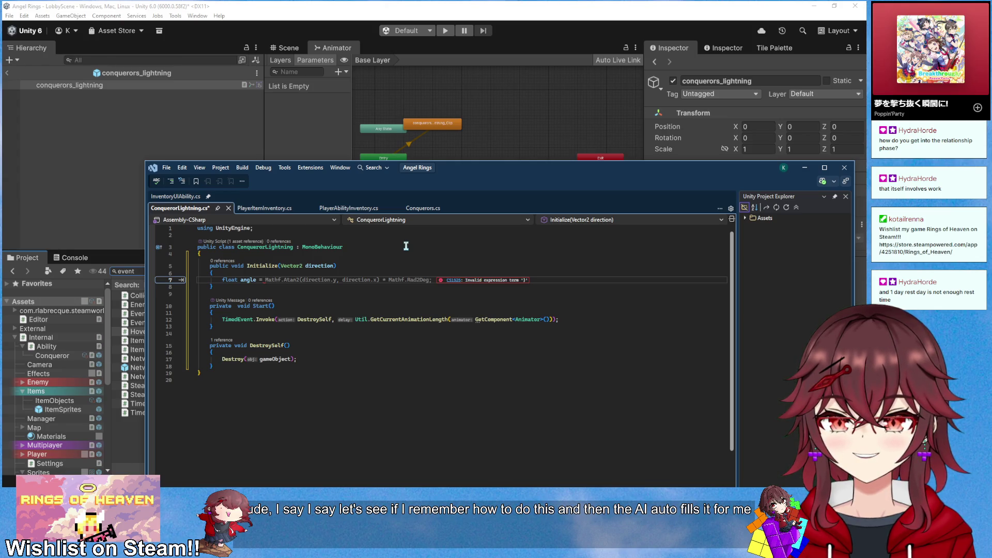
{"action": "key", "text": "Tab"}
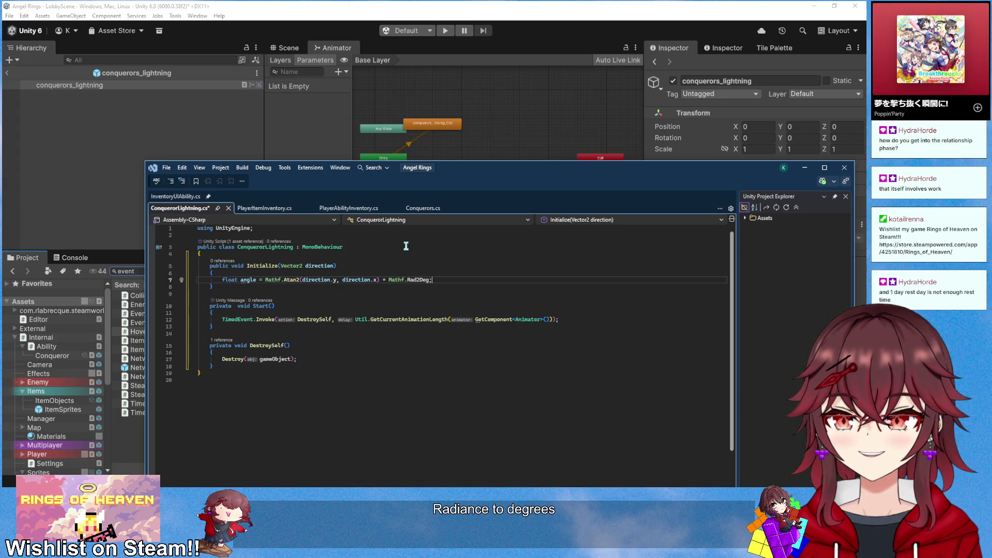
{"action": "key", "text": "Return"}
{"action": "type", "text": "transform.rotation = Quaternion."}
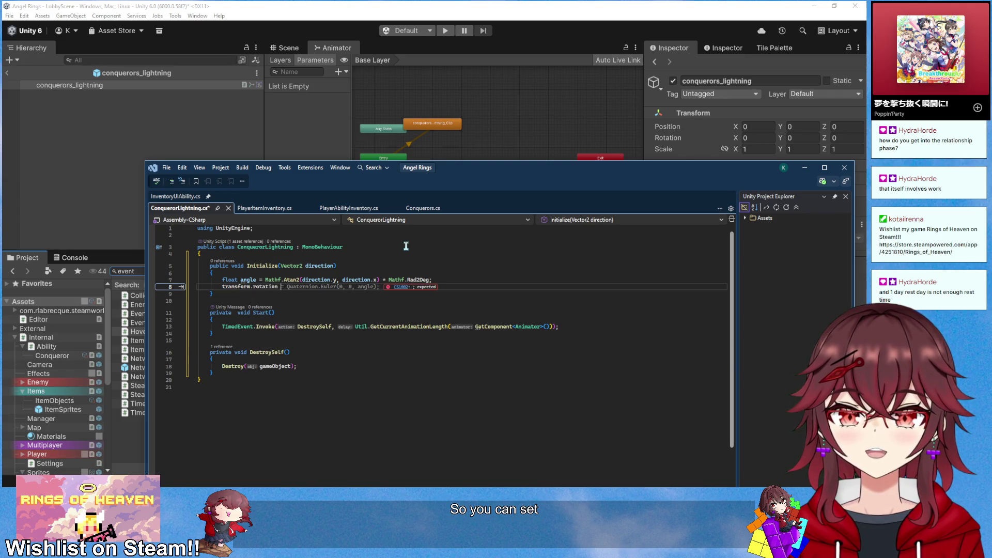
{"action": "type", "text": "E"}
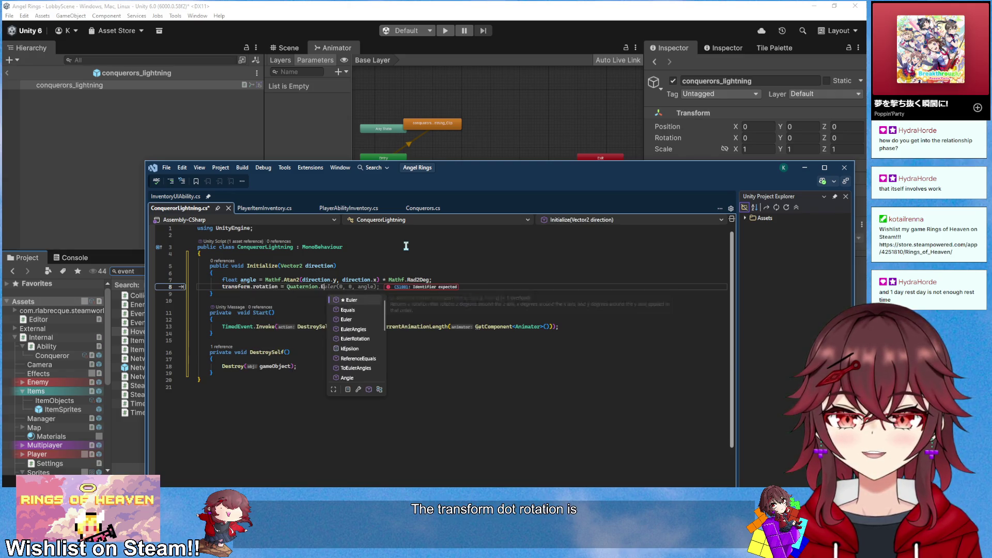
{"action": "type", "text": "uler(0, 0, angle);"}
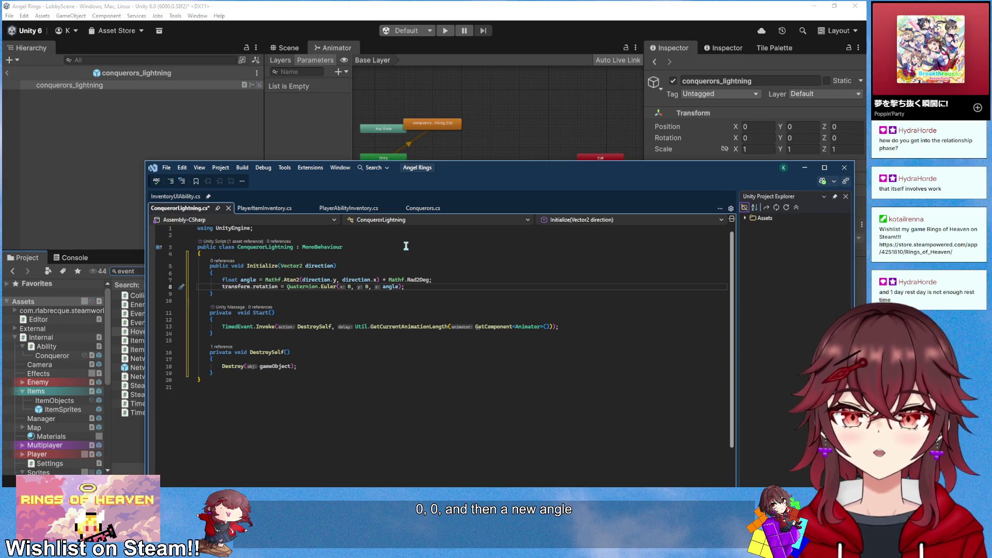
{"action": "left_click", "coordinate": [406, 246]}
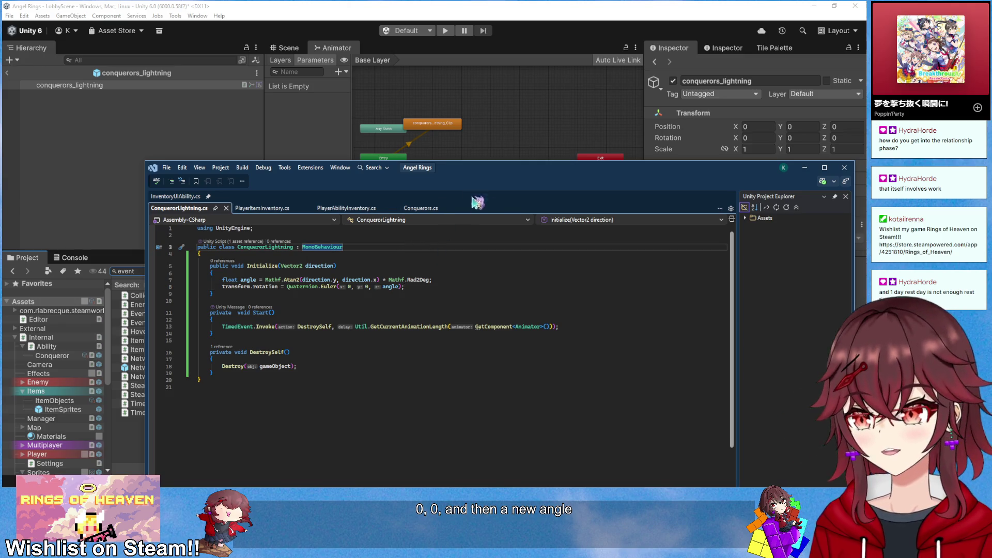
{"action": "left_click_drag", "start_coordinate": [540, 176], "coordinate": [829, 186]}
{"action": "key", "text": "alt+Tab"}
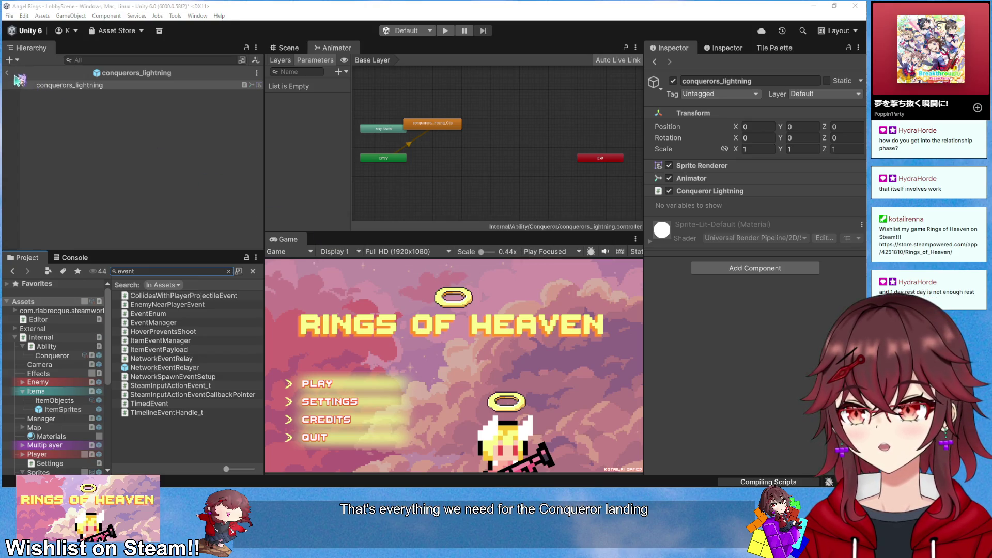
Exit prefab mode and delete conquerors_lightning from under Conquerors in the scene
{"action": "left_click", "coordinate": [11, 75]}
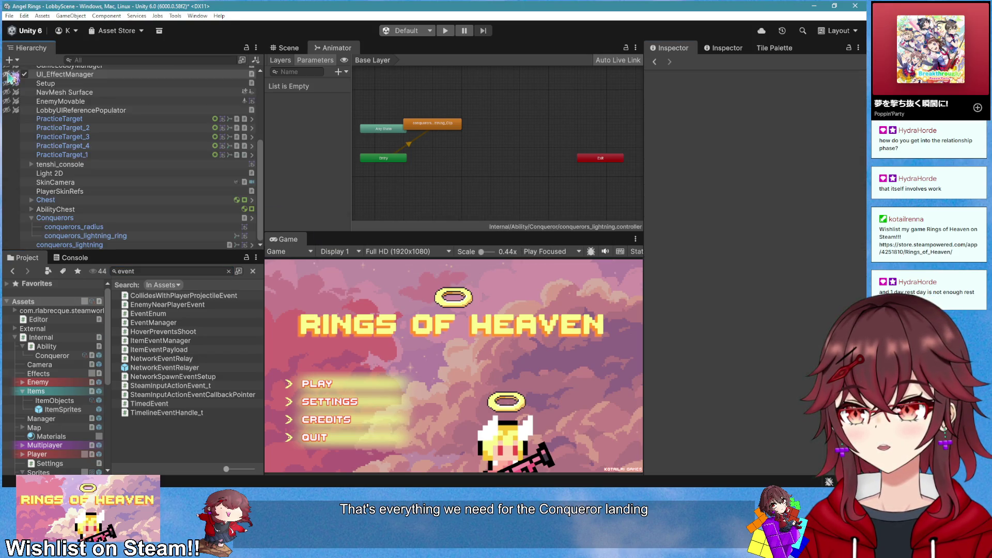
{"action": "left_click", "coordinate": [127, 219]}
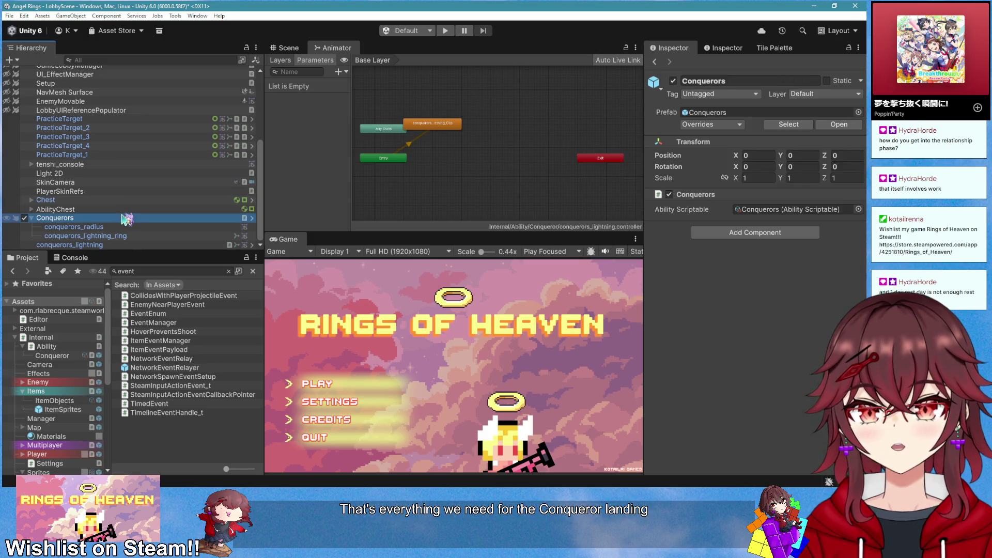
{"action": "left_click", "coordinate": [126, 244]}
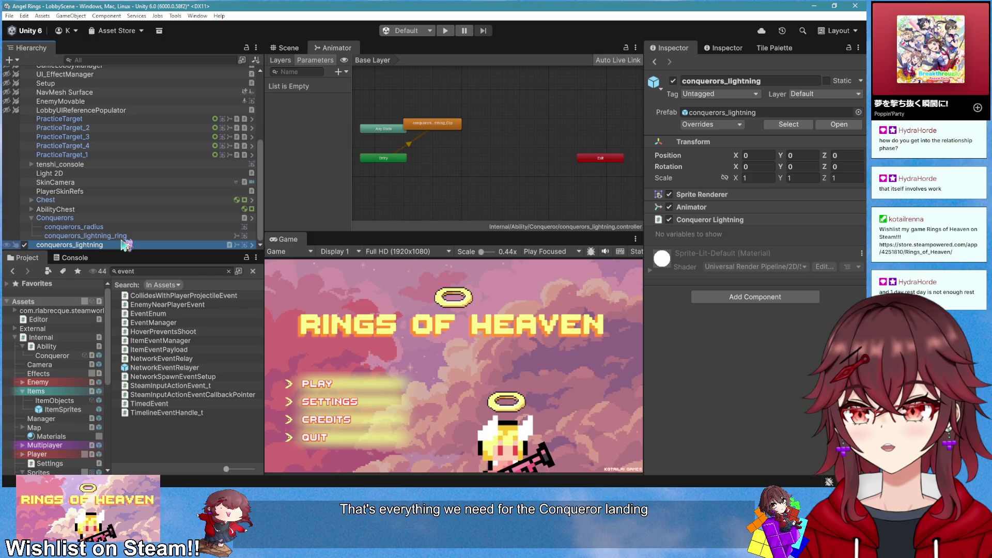
{"action": "key", "text": "Delete"}
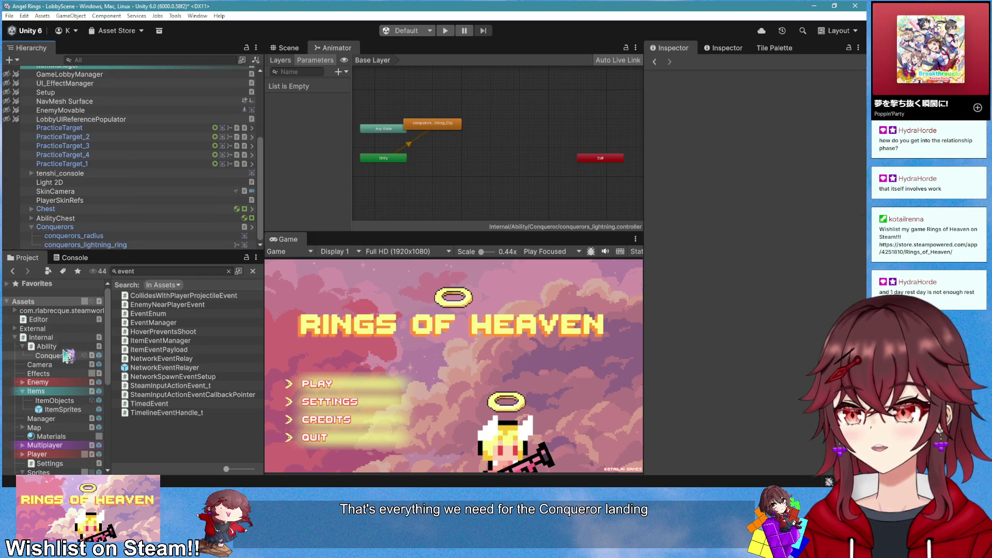
Show the Internal/Ability/Conqueror asset folder and reselect the Conquerors object
{"action": "left_click", "coordinate": [52, 355]}
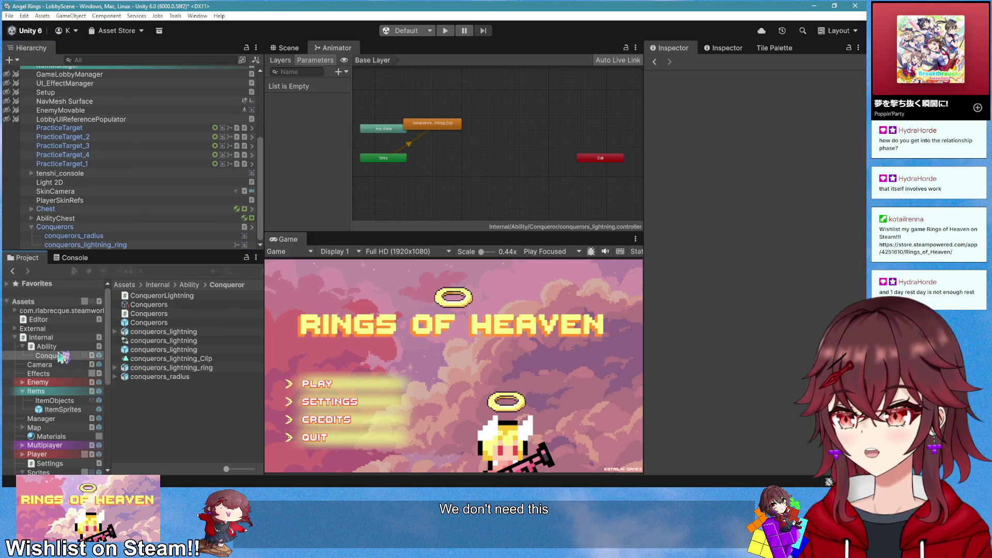
{"action": "mouse_move", "coordinate": [208, 348]}
{"action": "left_mouse_down"}
{"action": "mouse_move", "coordinate": [225, 202]}
{"action": "mouse_move", "coordinate": [283, 62]}
{"action": "mouse_move", "coordinate": [427, 161]}
{"action": "left_mouse_up"}
{"action": "scroll", "coordinate": [426, 161], "scroll_direction": "up", "scroll_amount": 1}
{"action": "left_click", "coordinate": [124, 228]}
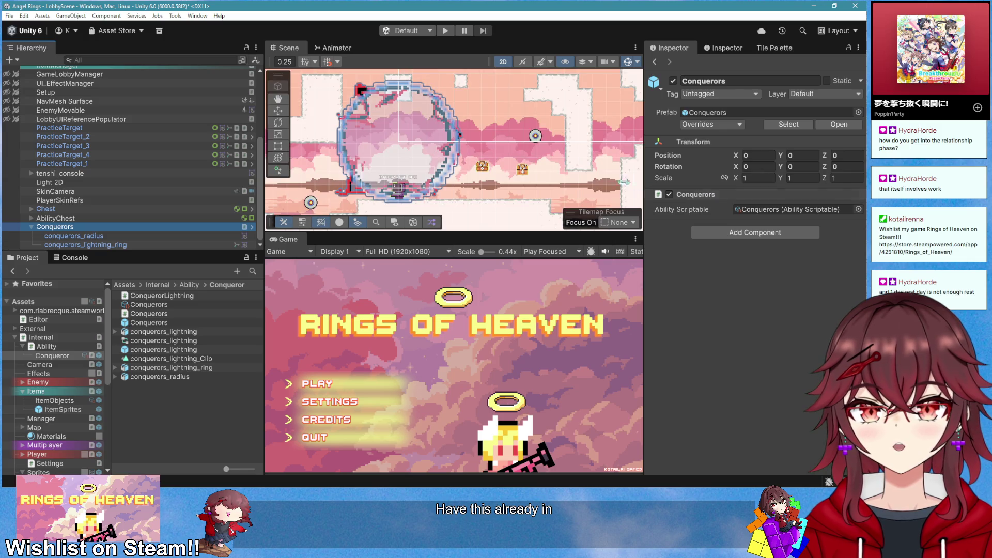
Zoom the Scene view and select conquerors_radius to inspect its 17.35624 scale
{"action": "scroll", "coordinate": [508, 172], "scroll_direction": "down", "scroll_amount": 1}
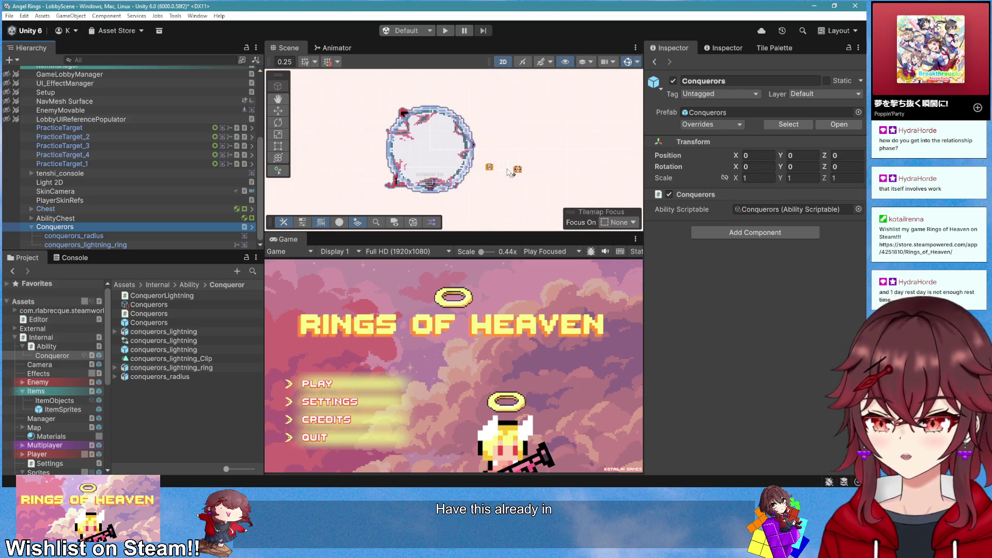
{"action": "scroll", "coordinate": [507, 172], "scroll_direction": "down", "scroll_amount": 1}
{"action": "key", "text": "t"}
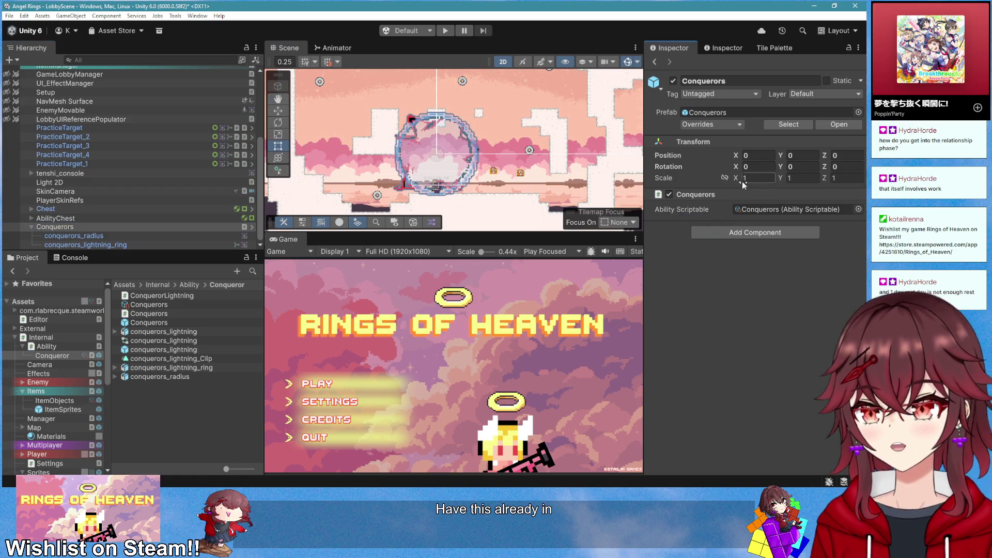
{"action": "scroll", "coordinate": [519, 172], "scroll_direction": "up", "scroll_amount": 1}
{"action": "scroll", "coordinate": [442, 175], "scroll_direction": "up", "scroll_amount": 1}
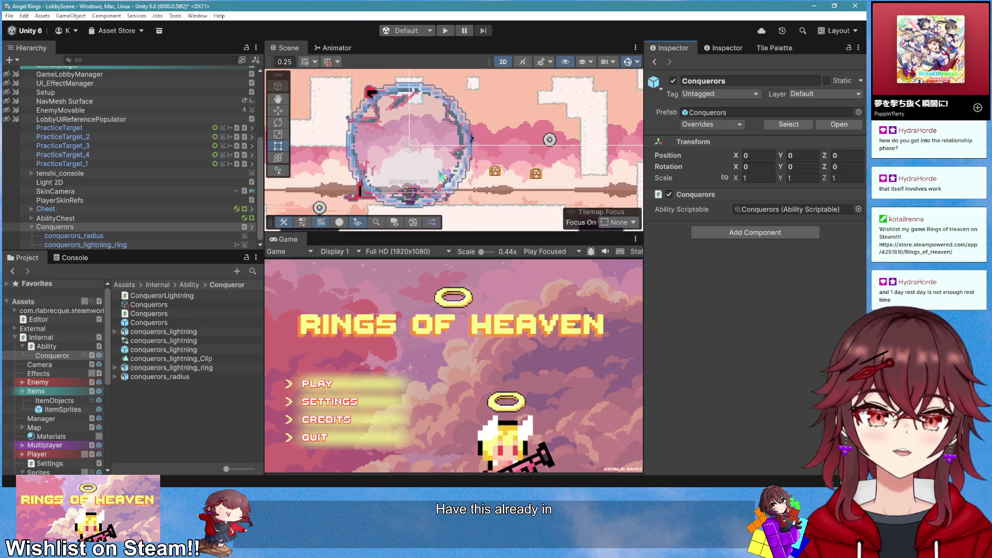
{"action": "scroll", "coordinate": [444, 178], "scroll_direction": "up", "scroll_amount": 1}
{"action": "scroll", "coordinate": [442, 176], "scroll_direction": "up", "scroll_amount": 1}
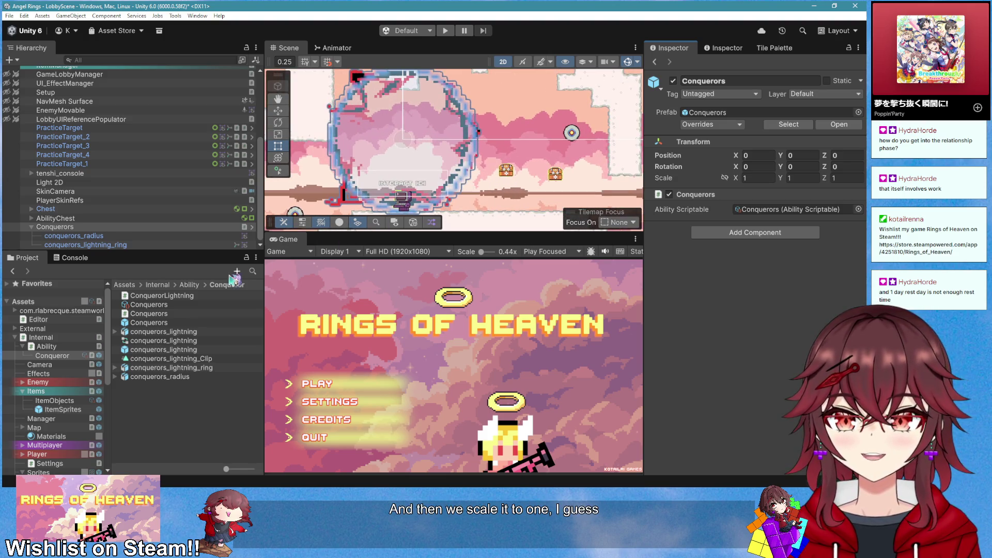
{"action": "scroll", "coordinate": [361, 171], "scroll_direction": "down", "scroll_amount": 2}
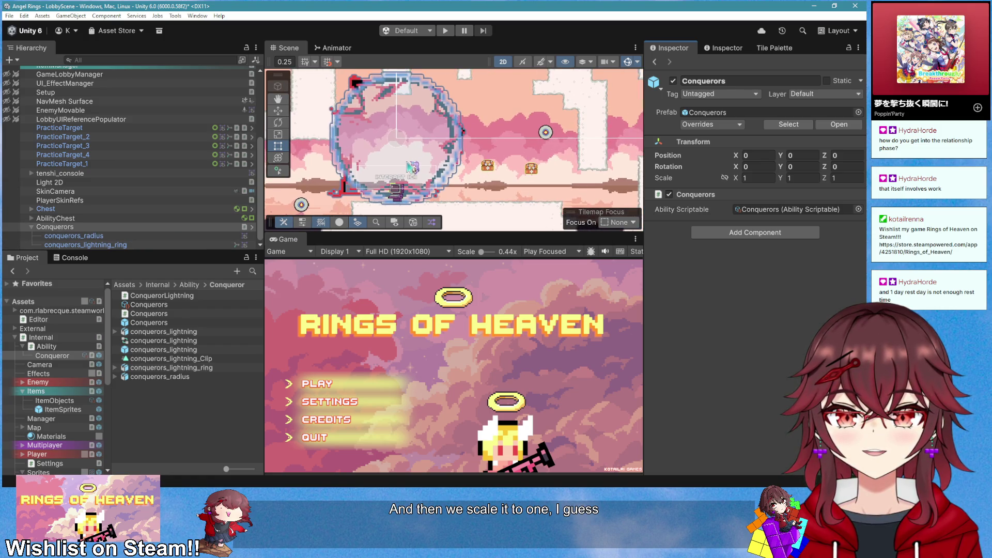
{"action": "scroll", "coordinate": [410, 166], "scroll_direction": "down", "scroll_amount": 3}
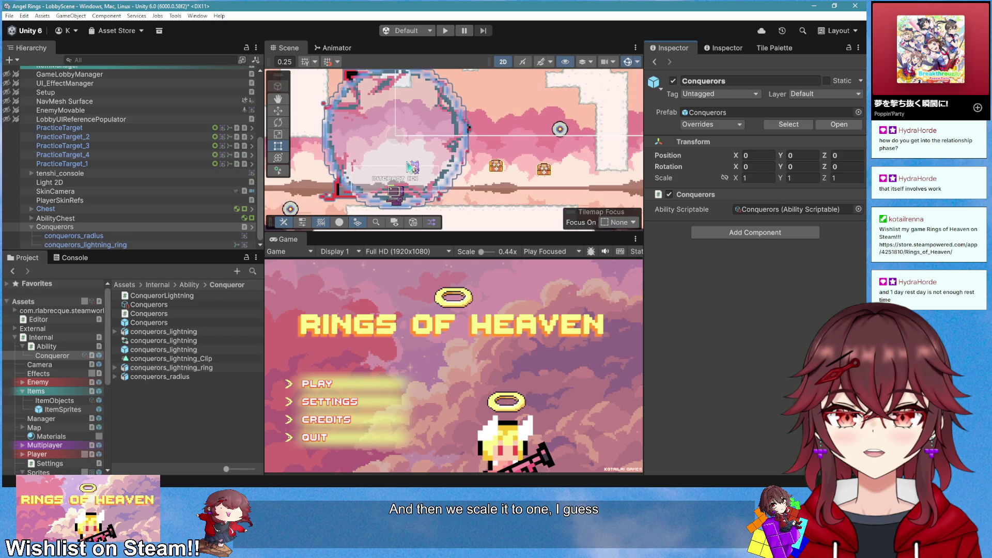
{"action": "scroll", "coordinate": [362, 188], "scroll_direction": "up", "scroll_amount": 2}
{"action": "left_click", "coordinate": [121, 236]}
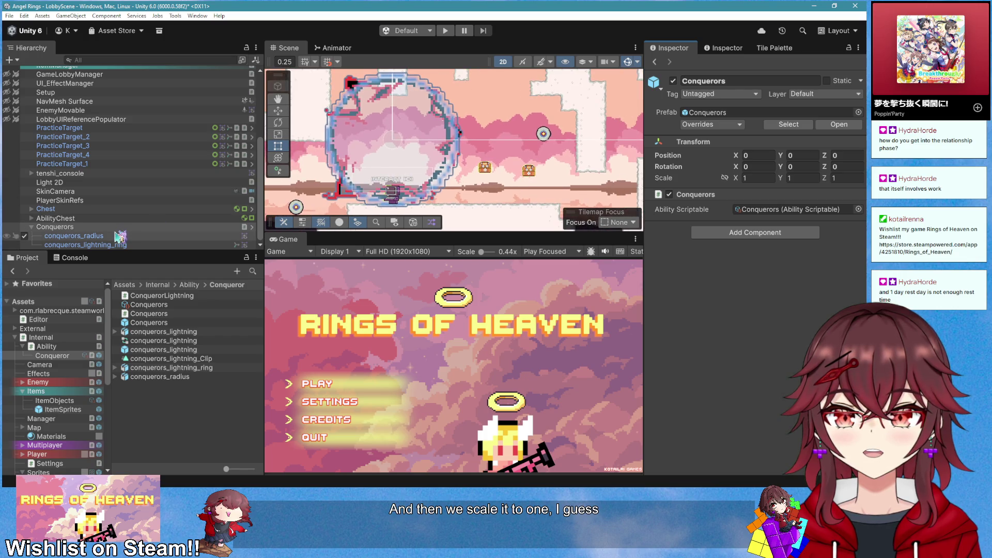
{"action": "scroll", "coordinate": [390, 146], "scroll_direction": "up", "scroll_amount": 2}
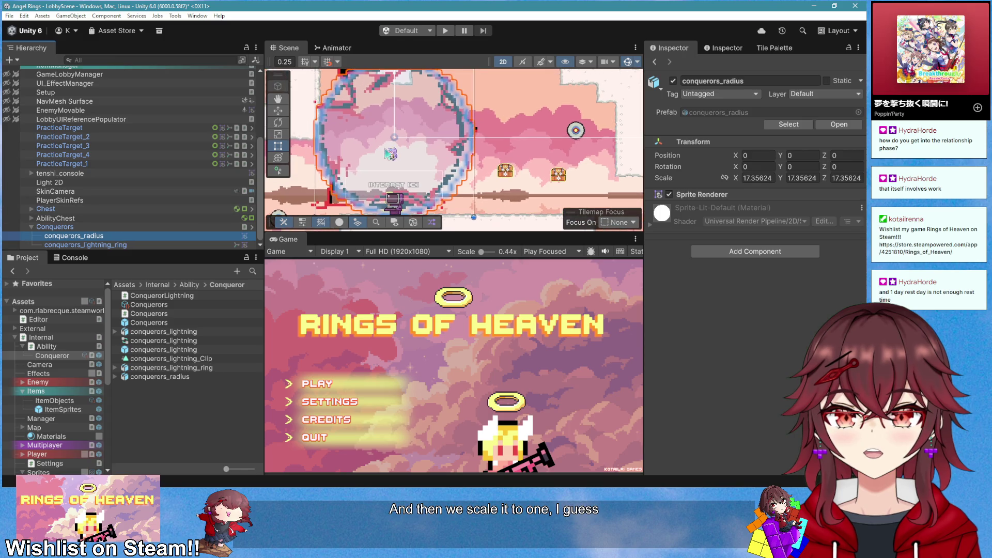
Shrink the conquerors_radius ring slightly and lower its sprite colour alpha for transparency
{"action": "key", "text": "r"}
{"action": "left_click_drag", "start_coordinate": [385, 143], "coordinate": [401, 152]}
{"action": "left_click", "coordinate": [701, 195]}
{"action": "left_click", "coordinate": [771, 234]}
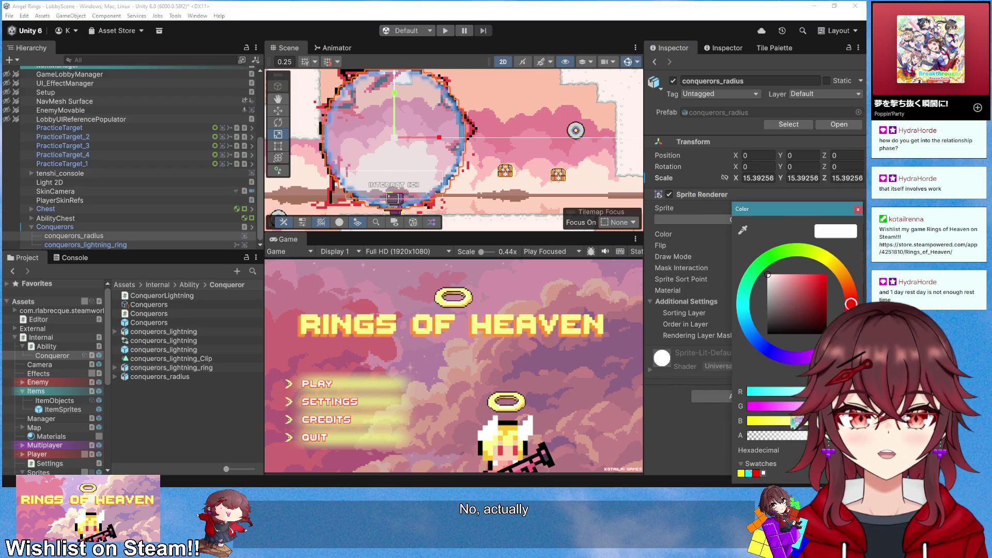
{"action": "left_click", "coordinate": [785, 437]}
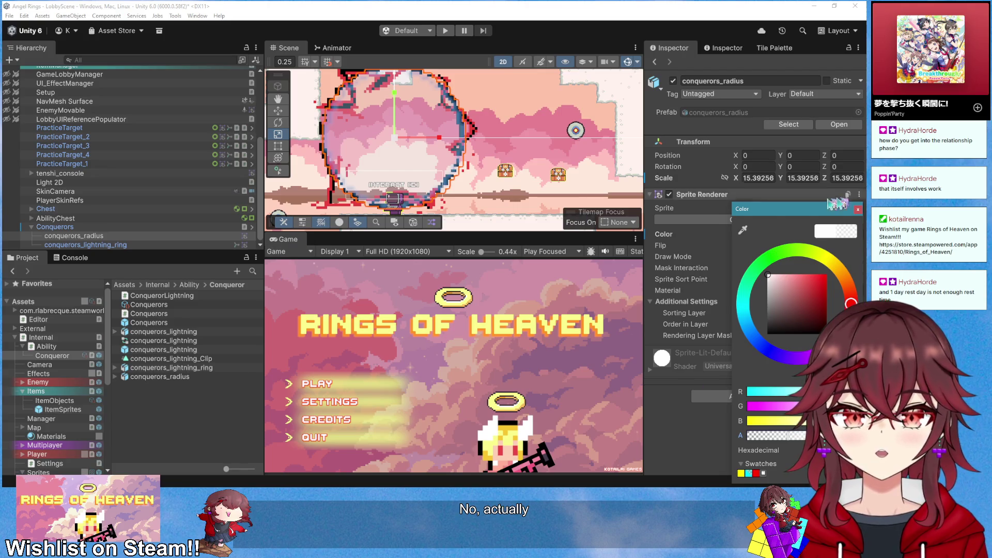
{"action": "left_click", "coordinate": [858, 210]}
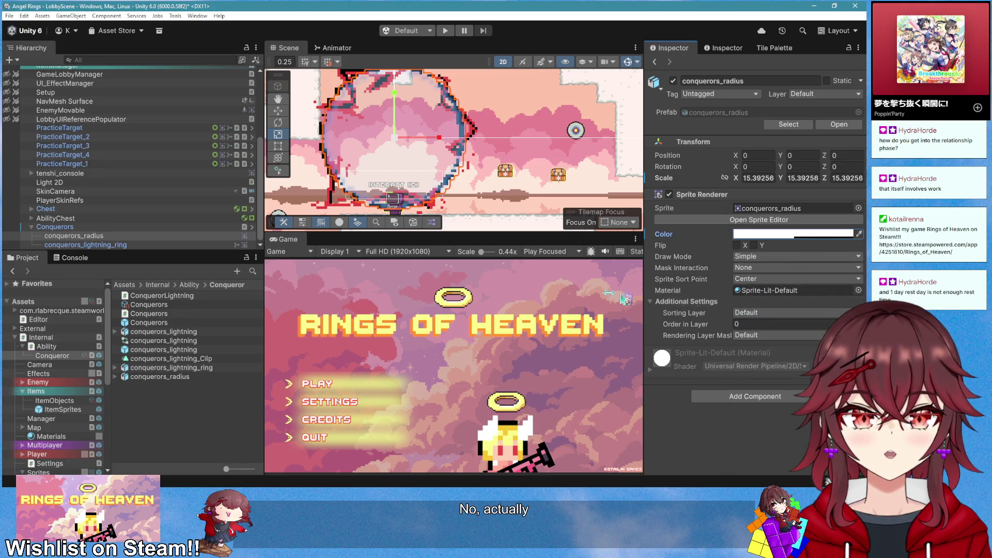
Give conquerors_lightning_ring Order in Layer 1 and scale 9 on all axes
{"action": "left_click", "coordinate": [174, 244]}
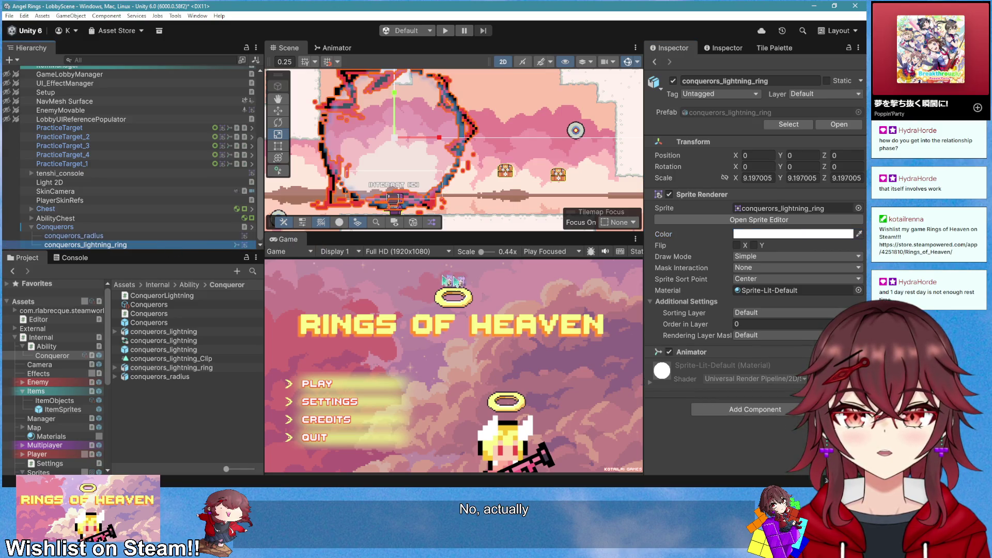
{"action": "left_click", "coordinate": [774, 324]}
{"action": "type", "text": "1"}
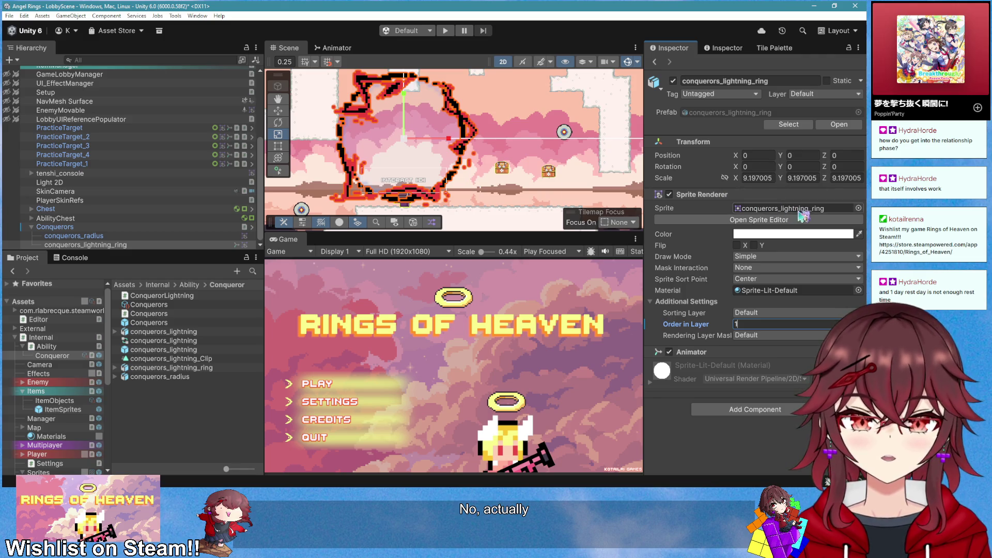
{"action": "left_click", "coordinate": [767, 177]}
{"action": "type", "text": "9"}
{"action": "key", "text": "Tab"}
{"action": "type", "text": "9"}
{"action": "key", "text": "Tab"}
{"action": "type", "text": "9"}
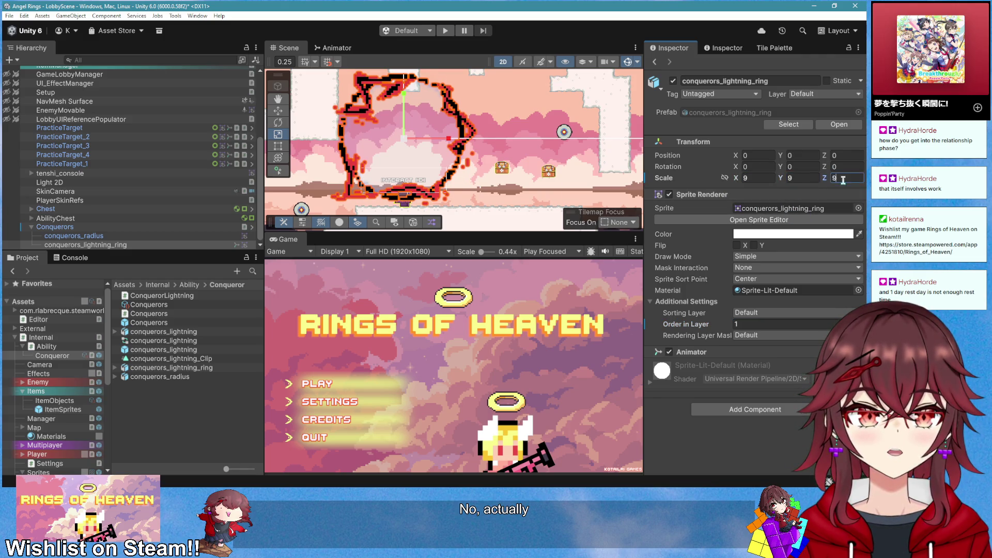
Set conquerors_radius scale to 15 on all axes, then bring up the Conquerors component's options
{"action": "left_click", "coordinate": [192, 236]}
{"action": "left_click", "coordinate": [765, 178]}
{"action": "type", "text": "15"}
{"action": "key", "text": "Tab"}
{"action": "type", "text": "15"}
{"action": "key", "text": "Tab"}
{"action": "type", "text": "15"}
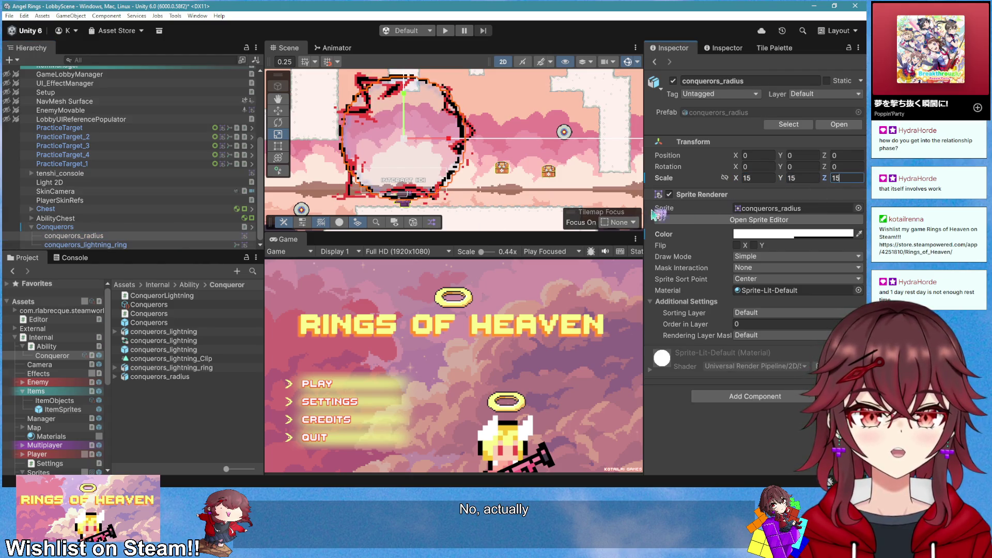
{"action": "left_click", "coordinate": [166, 228]}
{"action": "right_click", "coordinate": [738, 192]}
Edit Conquerors.cs and add a [SerializeField] private GameObject LightningPrefab field
{"action": "left_click", "coordinate": [763, 315]}
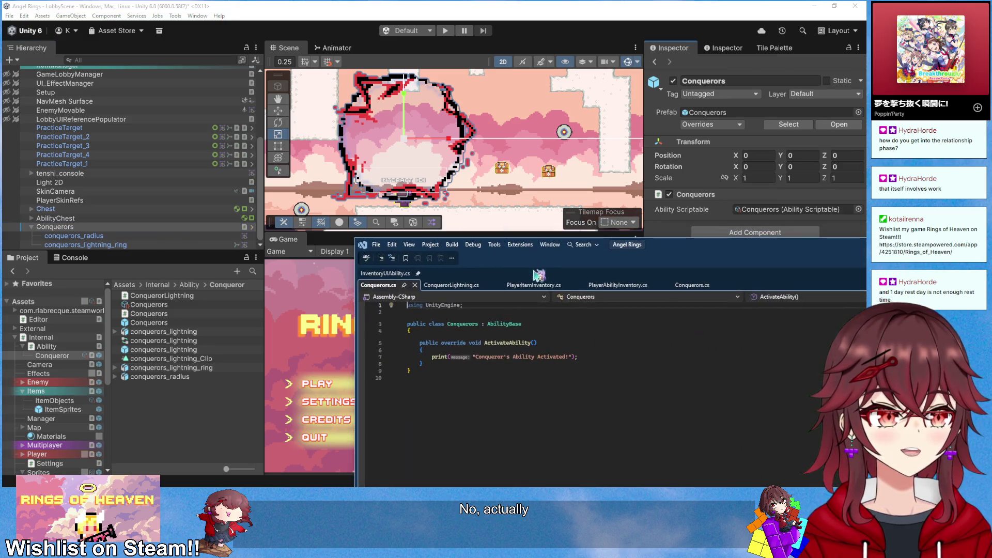
{"action": "left_click", "coordinate": [508, 333]}
{"action": "key", "text": "Return"}
{"action": "key", "text": "Return"}
{"action": "key", "text": "Up"}
{"action": "type", "text": "[Seri"}
{"action": "key", "text": "Tab"}
{"action": "type", "text": "private "}
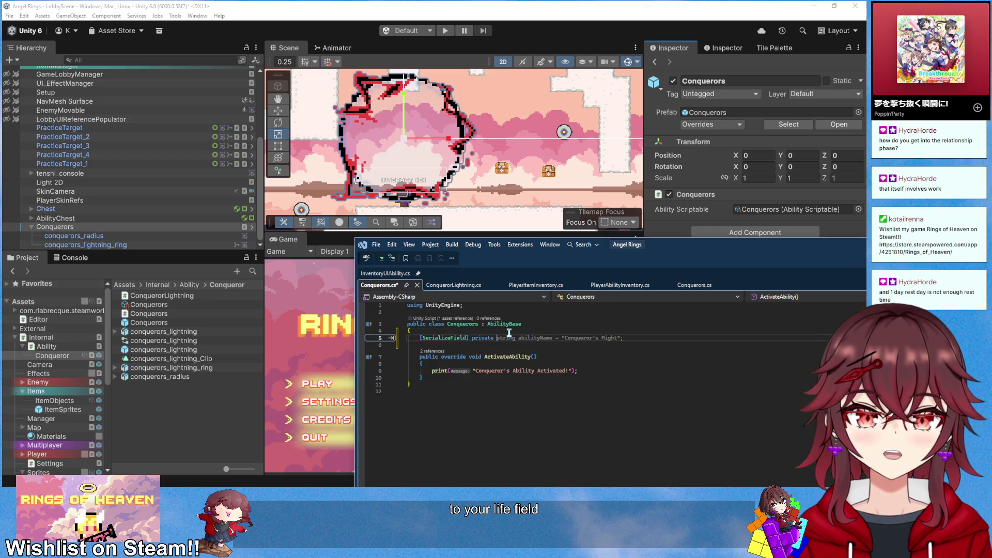
{"action": "type", "text": "ga"}
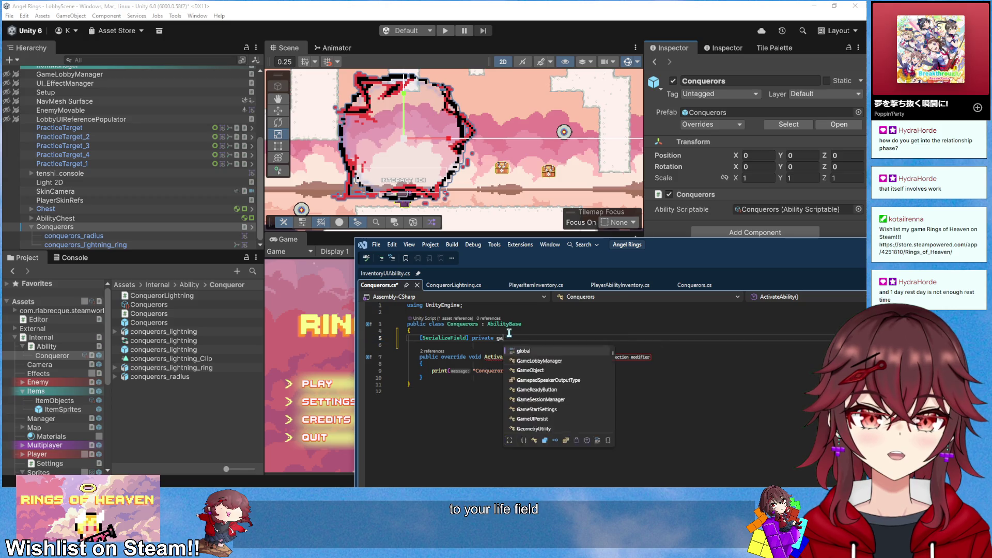
{"action": "type", "text": "meo LightningPrefab;"}
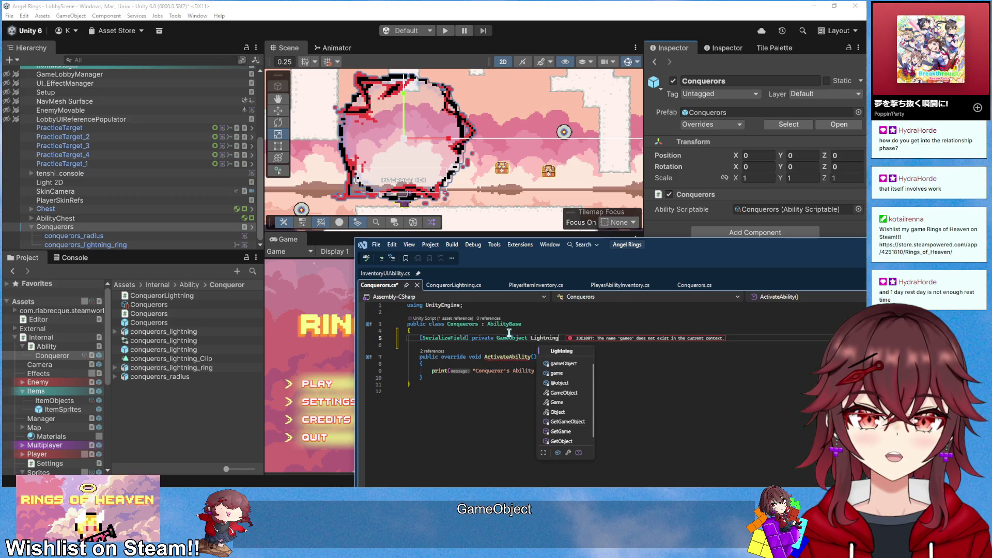
Add serialized Transform fields BlueRadius and LightningCircle, then begin a private void Awake method
{"action": "key", "text": "Return"}
{"action": "type", "text": "["}
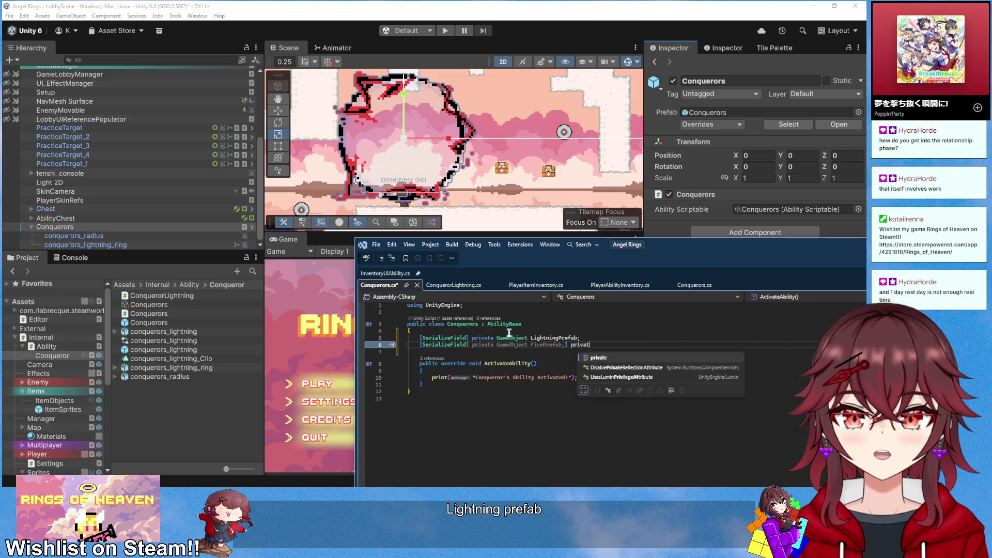
{"action": "type", "text": "SerializeField"}
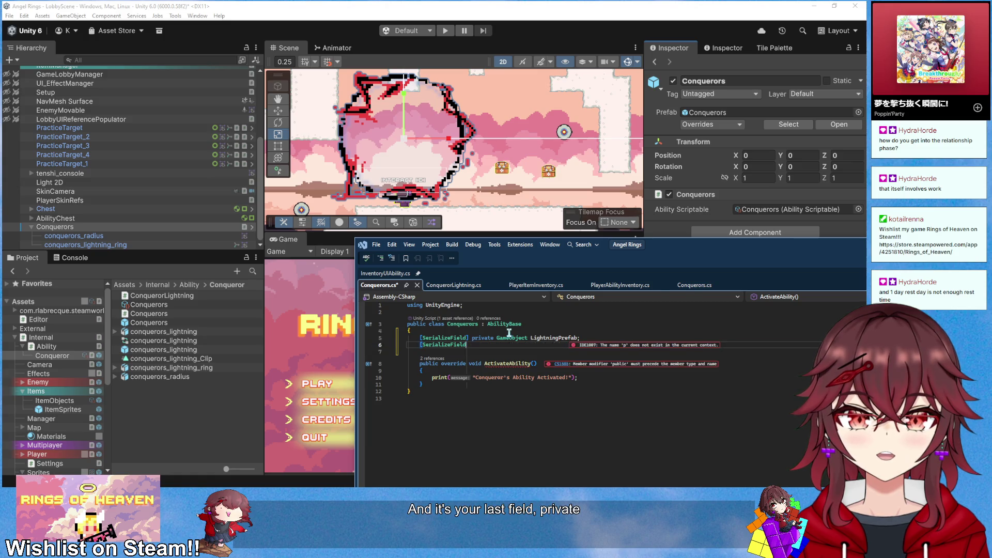
{"action": "type", "text": "] priv"}
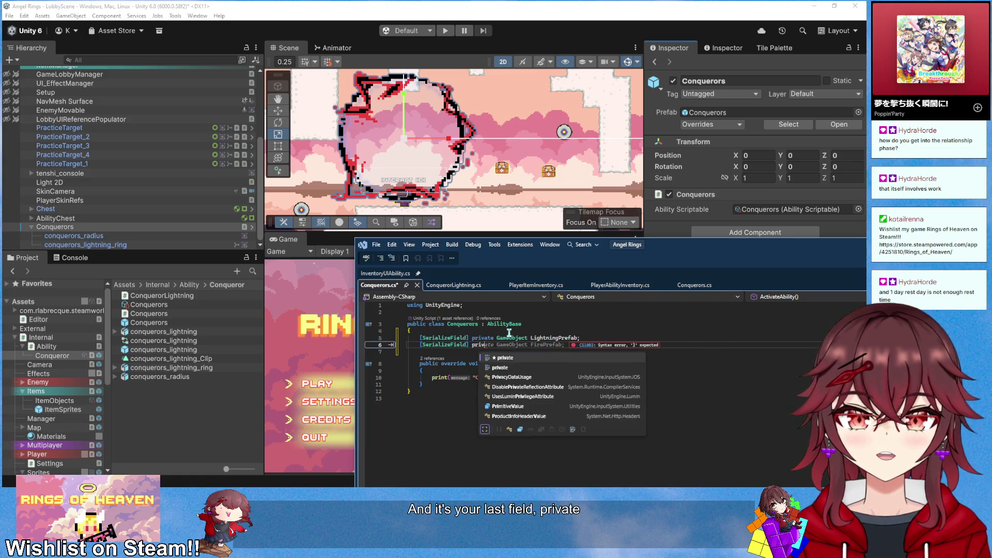
{"action": "type", "text": "ate Transform"}
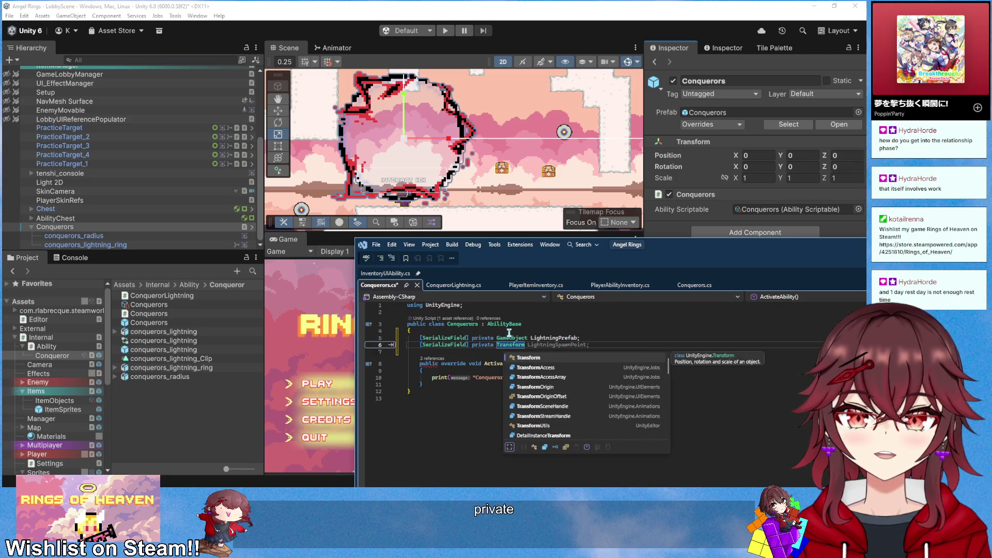
{"action": "type", "text": " BlueRadius;"}
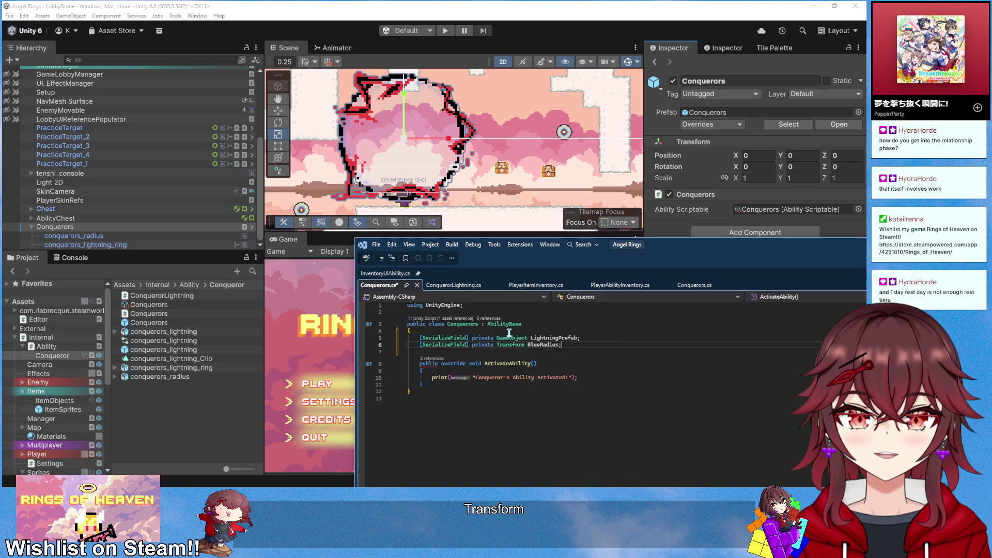
{"action": "key", "text": "Return"}
{"action": "type", "text": "[SerializeField] private Transform "}
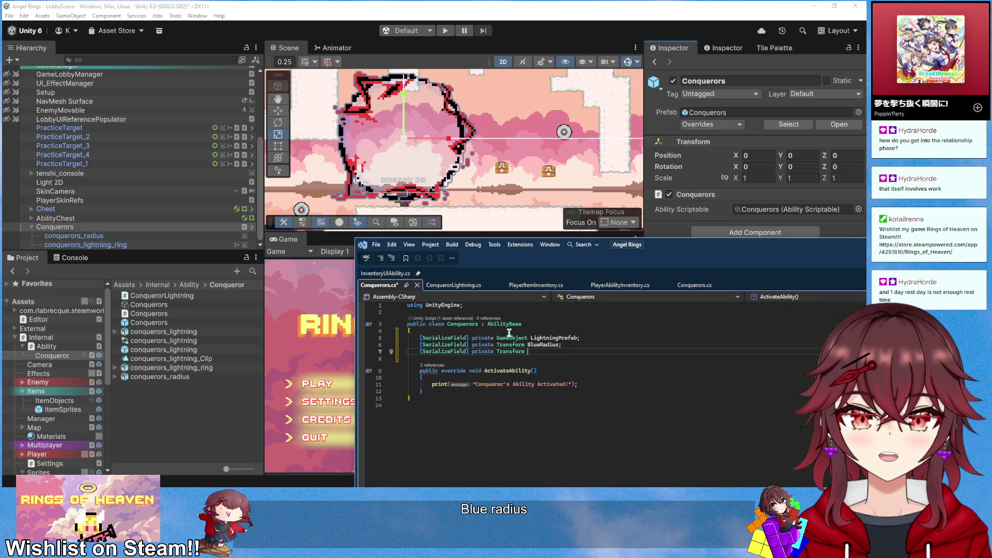
{"action": "type", "text": "LightningCi"}
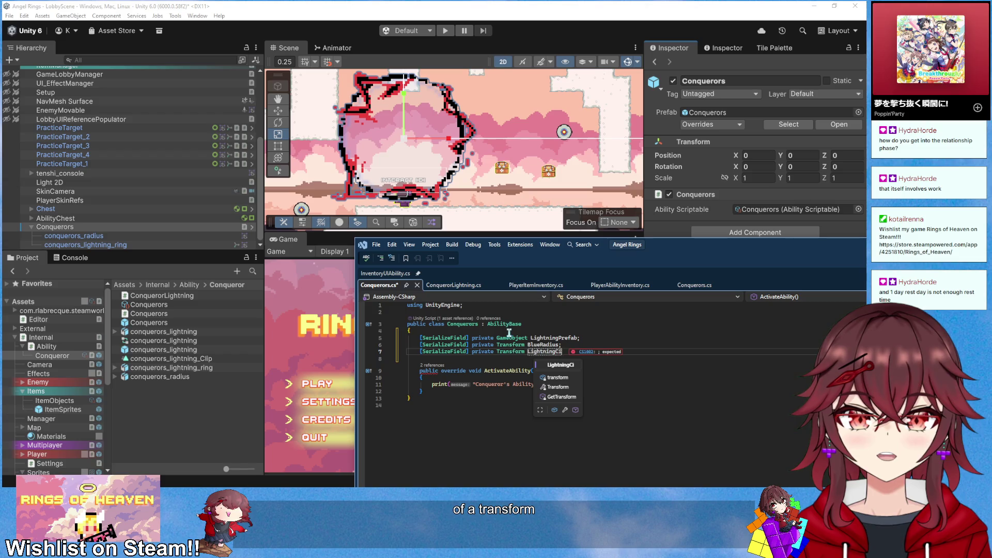
{"action": "type", "text": "rcle;"}
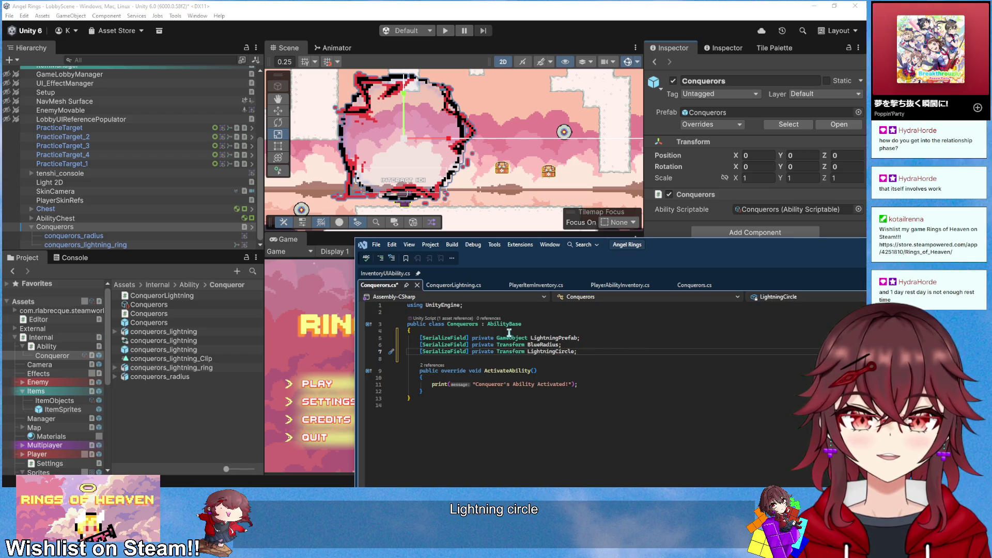
{"action": "key", "text": "Return"}
{"action": "key", "text": "Return"}
{"action": "type", "text": "private void "}
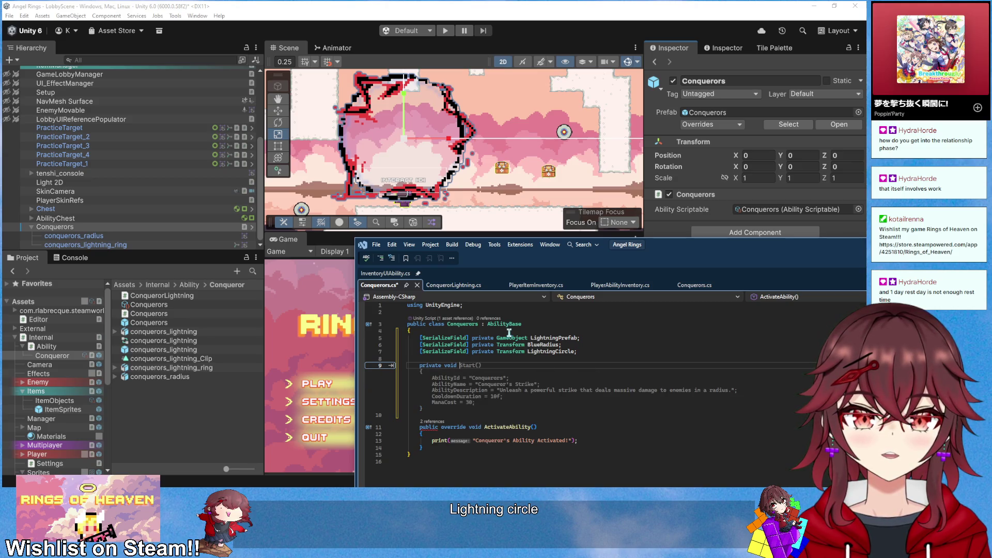
{"action": "type", "text": "Awake"}
Complete the Awake method with an empty body, keeping the LightningPrefab declaration intact
{"action": "key", "text": "Tab"}
{"action": "key", "text": "Return"}
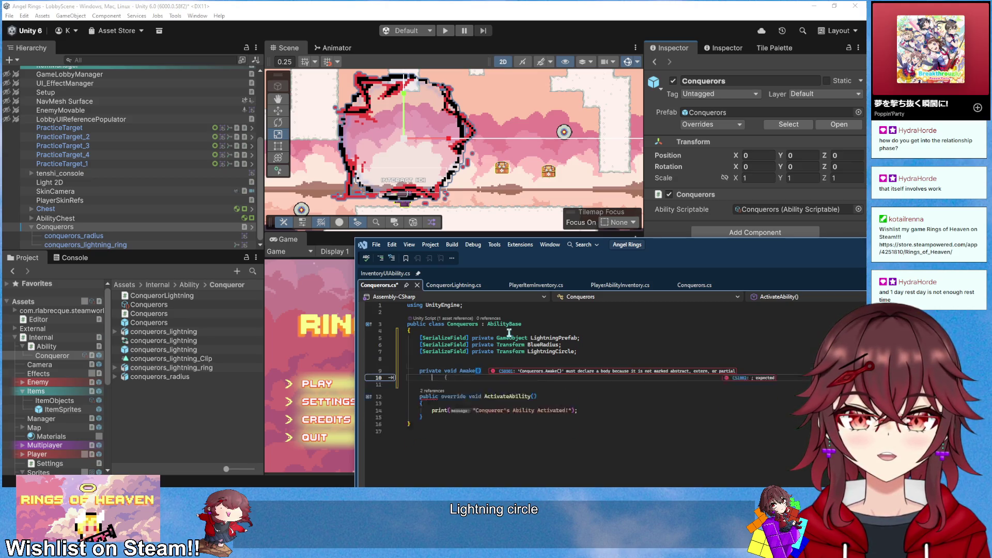
{"action": "type", "text": "{"}
{"action": "key", "text": "Return"}
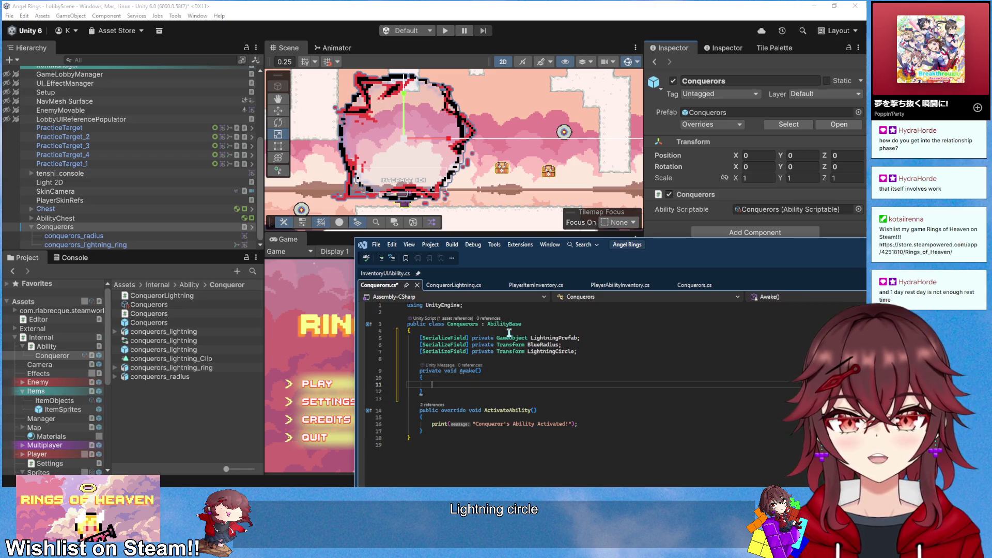
{"action": "left_click", "coordinate": [528, 337]}
{"action": "key", "text": "BackSpace"}
{"action": "left_click", "coordinate": [594, 358]}
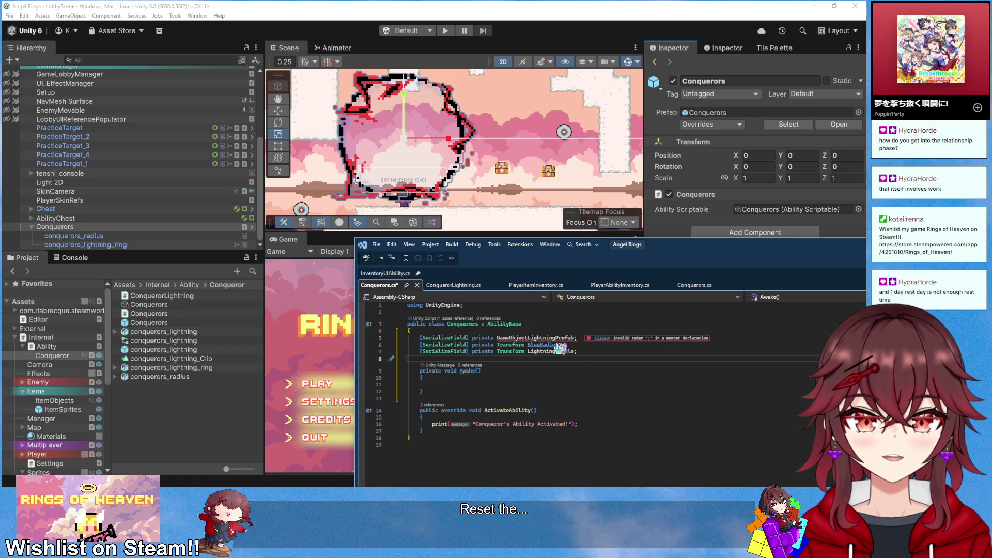
{"action": "key", "text": "ctrl+z"}
Add private Vector3 fields blueRadiusFullScale and lightningCircleFullScale
{"action": "key", "text": "Return"}
{"action": "type", "text": "private "}
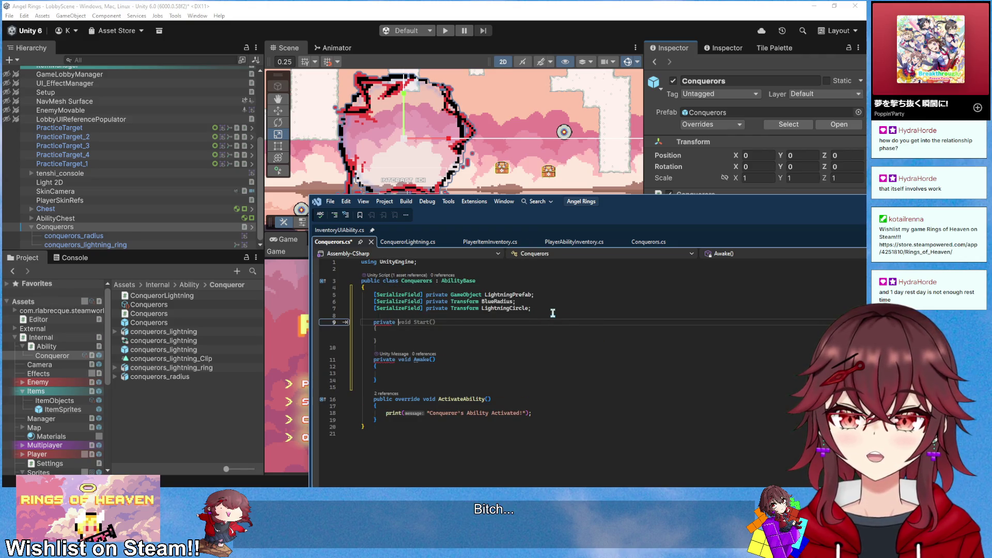
{"action": "type", "text": "Vector3 blueRadiusFullS"}
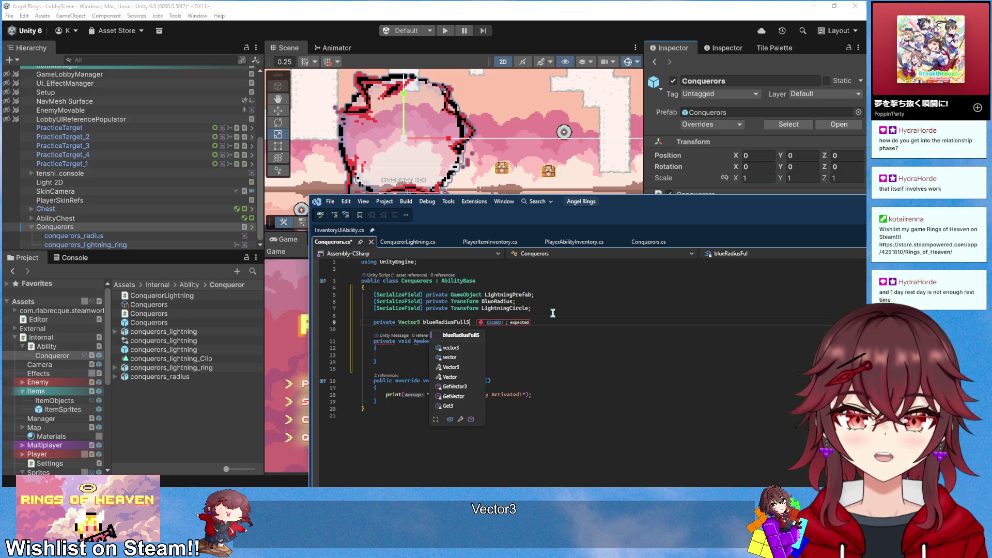
{"action": "type", "text": "cale;"}
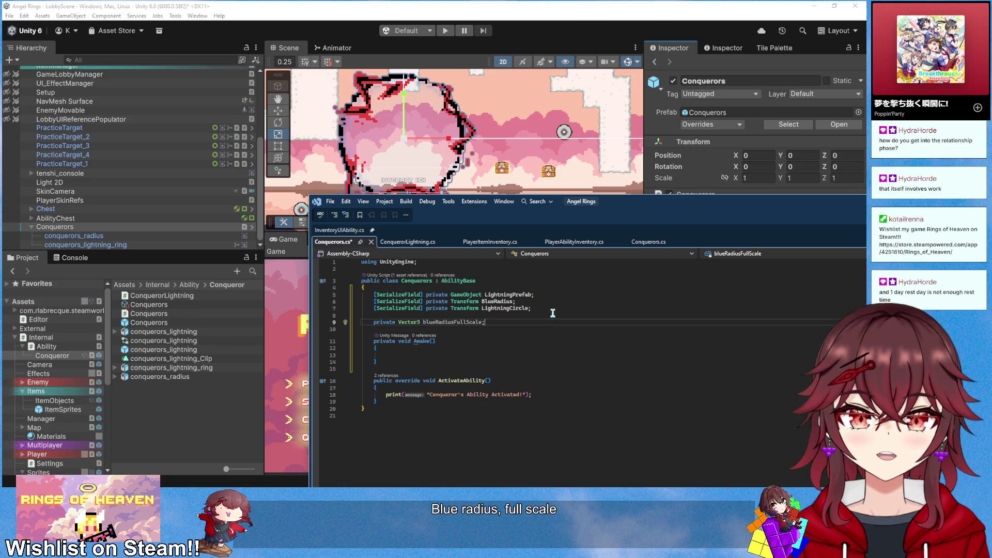
{"action": "key", "text": "Return"}
{"action": "type", "text": "private Vector3 "}
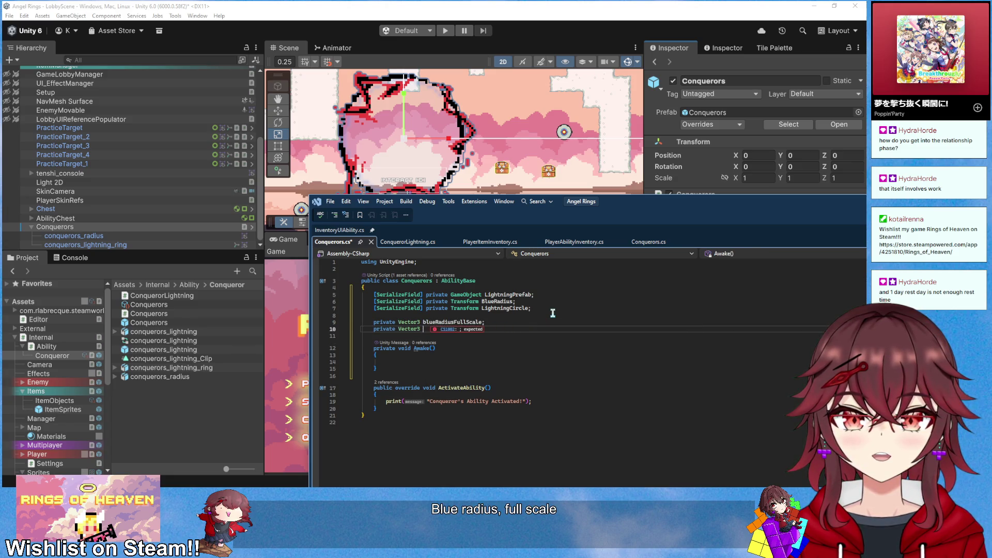
{"action": "type", "text": "lightningCircleFullScale;"}
In Awake, cache BlueRadius and LightningCircle localScales, then set both to Vector3.zero
{"action": "key", "text": "Down"}
{"action": "key", "text": "Down"}
{"action": "key", "text": "Down"}
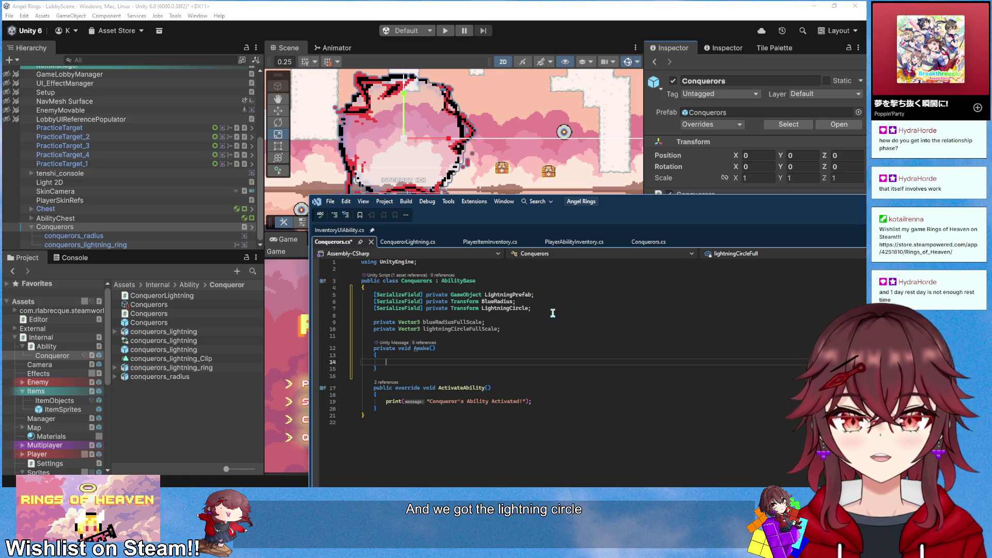
{"action": "type", "text": "blueR"}
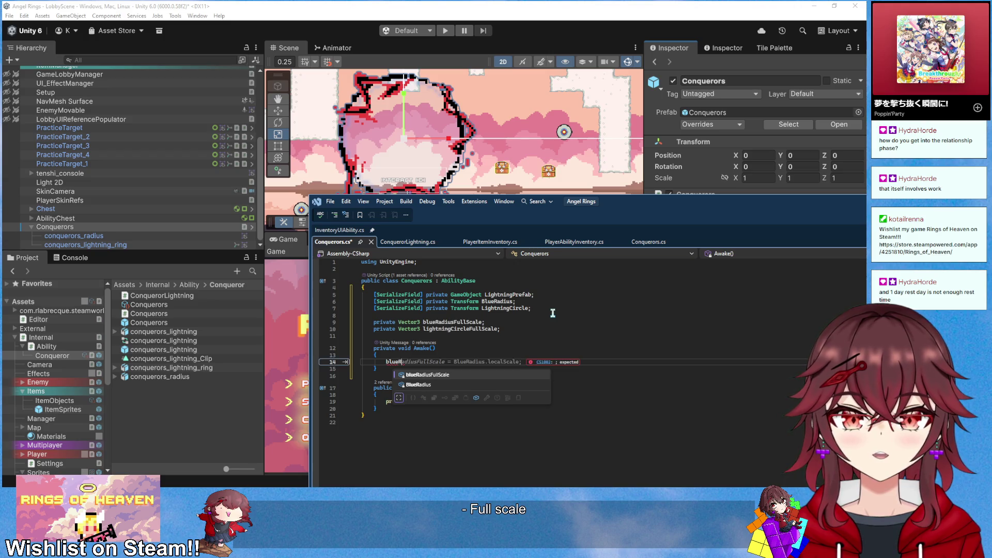
{"action": "key", "text": "Tab"}
{"action": "key", "text": "Return"}
{"action": "key", "text": "Tab"}
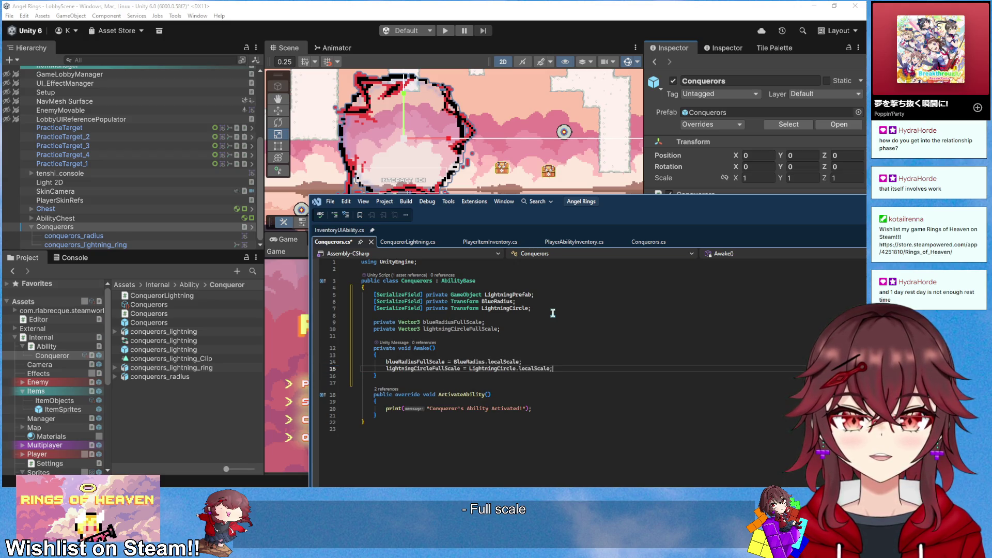
{"action": "key", "text": "Return"}
{"action": "key", "text": "Return"}
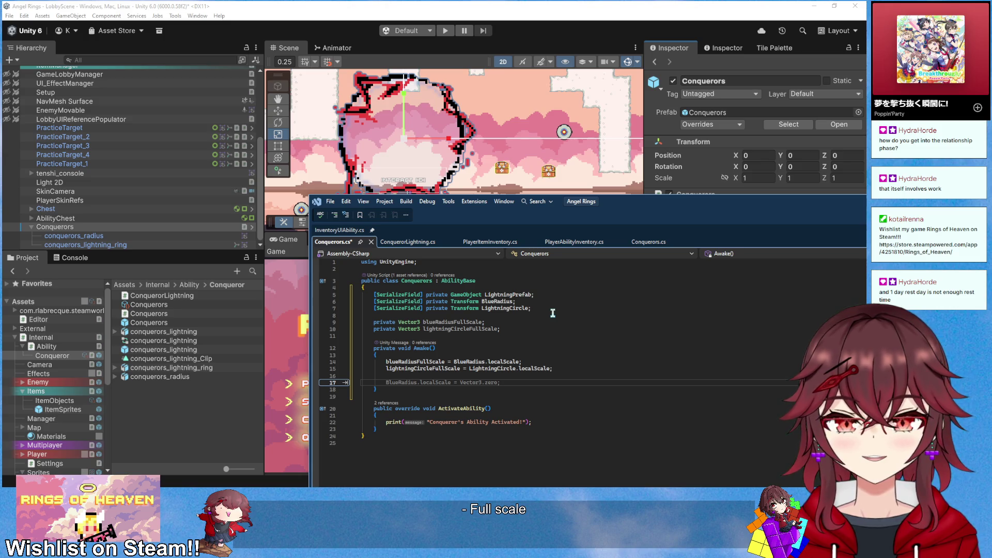
{"action": "key", "text": "Tab"}
{"action": "key", "text": "Return"}
{"action": "key", "text": "Tab"}
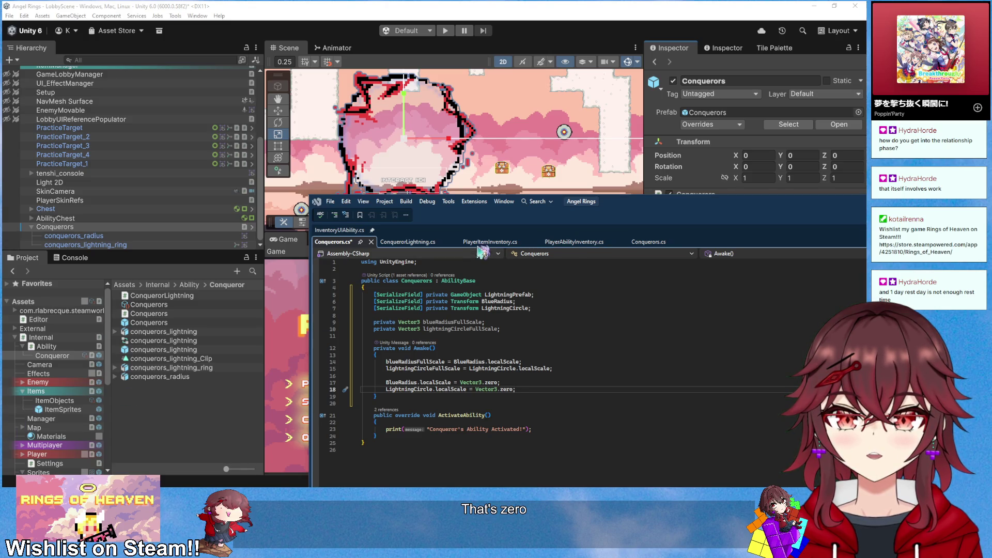
{"action": "left_click_drag", "start_coordinate": [466, 237], "coordinate": [371, 160]}
{"action": "left_click", "coordinate": [463, 351]}
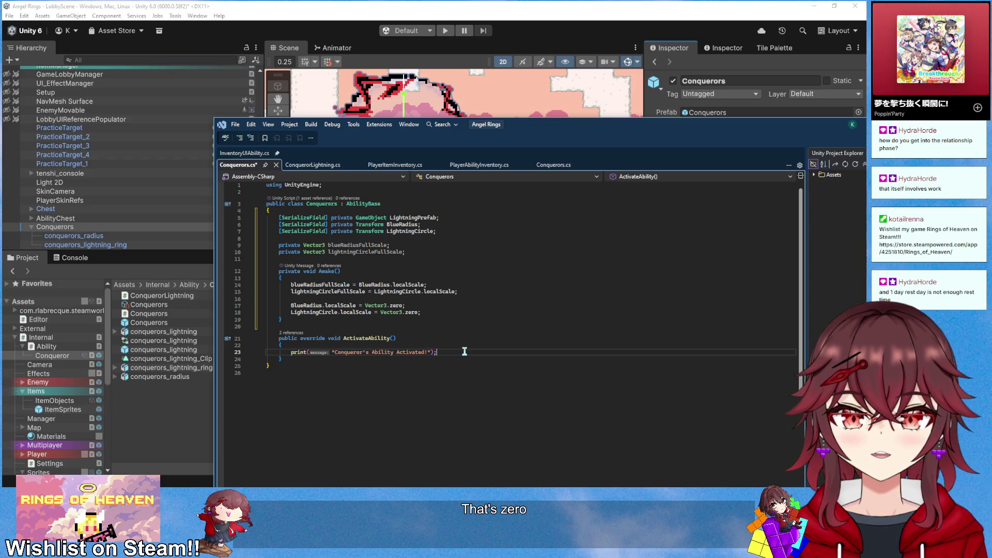
Insert the chained LeanTween.scale code after the print line and remove easing from the BlueRadius tween
{"action": "key", "text": "Return"}
{"action": "key", "text": "Return"}
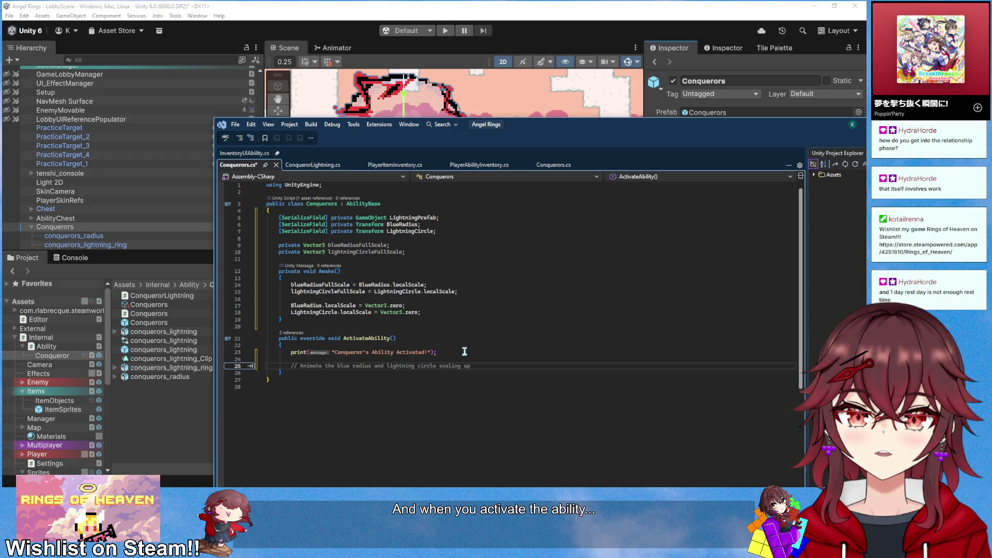
{"action": "type", "text": "LeanTween"}
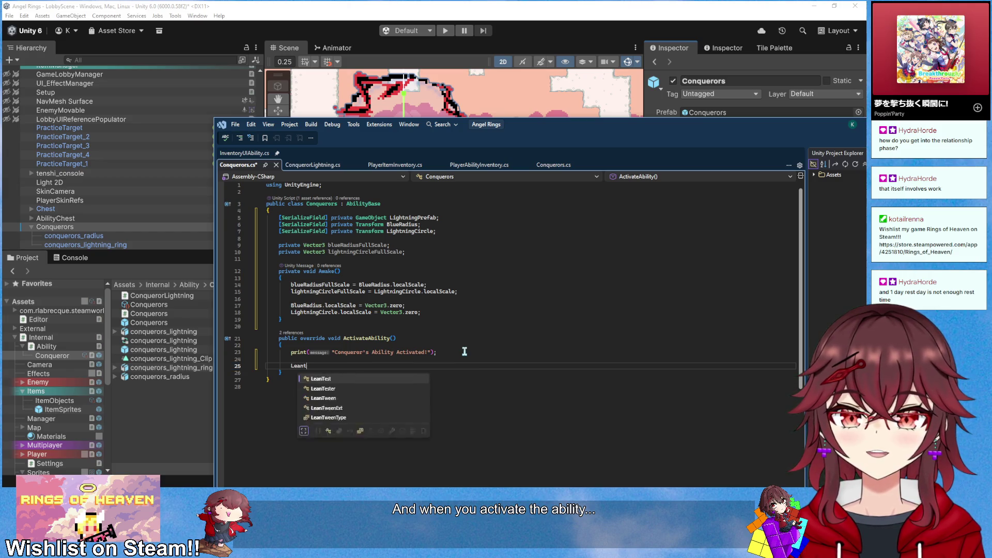
{"action": "type", "text": ".sc"}
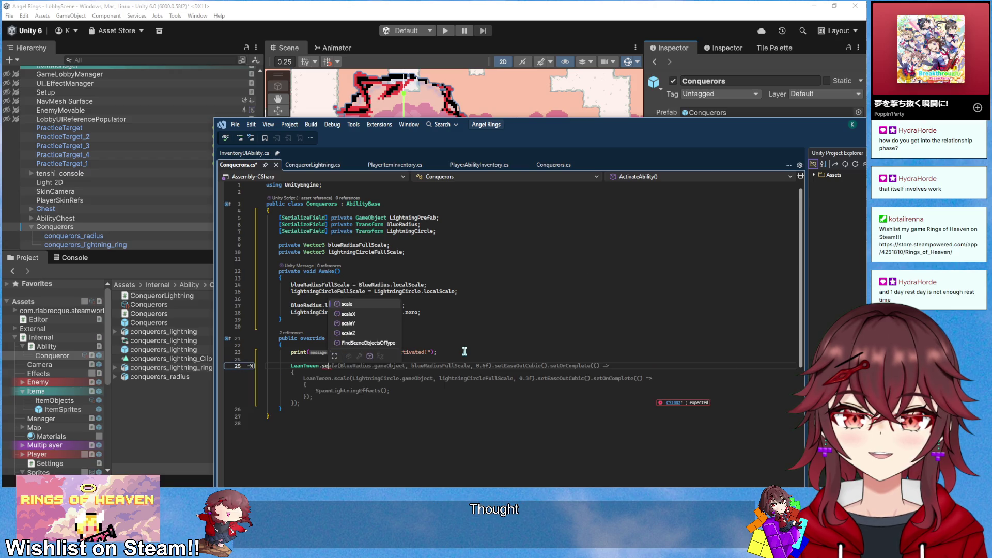
{"action": "key", "text": "Tab"}
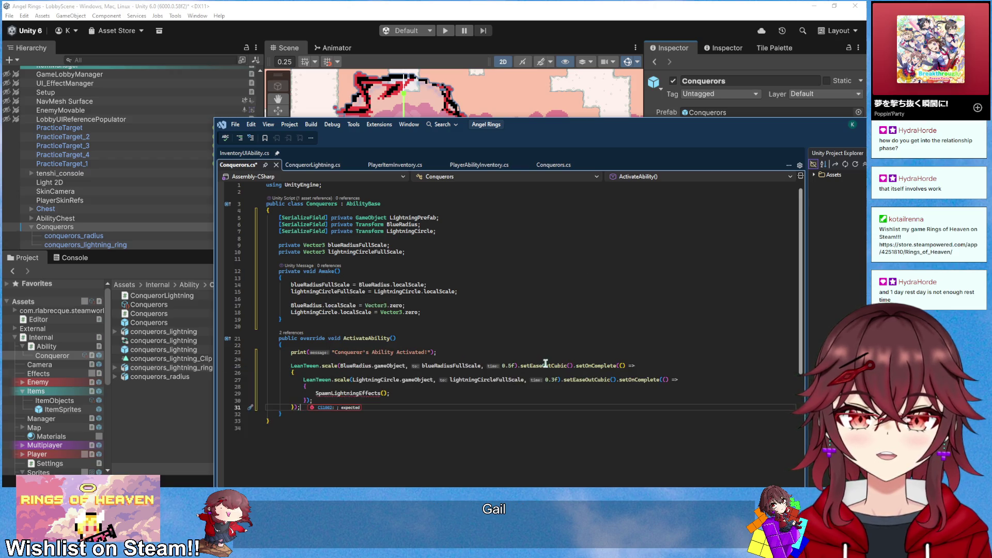
{"action": "left_click", "coordinate": [545, 365]}
{"action": "key", "text": "Delete"}
{"action": "key", "text": "Delete"}
{"action": "key", "text": "Delete"}
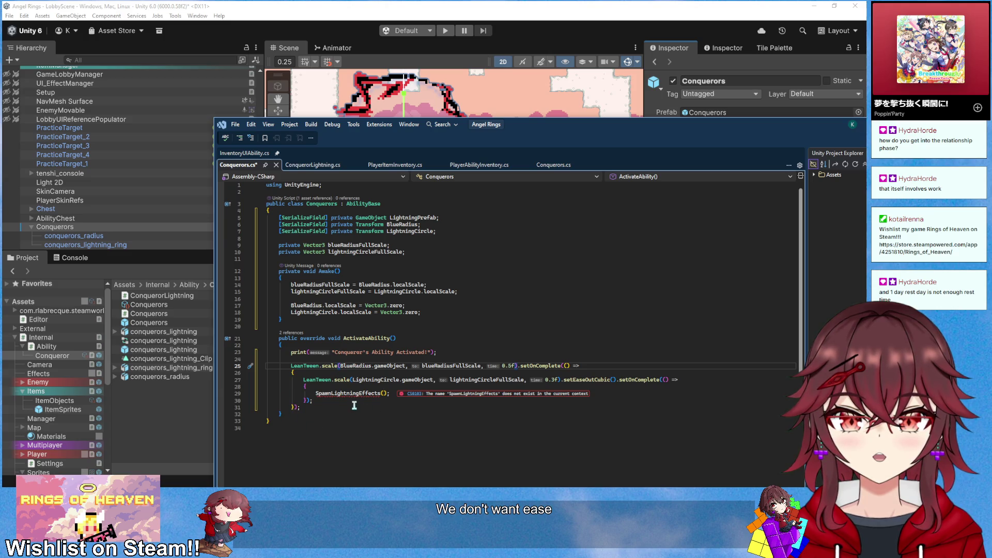
Change the LightningCircle tween duration to 0.25 and remove its easing call
{"action": "left_click", "coordinate": [551, 380]}
{"action": "key", "text": "BackSpace"}
{"action": "type", "text": "25"}
{"action": "left_click", "coordinate": [619, 380]}
{"action": "key", "text": "BackSpace"}
{"action": "key", "text": "BackSpace"}
{"action": "key", "text": "BackSpace"}
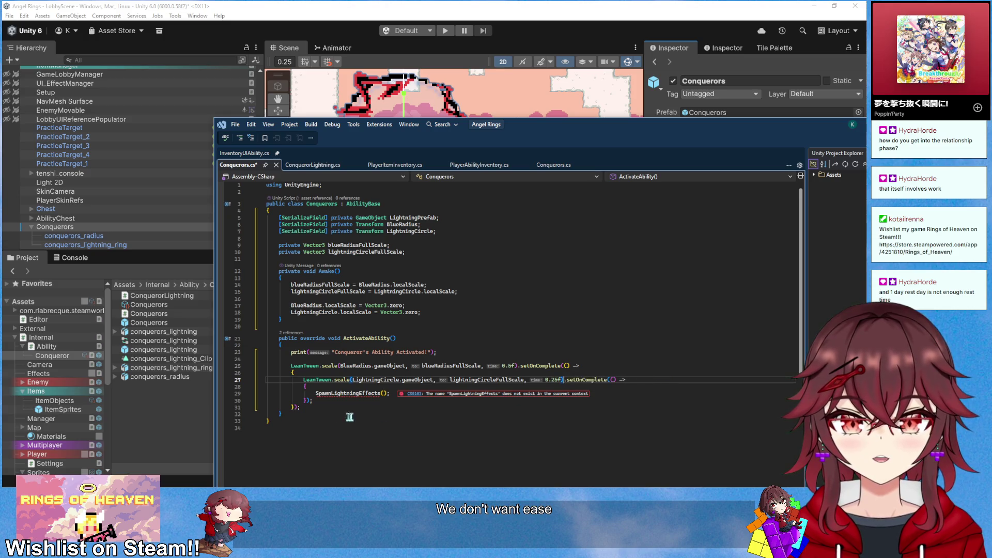
Start a private void SpawnLightningEffects() method below ActivateAbility
{"action": "scroll", "coordinate": [393, 395], "scroll_direction": "down", "scroll_amount": 1}
{"action": "left_click", "coordinate": [344, 394]}
{"action": "key", "text": "Return"}
{"action": "key", "text": "Return"}
{"action": "type", "text": "private void SpawnLightningEffects"}
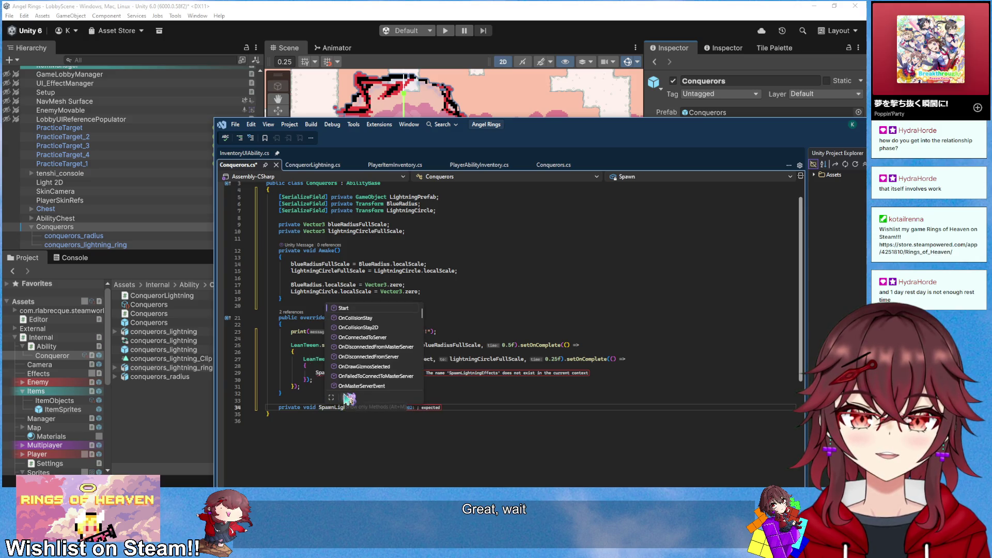
{"action": "type", "text": "()"}
Give SpawnLightningEffects an empty body with the cursor inside it
{"action": "key", "text": "Return"}
{"action": "type", "text": "{"}
{"action": "key", "text": "Return"}
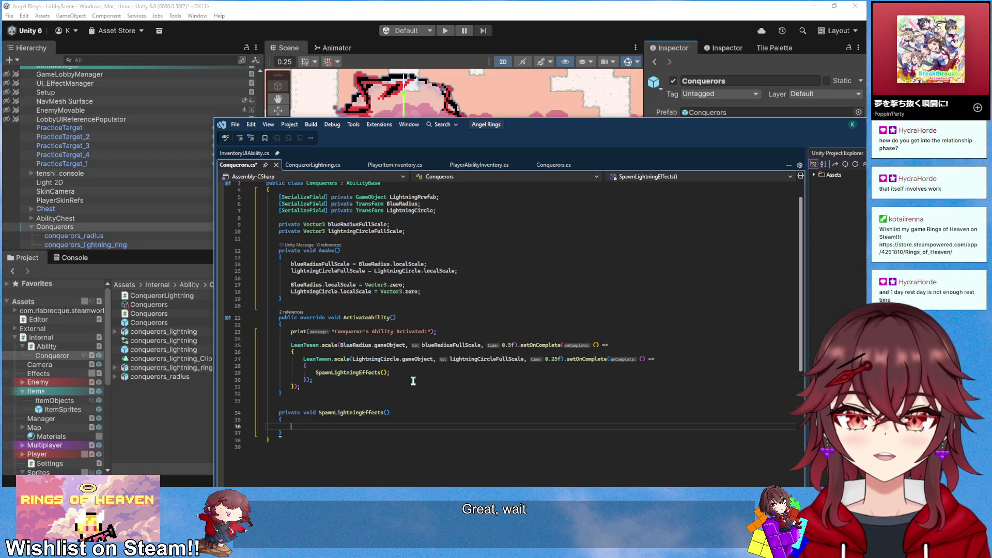
{"action": "scroll", "coordinate": [414, 380], "scroll_direction": "down", "scroll_amount": 1}
{"action": "left_click", "coordinate": [383, 408]}
{"action": "key", "text": "Up"}
{"action": "scroll", "coordinate": [413, 411], "scroll_direction": "down", "scroll_amount": 1}
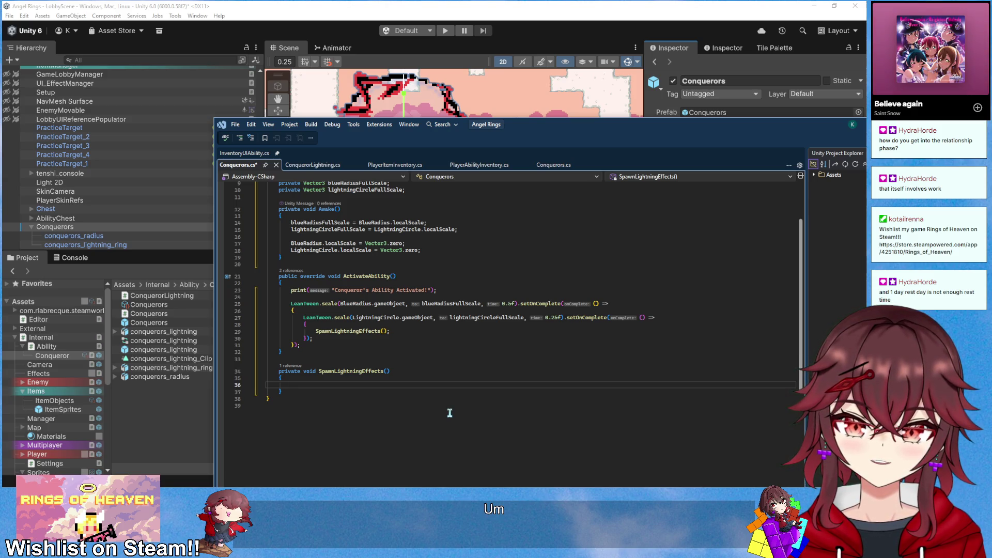
Declare int numberOfLightnings = 8 and float step = 360f/numberOfLightnings
{"action": "type", "text": "int numberOfLightnings = 8;"}
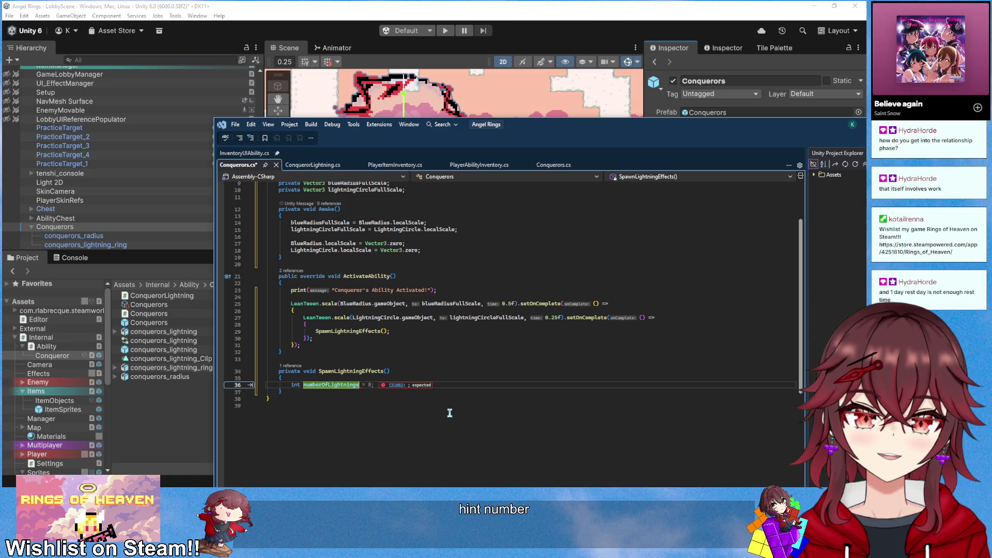
{"action": "key", "text": "Tab"}
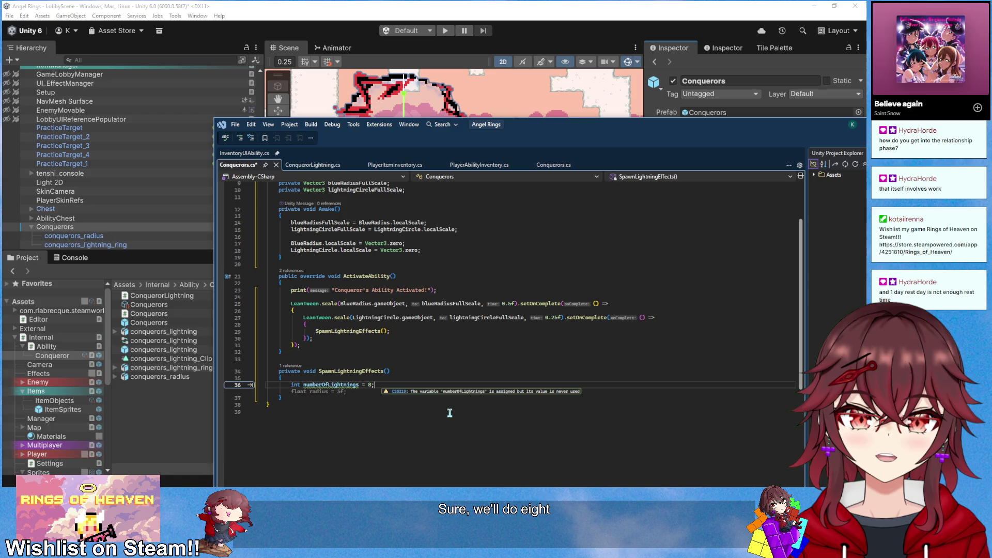
{"action": "key", "text": "Return"}
{"action": "type", "text": "flo"}
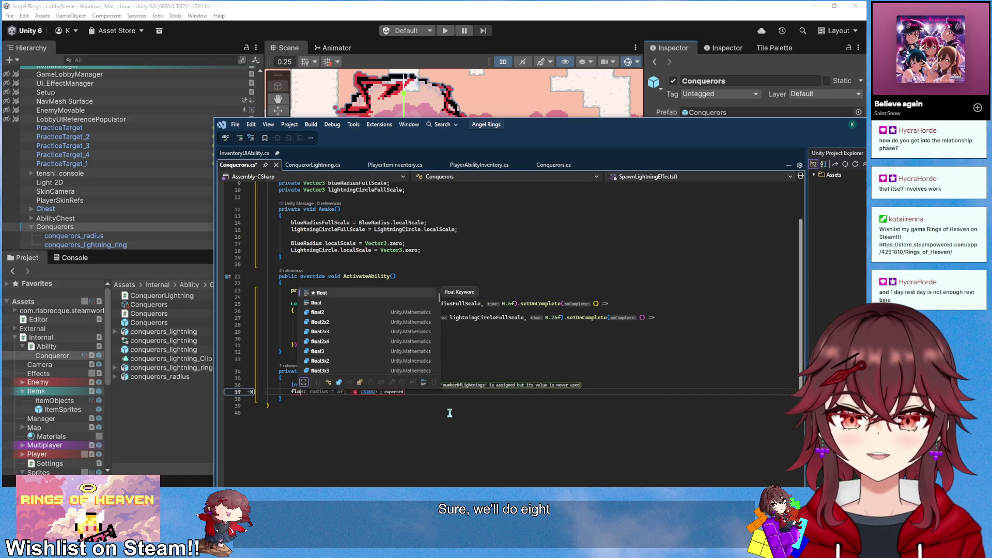
{"action": "type", "text": "at "}
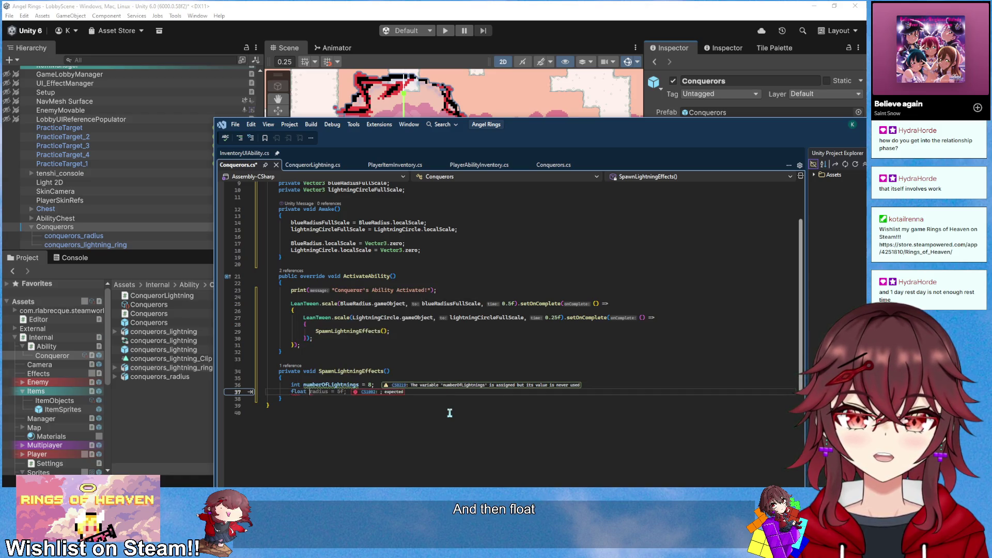
{"action": "type", "text": "step = "}
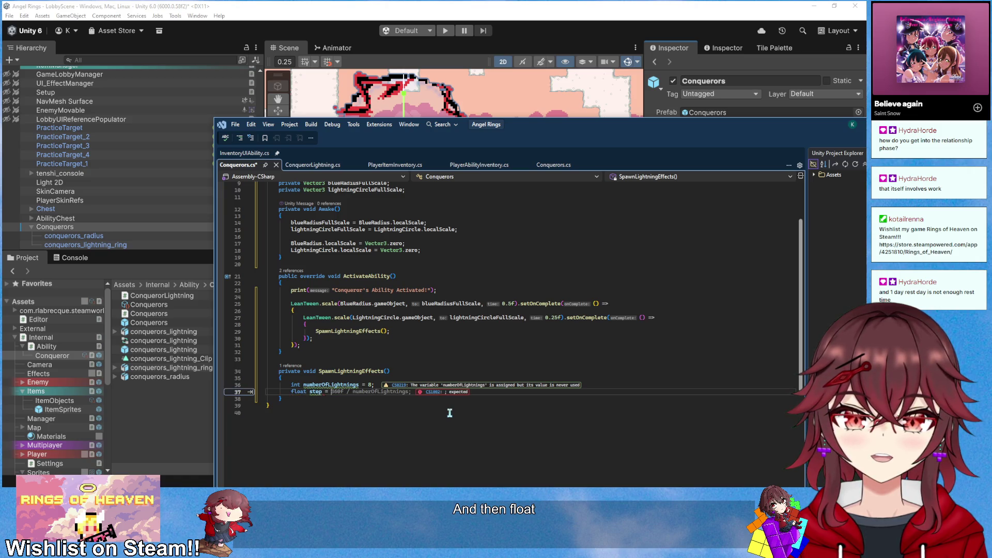
{"action": "type", "text": "360f"}
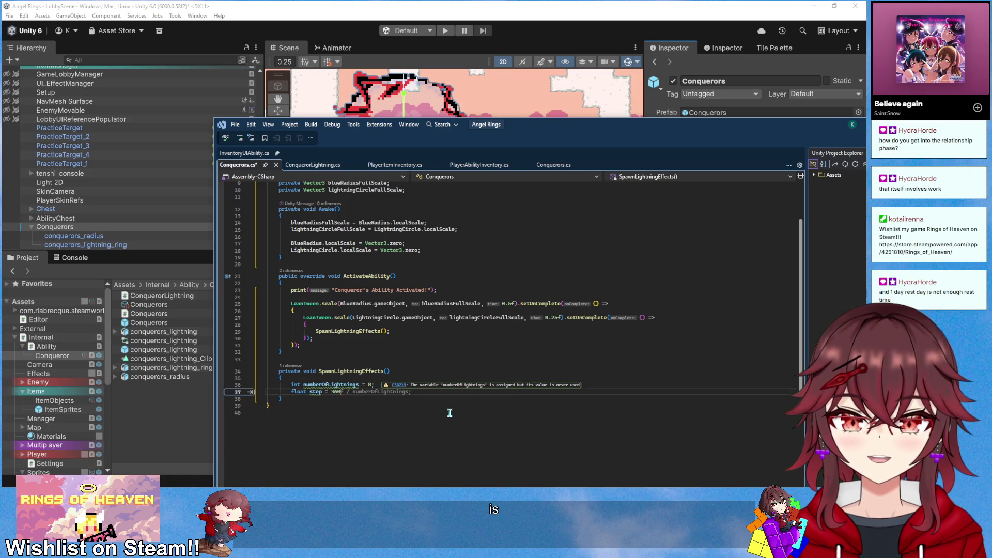
{"action": "type", "text": "/n"}
{"action": "key", "text": "Tab"}
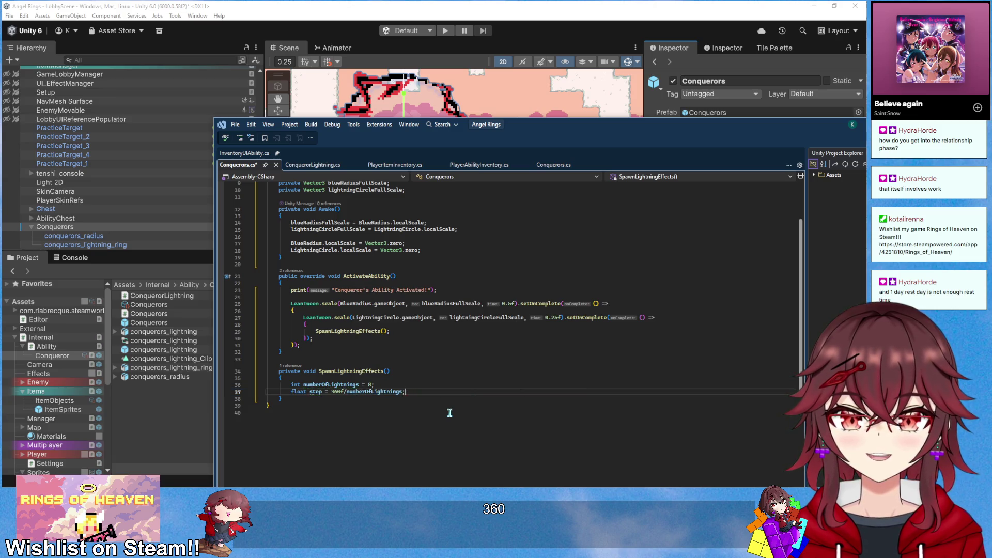
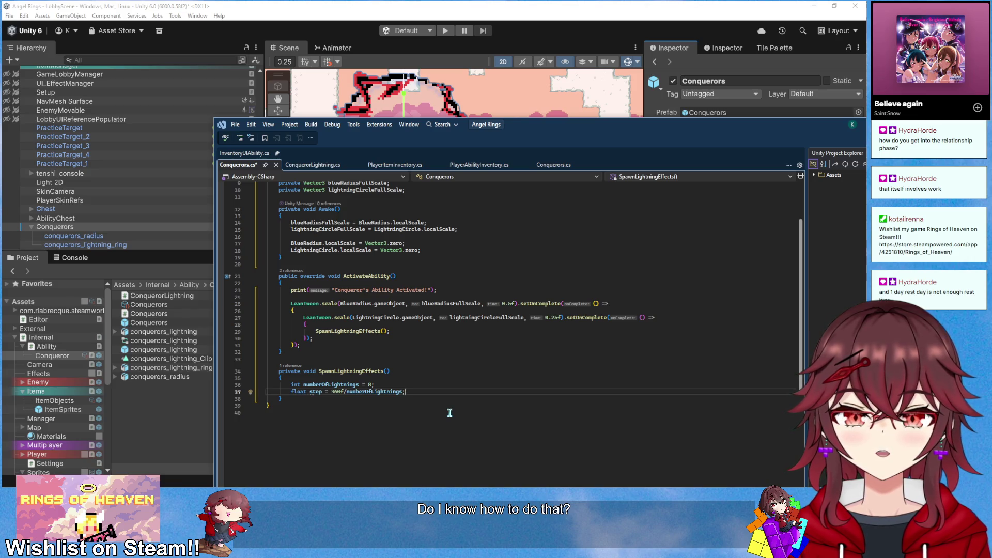
Insert the suggested for-loop that spawns LightningPrefab copies around a circle and initializes each direction
{"action": "key", "text": "Return"}
{"action": "key", "text": "Return"}
{"action": "type", "text": "for"}
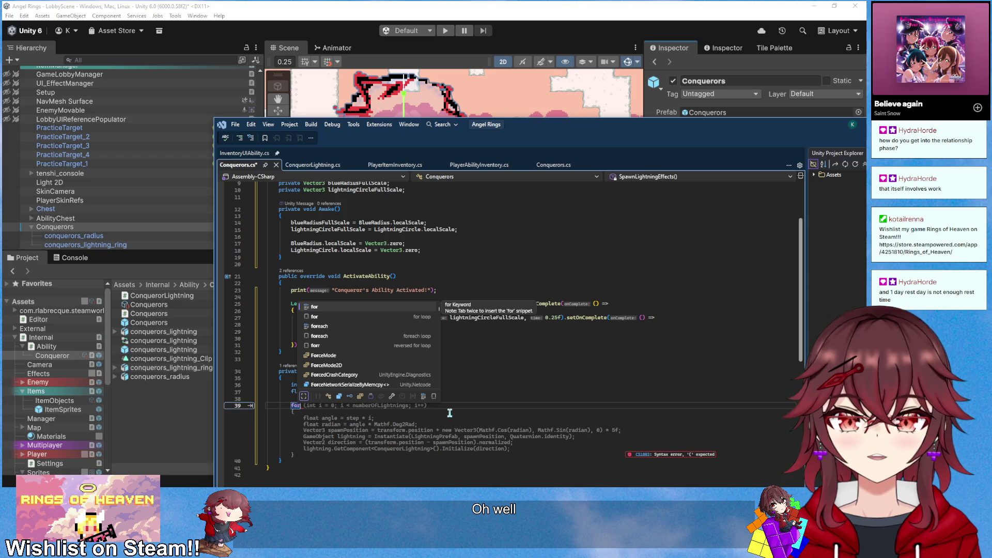
{"action": "key", "text": "Escape"}
{"action": "key", "text": "Tab"}
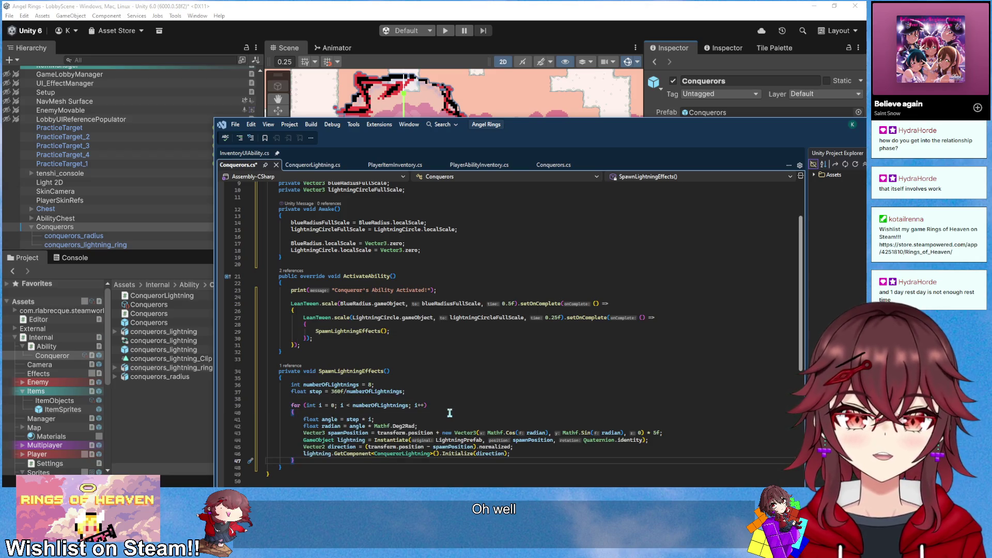
{"action": "scroll", "coordinate": [457, 386], "scroll_direction": "down", "scroll_amount": 3}
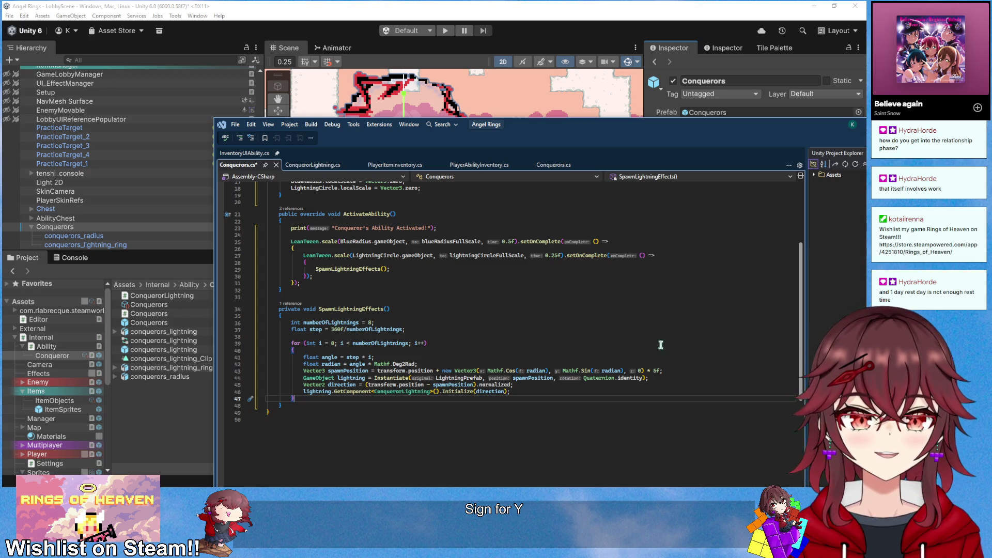
Remove the '* 5f' spawn multiplier and parent each lightning with lightning.transform.SetParent(transform)
{"action": "left_click", "coordinate": [656, 371]}
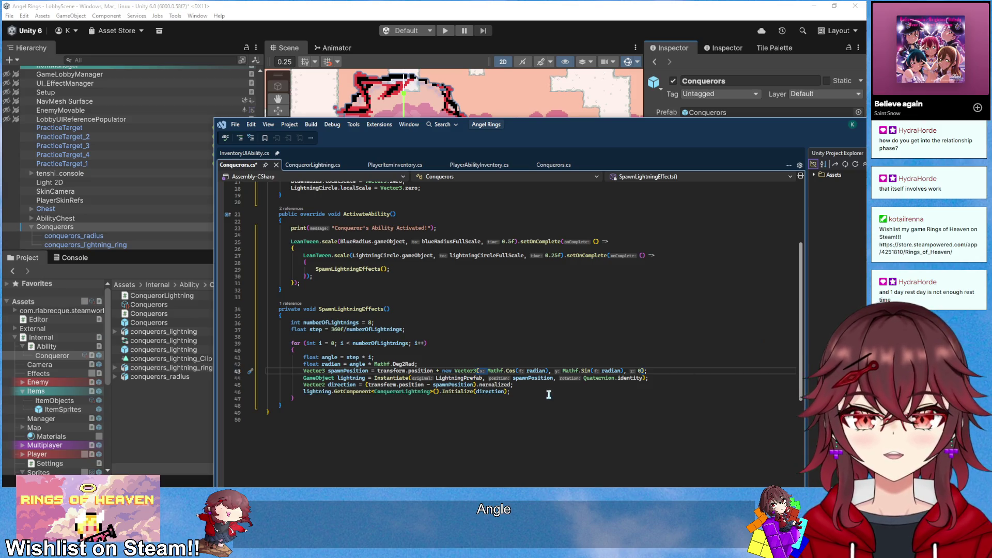
{"action": "left_click", "coordinate": [676, 378]}
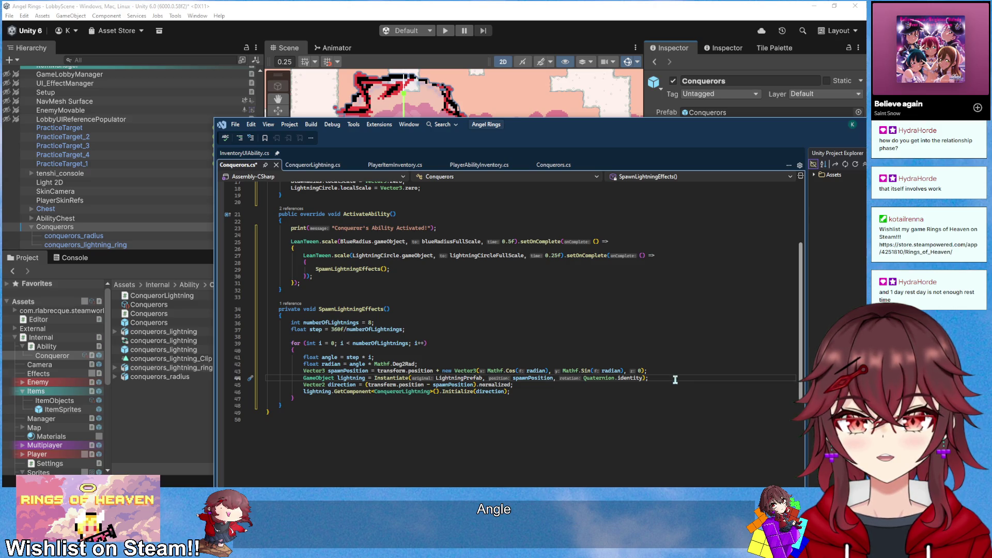
{"action": "key", "text": "Return"}
{"action": "type", "text": "lightning."}
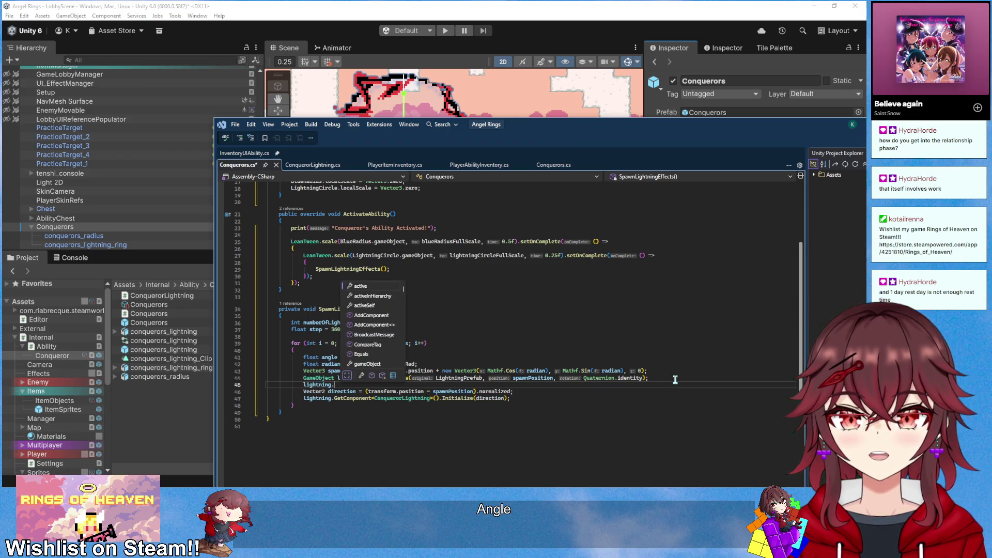
{"action": "type", "text": "Pare"}
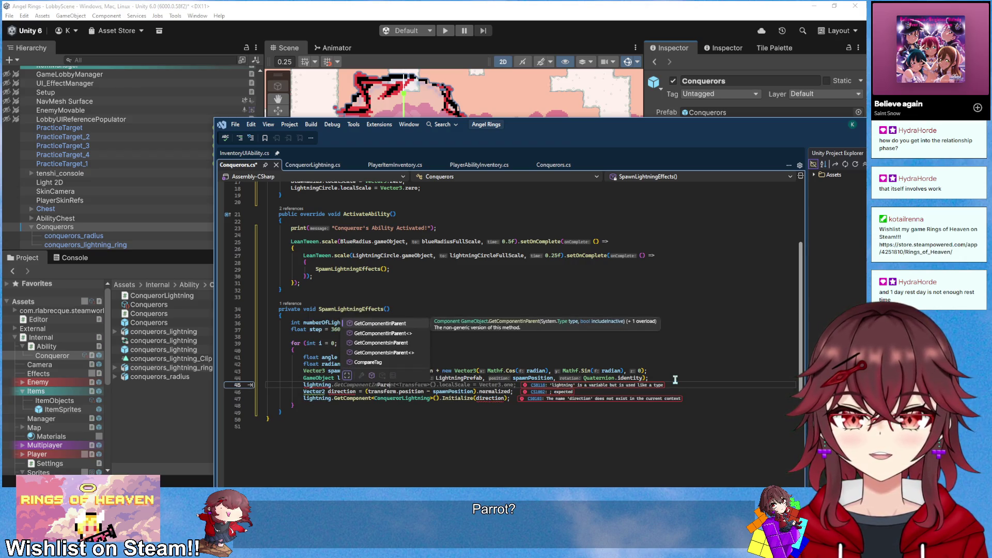
{"action": "key", "text": "BackSpace"}
{"action": "key", "text": "BackSpace"}
{"action": "key", "text": "BackSpace"}
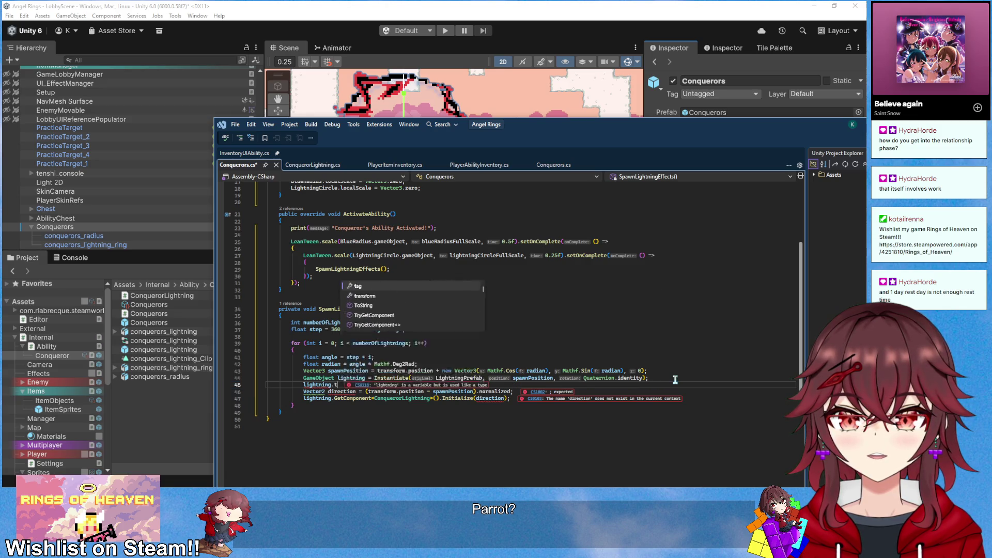
{"action": "type", "text": "transform."}
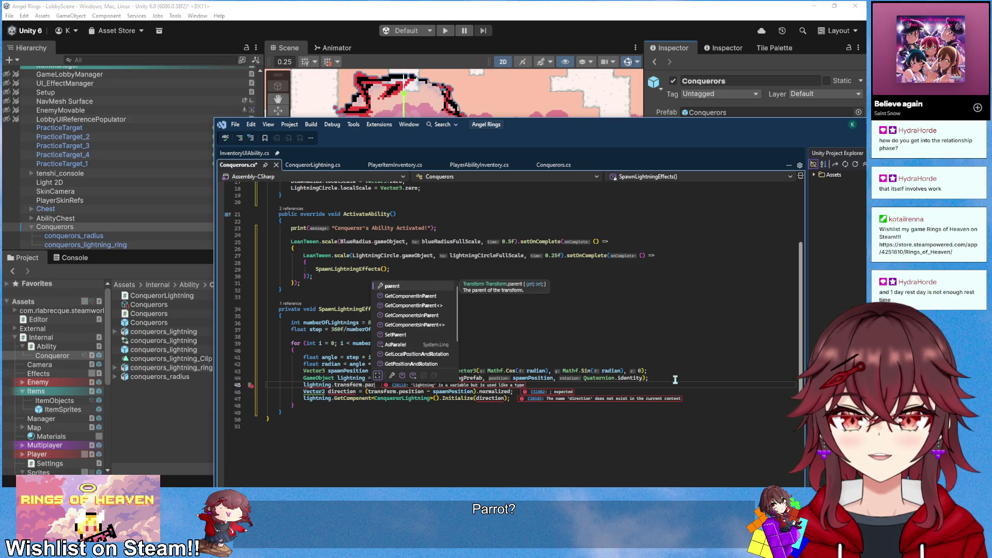
{"action": "type", "text": "SetParent"}
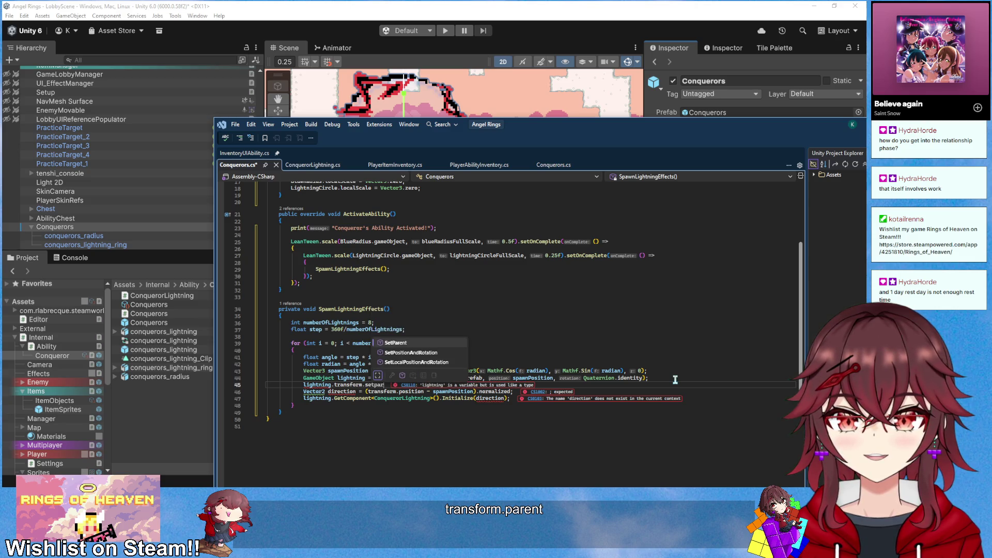
{"action": "key", "text": "Tab"}
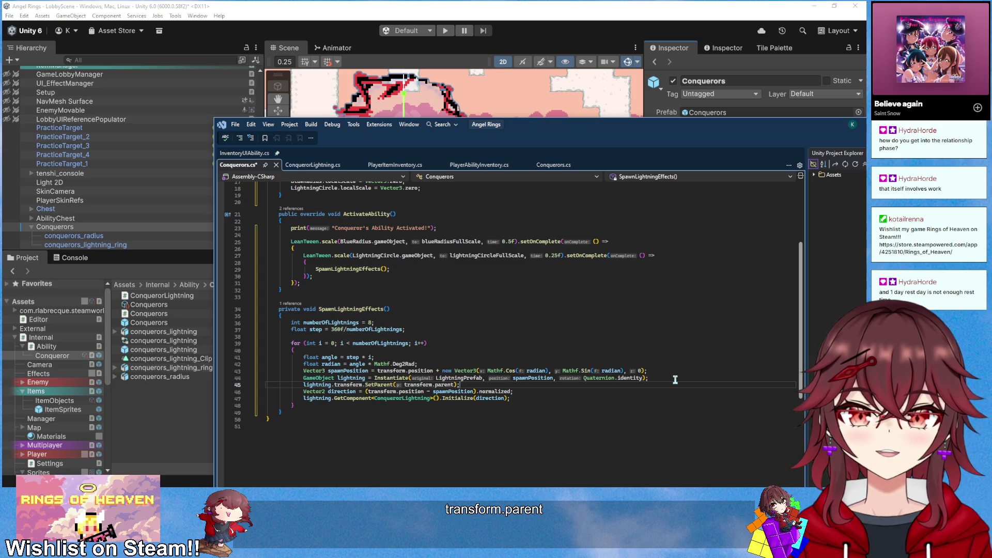
{"action": "key", "text": "BackSpace"}
{"action": "key", "text": "BackSpace"}
{"action": "key", "text": "BackSpace"}
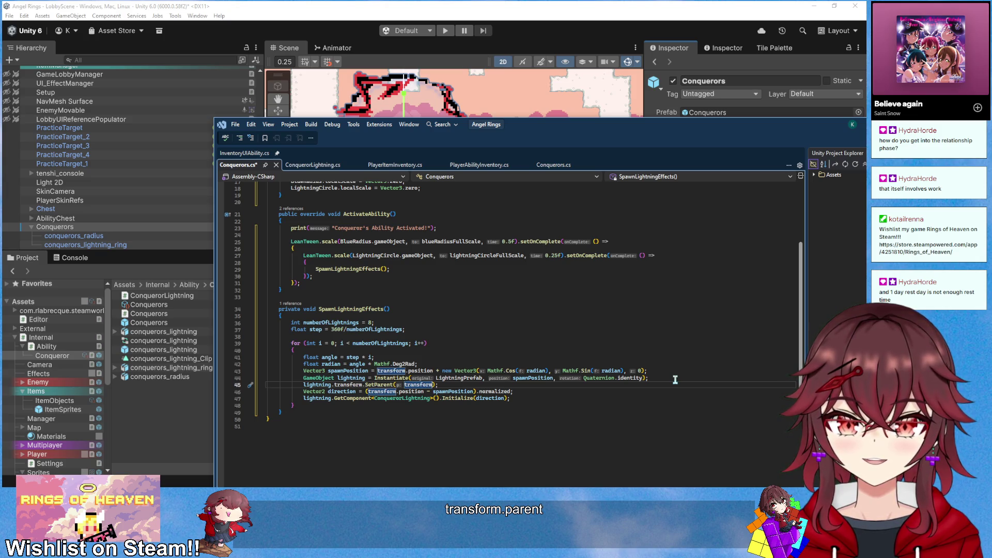
Return to Unity so the edited Conquerors script recompiles
{"action": "scroll", "coordinate": [568, 372], "scroll_direction": "up", "scroll_amount": 4}
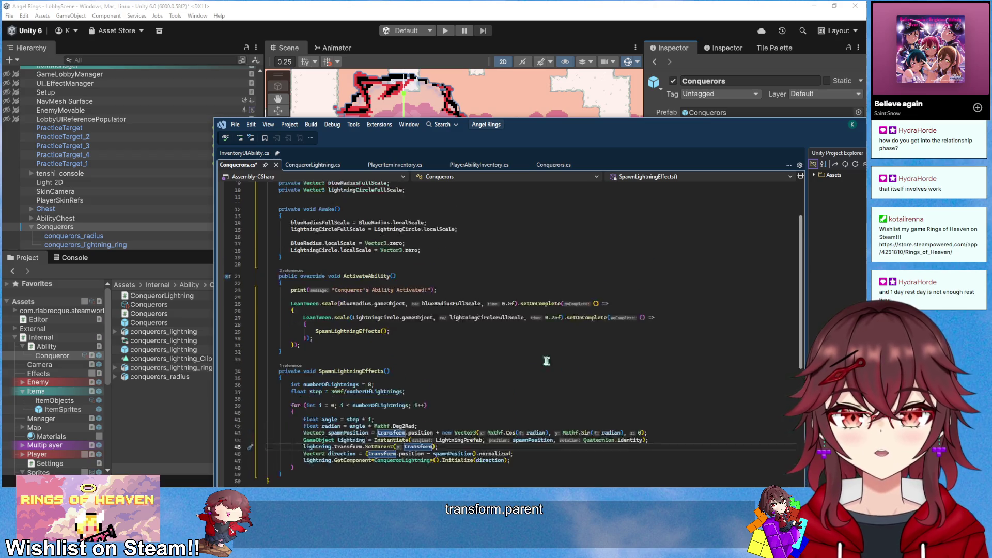
{"action": "left_click", "coordinate": [459, 278]}
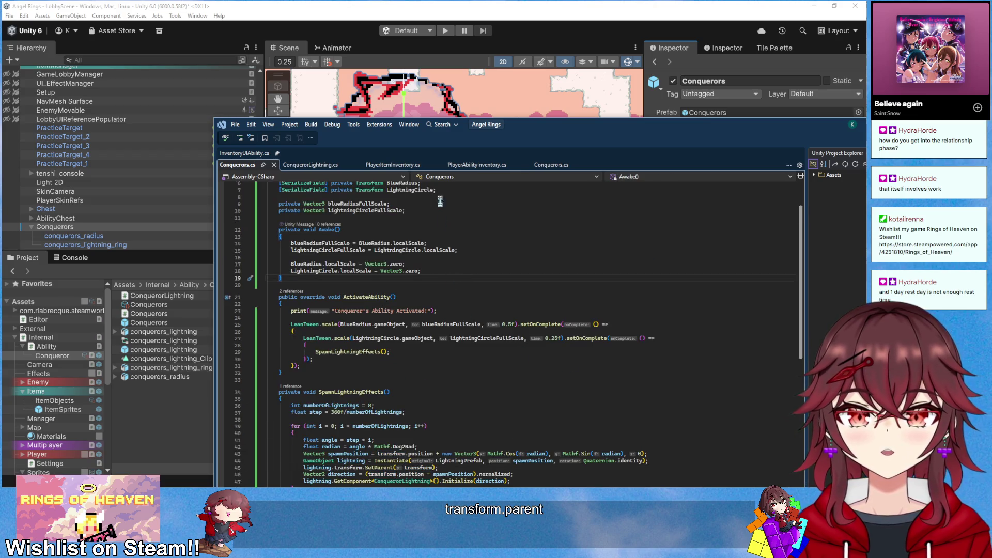
{"action": "key", "text": "alt+Tab"}
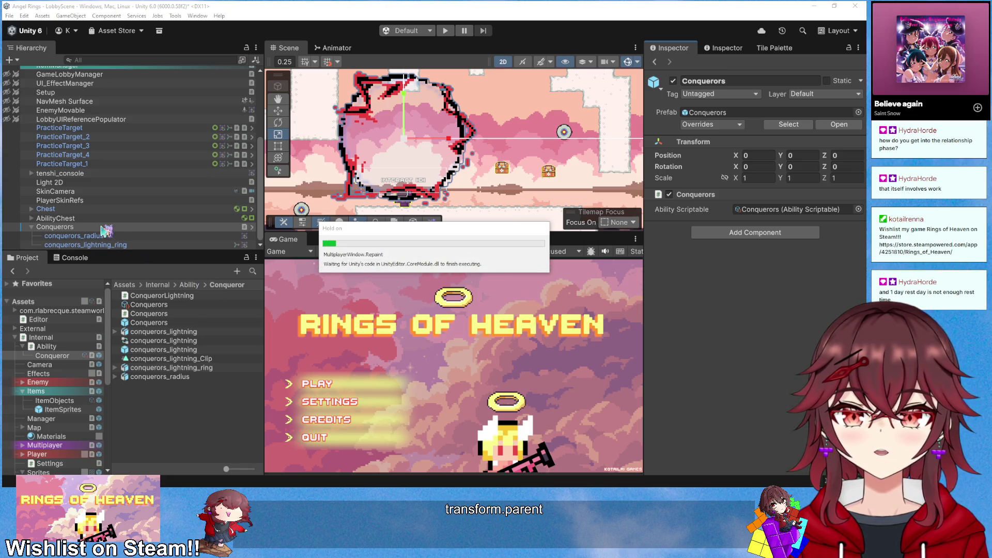
Assign conquerors_lightning, conquerors_radius and conquerors_lightning_ring to Lightning Prefab, Blue Radius and Lightning Circle
{"action": "left_click", "coordinate": [113, 235]}
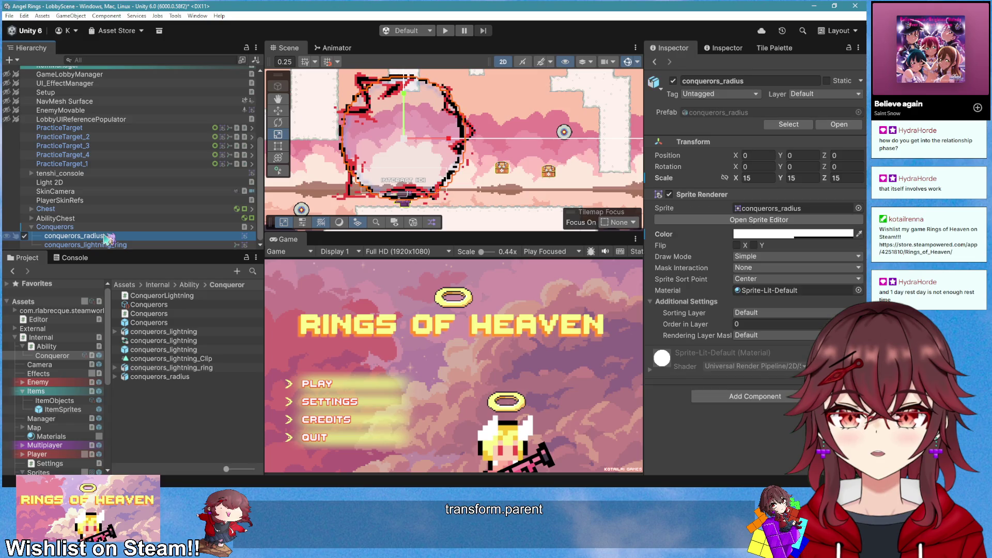
{"action": "left_click", "coordinate": [113, 228]}
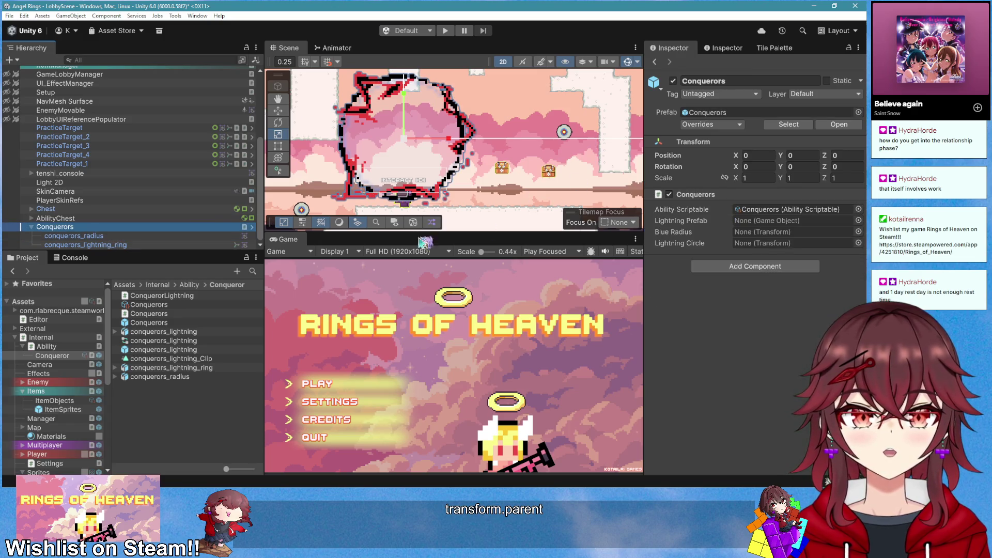
{"action": "mouse_move", "coordinate": [176, 250]}
{"action": "left_mouse_down"}
{"action": "mouse_move", "coordinate": [197, 343]}
{"action": "mouse_move", "coordinate": [196, 325]}
{"action": "mouse_move", "coordinate": [212, 368]}
{"action": "mouse_move", "coordinate": [472, 309]}
{"action": "mouse_move", "coordinate": [775, 220]}
{"action": "left_mouse_up"}
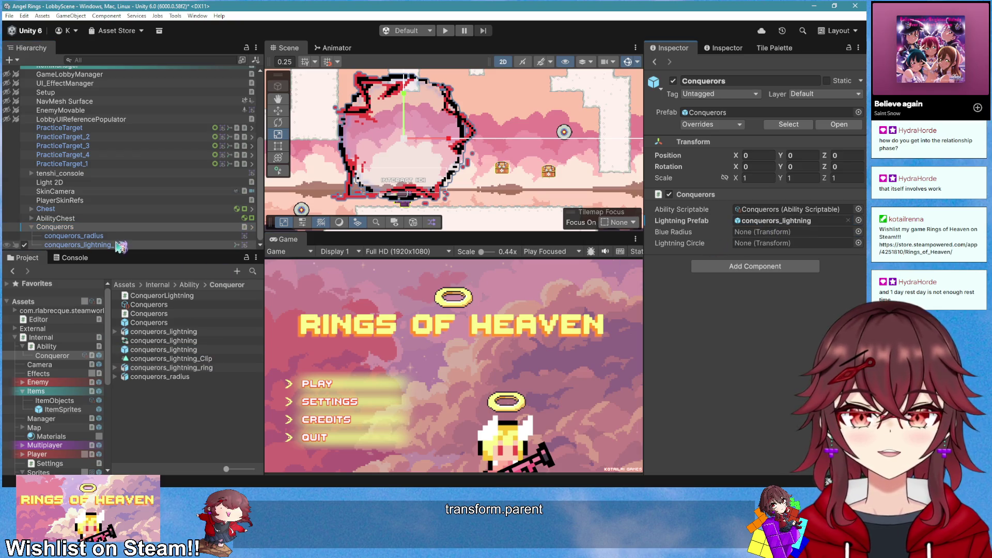
{"action": "left_click_drag", "start_coordinate": [127, 239], "coordinate": [790, 232]}
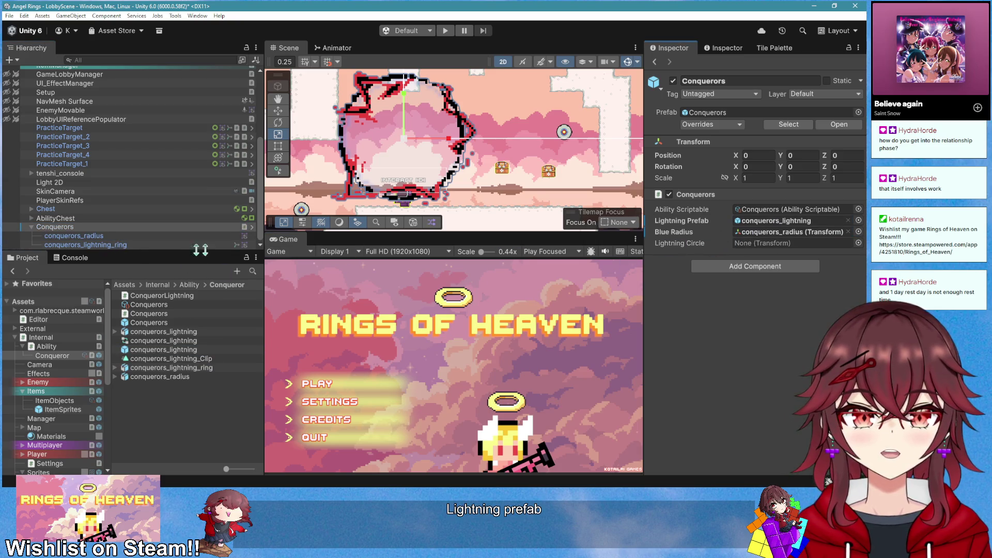
{"action": "left_click_drag", "start_coordinate": [470, 255], "coordinate": [785, 242]}
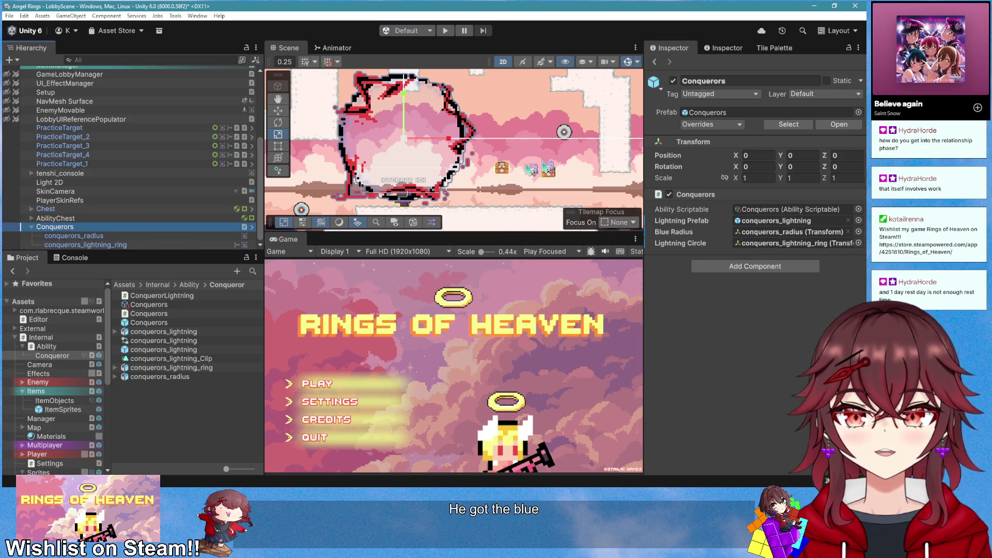
Apply all overrides to the Conquerors prefab and delete its scene instance
{"action": "left_click", "coordinate": [723, 124]}
{"action": "left_click", "coordinate": [813, 254]}
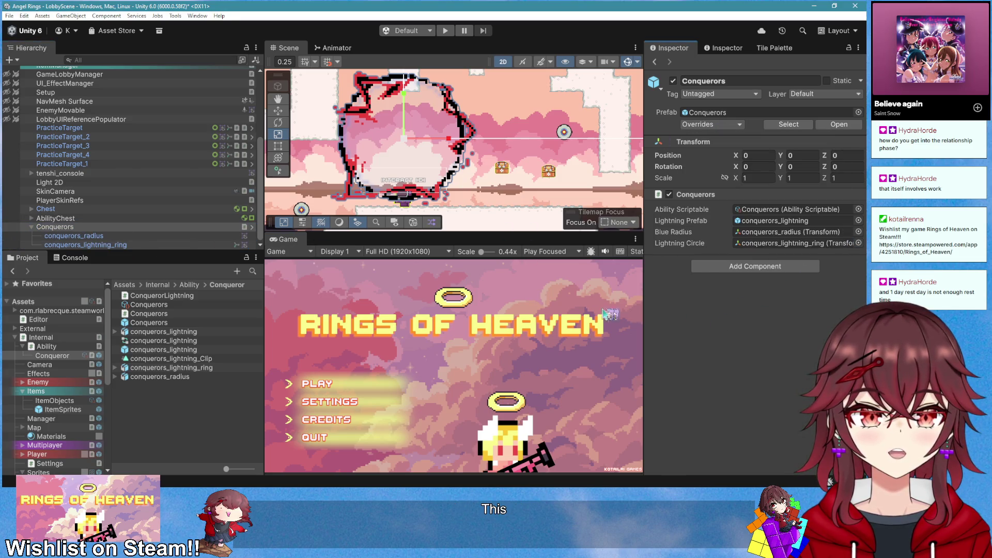
{"action": "left_click", "coordinate": [102, 229]}
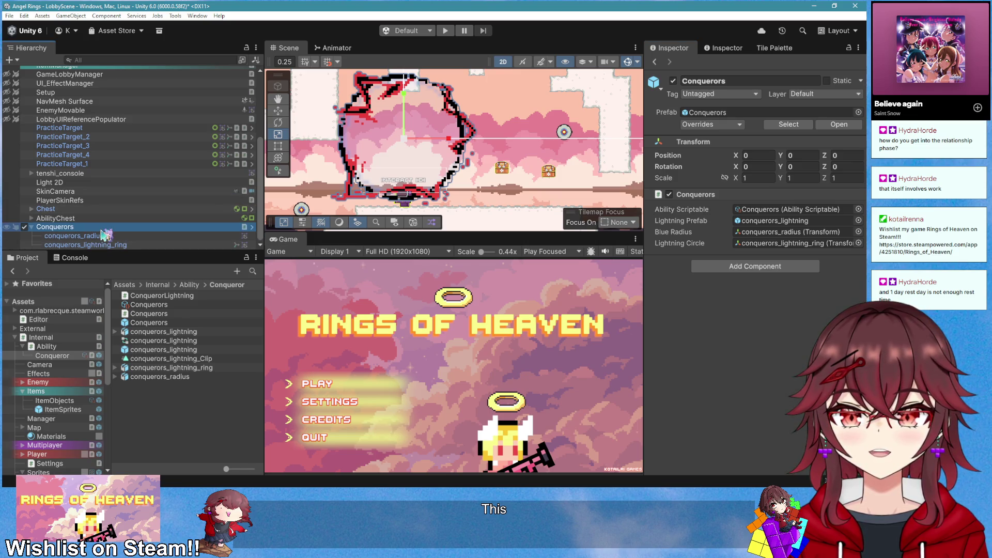
{"action": "key", "text": "Delete"}
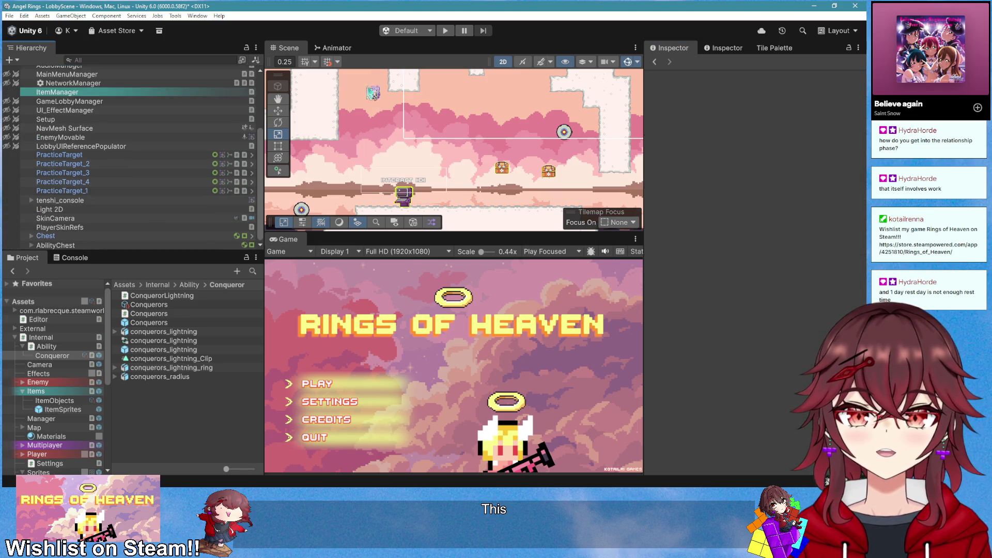
Play the game, walk to the chest and trigger the Conqueror ability, then review Conquerors.cs
{"action": "left_click", "coordinate": [445, 31]}
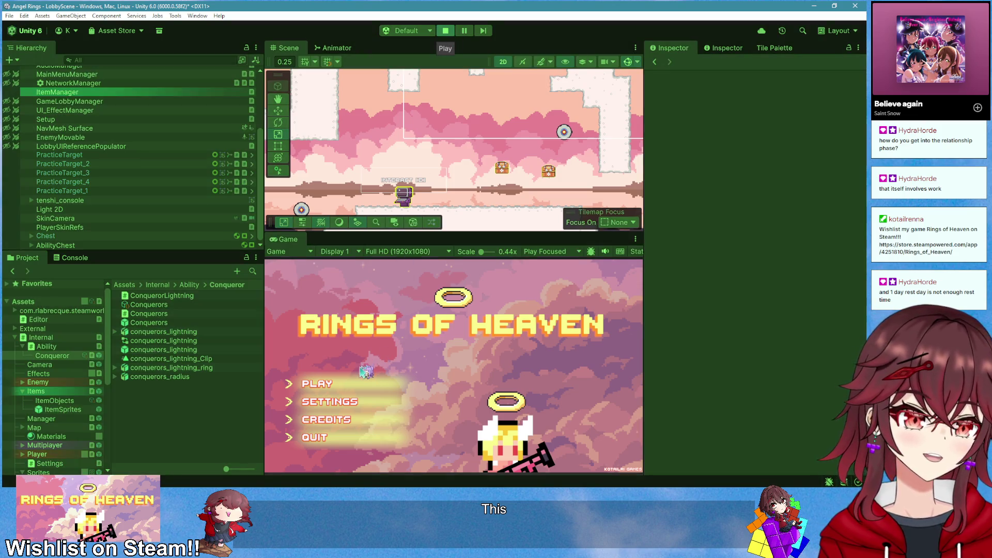
{"action": "left_click", "coordinate": [347, 385]}
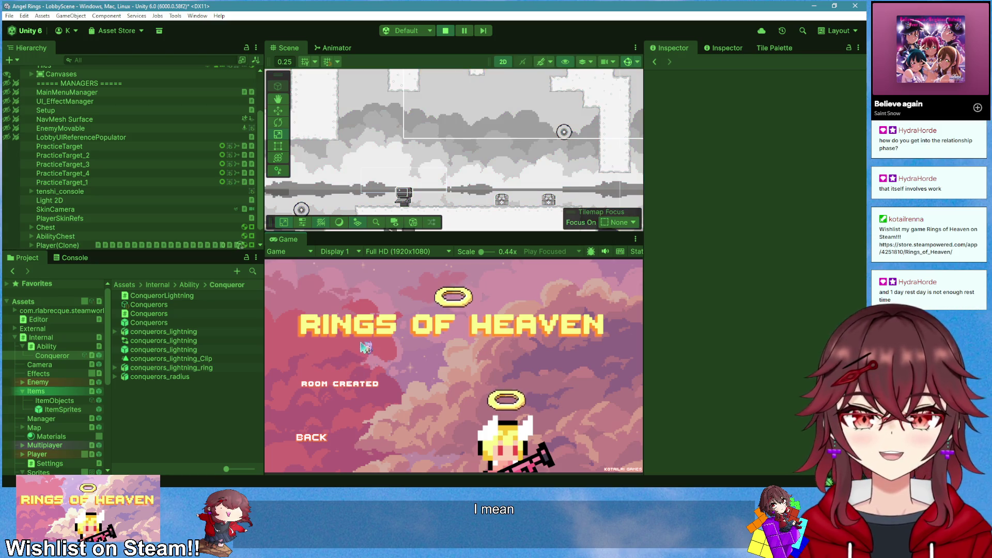
{"action": "key", "text": "d"}
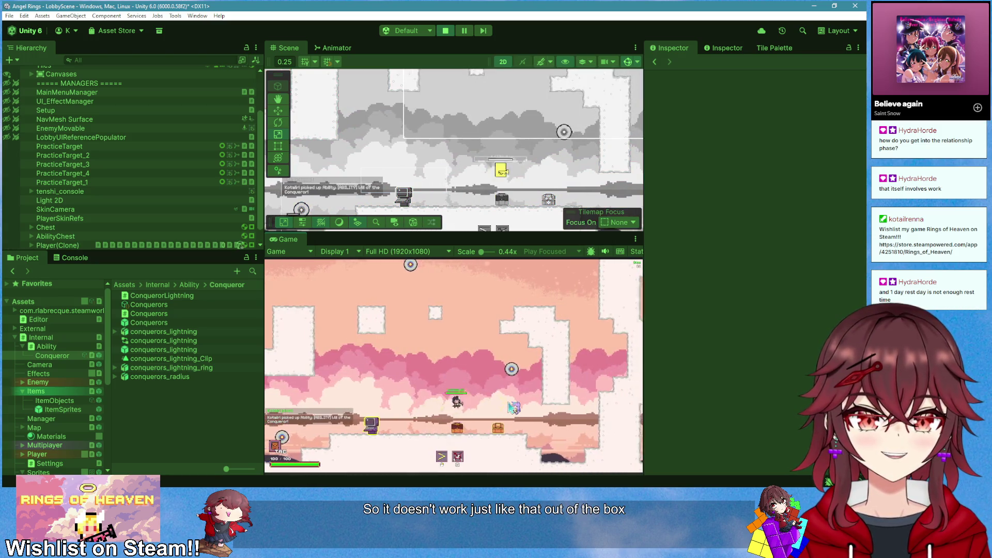
{"action": "key", "text": "a"}
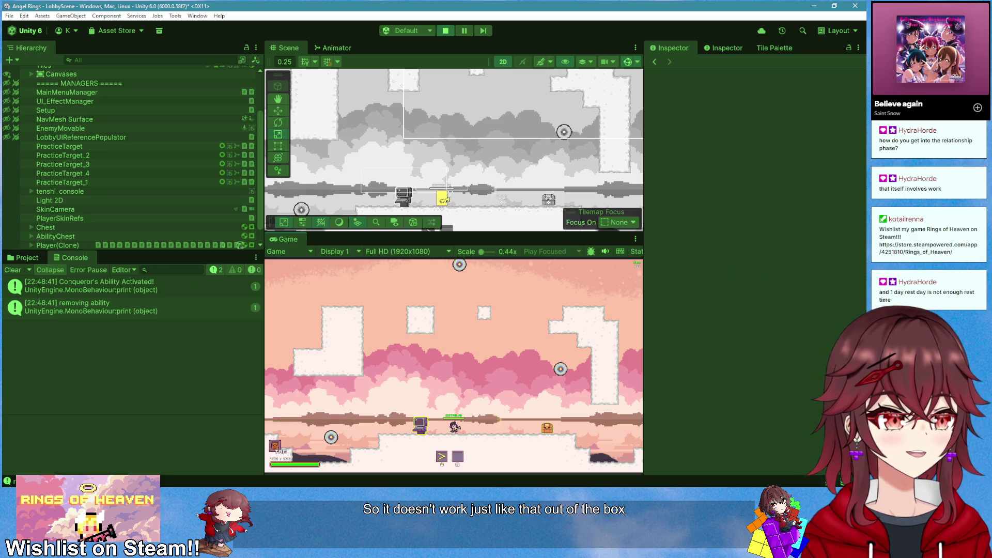
{"action": "key", "text": "alt+Tab"}
{"action": "scroll", "coordinate": [406, 233], "scroll_direction": "down", "scroll_amount": 1}
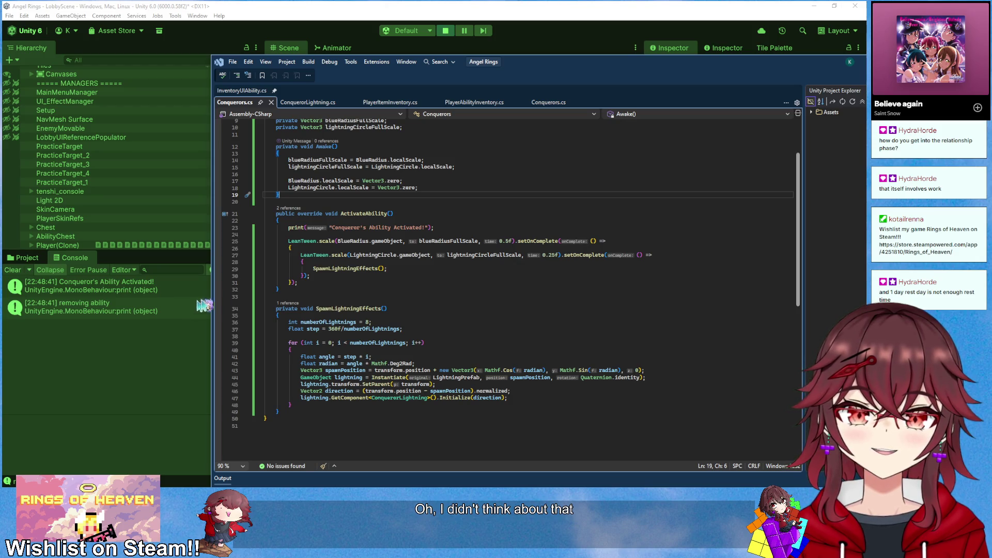
Declare 'public abstract bool IsAbilityInUse();' below ActivateAbility in AbilityBase, then return to Conquerors.cs
{"action": "scroll", "coordinate": [408, 206], "scroll_direction": "up", "scroll_amount": 2}
{"action": "left_click", "coordinate": [409, 188]}
{"action": "left_click", "coordinate": [411, 176]}
{"action": "scroll", "coordinate": [411, 179], "scroll_direction": "up", "scroll_amount": 1}
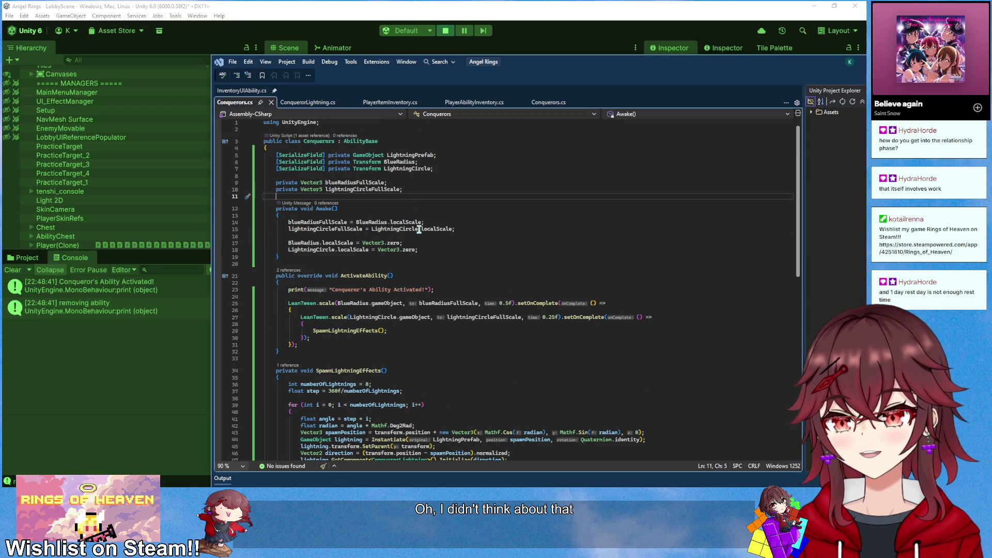
{"action": "left_click", "coordinate": [361, 141], "text": "ctrl"}
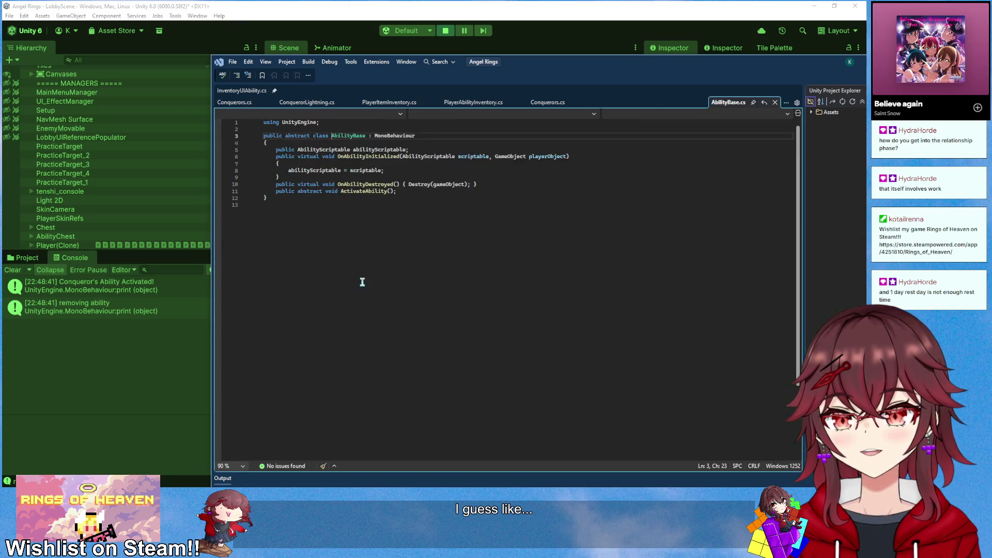
{"action": "left_click", "coordinate": [422, 214]}
{"action": "key", "text": "Return"}
{"action": "type", "text": "pu"}
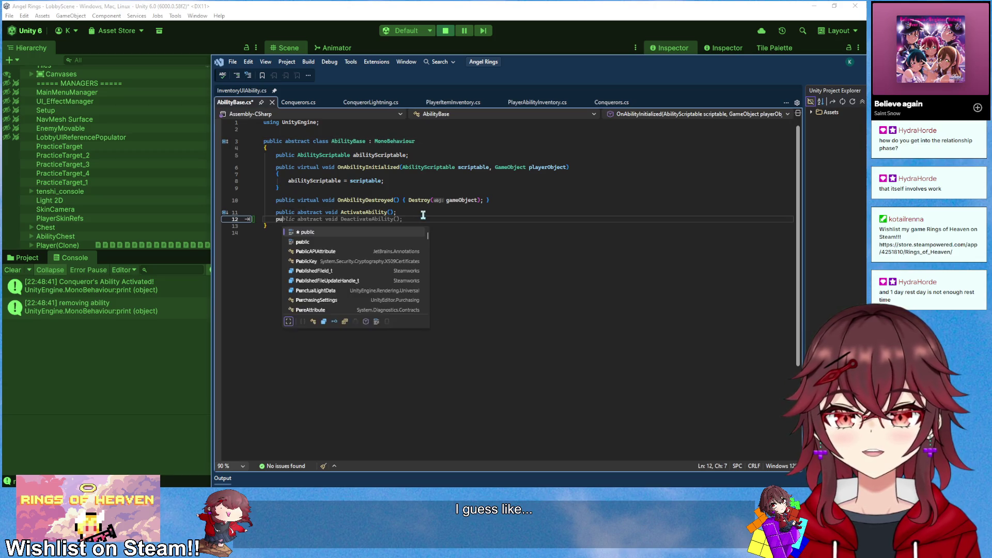
{"action": "type", "text": "blic abstract boo"}
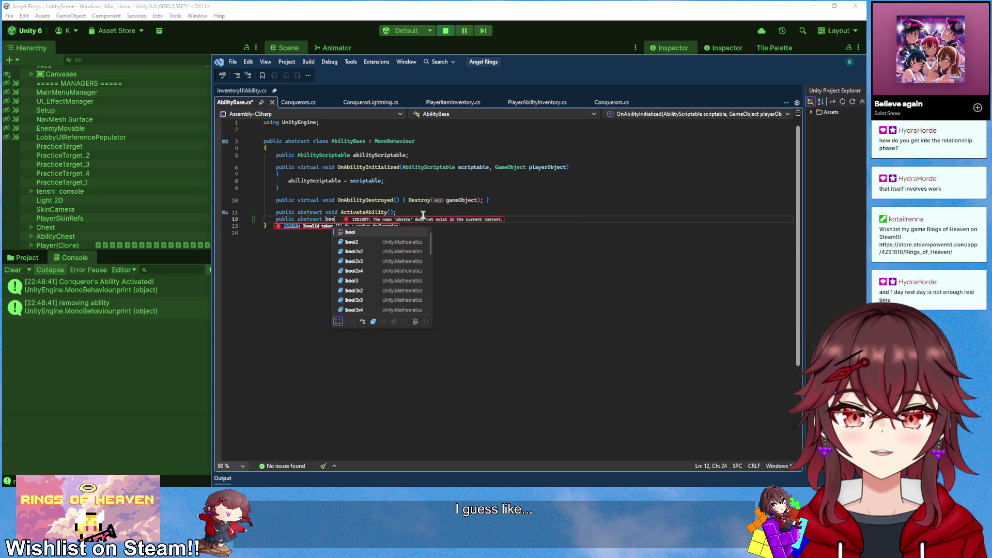
{"action": "type", "text": "l IsAbilityI"}
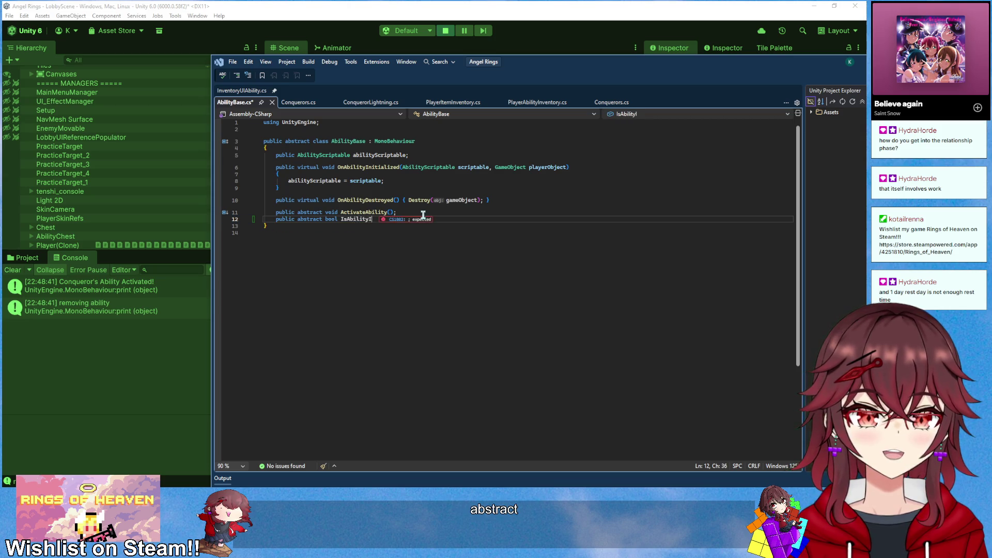
{"action": "type", "text": "nUse();"}
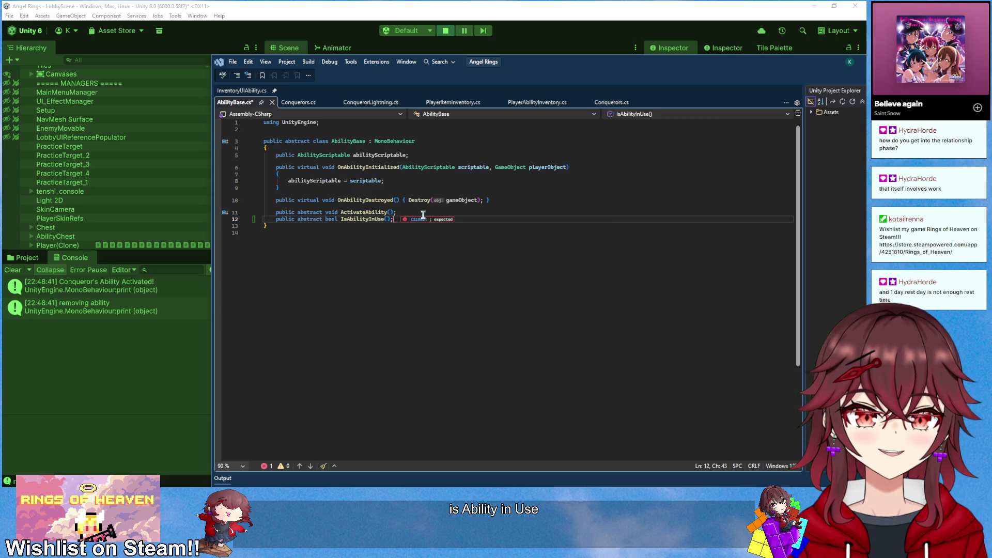
{"action": "left_click", "coordinate": [298, 102]}
{"action": "left_click", "coordinate": [418, 148]}
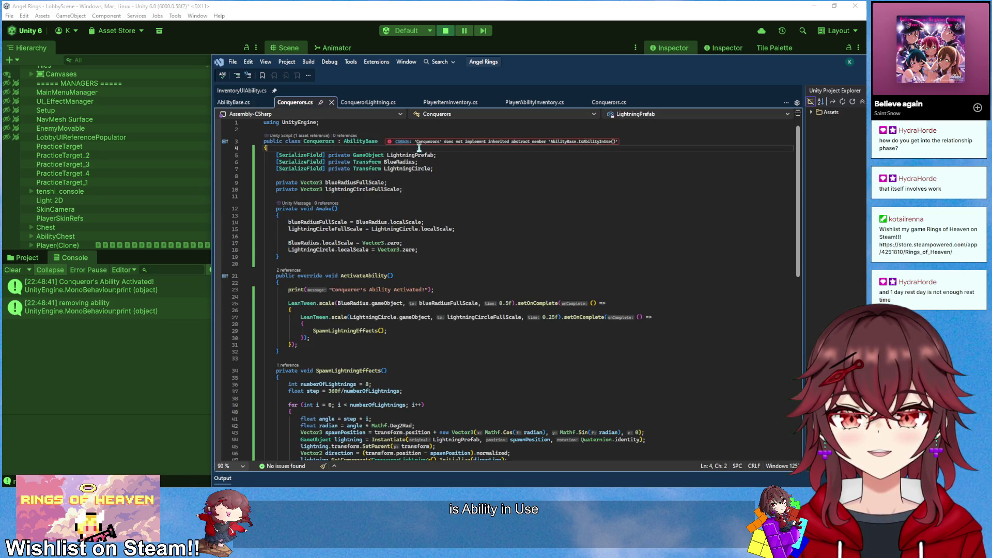
Implement the abstract class on Conquerors to generate an IsAbilityInUse override stub
{"action": "right_click", "coordinate": [367, 144]}
{"action": "left_click", "coordinate": [326, 142]}
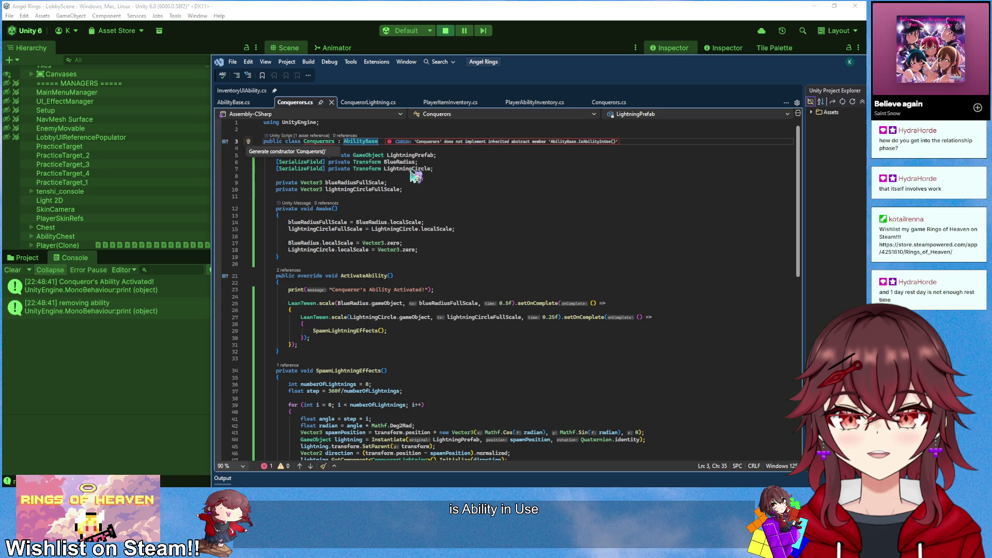
{"action": "right_click", "coordinate": [326, 142]}
{"action": "left_click", "coordinate": [367, 172]}
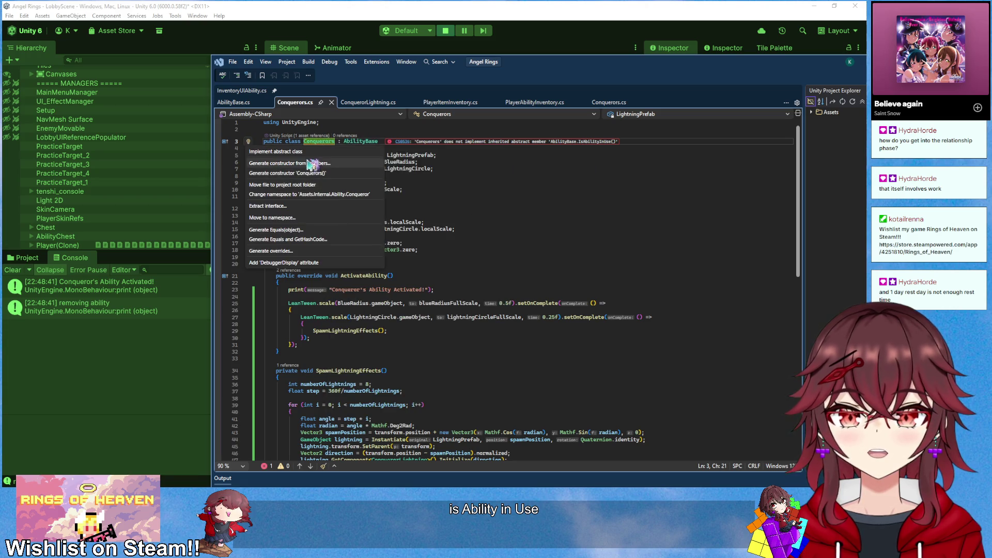
{"action": "key", "text": "Escape"}
{"action": "key", "text": "ctrl+period"}
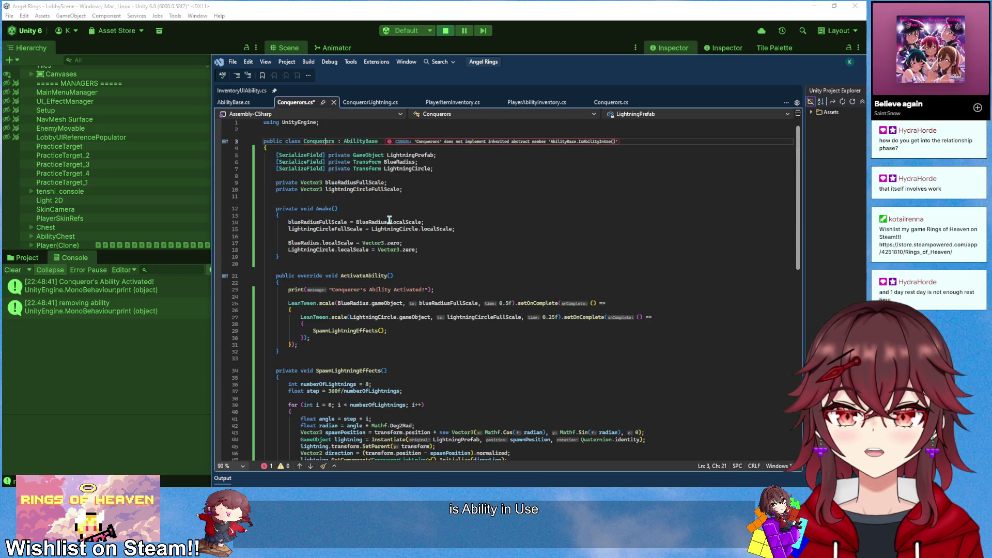
{"action": "key", "text": "Return"}
Add the field 'private bool _isAbilityInUse = false;' after the Vector3 fields
{"action": "scroll", "coordinate": [398, 249], "scroll_direction": "up", "scroll_amount": 6}
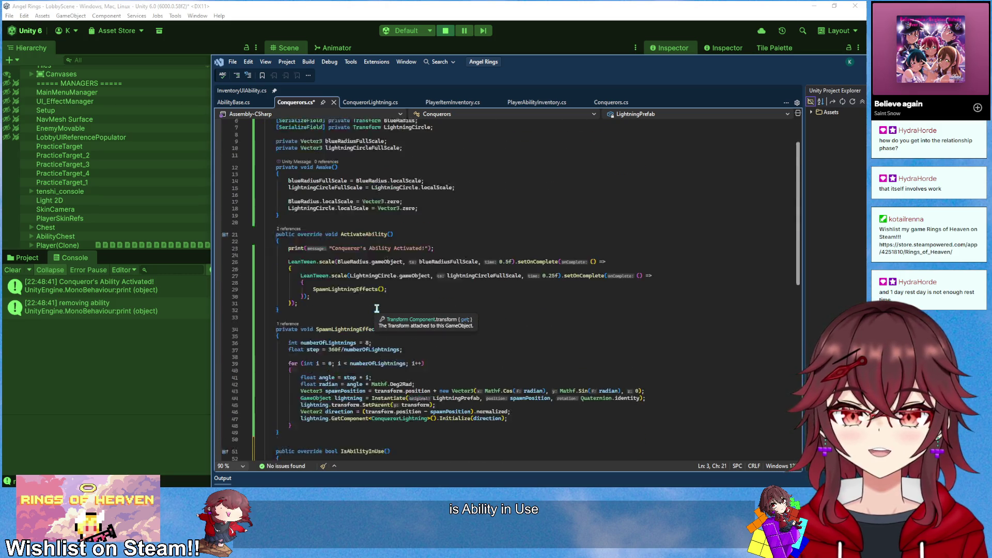
{"action": "left_click", "coordinate": [386, 234]}
{"action": "scroll", "coordinate": [385, 221], "scroll_direction": "up", "scroll_amount": 2}
{"action": "left_click", "coordinate": [409, 197]}
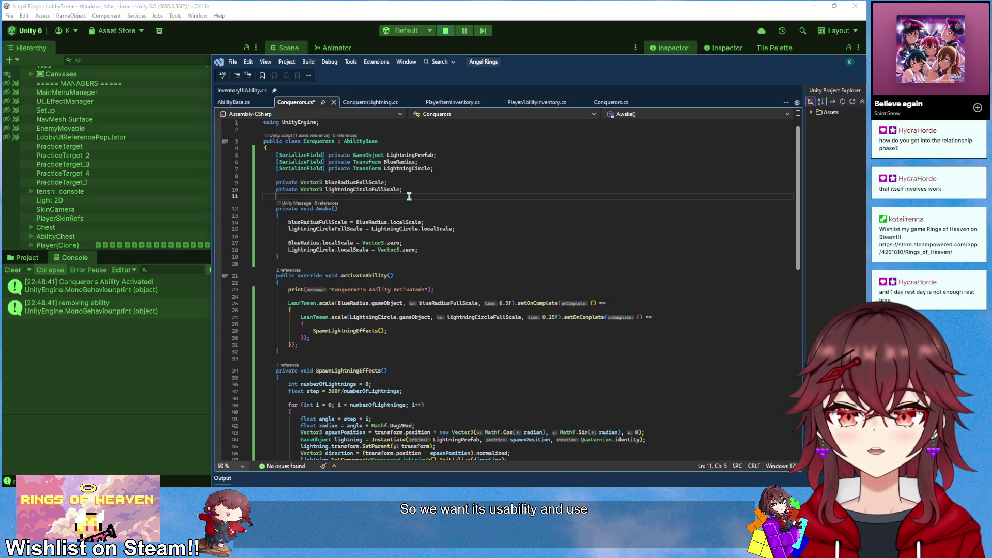
{"action": "key", "text": "Return"}
{"action": "key", "text": "Return"}
{"action": "type", "text": "priv"}
{"action": "key", "text": "Tab"}
{"action": "type", "text": "bool "}
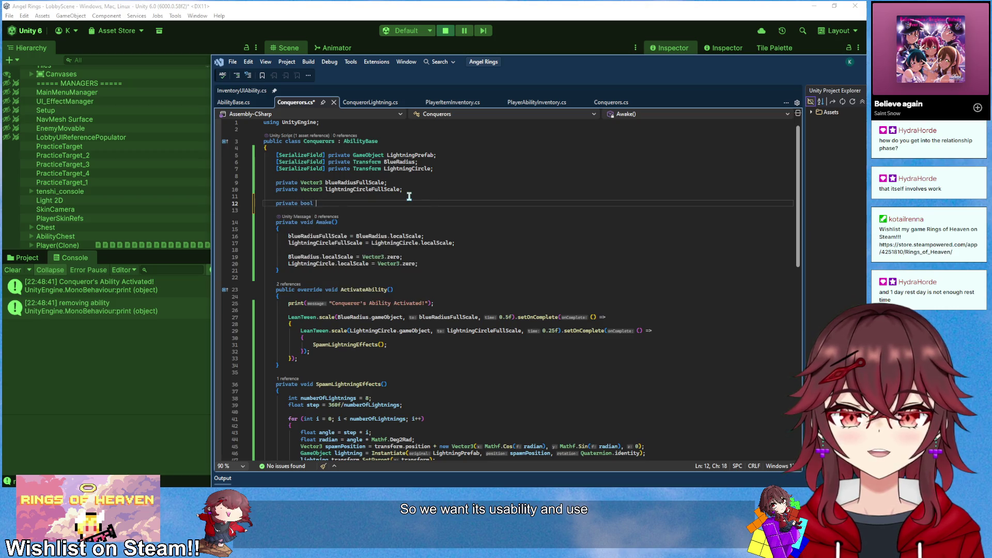
{"action": "type", "text": "_isAbilityInUse = false;"}
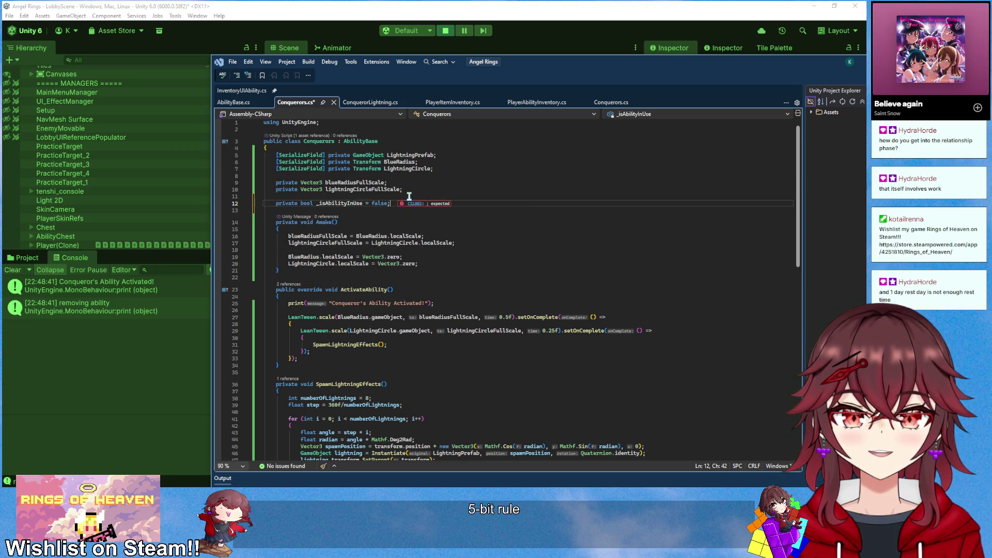
{"action": "key", "text": "Tab"}
Set '_isAbilityInUse = true;' as the first line of ActivateAbility
{"action": "scroll", "coordinate": [380, 331], "scroll_direction": "down", "scroll_amount": 2}
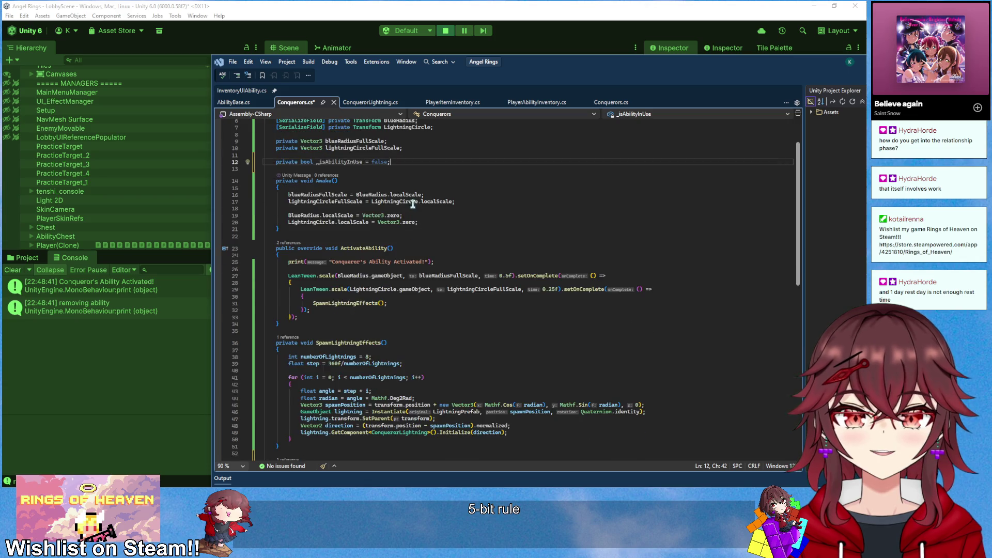
{"action": "scroll", "coordinate": [391, 323], "scroll_direction": "down", "scroll_amount": 1}
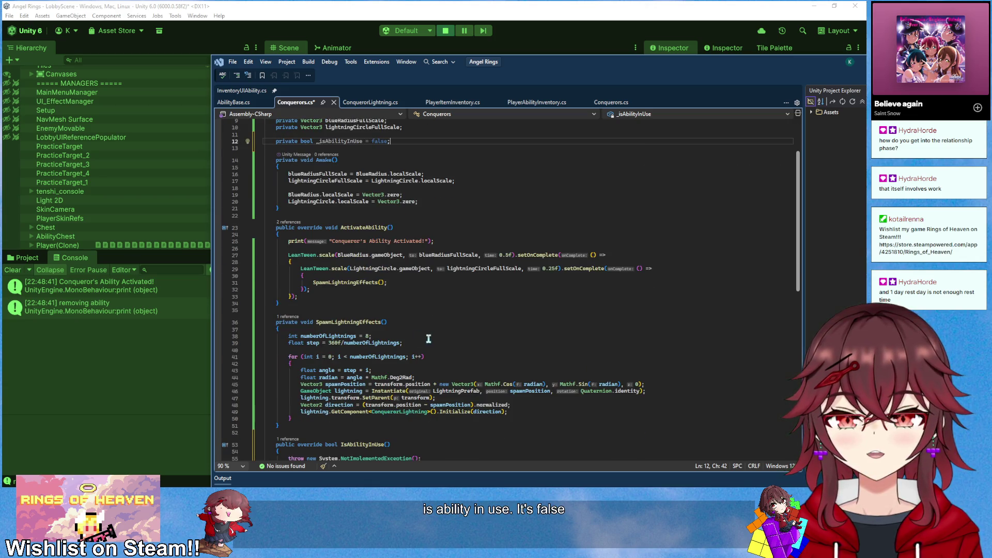
{"action": "left_click", "coordinate": [372, 241]}
{"action": "key", "text": "ctrl+Return"}
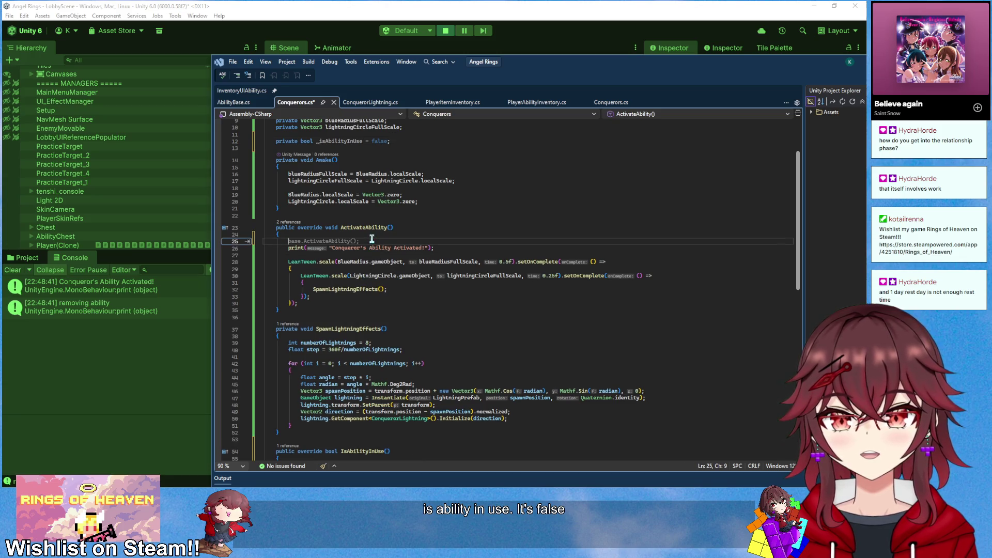
{"action": "type", "text": "_is"}
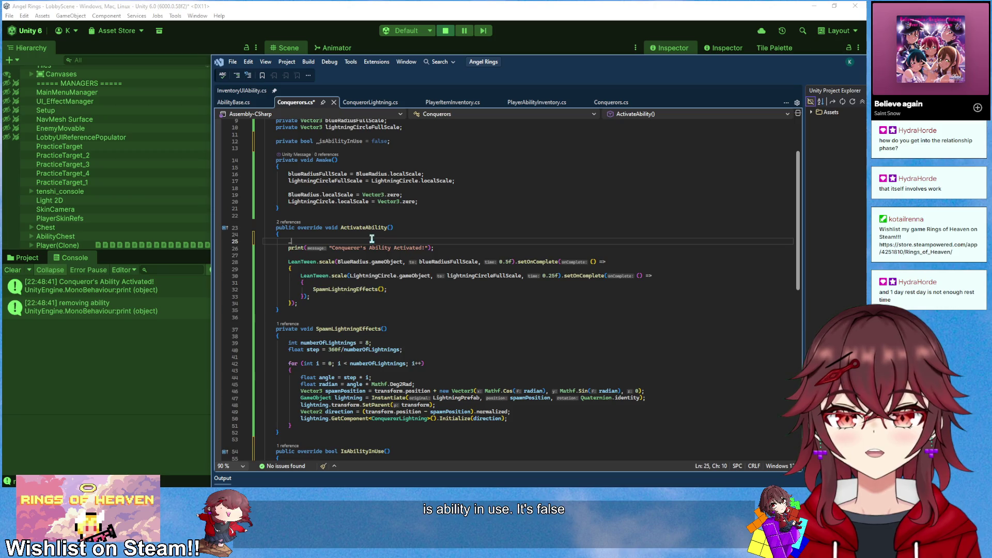
{"action": "key", "text": "Tab"}
{"action": "type", "text": "= true;"}
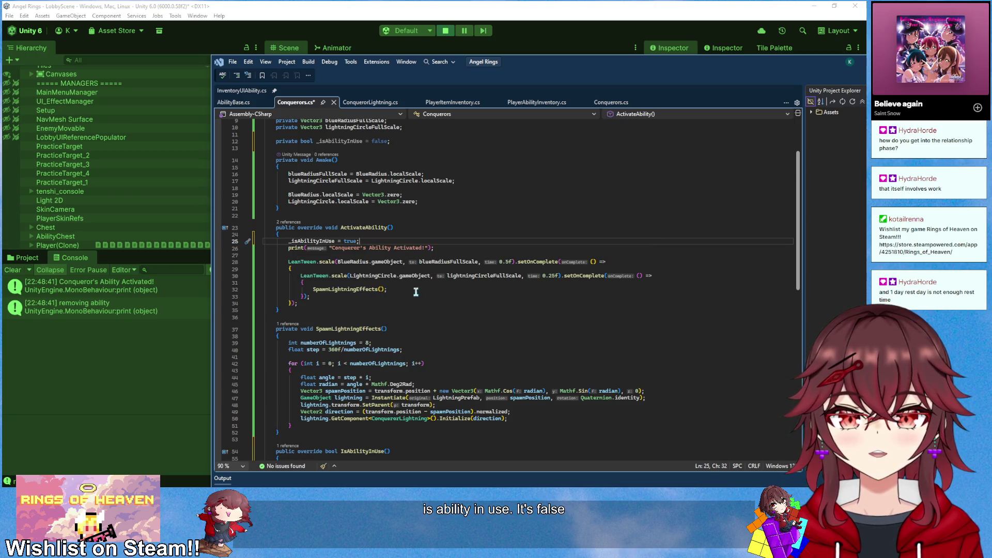
Start an 'IEnumerator AbilityCoroutine()' method above the LeanTween block
{"action": "scroll", "coordinate": [372, 329], "scroll_direction": "down", "scroll_amount": 3}
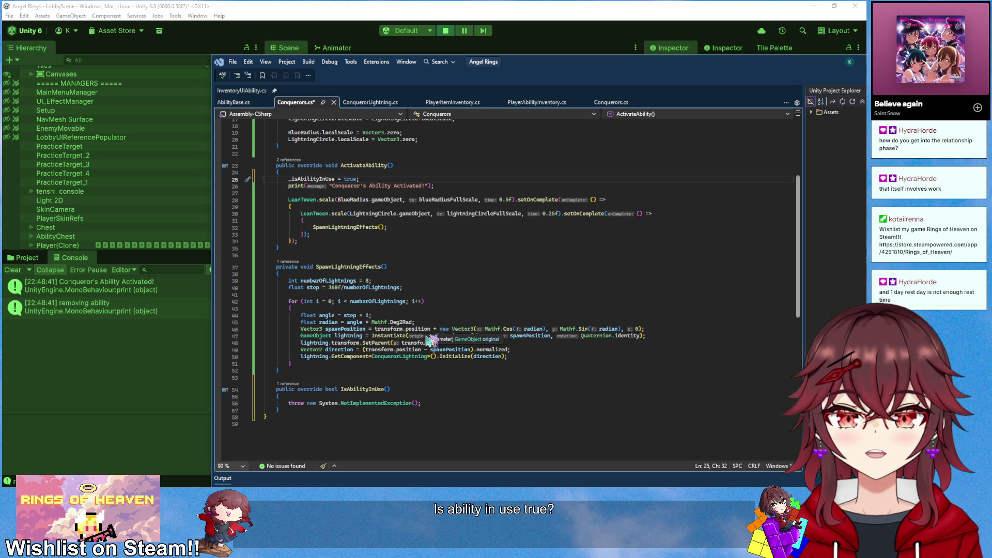
{"action": "left_click", "coordinate": [366, 240]}
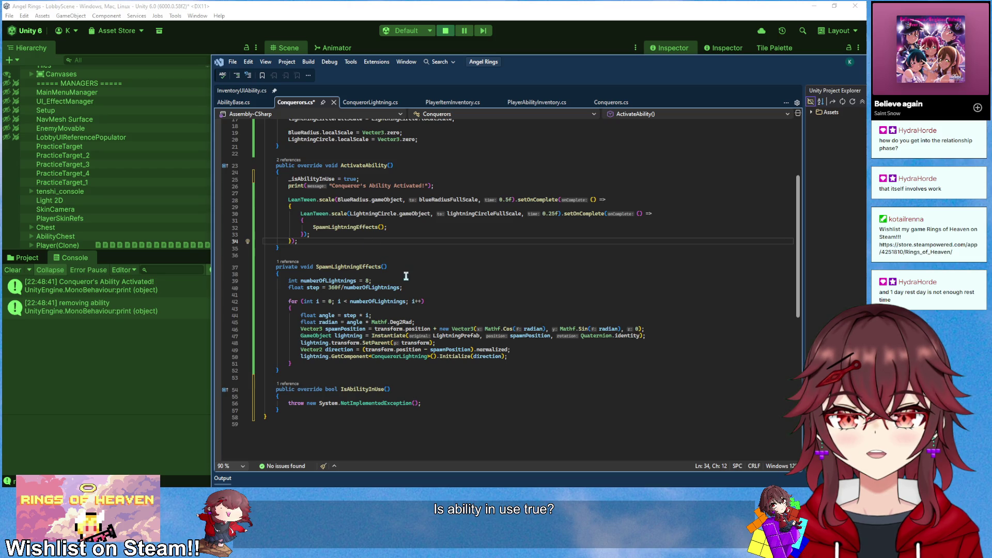
{"action": "key", "text": "Up"}
{"action": "key", "text": "Up"}
{"action": "key", "text": "Up"}
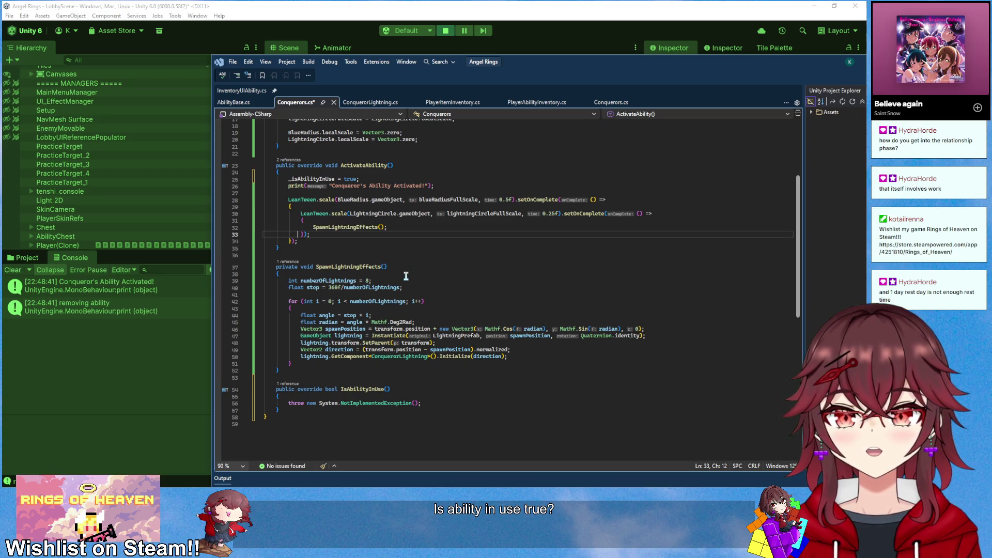
{"action": "key", "text": "Return"}
{"action": "key", "text": "Return"}
{"action": "key", "text": "Up"}
{"action": "type", "text": "IEnu"}
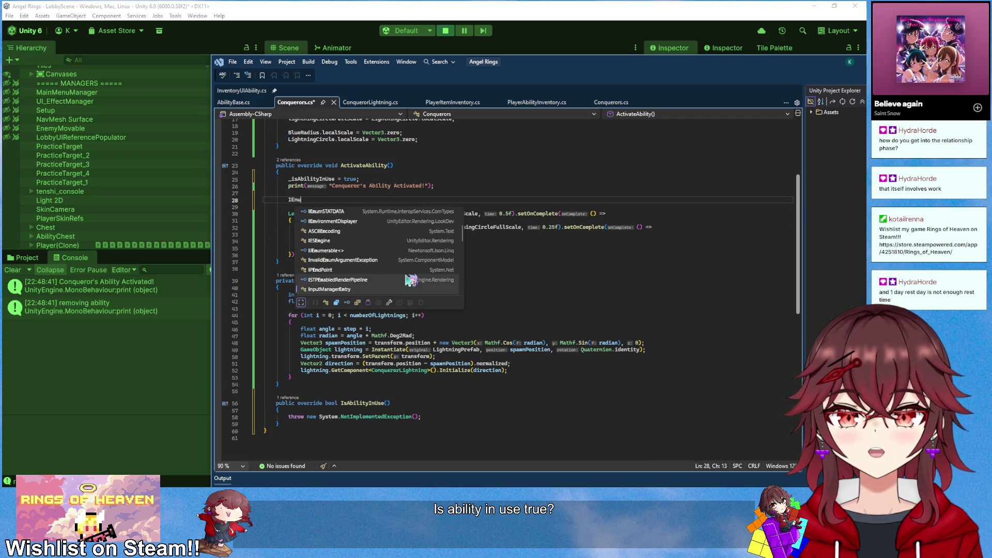
{"action": "type", "text": "merator Ability"}
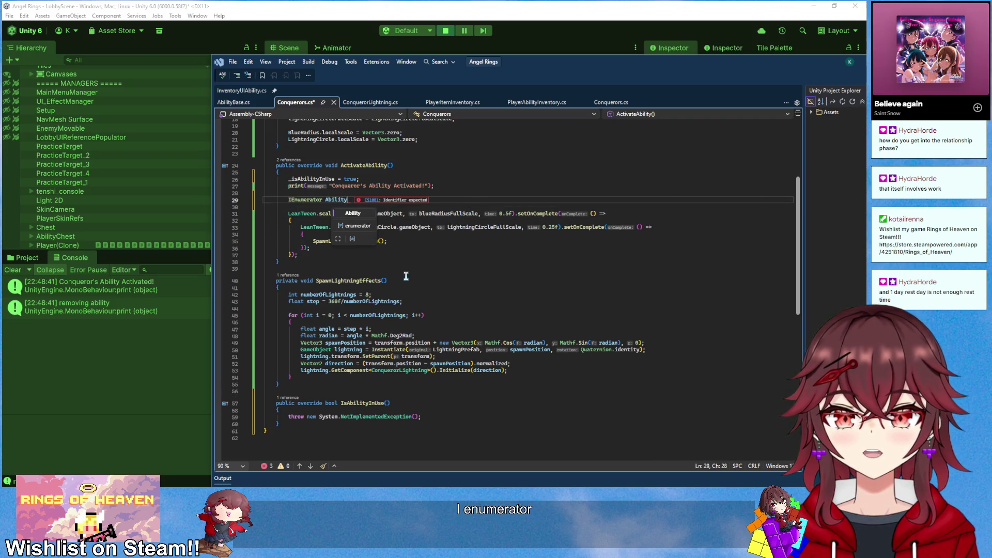
{"action": "type", "text": "Coroutine()"}
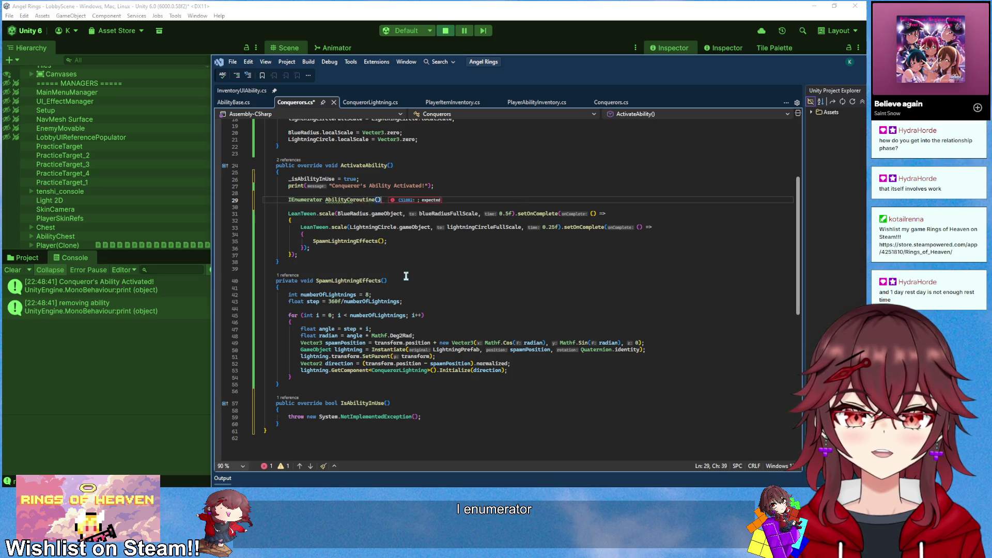
Move the LeanTween animation block into AbilityCoroutine's body
{"action": "key", "text": "Return"}
{"action": "type", "text": "["}
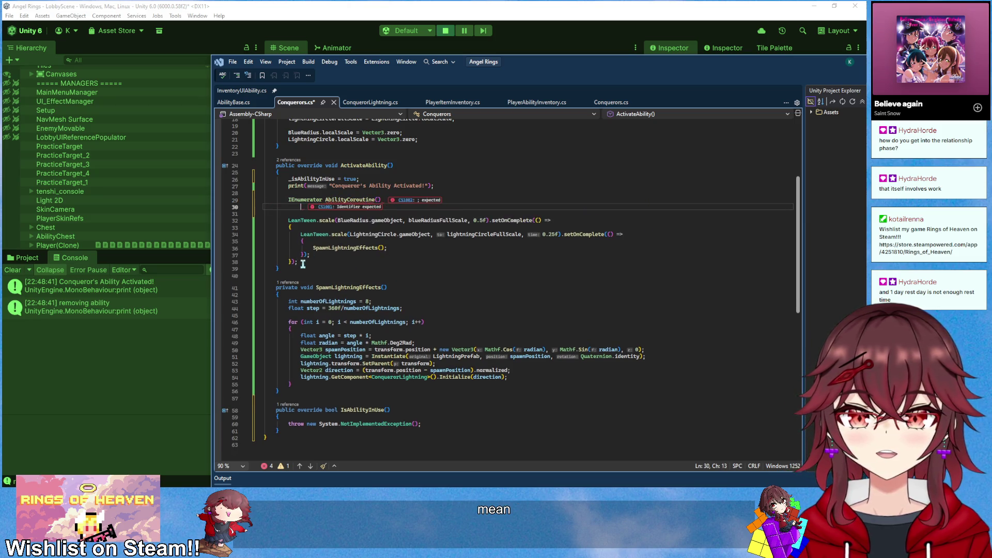
{"action": "key", "text": "Return"}
{"action": "left_click_drag", "start_coordinate": [298, 275], "coordinate": [290, 239]}
{"action": "key", "text": "ctrl+x"}
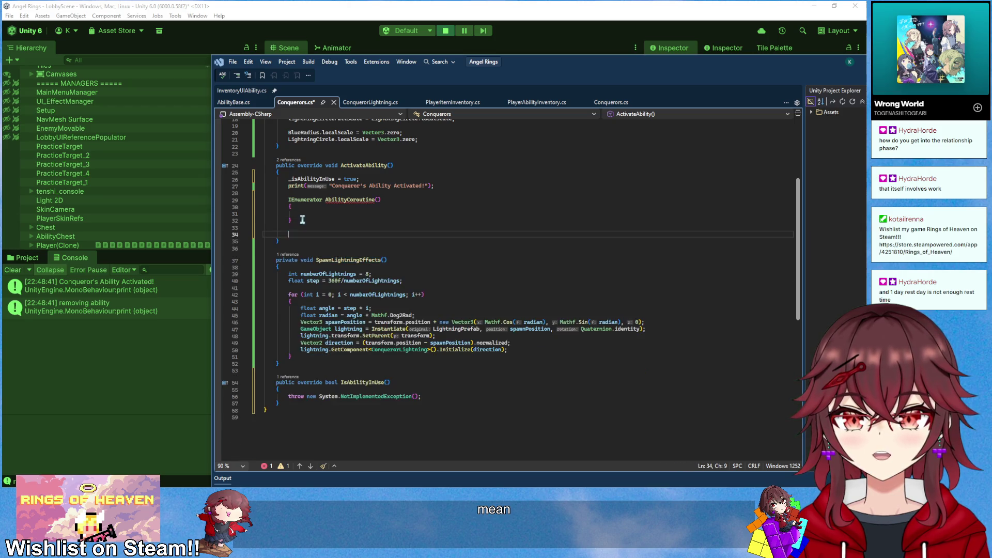
{"action": "left_click", "coordinate": [301, 215]}
{"action": "key", "text": "ctrl+v"}
{"action": "key", "text": "Down"}
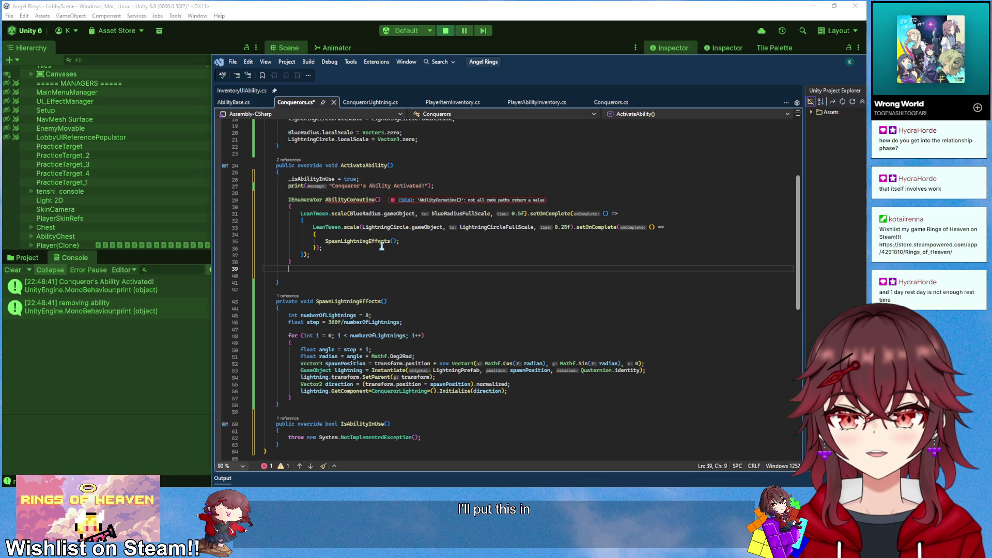
After the animation, wait 1.5 seconds with WaitForSeconds(1.5f), then set _isAbilityInUse to false
{"action": "key", "text": "Up"}
{"action": "key", "text": "End"}
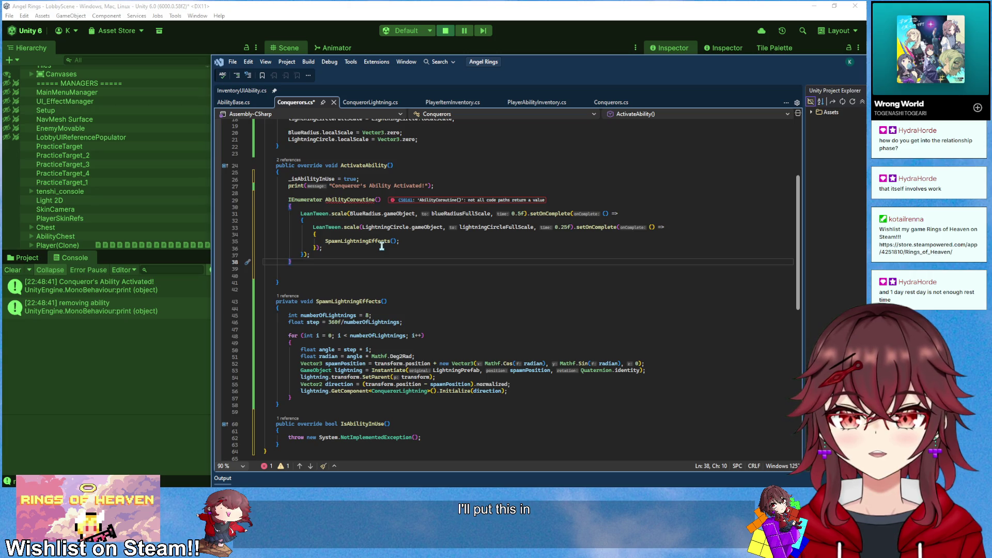
{"action": "key", "text": "Return"}
{"action": "key", "text": "Return"}
{"action": "type", "text": "yield return new WaitForSeconds(1.5f);"}
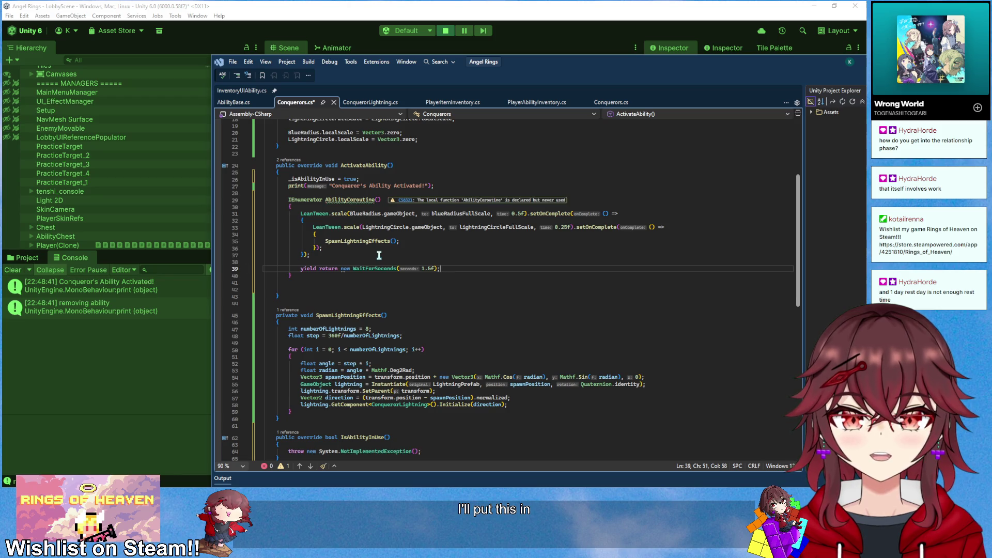
{"action": "key", "text": "Return"}
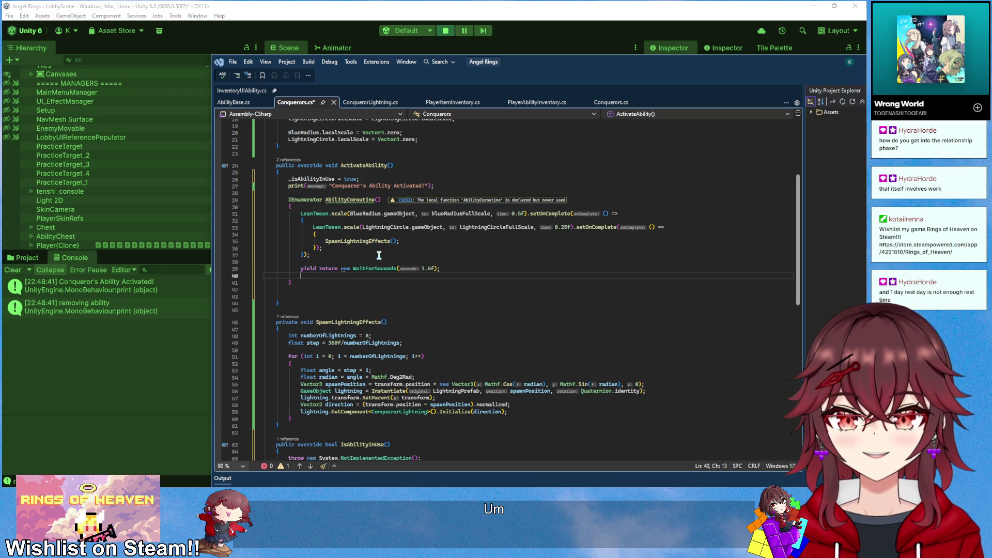
{"action": "type", "text": "_isAbilityInUse ="}
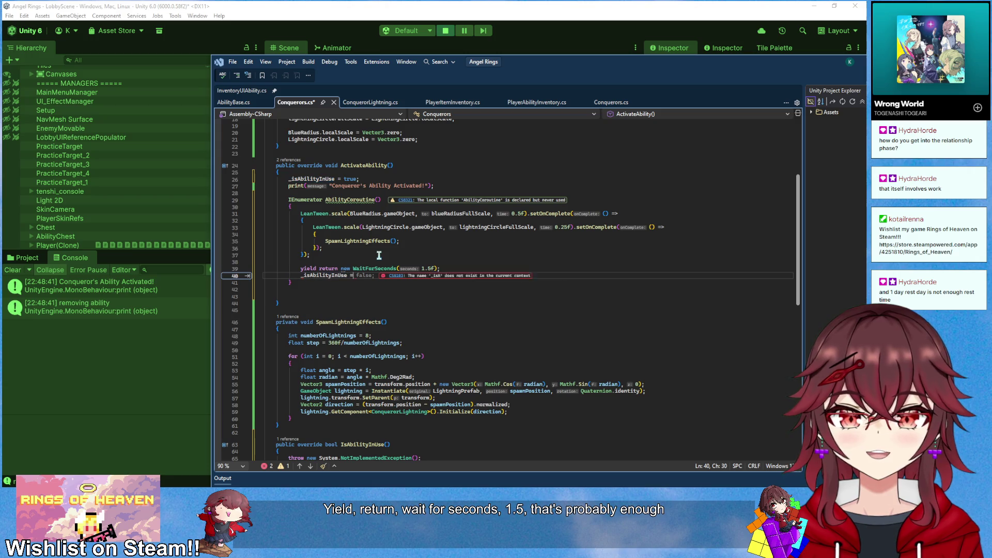
{"action": "type", "text": " false;"}
Replace IsAbilityInUse's NotImplementedException with 'return _isAbilityInUse;'
{"action": "scroll", "coordinate": [378, 255], "scroll_direction": "down", "scroll_amount": 2}
{"action": "left_click", "coordinate": [414, 315]}
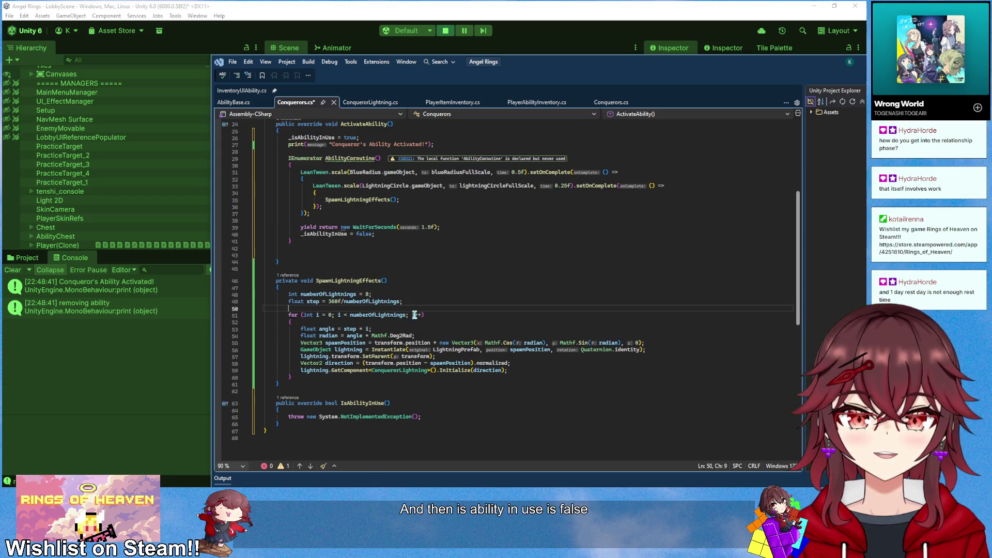
{"action": "left_click_drag", "start_coordinate": [419, 416], "coordinate": [288, 416]}
{"action": "type", "text": "r"}
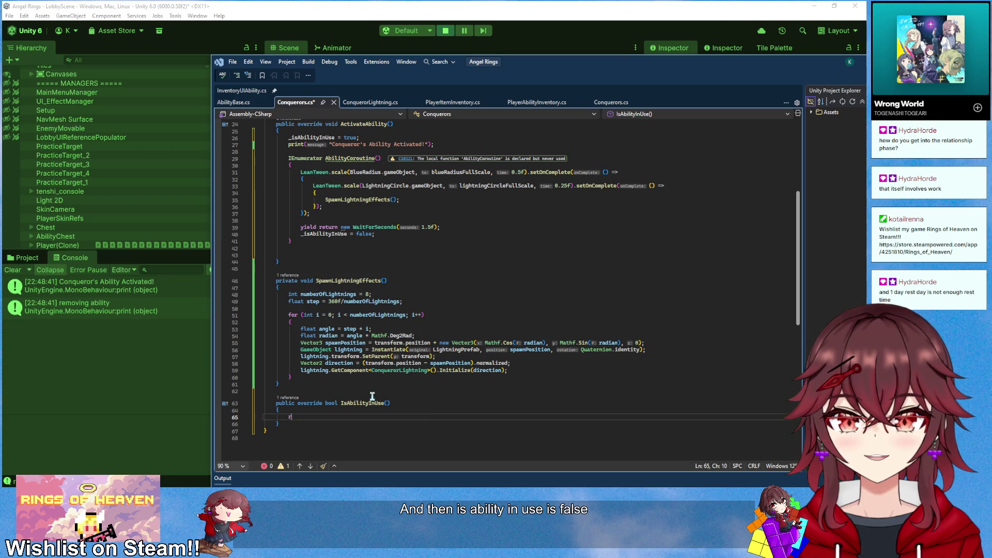
{"action": "type", "text": "eturn _isAbilityInUse;"}
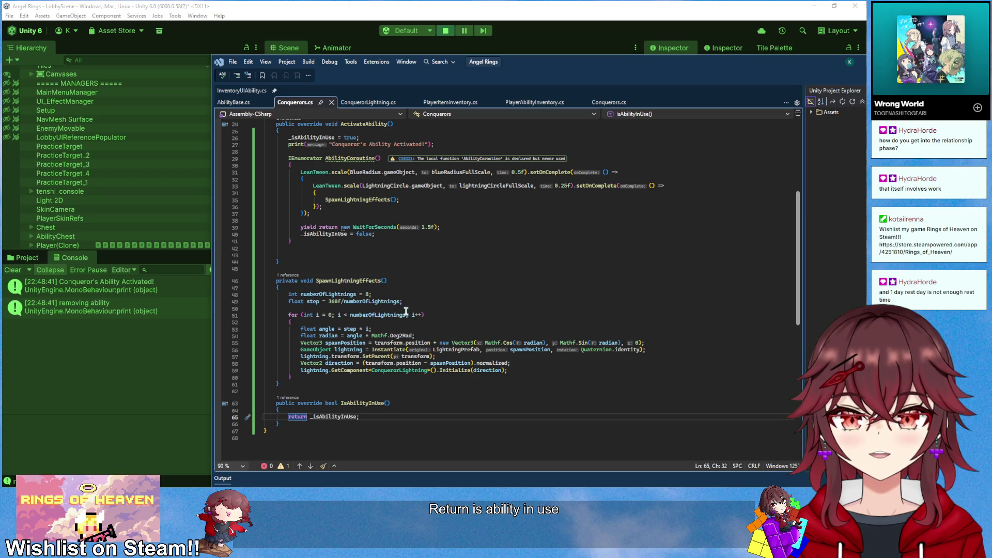
{"action": "left_click", "coordinate": [116, 310]}
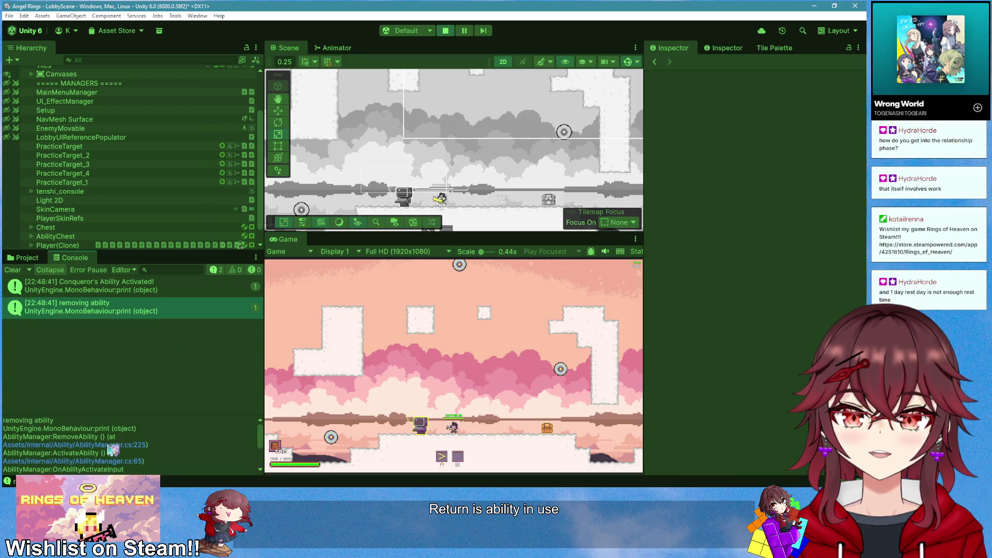
Jump from the 'removing ability' log to OnAbilityDestroyed's definition in AbilityBase
{"action": "left_click", "coordinate": [126, 445]}
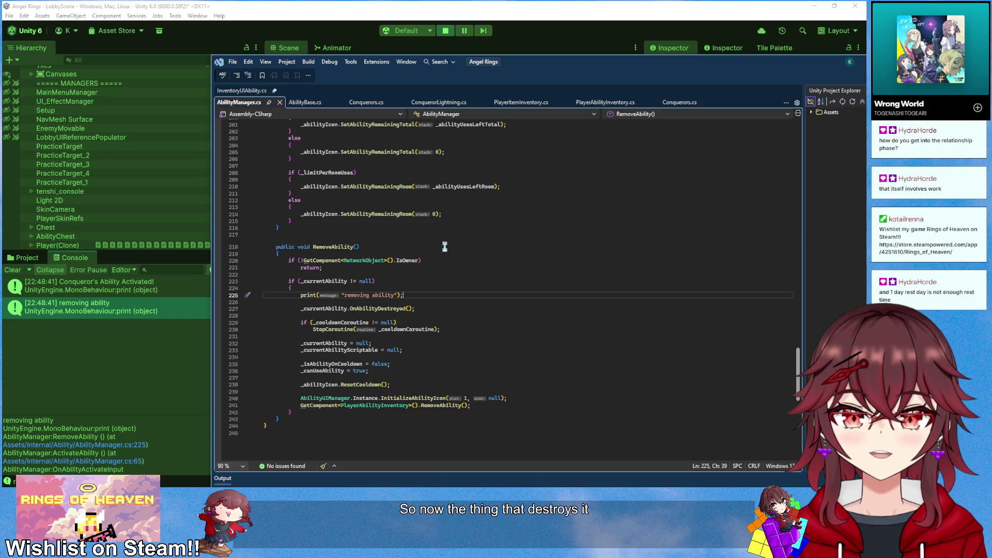
{"action": "double_click", "coordinate": [377, 308]}
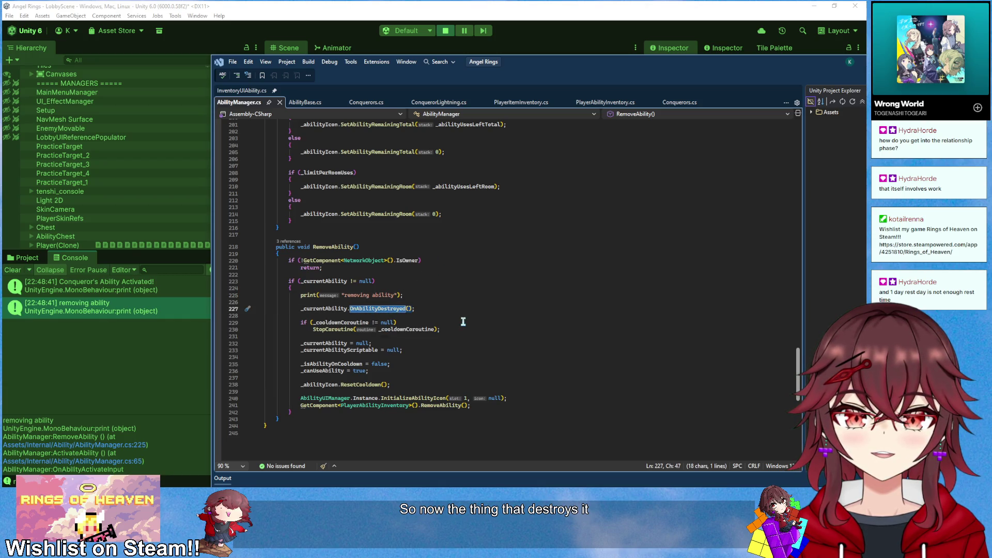
{"action": "left_click", "coordinate": [463, 321]}
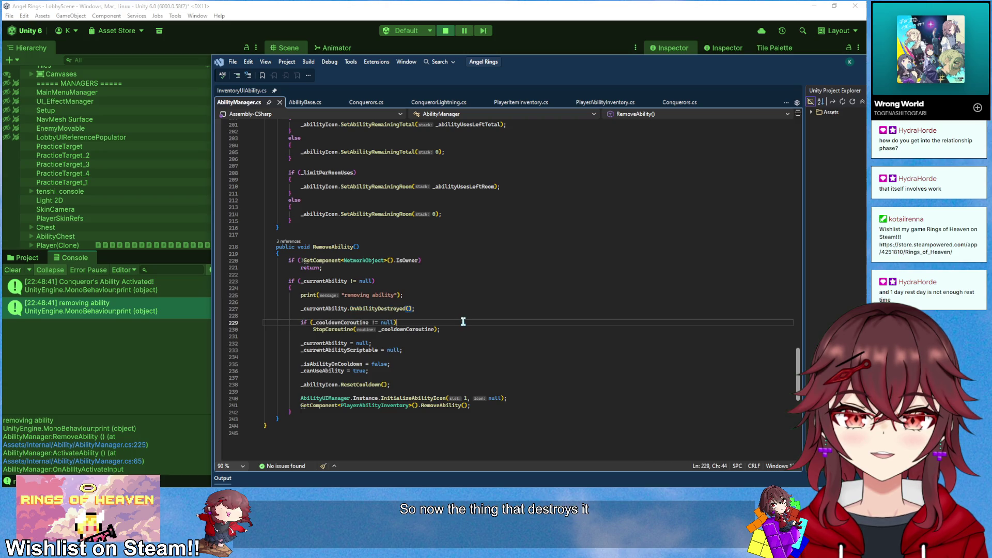
{"action": "left_click", "coordinate": [387, 310], "text": "ctrl"}
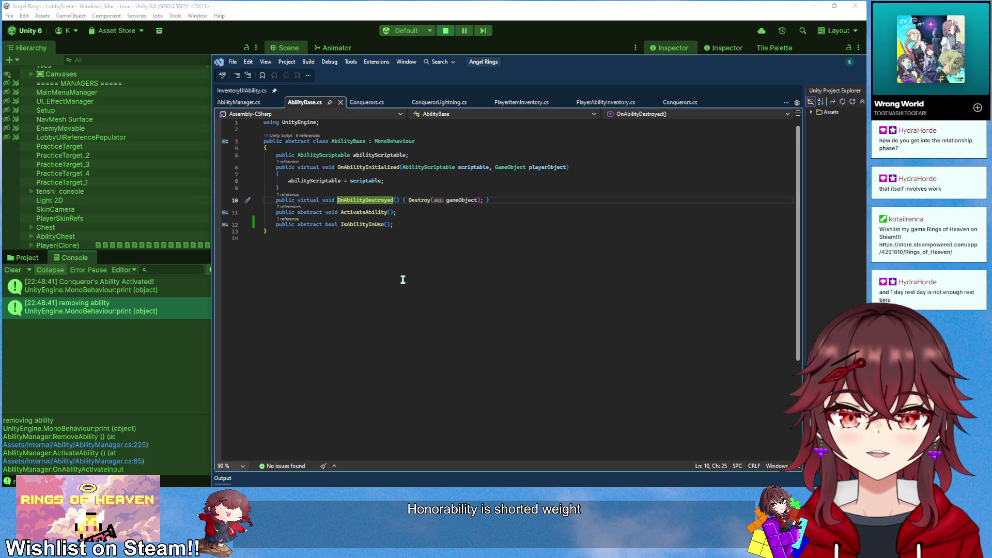
Add an IEnumerator DestroyCoroutine method above the Destroy call in AbilityBase
{"action": "left_click", "coordinate": [408, 200]}
{"action": "key", "text": "Return"}
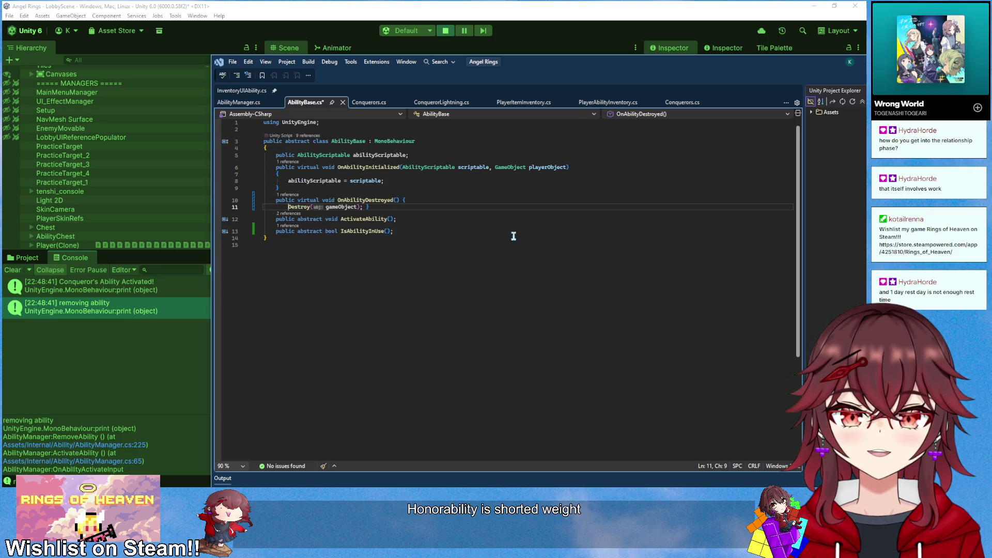
{"action": "key", "text": "Return"}
{"action": "key", "text": "Up"}
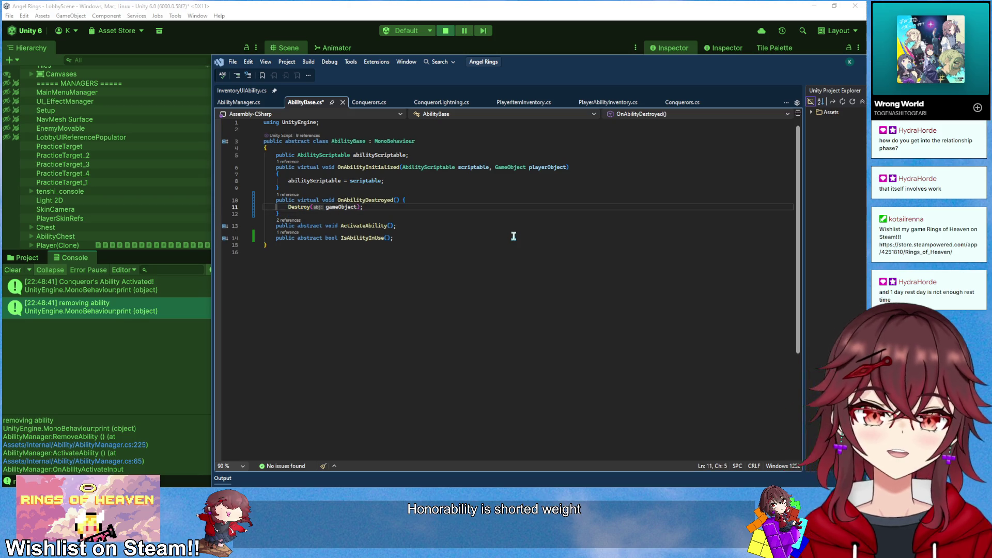
{"action": "key", "text": "Return"}
{"action": "key", "text": "Return"}
{"action": "key", "text": "Return"}
{"action": "key", "text": "Up"}
{"action": "key", "text": "Up"}
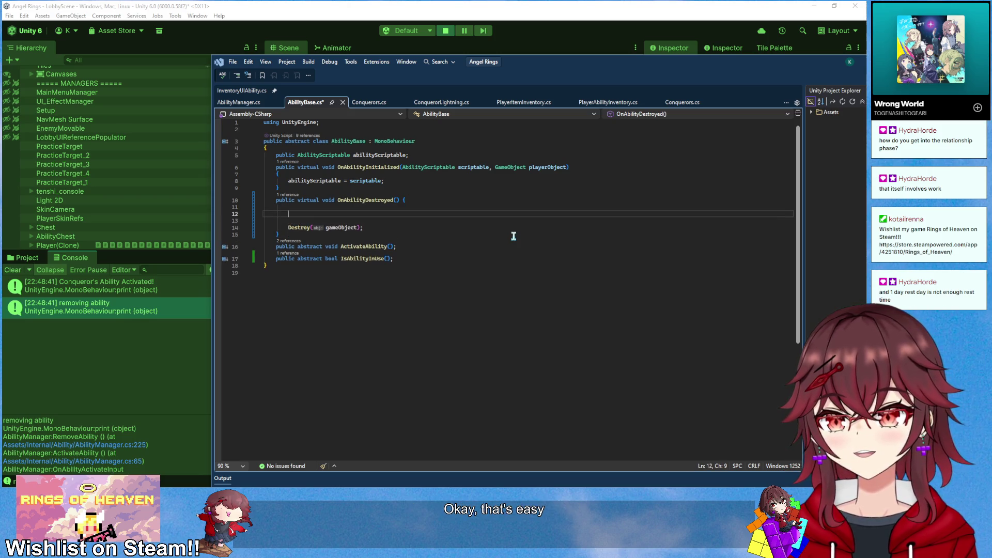
{"action": "type", "text": "IEnu"}
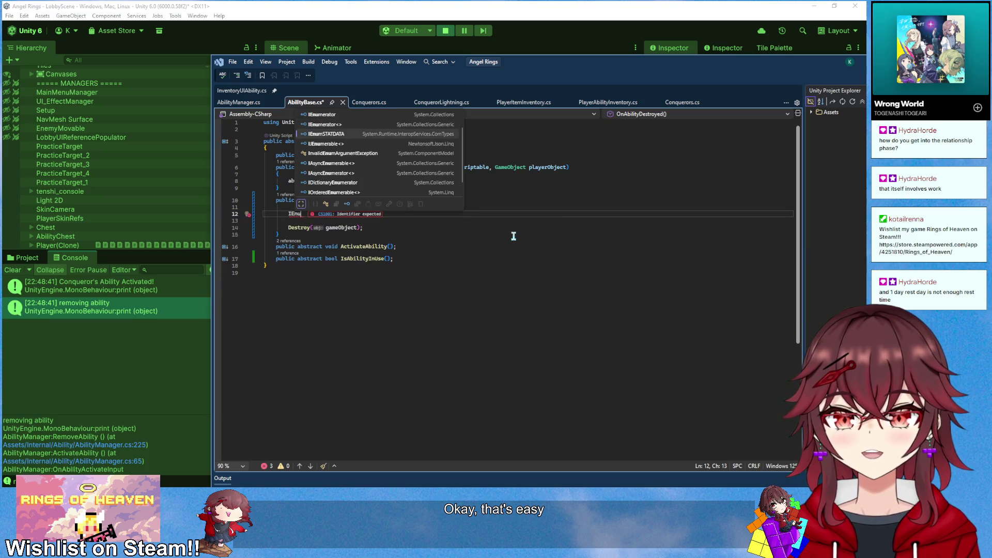
{"action": "key", "text": "Up"}
{"action": "key", "text": "Up"}
{"action": "key", "text": "Tab"}
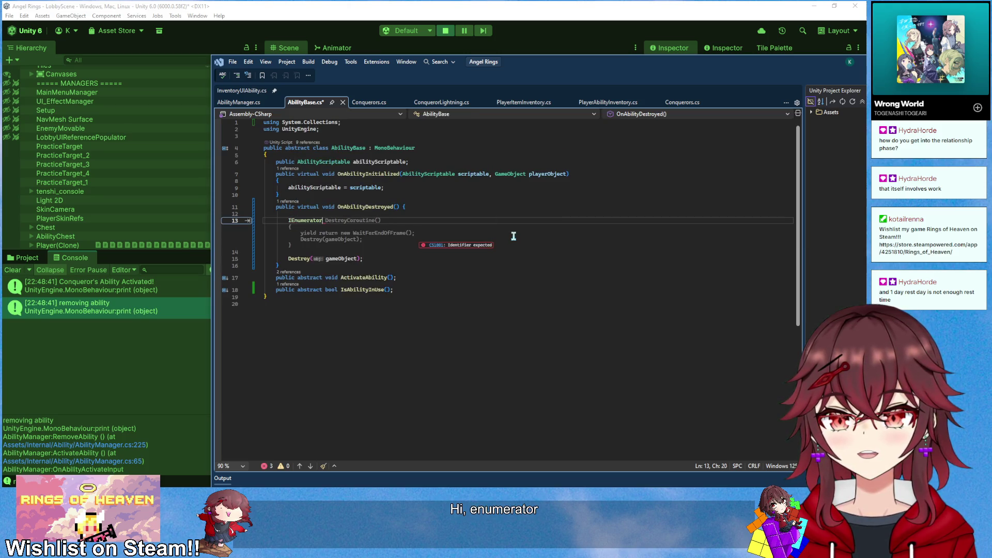
{"action": "key", "text": "Tab"}
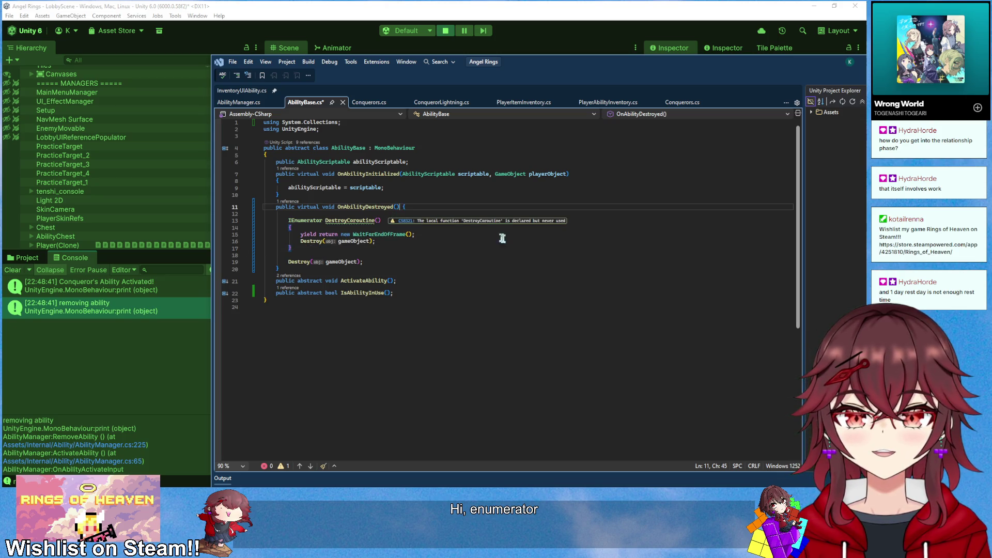
{"action": "key", "text": "Return"}
Make DestroyCoroutine yield WaitUntil(() => !IsAbilityInUse()) and delete the old direct Destroy call
{"action": "left_click", "coordinate": [375, 268]}
{"action": "left_click", "coordinate": [378, 234]}
{"action": "key", "text": "Return"}
{"action": "type", "text": "yield ret"}
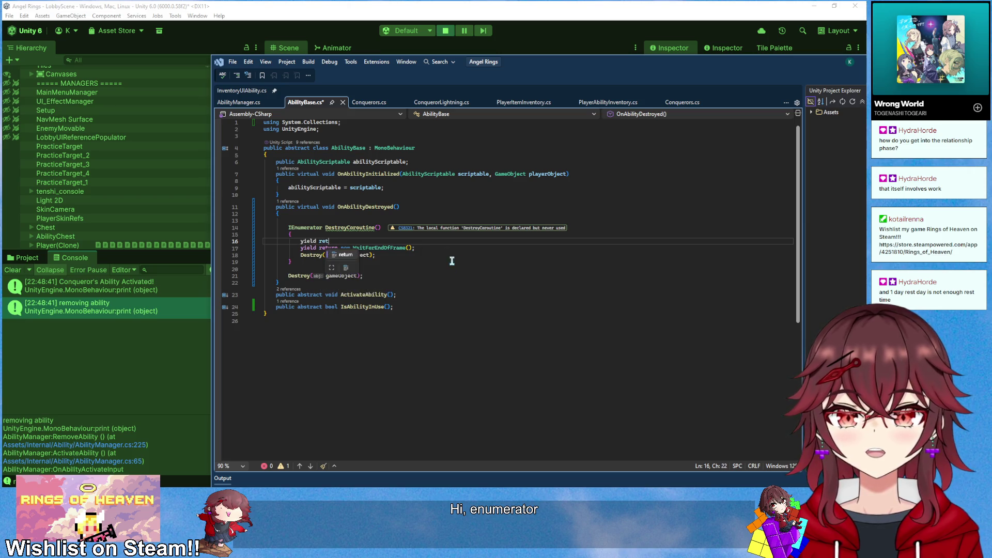
{"action": "type", "text": "urn new waitUntil(WaitUntil)"}
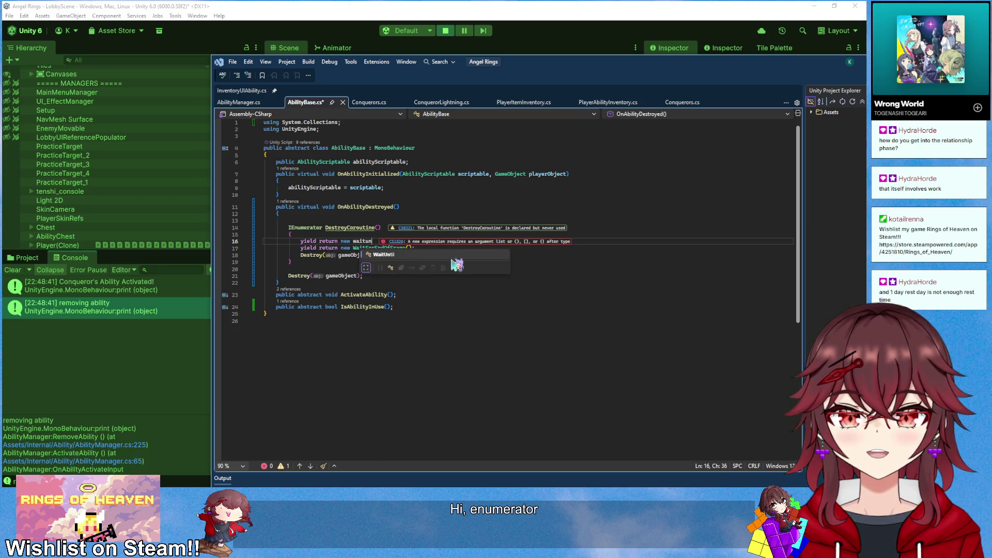
{"action": "key", "text": "BackSpace"}
{"action": "key", "text": "BackSpace"}
{"action": "key", "text": "BackSpace"}
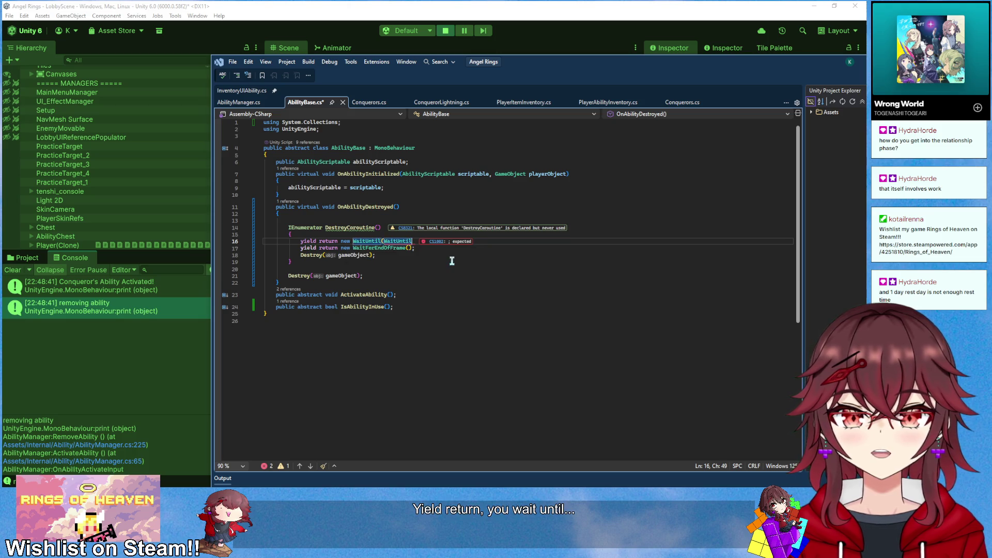
{"action": "type", "text": "() => !IsAbilityInUse());"}
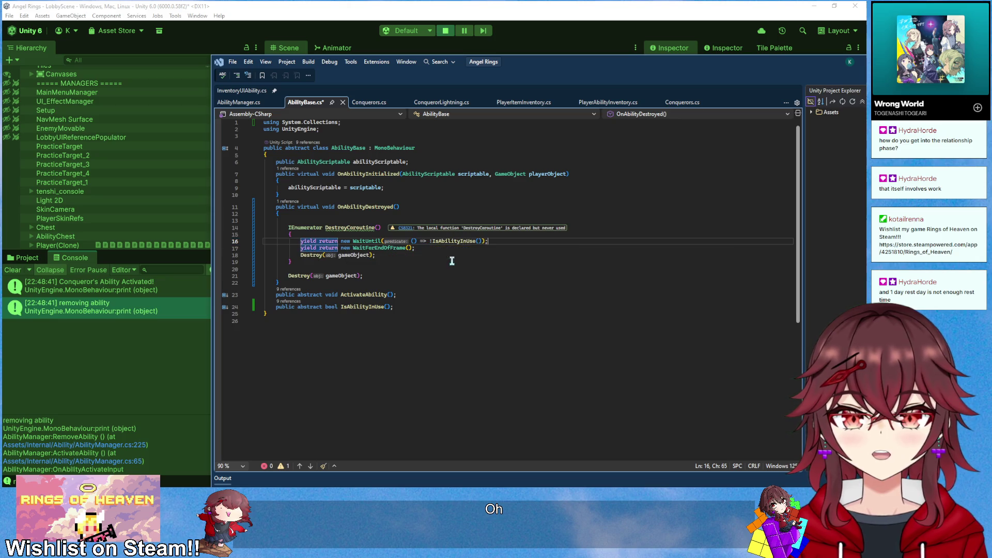
{"action": "left_click_drag", "start_coordinate": [390, 274], "coordinate": [394, 265]}
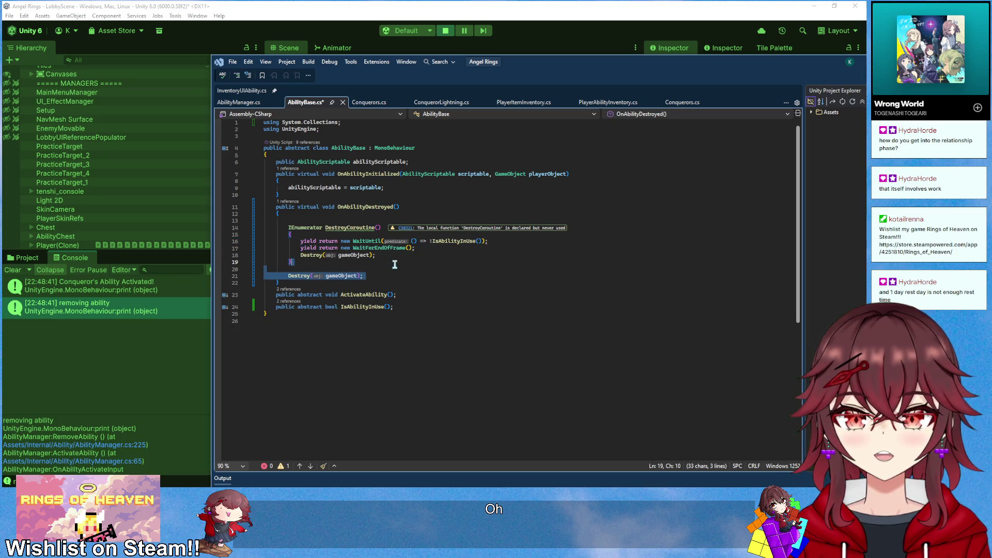
{"action": "key", "text": "BackSpace"}
Call StartCoroutine(DestroyCoroutine()) in OnAbilityDestroyed and save AbilityBase
{"action": "key", "text": "Up"}
{"action": "key", "text": "Up"}
{"action": "key", "text": "Up"}
{"action": "key", "text": "Up"}
{"action": "key", "text": "Return"}
{"action": "key", "text": "Up"}
{"action": "type", "text": "StartCoroutine"}
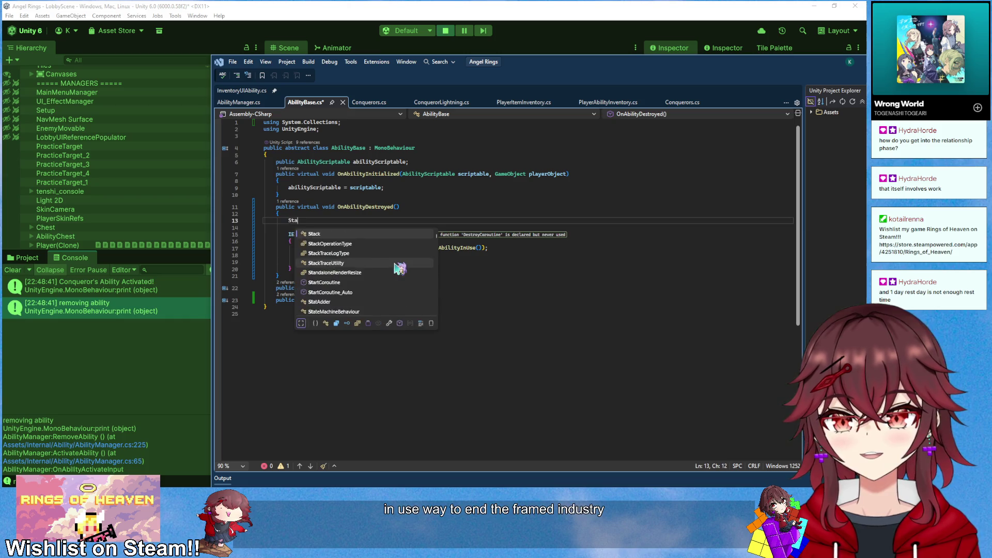
{"action": "key", "text": "Tab"}
{"action": "key", "text": "ctrl+s"}
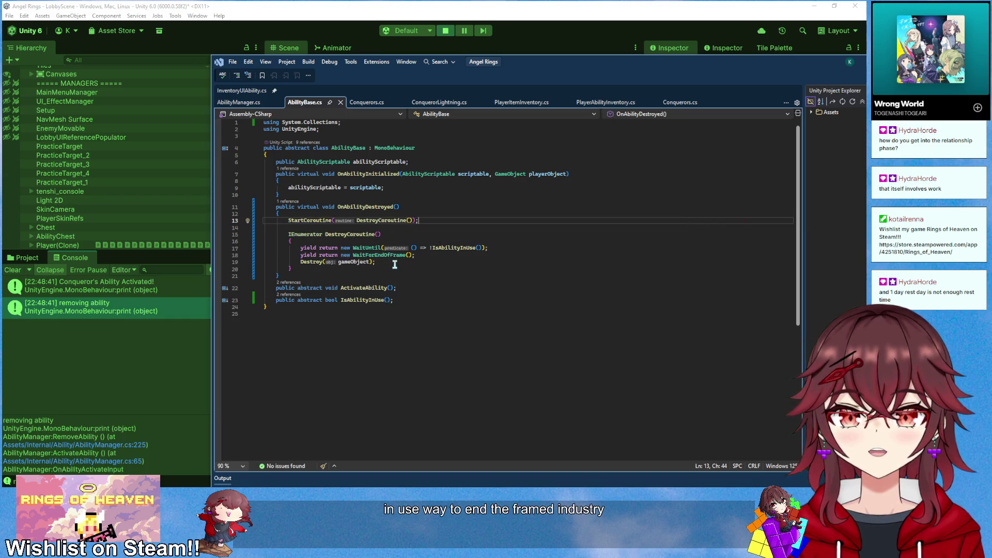
{"action": "left_click", "coordinate": [445, 30]}
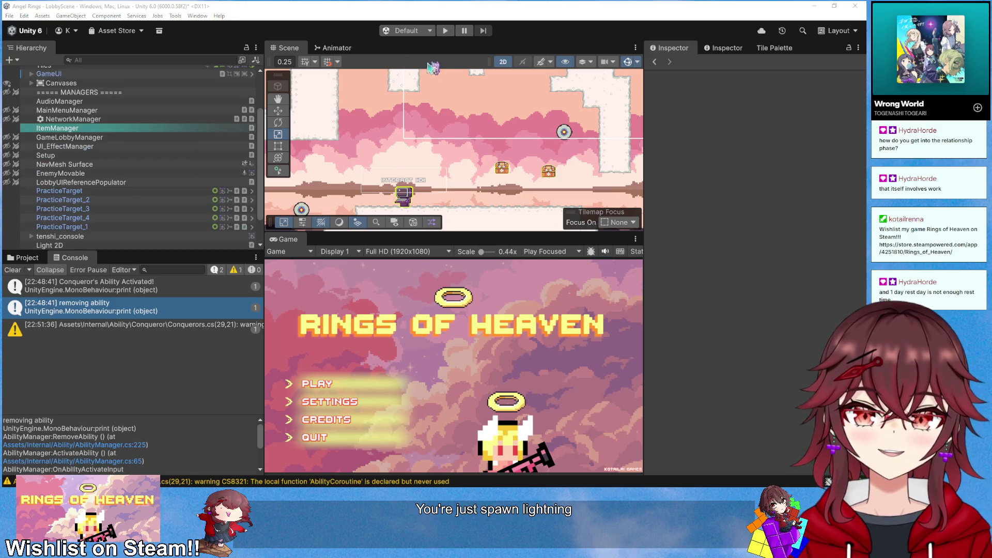
Play-test triggering the Conqueror ability, stop, and open AbilityManager's RemoveAbility from the 'removing ability' log
{"action": "left_click", "coordinate": [445, 30]}
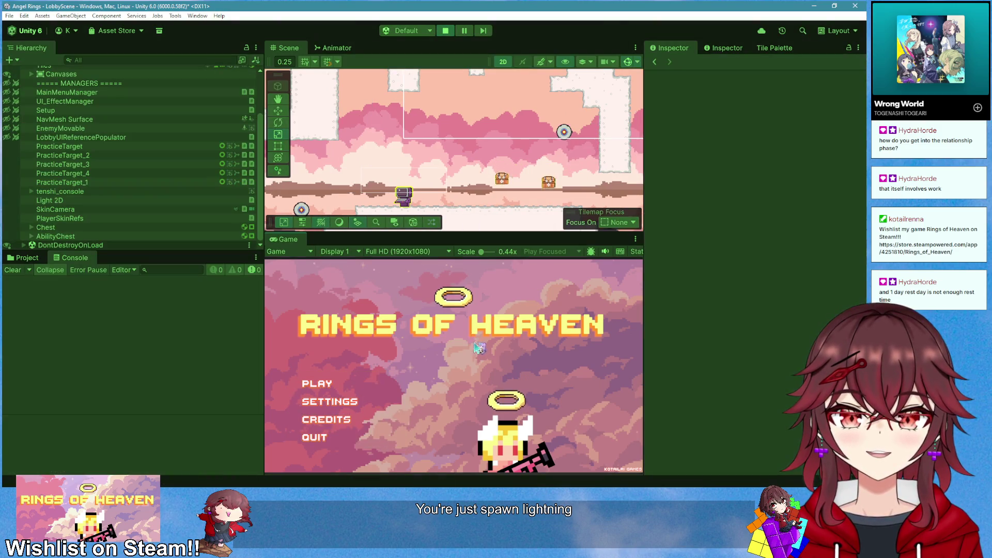
{"action": "key", "text": "Return"}
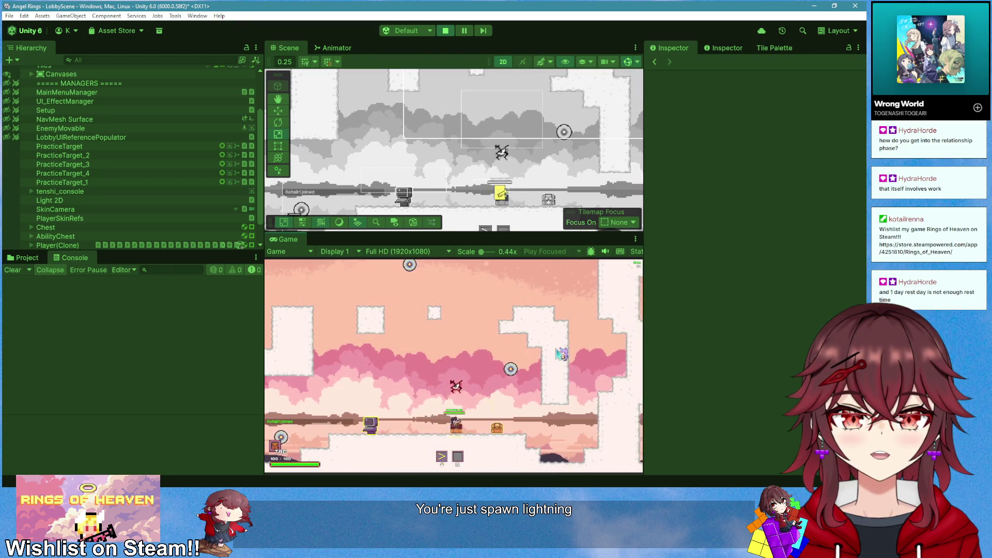
{"action": "key", "text": "a"}
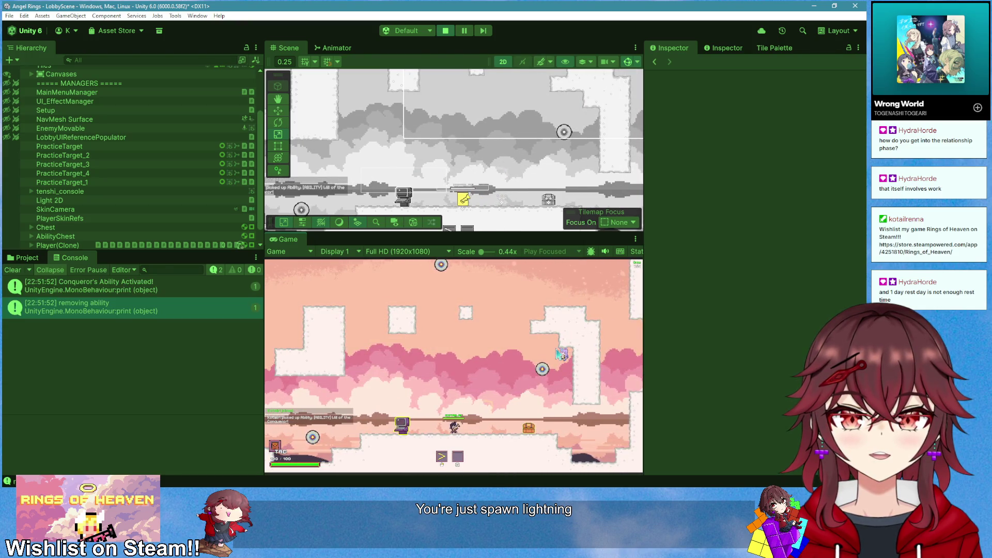
{"action": "left_click", "coordinate": [446, 30]}
{"action": "double_click", "coordinate": [157, 309]}
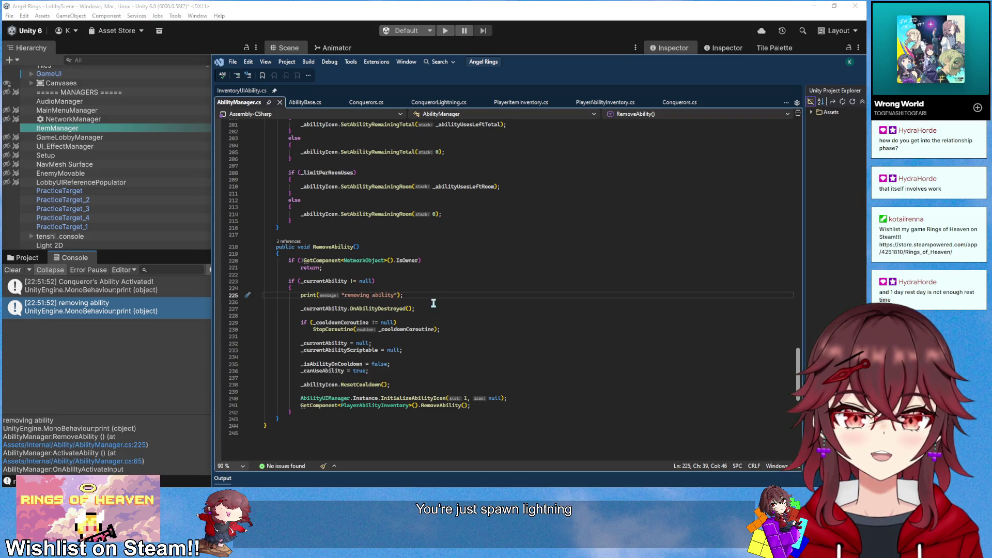
{"action": "left_click", "coordinate": [396, 310], "text": "ctrl"}
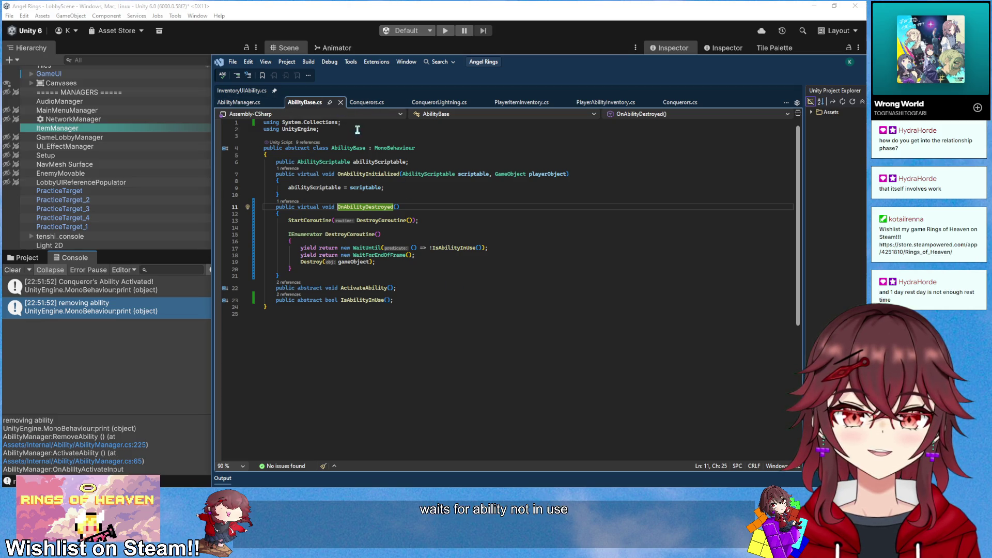
{"action": "left_click", "coordinate": [244, 102]}
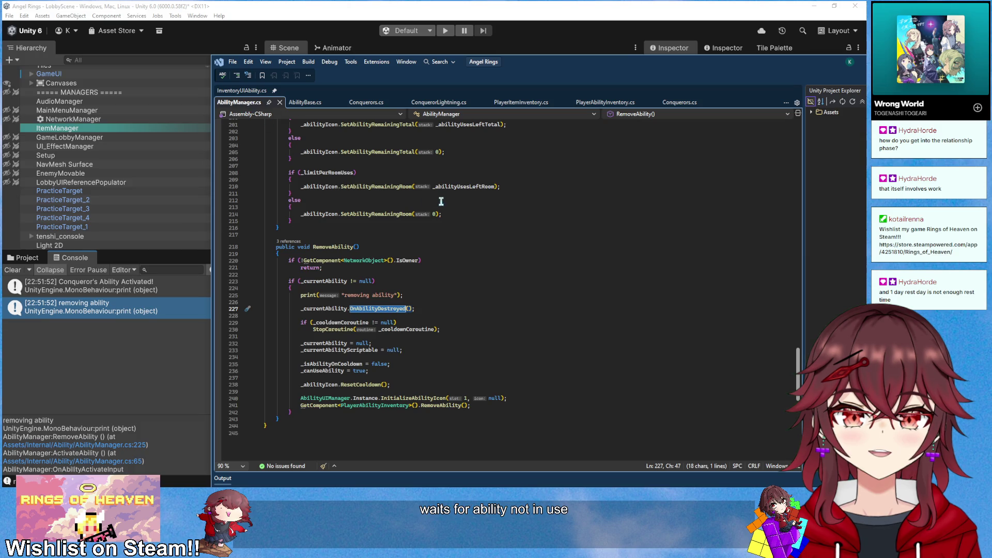